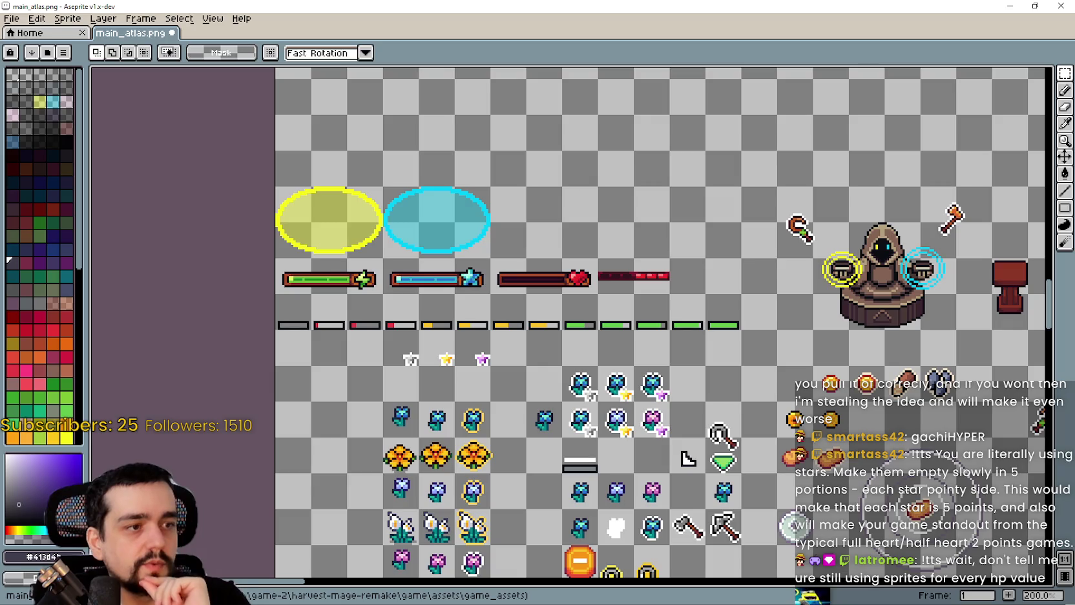
- In Bars.png, select and copy both rows of full, half and empty star icons
{"action": "scroll", "coordinate": [549, 350], "scroll_direction": "down", "scroll_amount": 1}
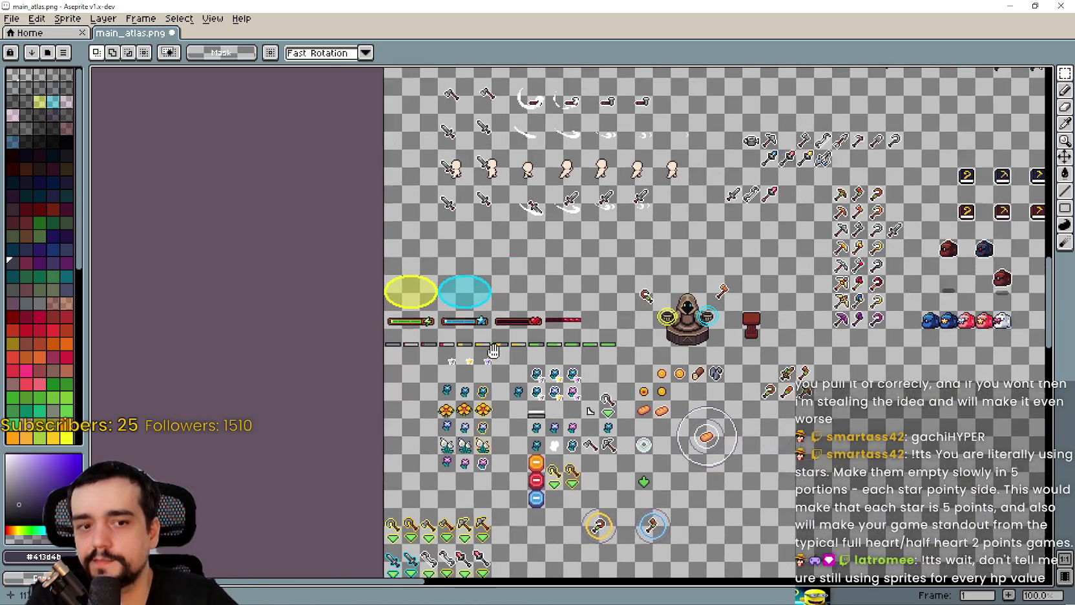
{"action": "scroll", "coordinate": [550, 350], "scroll_direction": "up", "scroll_amount": 1}
{"action": "key", "text": "alt+Tab"}
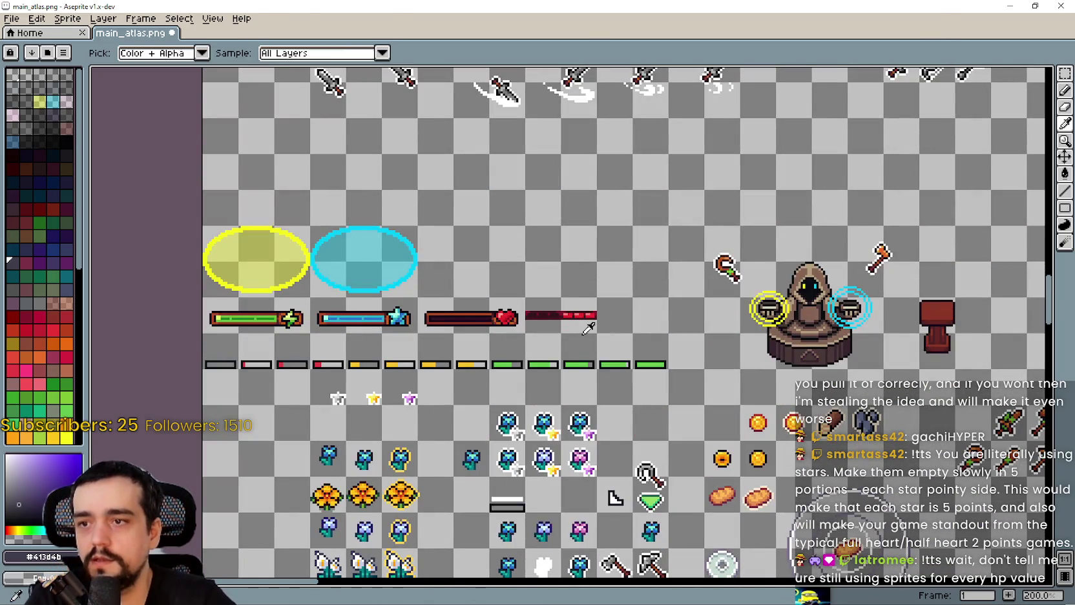
{"action": "scroll", "coordinate": [601, 346], "scroll_direction": "down", "scroll_amount": 2}
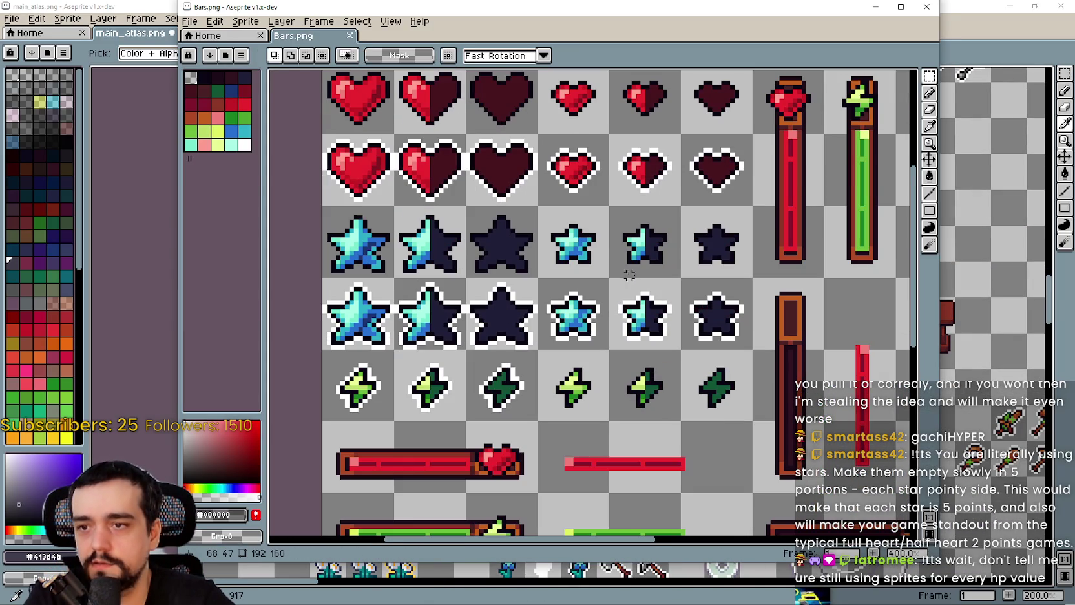
{"action": "key", "text": "w"}
{"action": "mouse_move", "coordinate": [574, 304]}
{"action": "left_mouse_down"}
{"action": "mouse_move", "coordinate": [717, 323]}
{"action": "mouse_move", "coordinate": [696, 294]}
{"action": "left_mouse_up"}
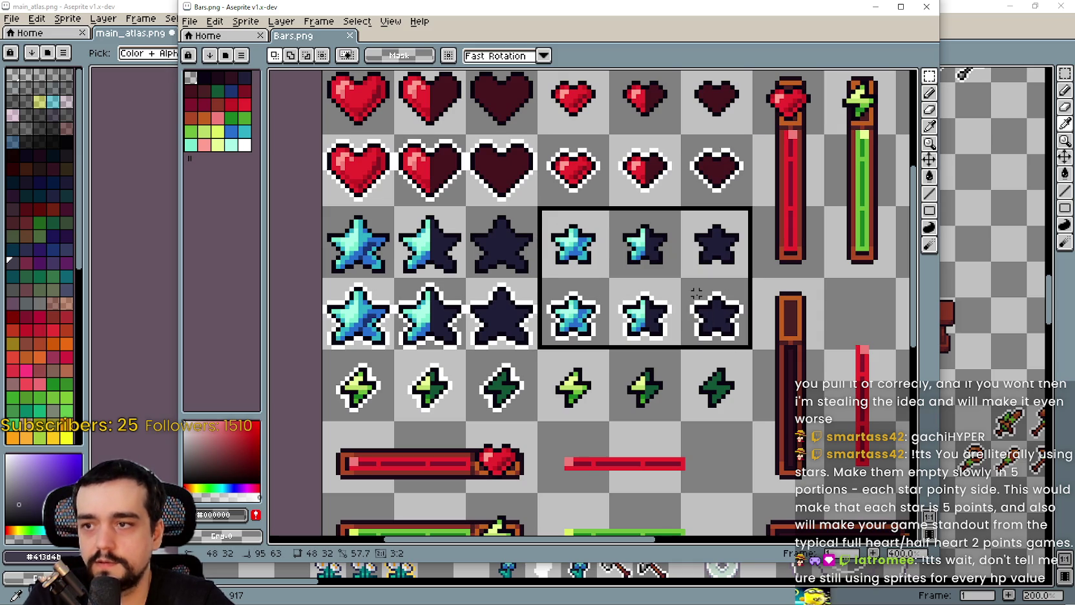
{"action": "left_click", "coordinate": [703, 302]}
{"action": "mouse_move", "coordinate": [326, 210]}
{"action": "left_mouse_down"}
{"action": "mouse_move", "coordinate": [381, 258]}
{"action": "mouse_move", "coordinate": [513, 312]}
{"action": "mouse_move", "coordinate": [708, 333]}
{"action": "left_mouse_up"}
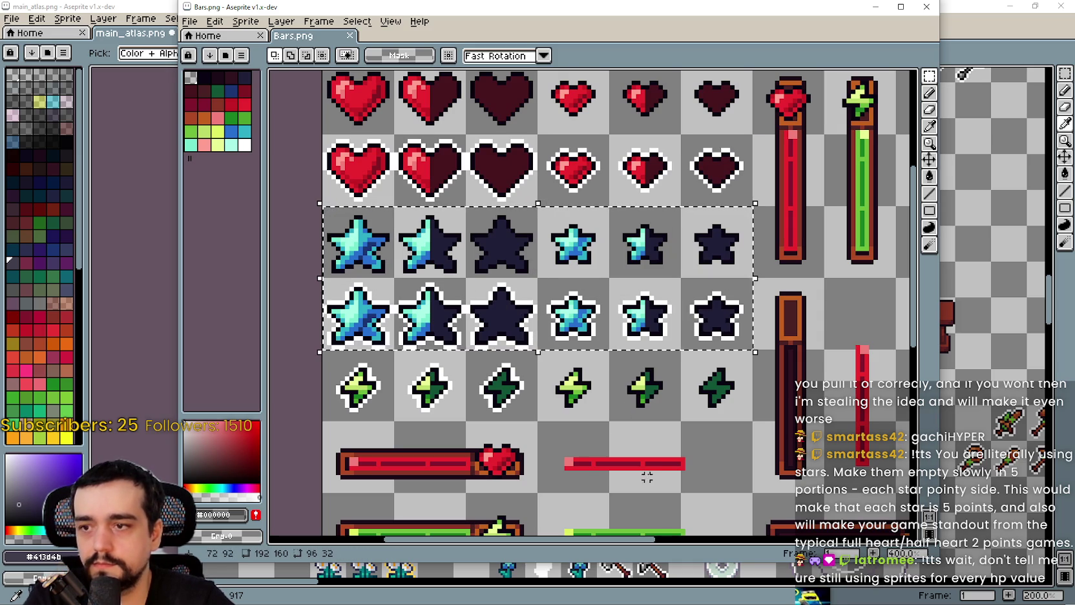
{"action": "key", "text": "ctrl+c"}
- Paste the stars into main_atlas and place them above the progress bars
{"action": "key", "text": "alt+Tab"}
{"action": "key", "text": "ctrl+v"}
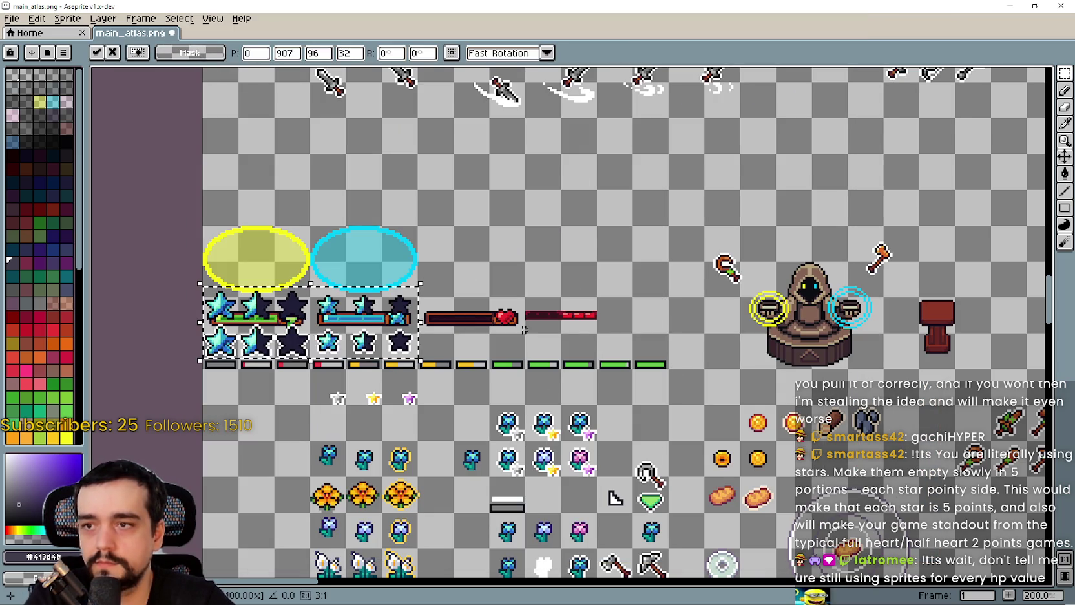
{"action": "mouse_move", "coordinate": [347, 349]}
{"action": "left_mouse_down"}
{"action": "mouse_move", "coordinate": [584, 228]}
{"action": "mouse_move", "coordinate": [579, 261]}
{"action": "left_mouse_up"}
{"action": "left_click", "coordinate": [537, 361]}
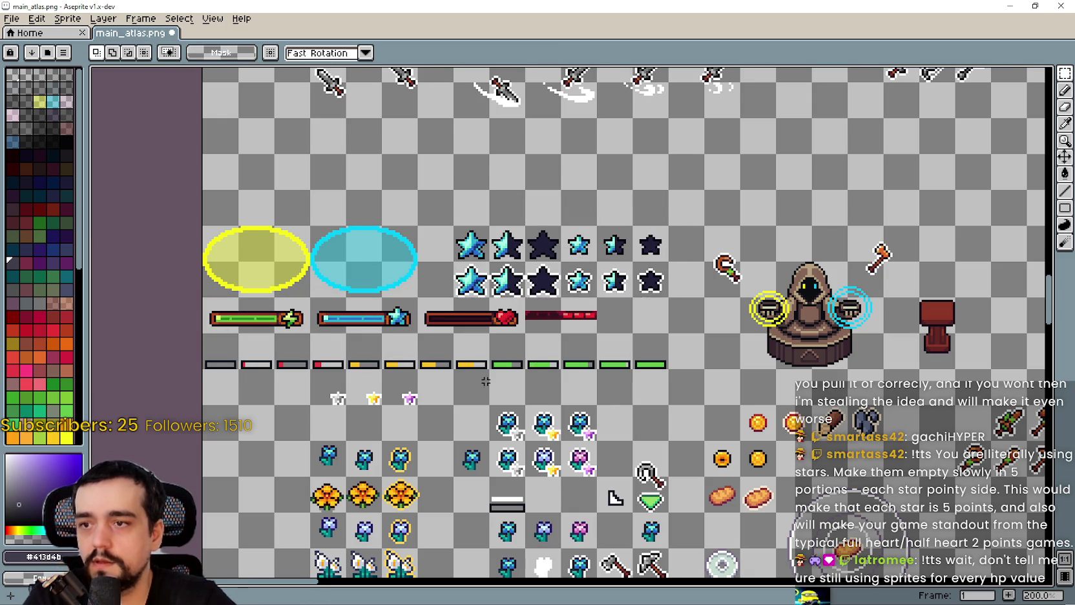
- Marquee-select the row of small progress bars
{"action": "scroll", "coordinate": [486, 382], "scroll_direction": "up", "scroll_amount": 2}
{"action": "scroll", "coordinate": [644, 312], "scroll_direction": "down", "scroll_amount": 1}
{"action": "scroll", "coordinate": [634, 318], "scroll_direction": "down", "scroll_amount": 1}
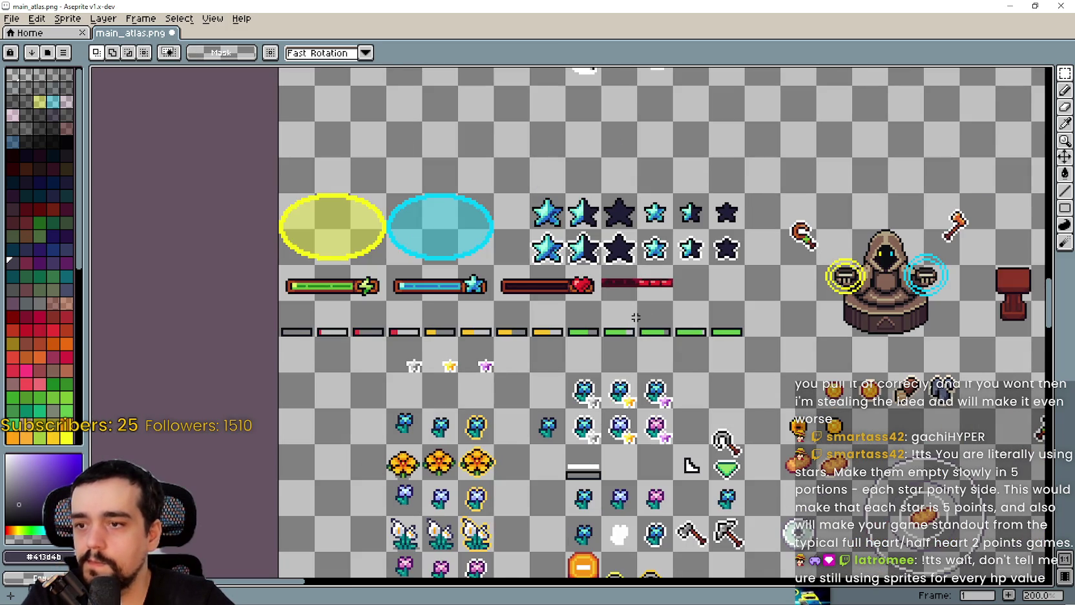
{"action": "scroll", "coordinate": [633, 316], "scroll_direction": "up", "scroll_amount": 2}
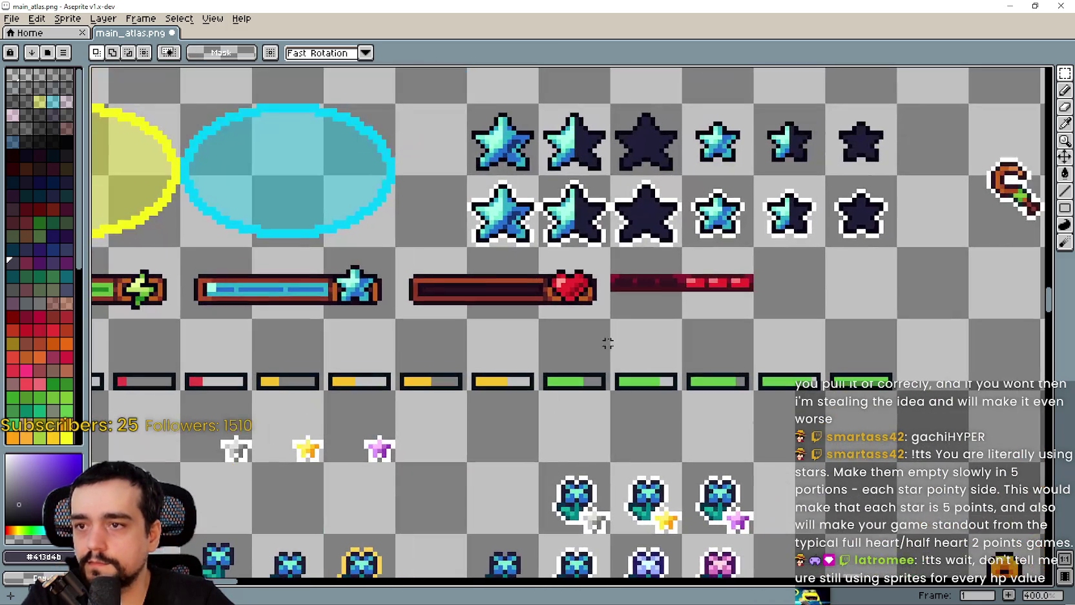
{"action": "key", "text": "i"}
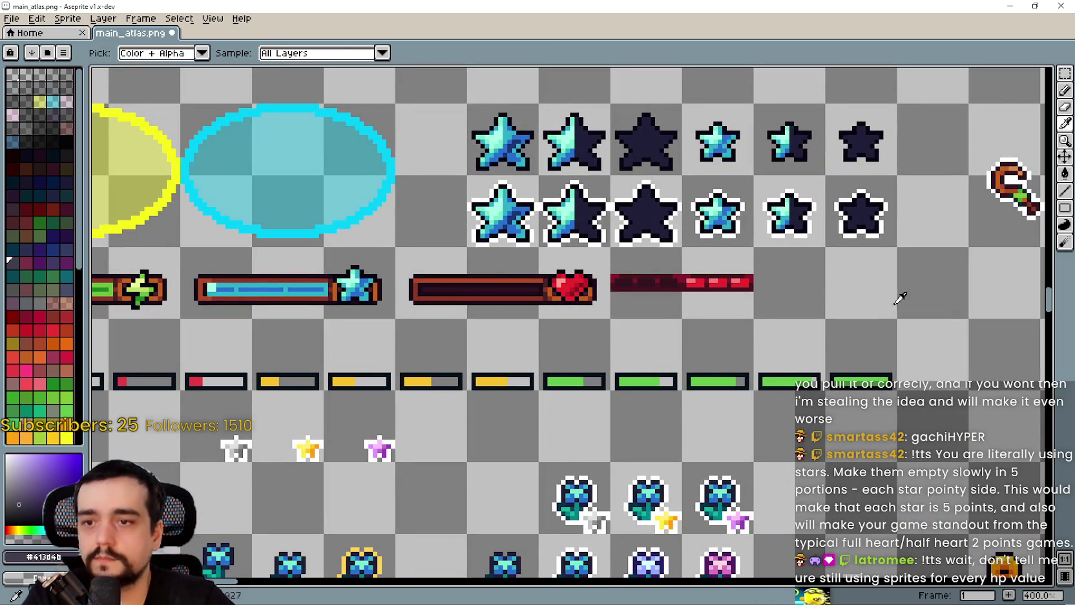
{"action": "left_click", "coordinate": [1064, 191]}
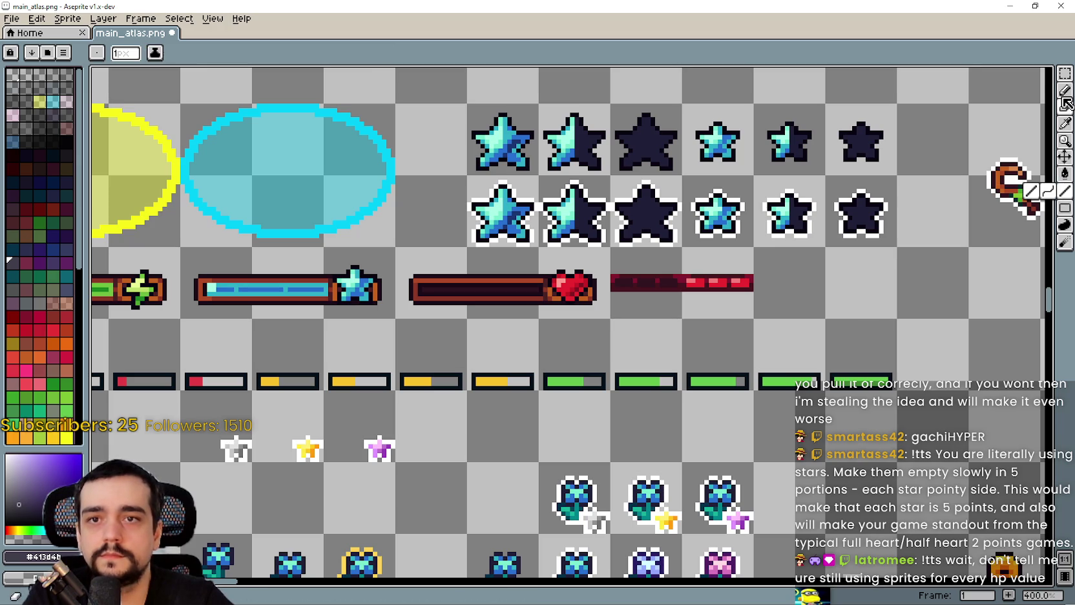
{"action": "left_click", "coordinate": [1066, 73]}
{"action": "scroll", "coordinate": [709, 391], "scroll_direction": "down", "scroll_amount": 1}
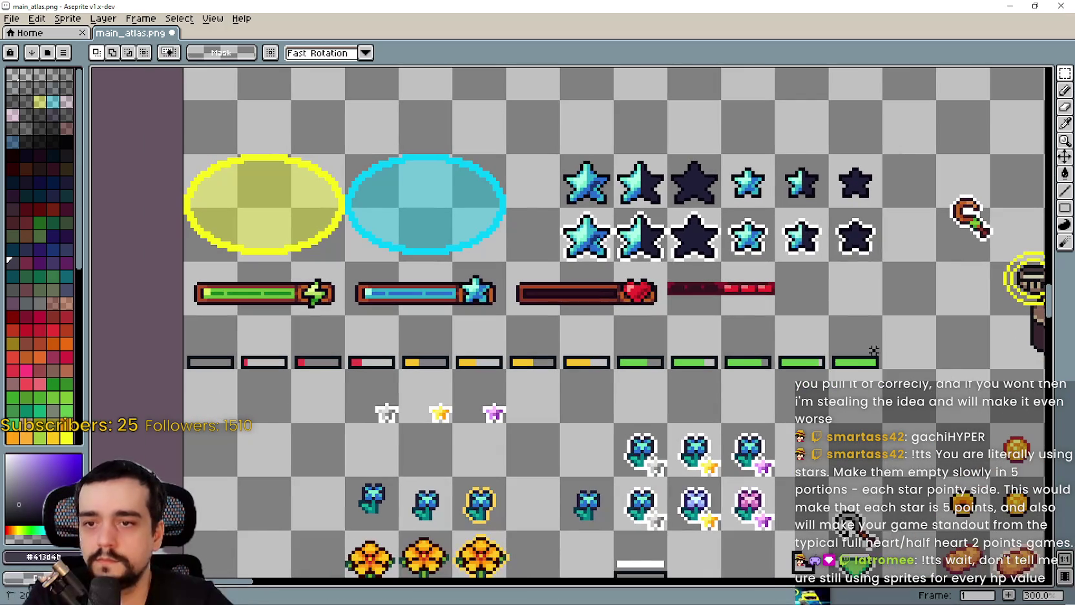
{"action": "left_click_drag", "start_coordinate": [873, 350], "coordinate": [270, 353]}
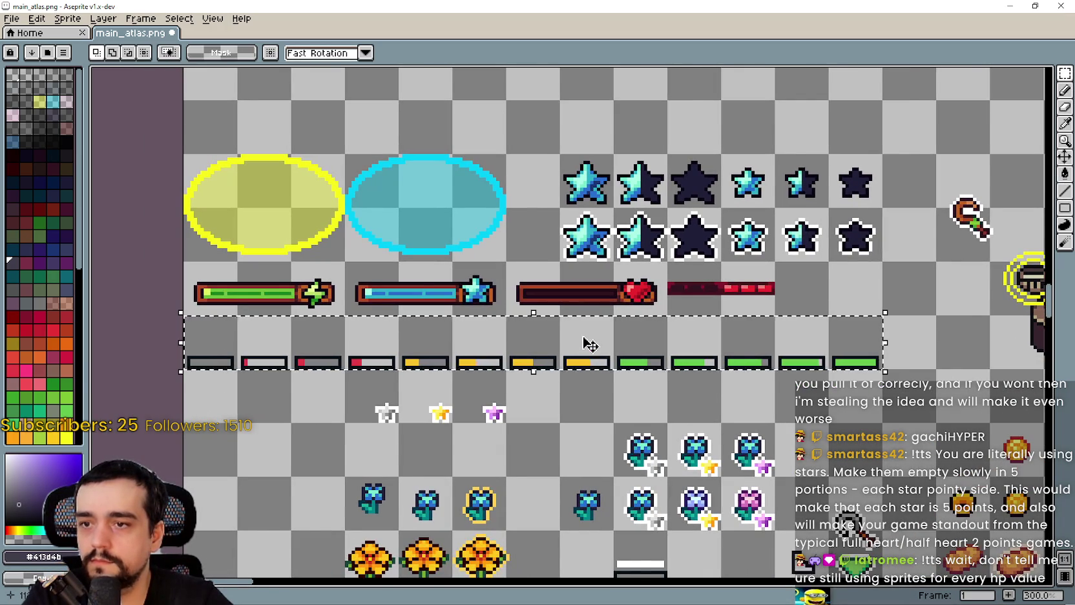
{"action": "scroll", "coordinate": [589, 344], "scroll_direction": "up", "scroll_amount": 3}
- Sample the dark #32131e empty-bar colour from the red bar's interior
{"action": "key", "text": "b"}
{"action": "scroll", "coordinate": [491, 226], "scroll_direction": "up", "scroll_amount": 1}
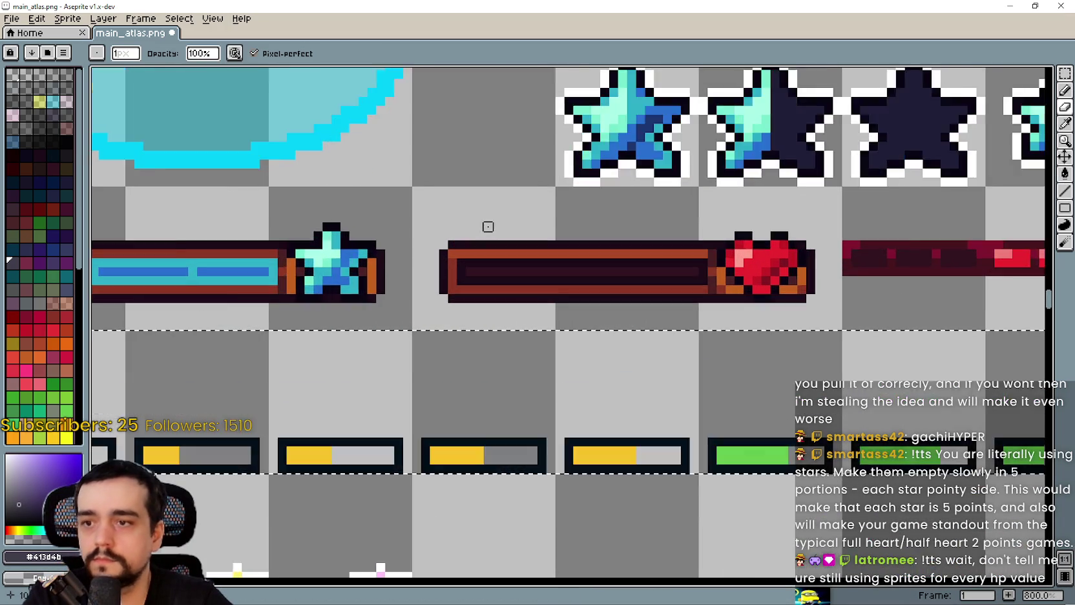
{"action": "scroll", "coordinate": [488, 227], "scroll_direction": "up", "scroll_amount": 2}
{"action": "mouse_move", "coordinate": [487, 226]}
{"action": "left_mouse_down"}
{"action": "mouse_move", "coordinate": [475, 77]}
{"action": "mouse_move", "coordinate": [492, 142]}
{"action": "left_mouse_up"}
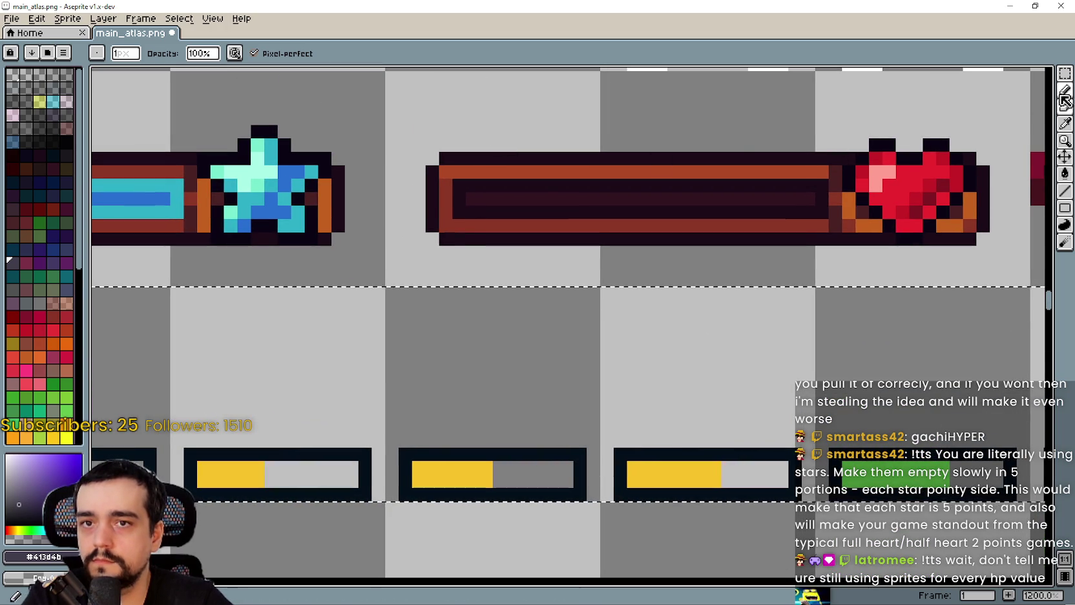
{"action": "left_click", "coordinate": [1066, 123]}
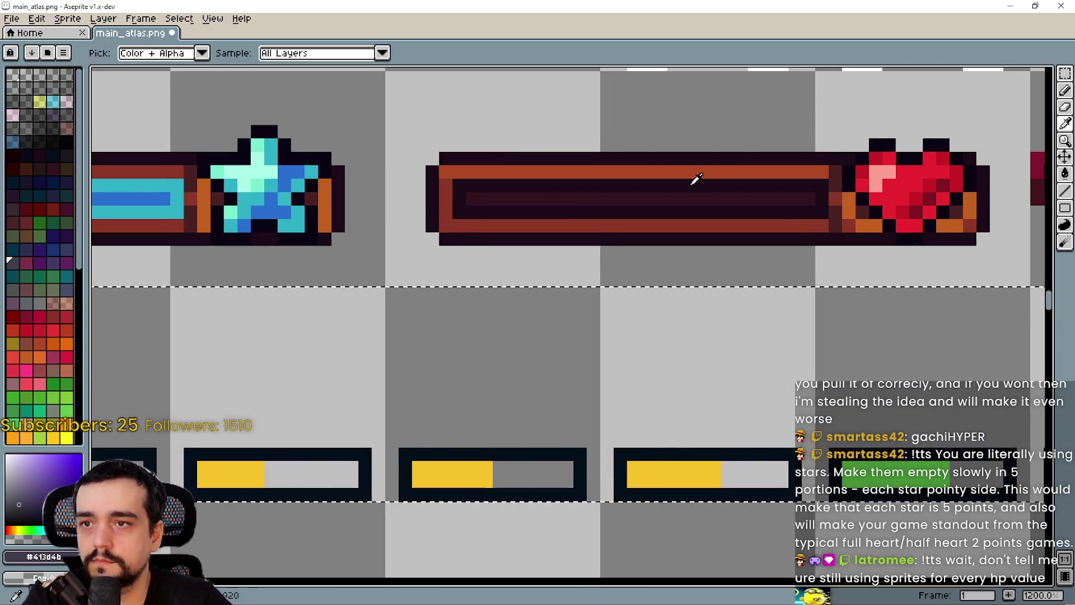
{"action": "scroll", "coordinate": [697, 179], "scroll_direction": "up", "scroll_amount": 1}
{"action": "scroll", "coordinate": [497, 232], "scroll_direction": "down", "scroll_amount": 3}
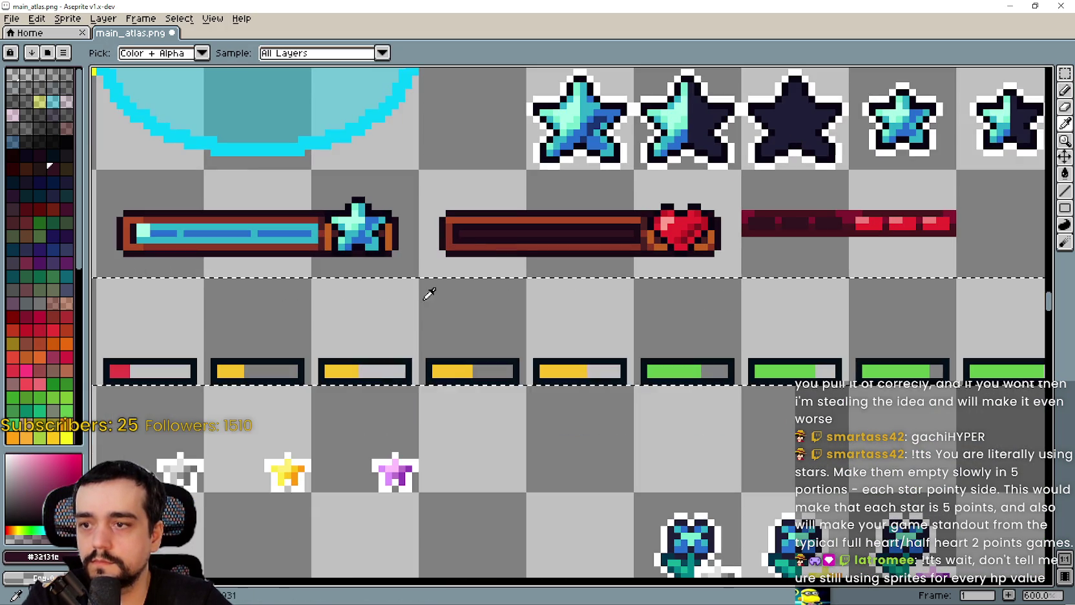
{"action": "mouse_move", "coordinate": [259, 348]}
{"action": "left_mouse_down"}
{"action": "mouse_move", "coordinate": [629, 305]}
{"action": "mouse_move", "coordinate": [440, 391]}
{"action": "left_mouse_up"}
{"action": "scroll", "coordinate": [469, 380], "scroll_direction": "down", "scroll_amount": 1}
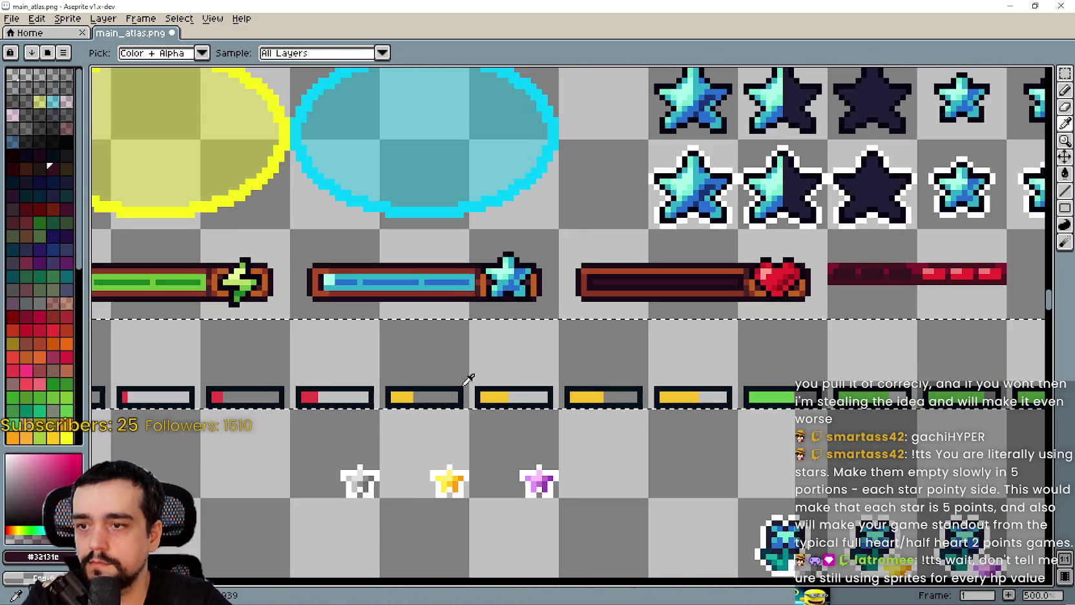
- Flood-fill the grey parts of the first small bars, up to the first yellow bar, with #32131e
{"action": "left_click", "coordinate": [1066, 176]}
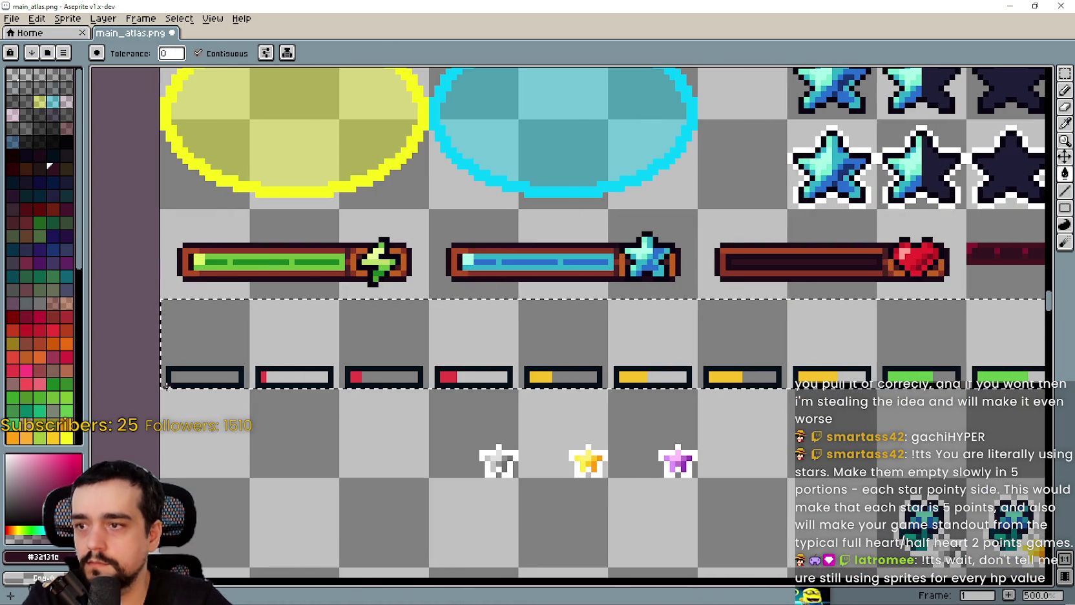
{"action": "left_click", "coordinate": [239, 377]}
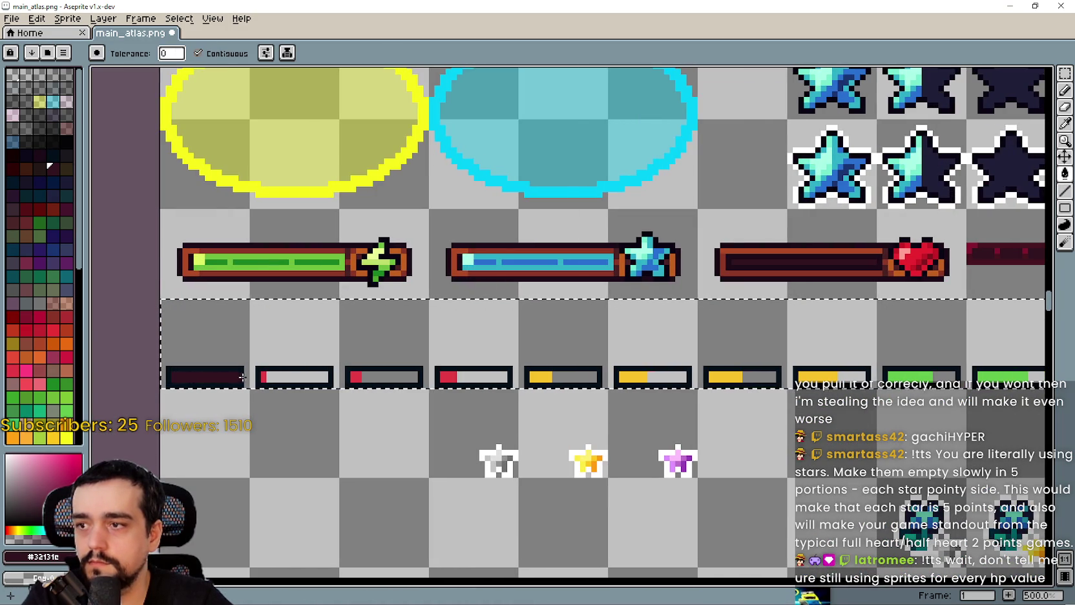
{"action": "left_click", "coordinate": [296, 381]}
{"action": "scroll", "coordinate": [319, 391], "scroll_direction": "up", "scroll_amount": 5}
{"action": "left_click", "coordinate": [511, 320]}
{"action": "scroll", "coordinate": [654, 344], "scroll_direction": "down", "scroll_amount": 4}
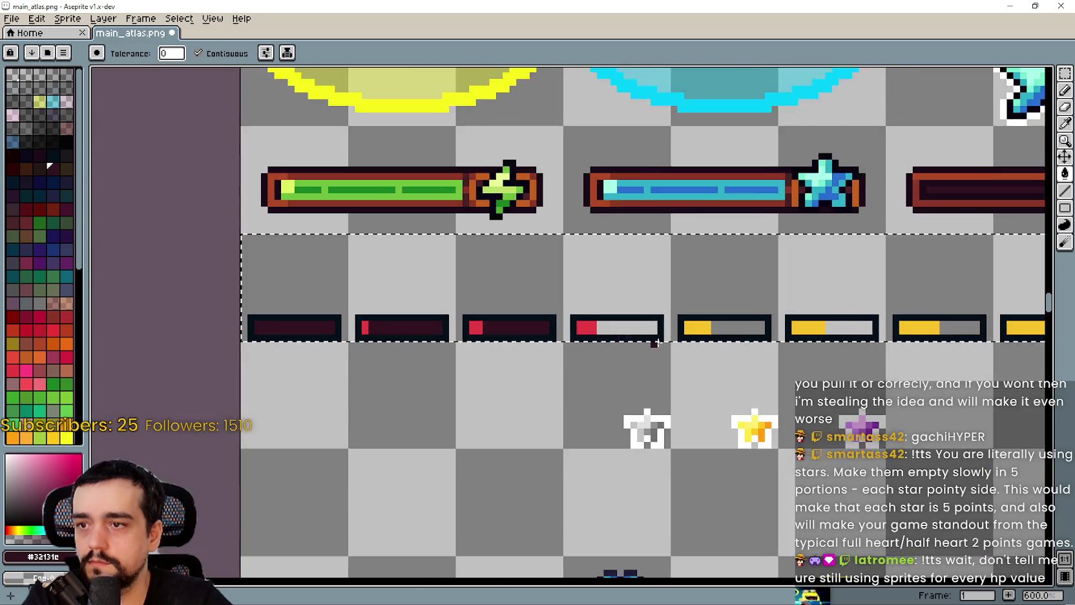
{"action": "scroll", "coordinate": [336, 313], "scroll_direction": "up", "scroll_amount": 3}
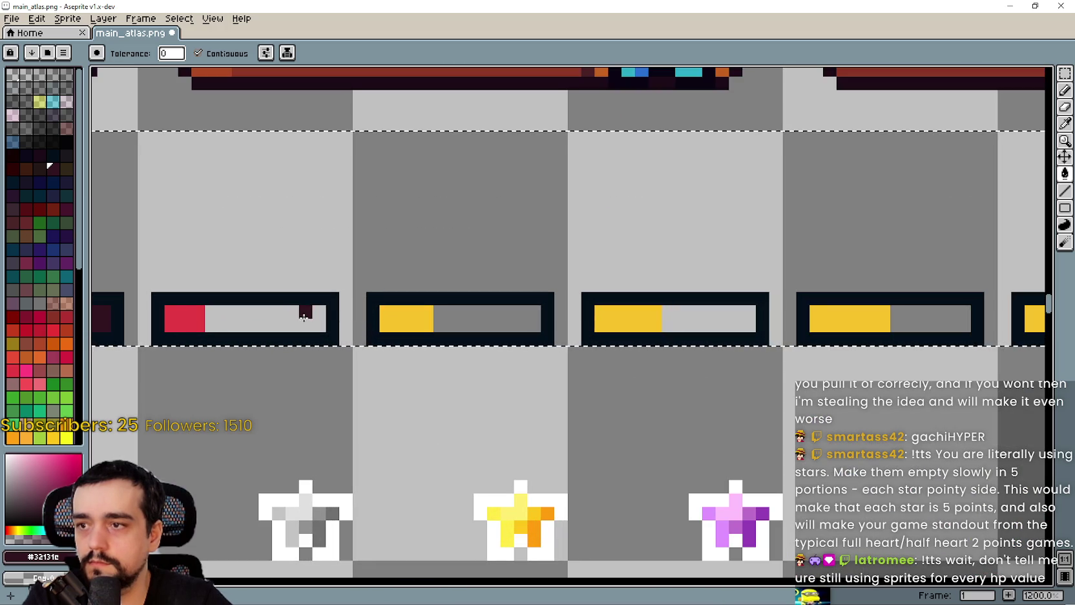
{"action": "left_click", "coordinate": [303, 317]}
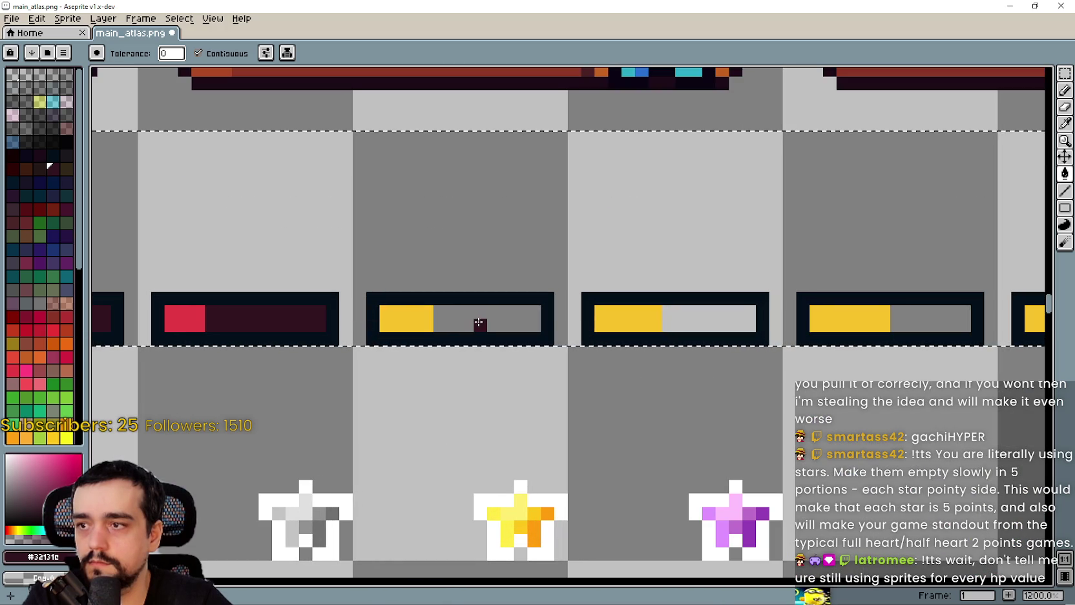
{"action": "left_click", "coordinate": [478, 323]}
- Fill the grey parts of the remaining yellow and green small bars dark
{"action": "scroll", "coordinate": [415, 327], "scroll_direction": "right", "scroll_amount": 3}
{"action": "left_click", "coordinate": [416, 323]}
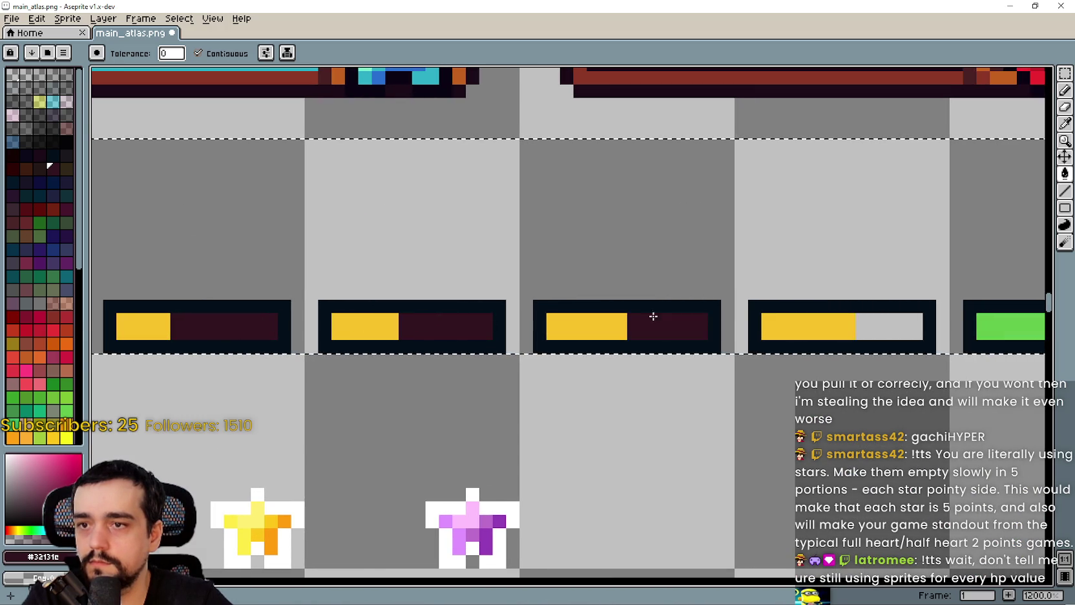
{"action": "scroll", "coordinate": [653, 316], "scroll_direction": "right", "scroll_amount": 3}
{"action": "left_click", "coordinate": [471, 325]}
{"action": "left_click", "coordinate": [667, 323]}
{"action": "scroll", "coordinate": [667, 322], "scroll_direction": "down", "scroll_amount": 3}
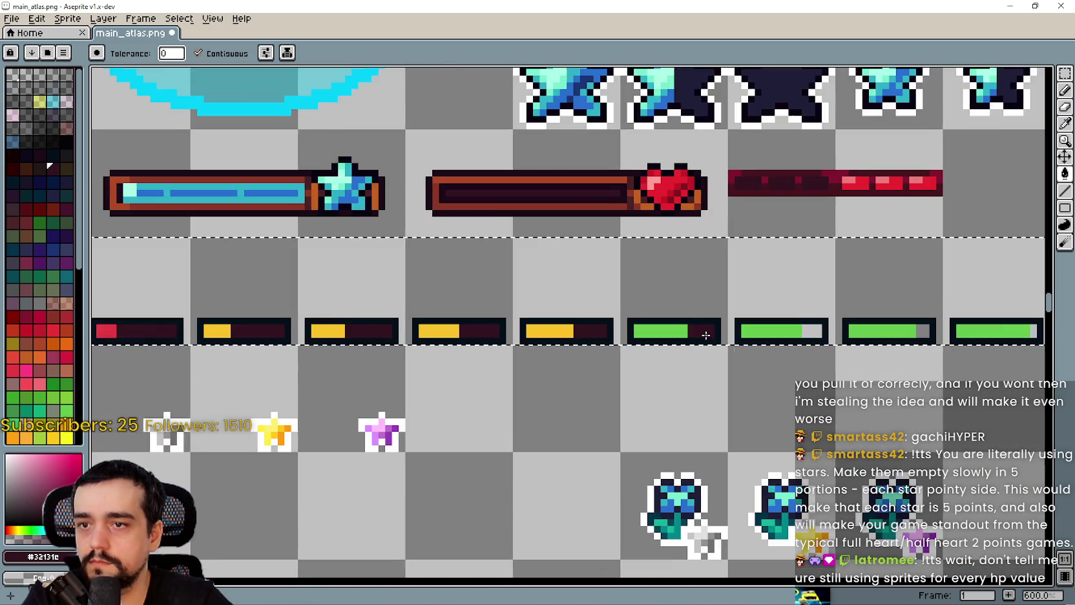
{"action": "scroll", "coordinate": [750, 323], "scroll_direction": "up", "scroll_amount": 2}
{"action": "left_click", "coordinate": [720, 335]}
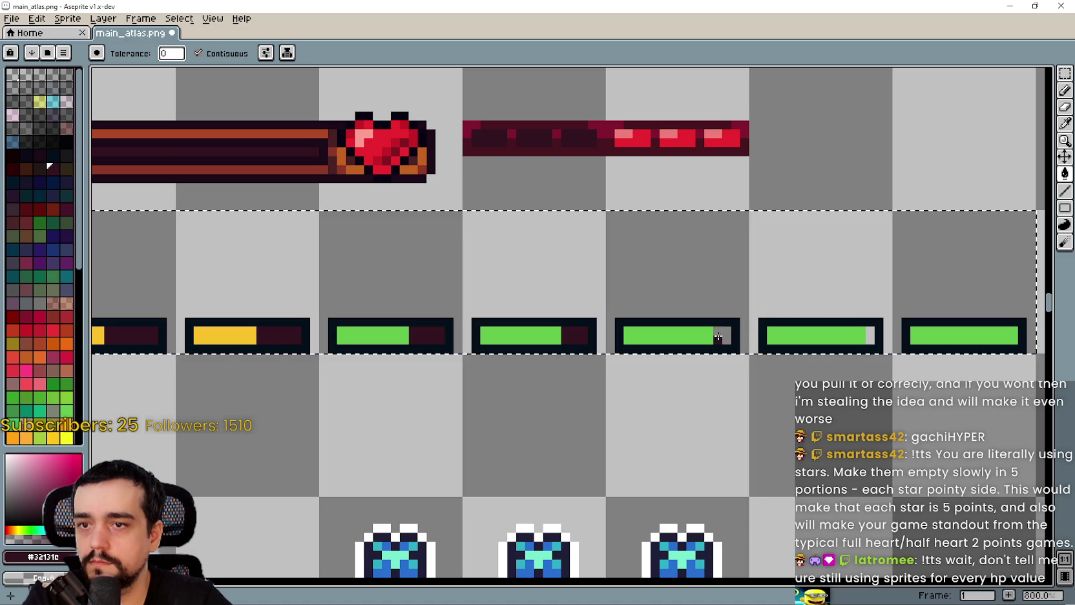
{"action": "left_click", "coordinate": [870, 336]}
{"action": "scroll", "coordinate": [870, 336], "scroll_direction": "right", "scroll_amount": 4}
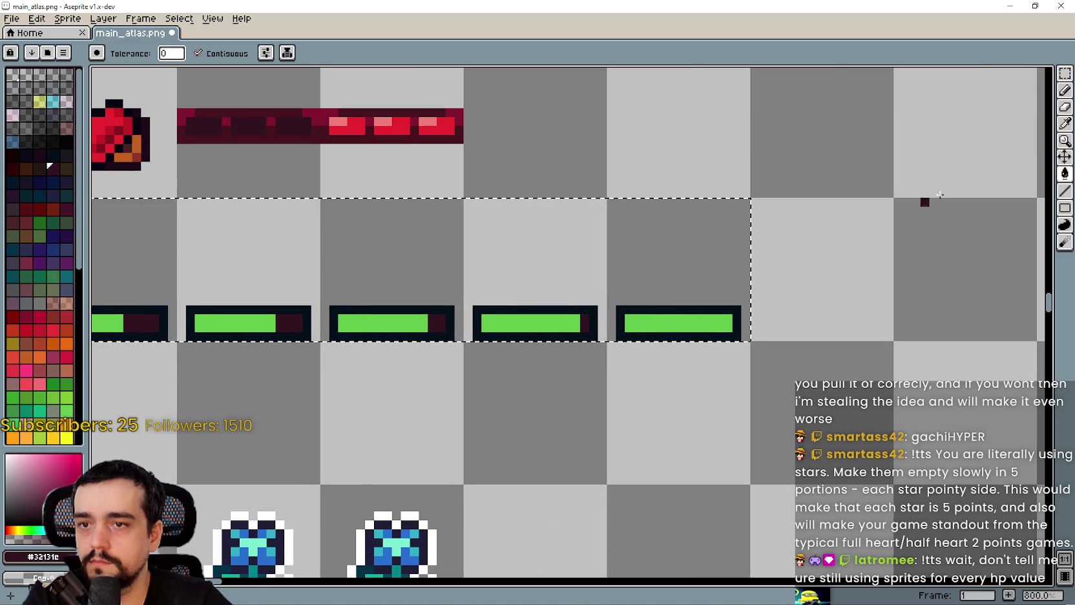
{"action": "left_click", "coordinate": [1067, 91]}
{"action": "scroll", "coordinate": [752, 293], "scroll_direction": "up", "scroll_amount": 2}
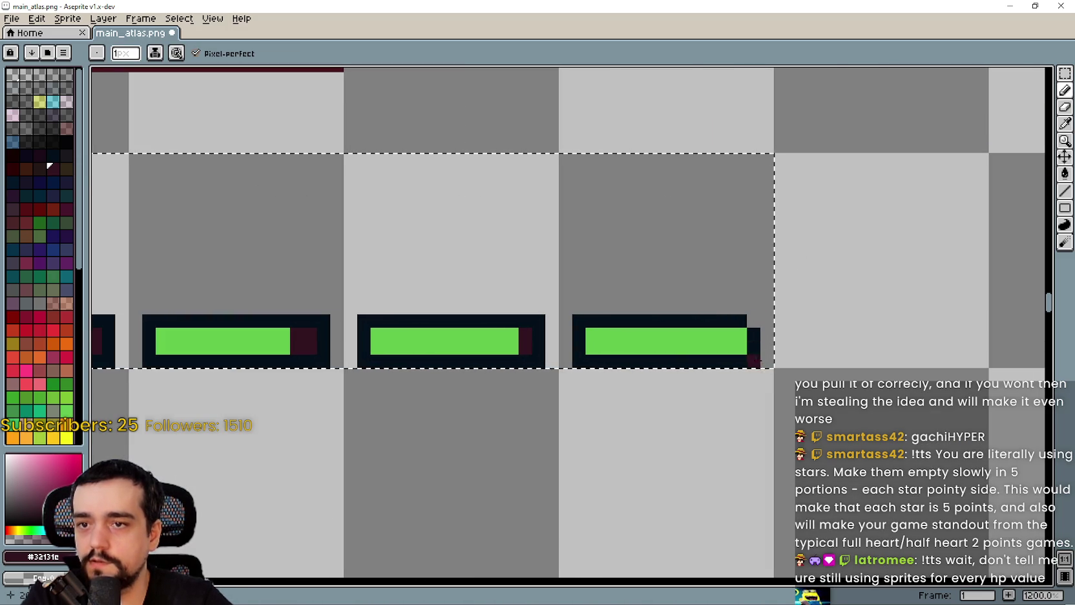
- Erase the stray corner pixels on the first small health bars
{"action": "right_click", "coordinate": [579, 321]}
{"action": "scroll", "coordinate": [582, 326], "scroll_direction": "down", "scroll_amount": 2}
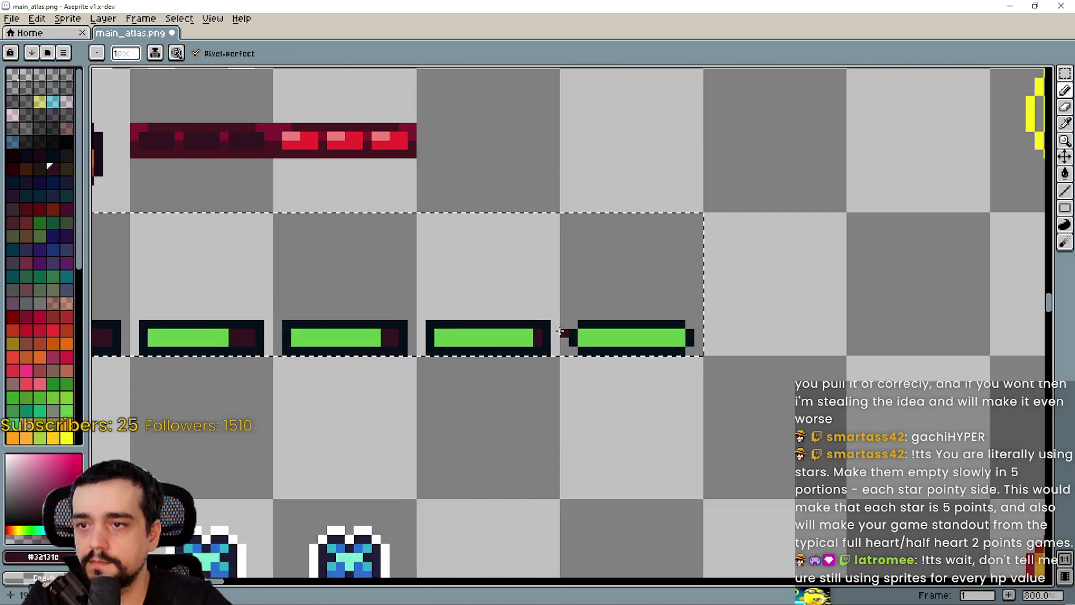
{"action": "scroll", "coordinate": [601, 327], "scroll_direction": "up", "scroll_amount": 2}
{"action": "right_click", "coordinate": [623, 322]}
{"action": "right_click", "coordinate": [631, 365]}
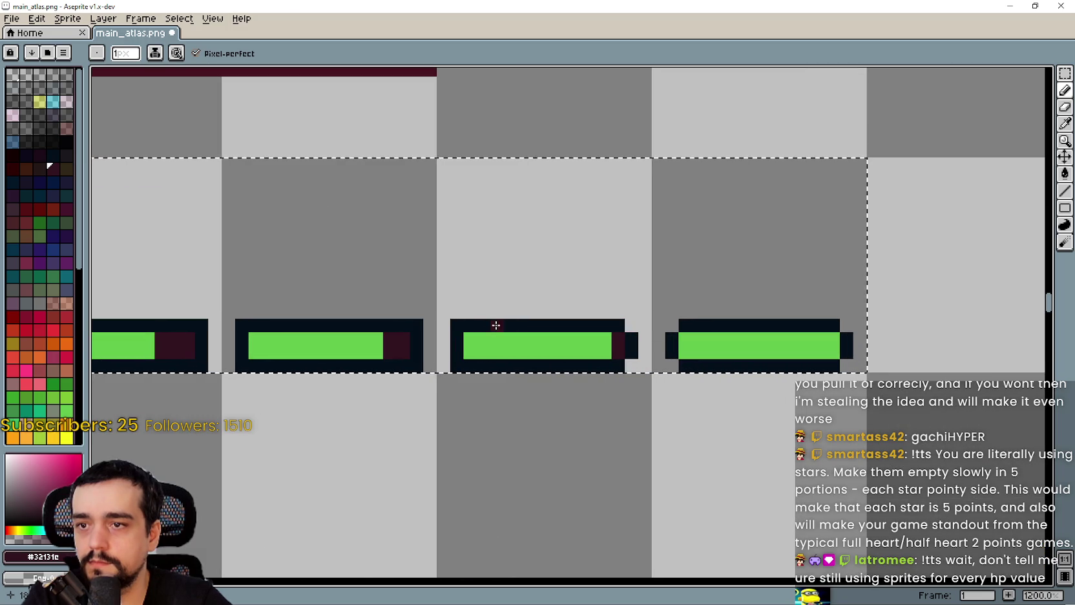
- Add dark cap pixels to the ends of the green and yellow small bars
{"action": "left_click_drag", "start_coordinate": [490, 319], "coordinate": [672, 335]}
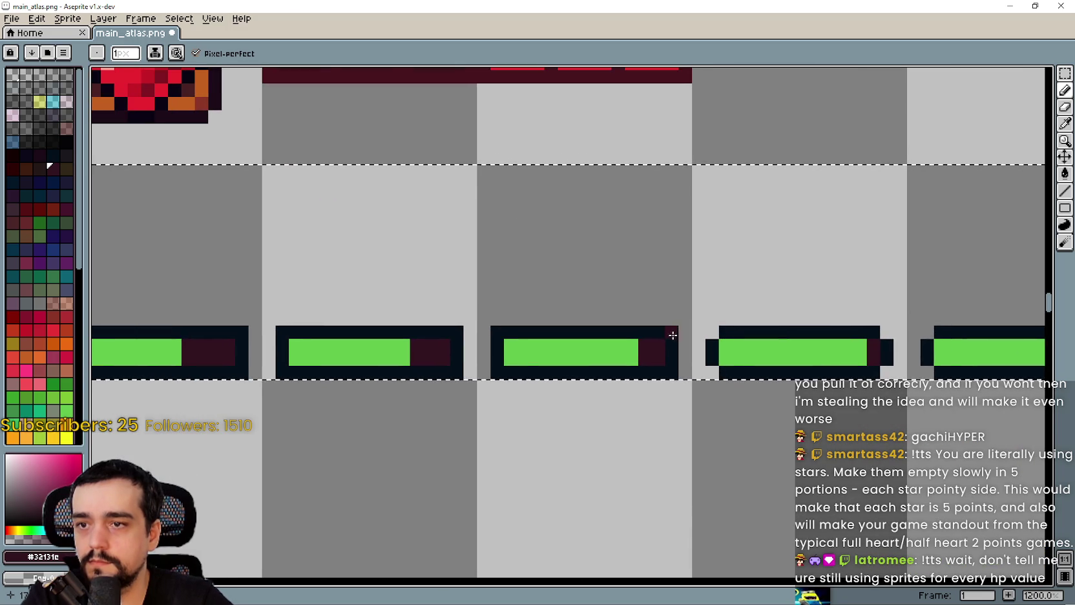
{"action": "left_click", "coordinate": [672, 346]}
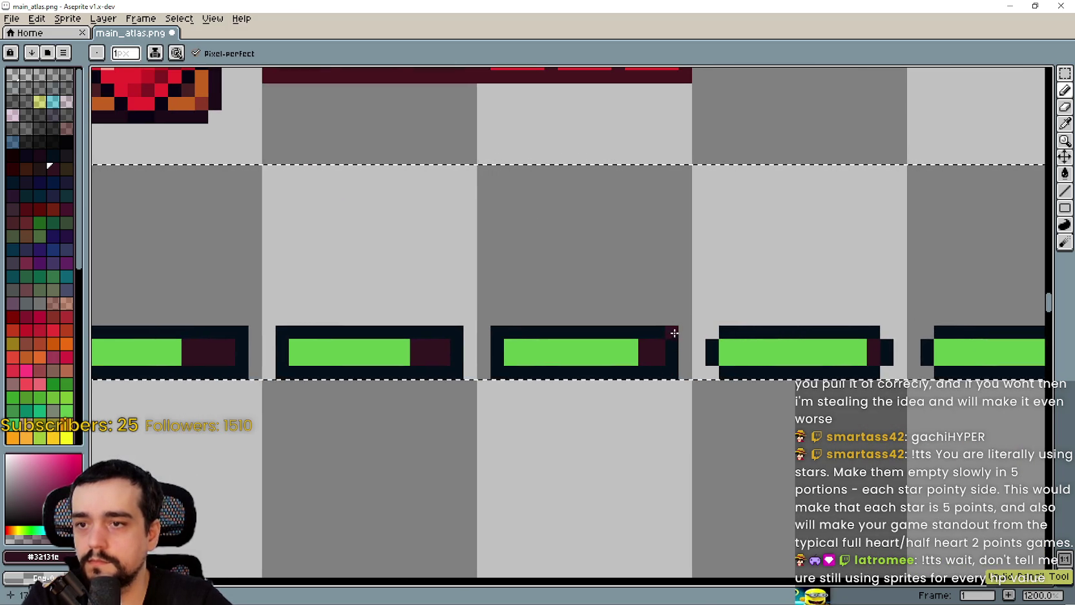
{"action": "left_click_drag", "start_coordinate": [518, 318], "coordinate": [443, 322]}
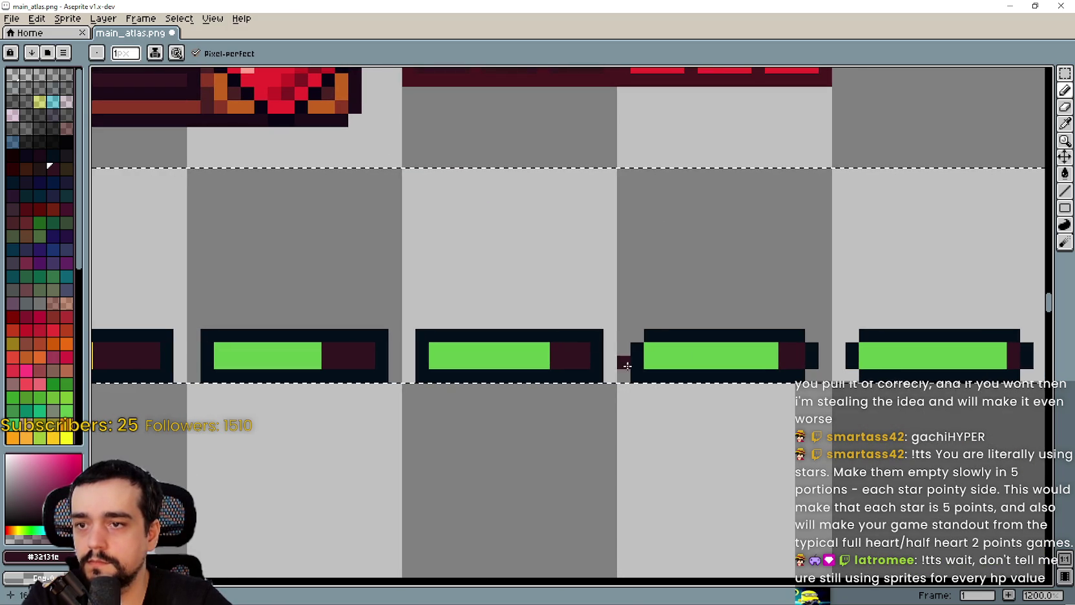
{"action": "left_click_drag", "start_coordinate": [590, 353], "coordinate": [695, 353]}
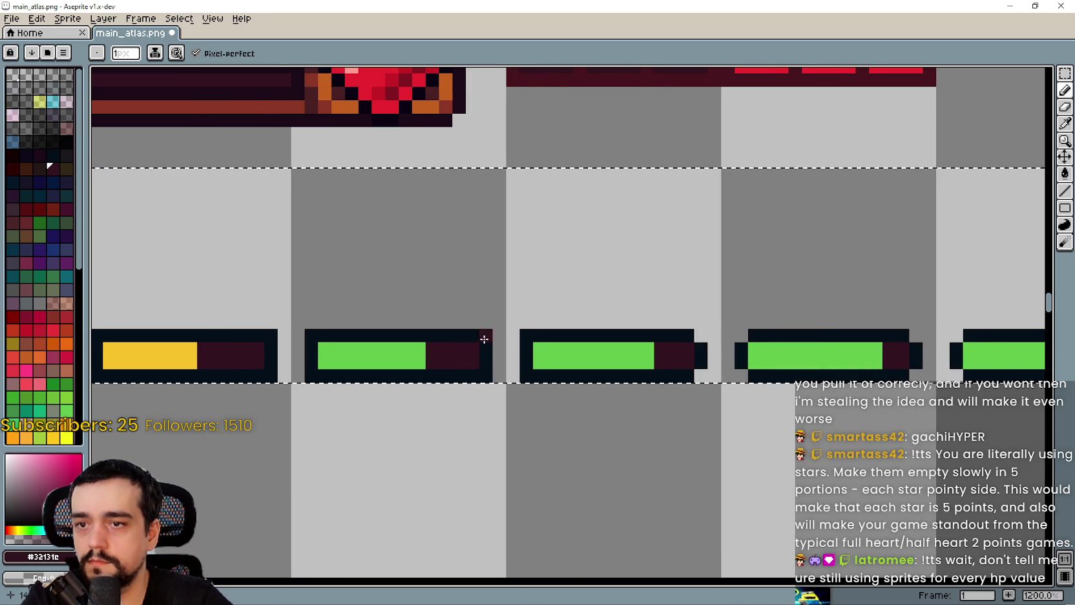
{"action": "left_click_drag", "start_coordinate": [524, 376], "coordinate": [670, 375]}
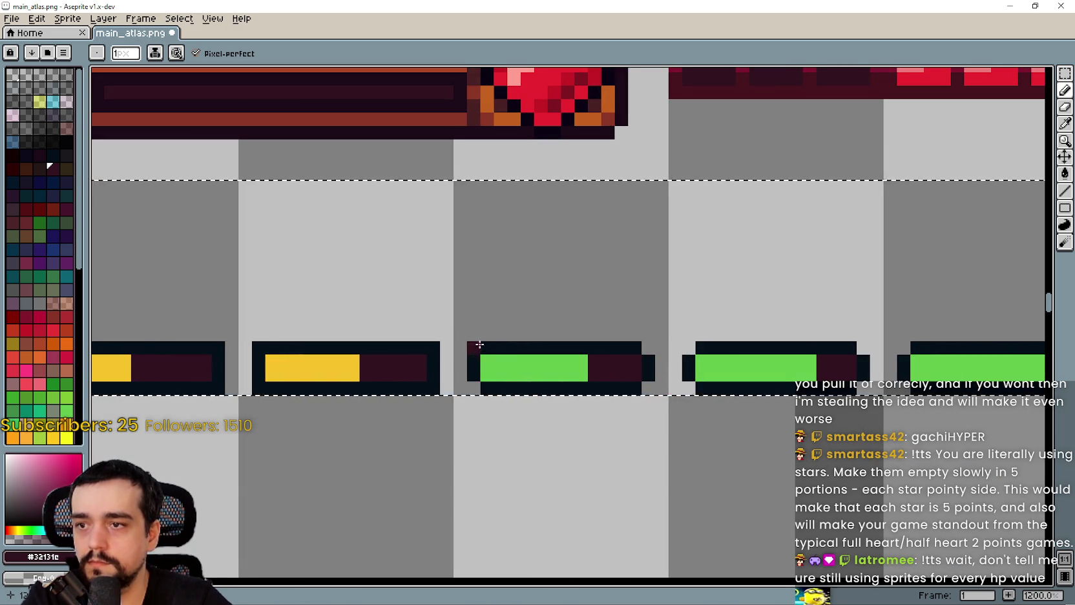
{"action": "left_click_drag", "start_coordinate": [479, 344], "coordinate": [632, 356]}
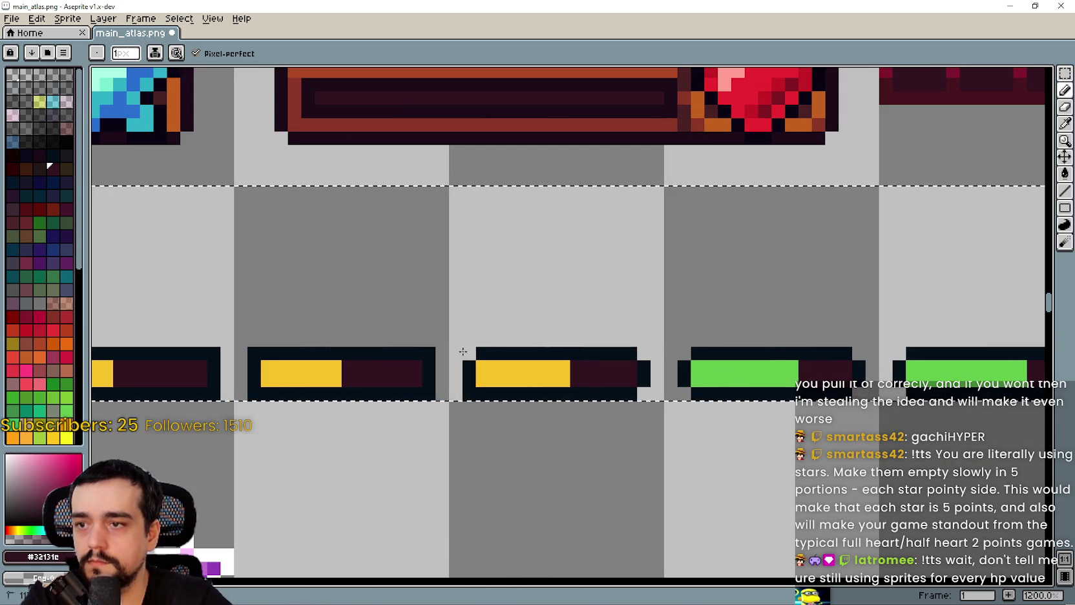
{"action": "left_click_drag", "start_coordinate": [463, 394], "coordinate": [764, 352]}
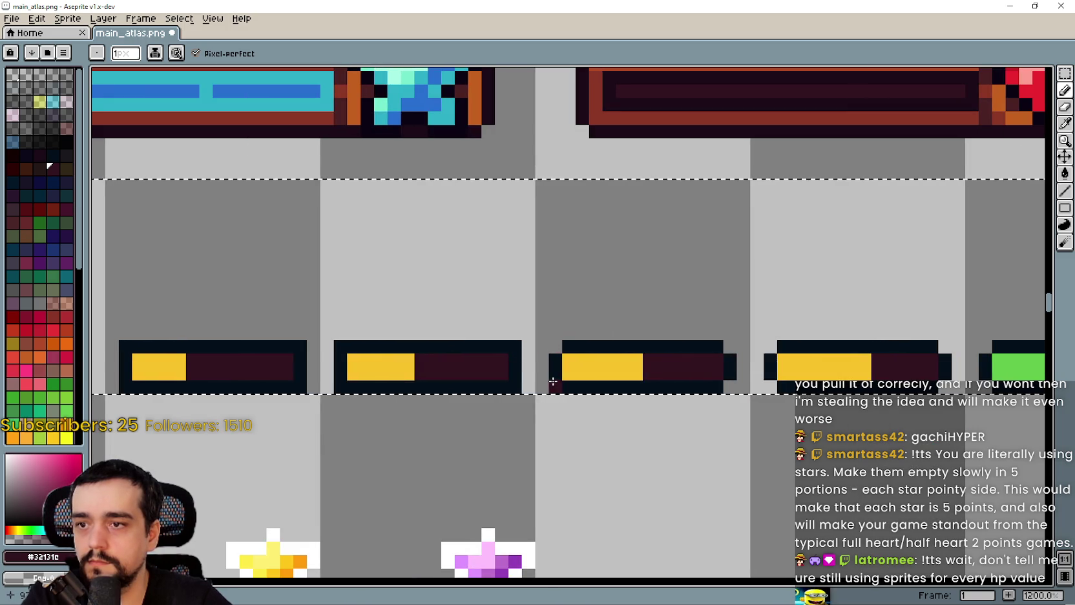
{"action": "mouse_move", "coordinate": [553, 382]}
{"action": "left_mouse_down"}
{"action": "mouse_move", "coordinate": [660, 353]}
{"action": "mouse_move", "coordinate": [710, 373]}
{"action": "left_mouse_up"}
{"action": "left_click", "coordinate": [685, 339]}
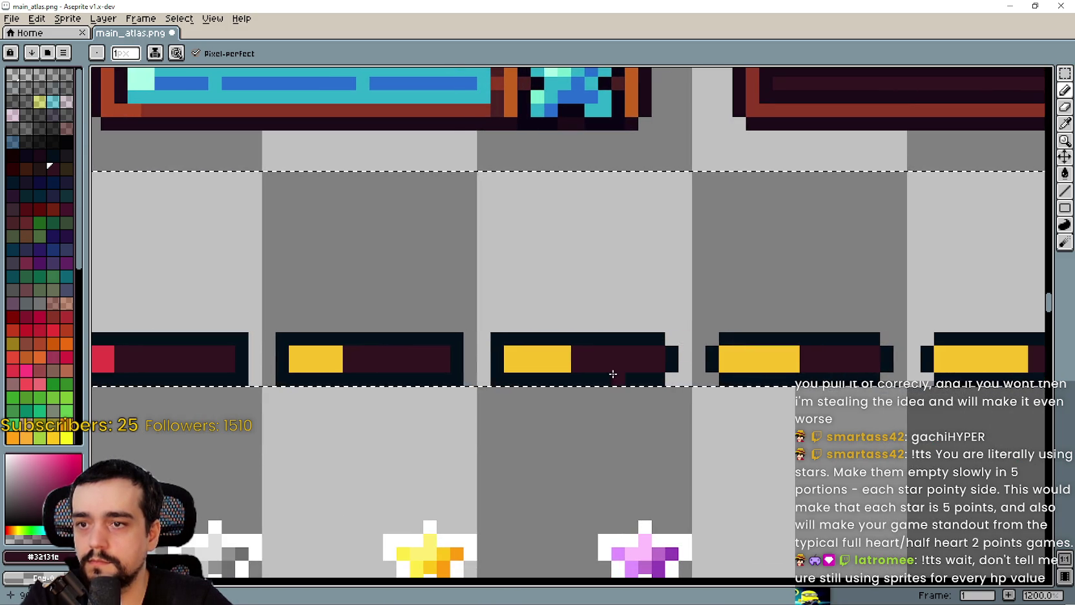
{"action": "left_click_drag", "start_coordinate": [479, 365], "coordinate": [751, 367]}
{"action": "left_click", "coordinate": [741, 354]}
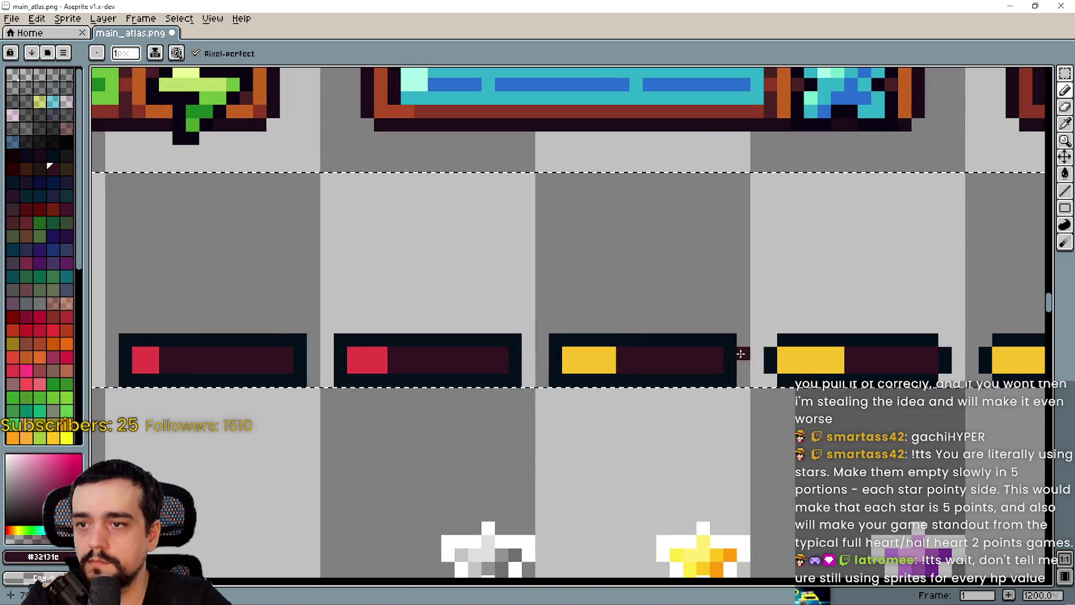
{"action": "key", "text": "ctrl+z"}
{"action": "scroll", "coordinate": [734, 346], "scroll_direction": "down", "scroll_amount": 2}
{"action": "scroll", "coordinate": [733, 376], "scroll_direction": "up", "scroll_amount": 2}
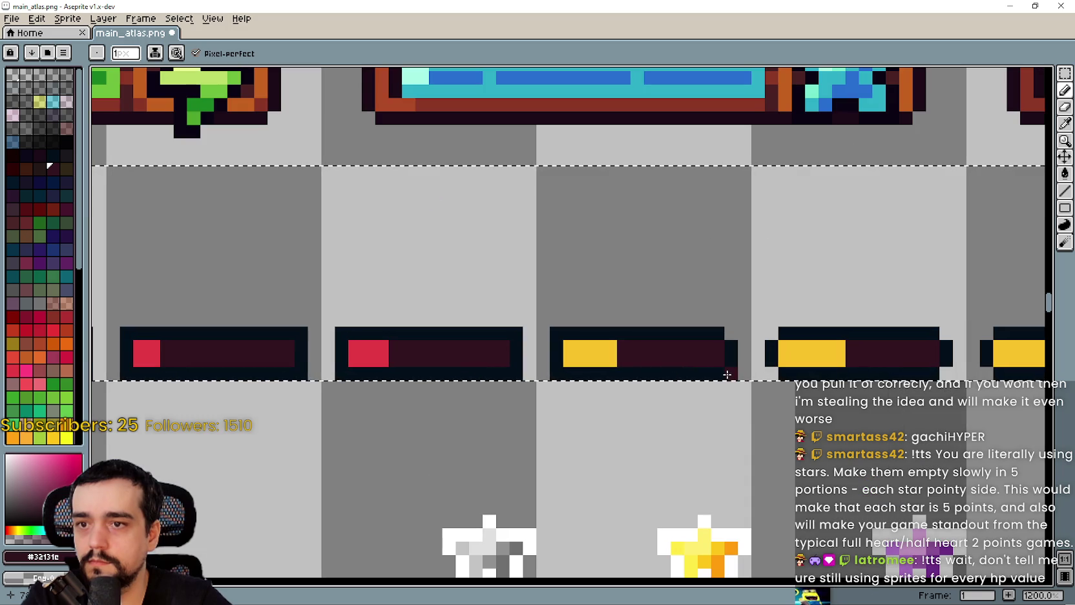
- Add a dark cap pixel to the top-right end of the red-filled bars
{"action": "left_click_drag", "start_coordinate": [554, 368], "coordinate": [786, 363]}
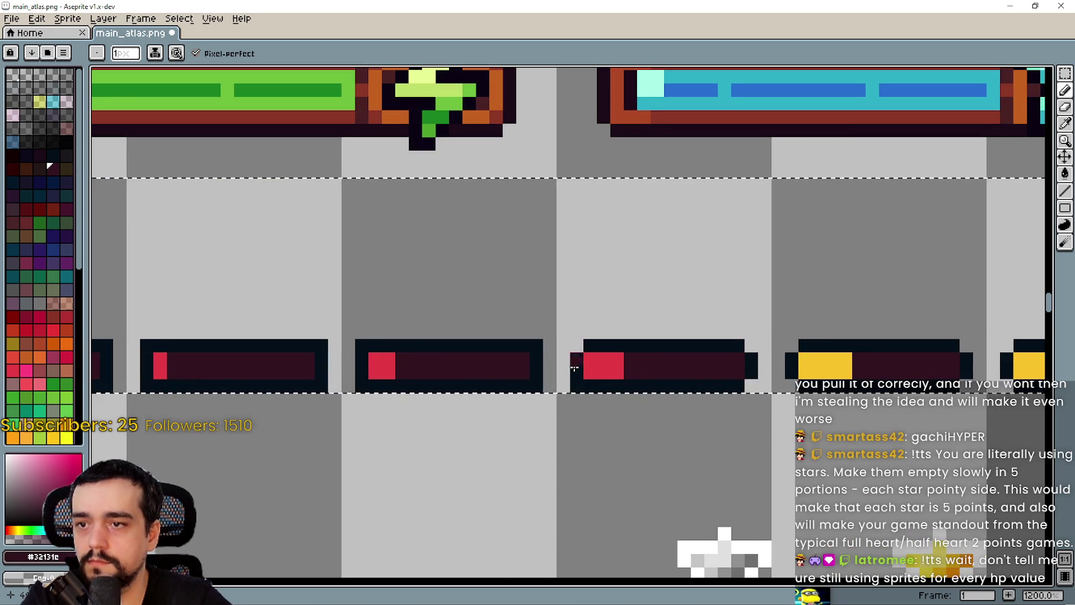
{"action": "key", "text": "v"}
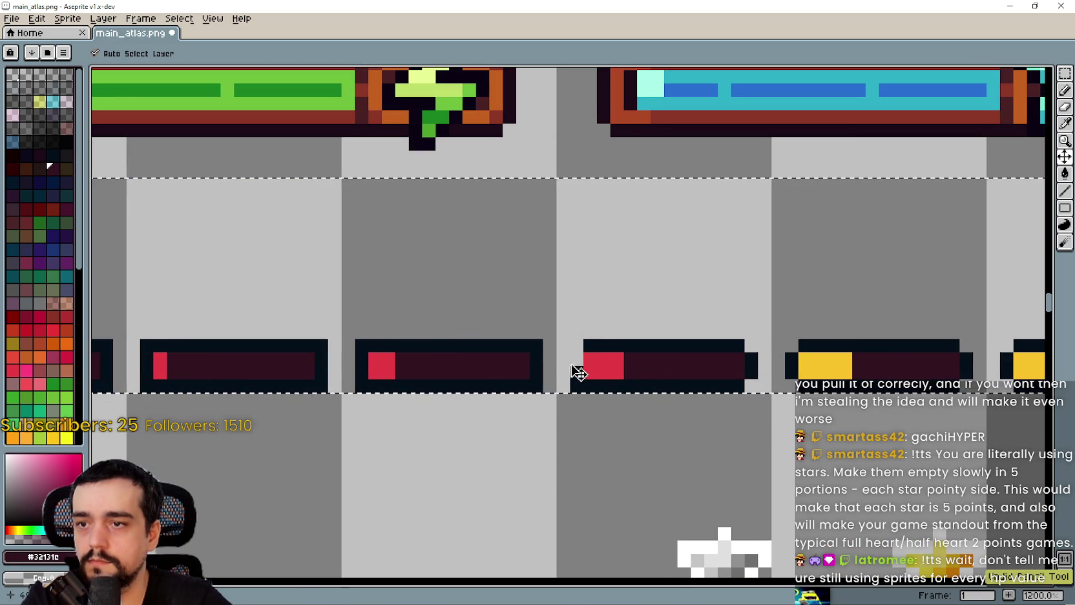
{"action": "key", "text": "b"}
{"action": "left_click_drag", "start_coordinate": [574, 387], "coordinate": [782, 392]}
{"action": "left_click", "coordinate": [760, 350]}
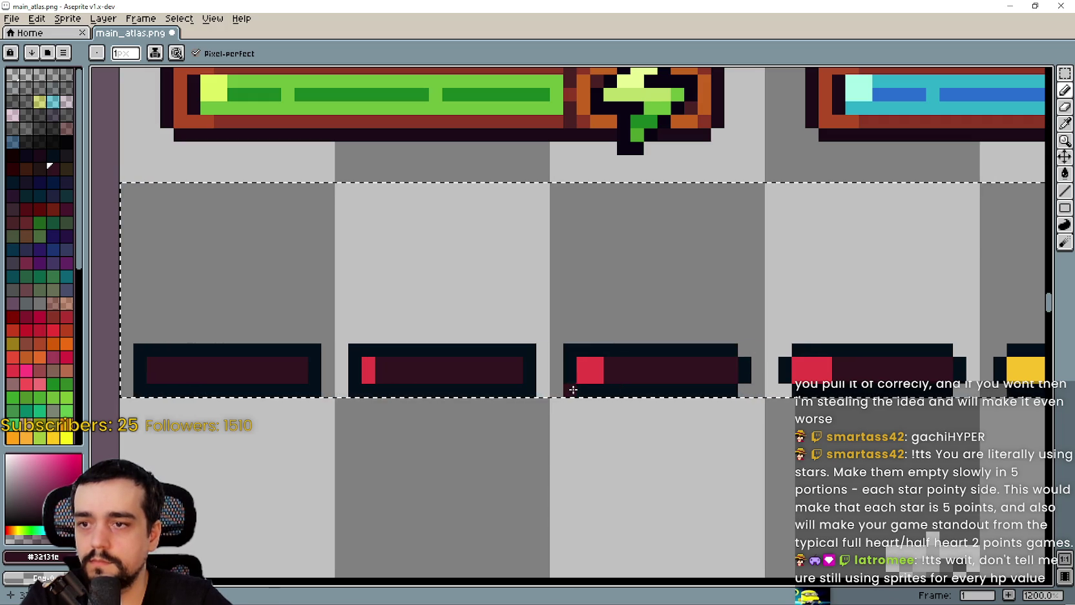
- Zoom out and pan to review the whole row of bars and the stars
{"action": "left_click_drag", "start_coordinate": [568, 342], "coordinate": [706, 346]}
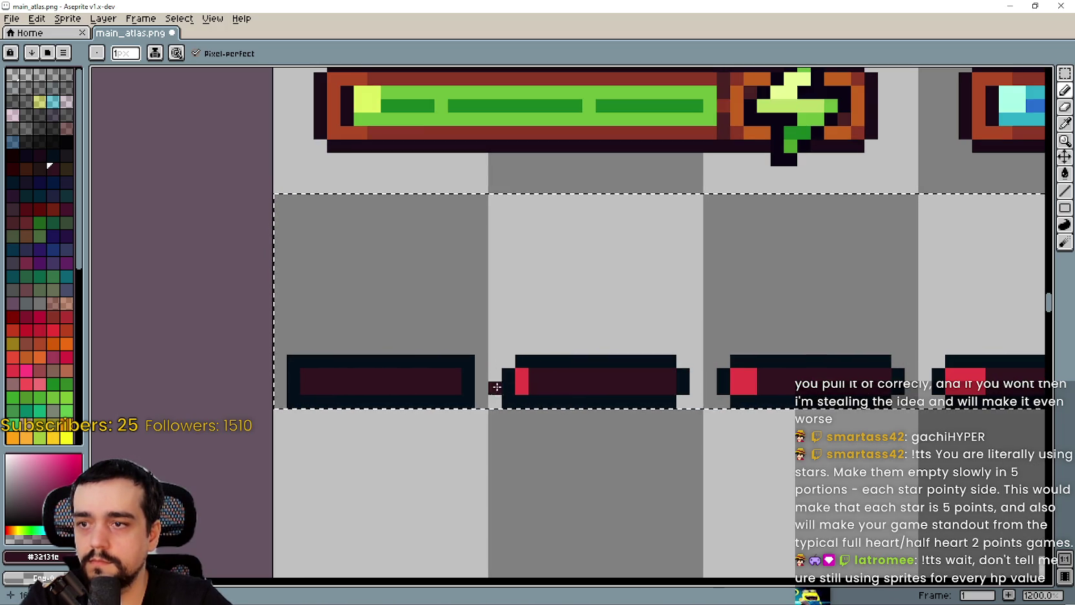
{"action": "left_click_drag", "start_coordinate": [518, 362], "coordinate": [658, 347]}
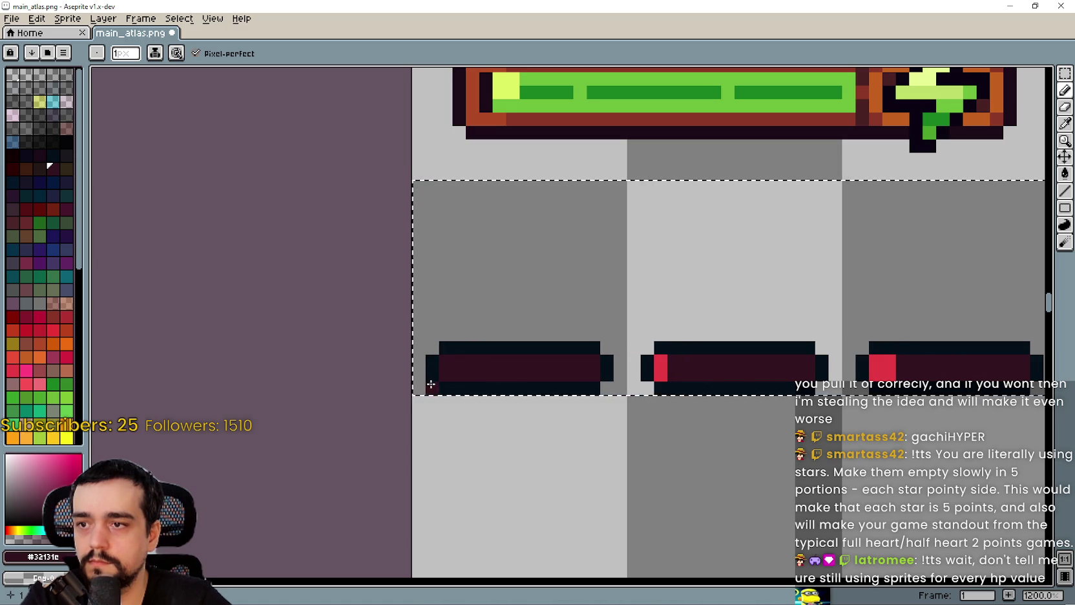
{"action": "scroll", "coordinate": [431, 383], "scroll_direction": "down", "scroll_amount": 5}
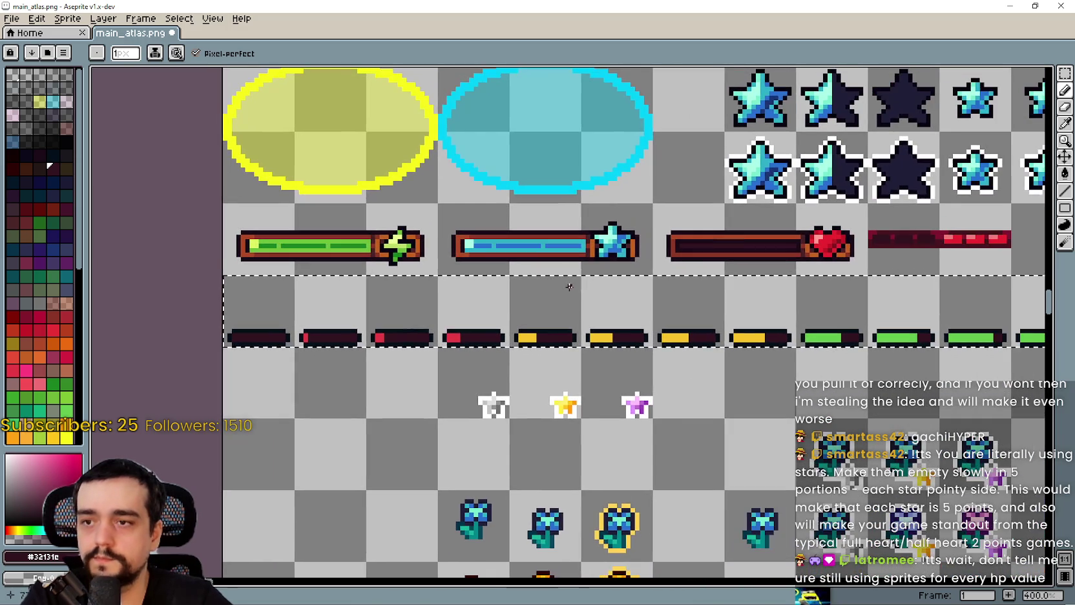
{"action": "scroll", "coordinate": [713, 324], "scroll_direction": "down", "scroll_amount": 2}
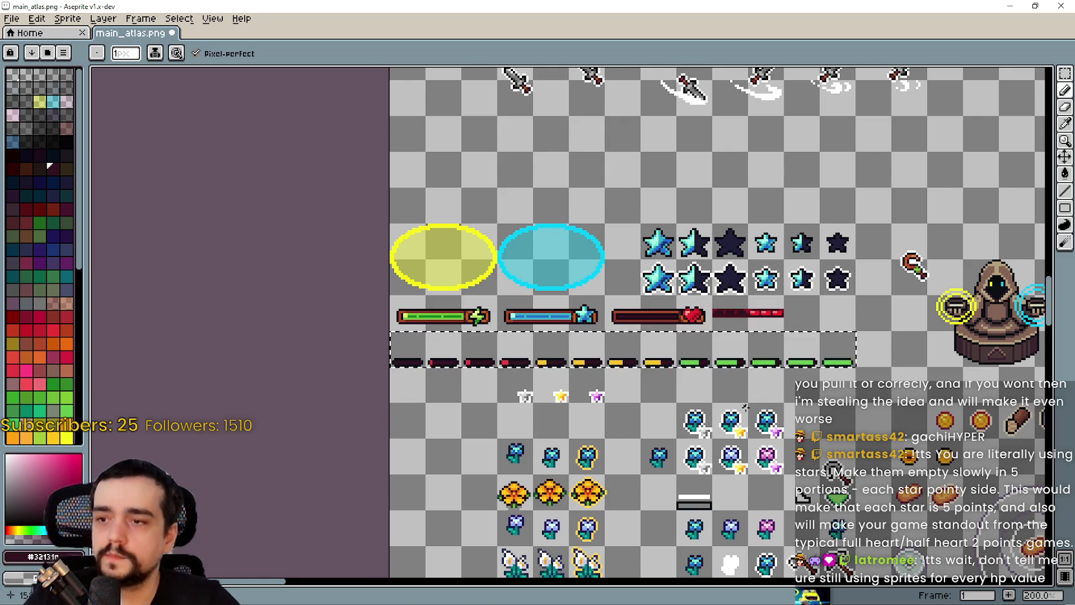
{"action": "scroll", "coordinate": [744, 406], "scroll_direction": "up", "scroll_amount": 5}
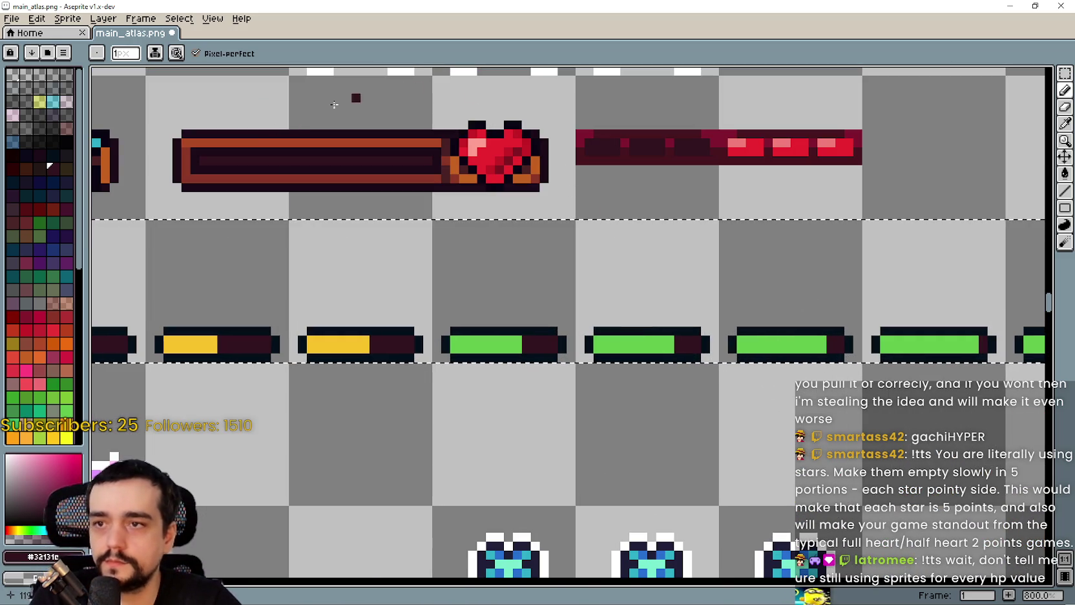
{"action": "left_click_drag", "start_coordinate": [296, 161], "coordinate": [483, 144]}
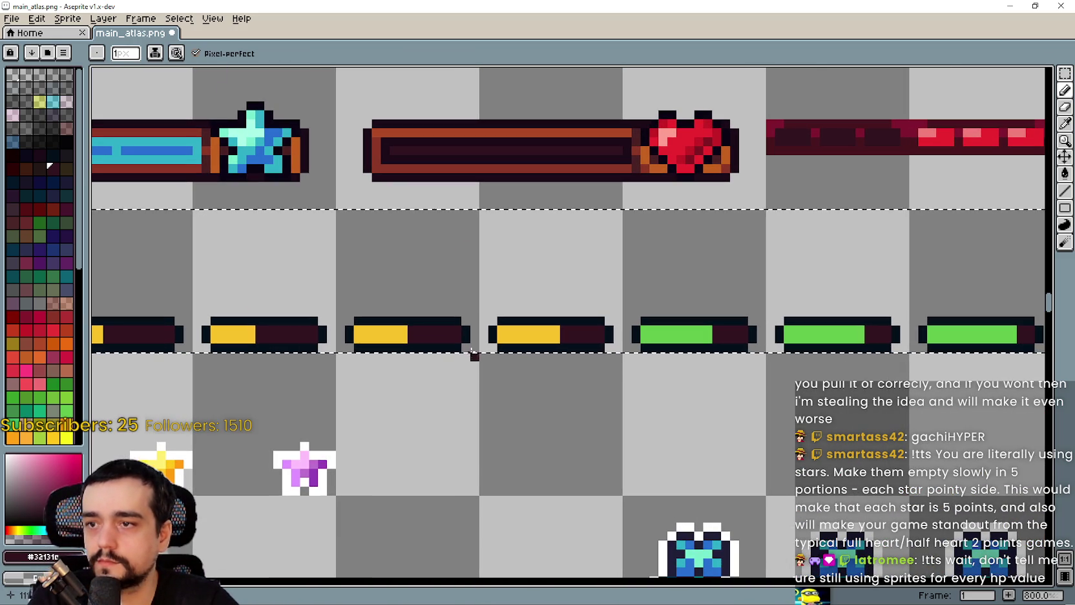
{"action": "scroll", "coordinate": [440, 210], "scroll_direction": "up", "scroll_amount": 1}
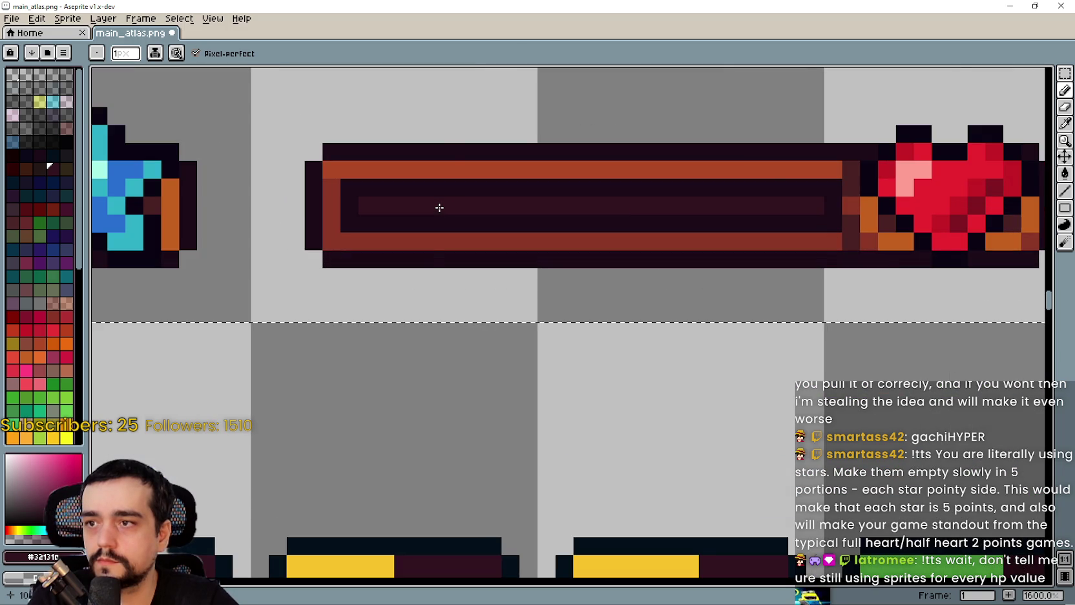
{"action": "scroll", "coordinate": [439, 208], "scroll_direction": "down", "scroll_amount": 4}
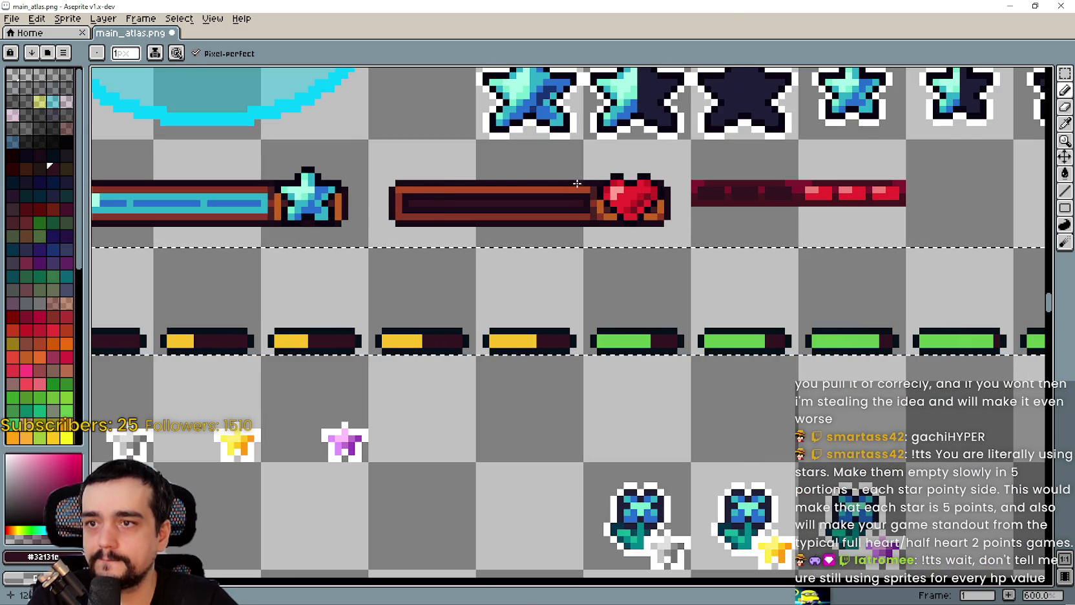
{"action": "scroll", "coordinate": [424, 187], "scroll_direction": "up", "scroll_amount": 1}
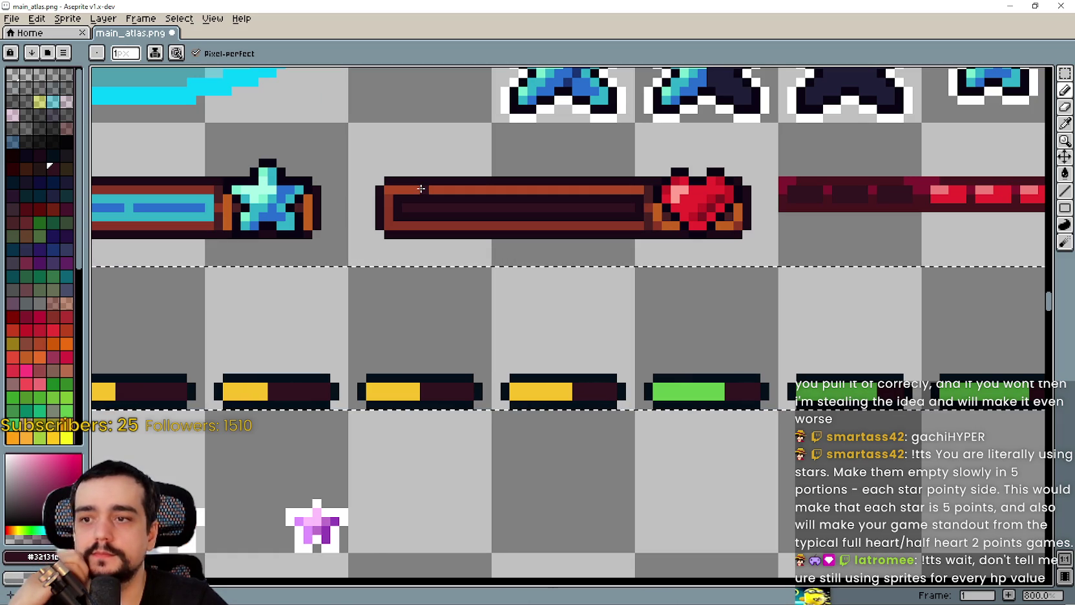
{"action": "scroll", "coordinate": [544, 195], "scroll_direction": "up", "scroll_amount": 5}
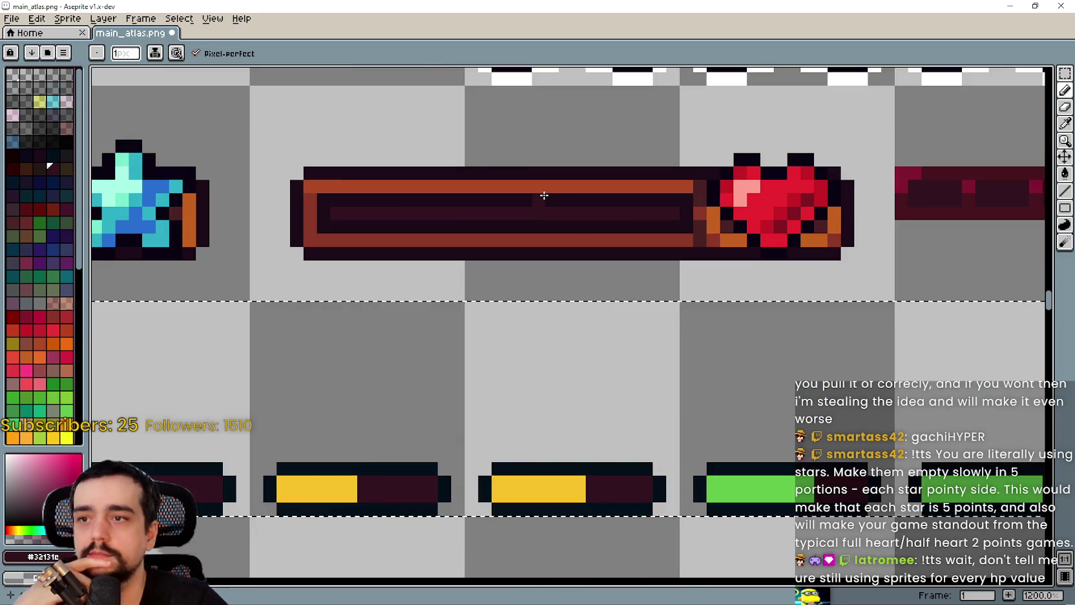
{"action": "scroll", "coordinate": [359, 174], "scroll_direction": "down", "scroll_amount": 6}
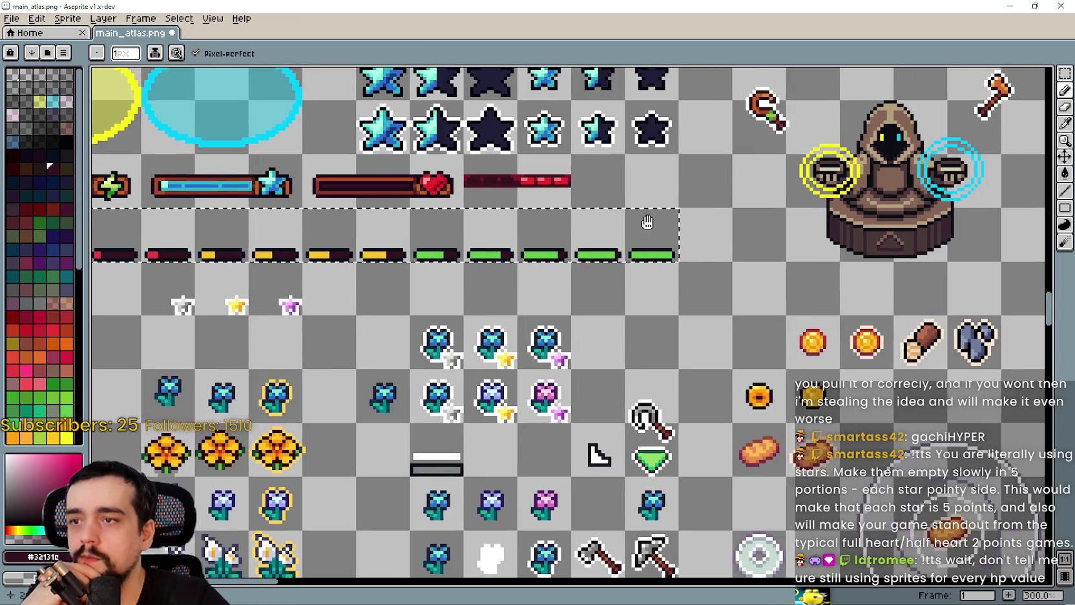
{"action": "left_click_drag", "start_coordinate": [648, 222], "coordinate": [544, 288]}
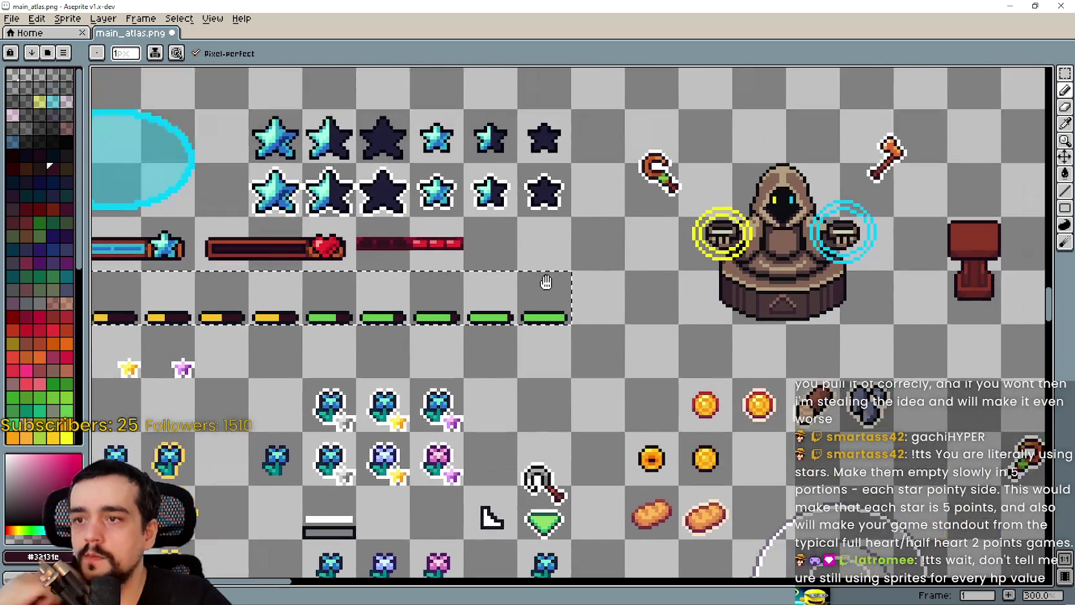
{"action": "scroll", "coordinate": [526, 258], "scroll_direction": "up", "scroll_amount": 1}
{"action": "scroll", "coordinate": [509, 239], "scroll_direction": "up", "scroll_amount": 1}
{"action": "left_click_drag", "start_coordinate": [509, 240], "coordinate": [1028, 240]}
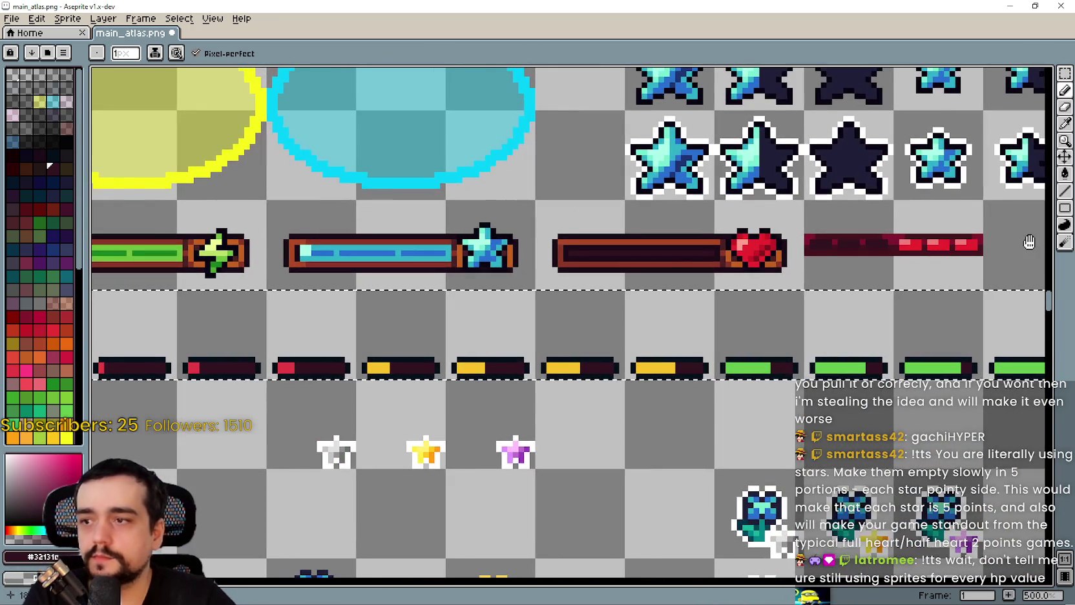
- Sample the red fill colour from the red health bar
{"action": "left_click", "coordinate": [1065, 128]}
{"action": "scroll", "coordinate": [943, 223], "scroll_direction": "up", "scroll_amount": 2}
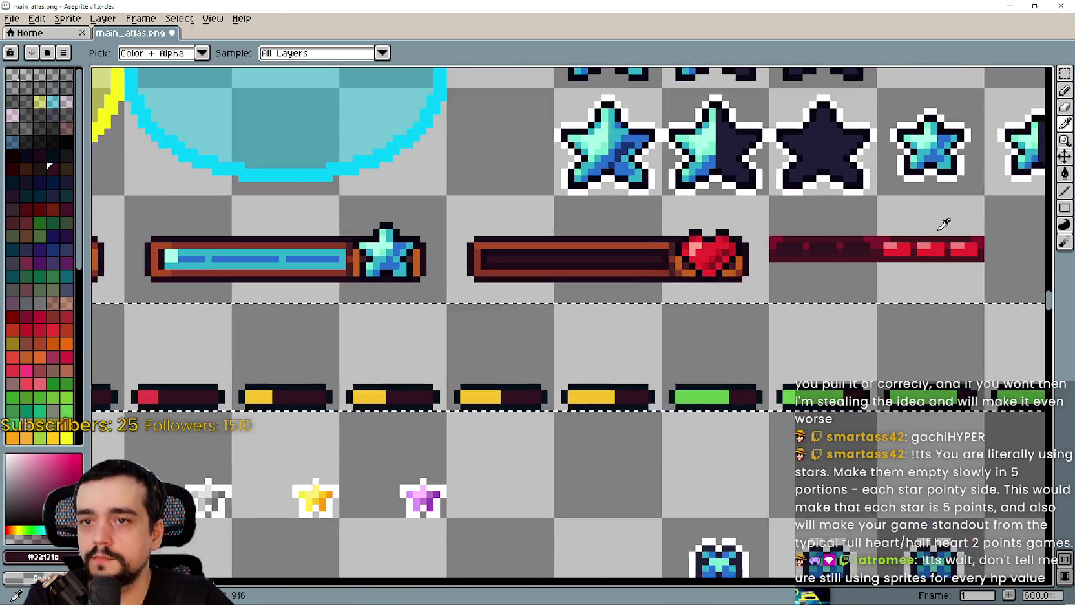
{"action": "left_click", "coordinate": [903, 247]}
{"action": "scroll", "coordinate": [903, 247], "scroll_direction": "down", "scroll_amount": 4}
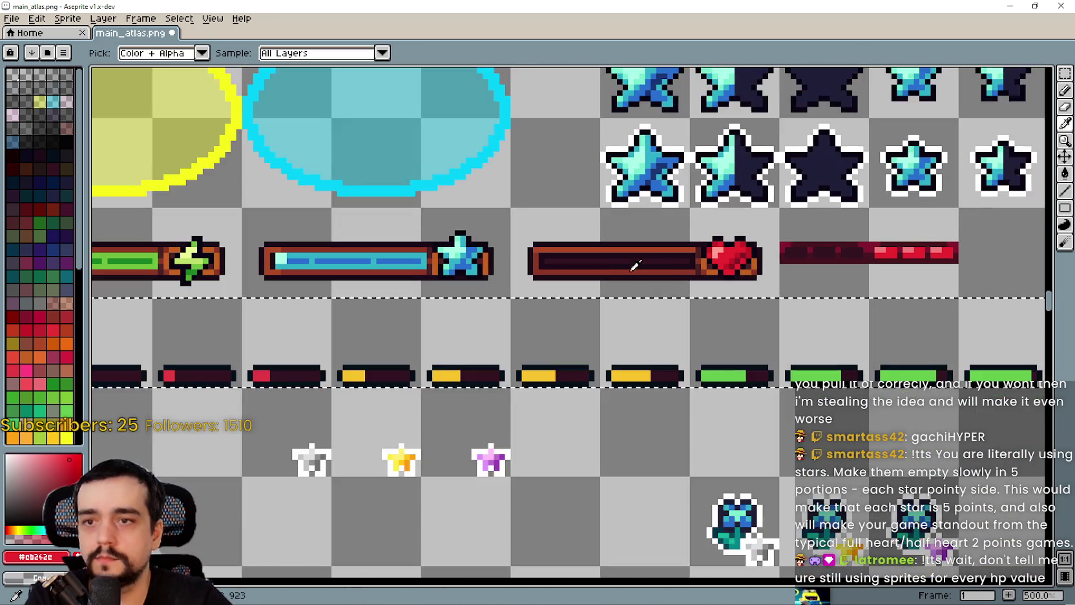
{"action": "scroll", "coordinate": [571, 314], "scroll_direction": "up", "scroll_amount": 3}
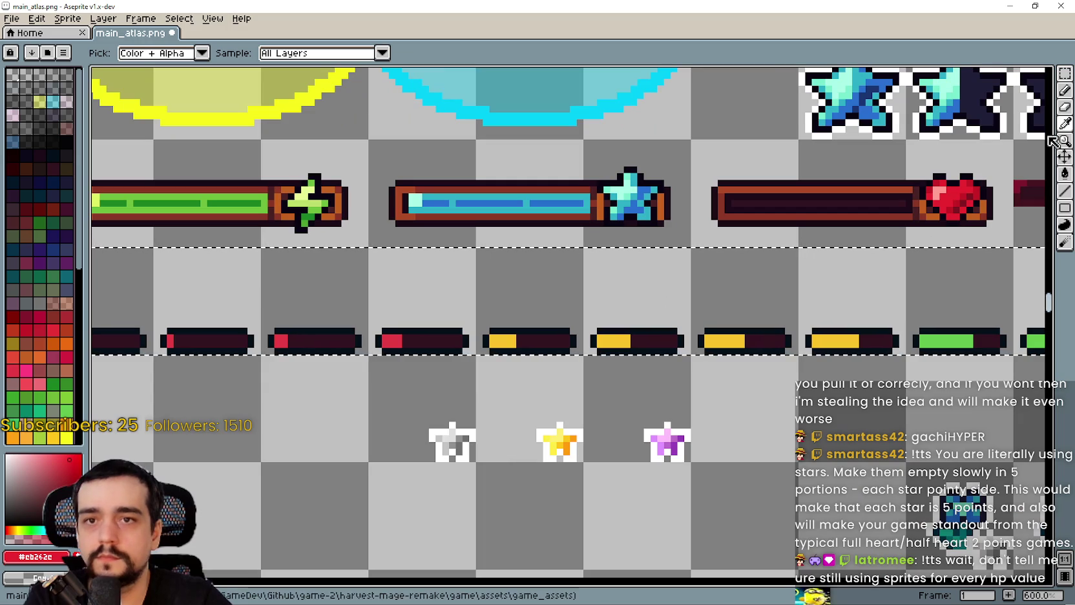
- Inspect the small red health bars up close with the pencil and save main_atlas.png
{"action": "left_click", "coordinate": [1066, 89]}
{"action": "scroll", "coordinate": [414, 346], "scroll_direction": "up", "scroll_amount": 4}
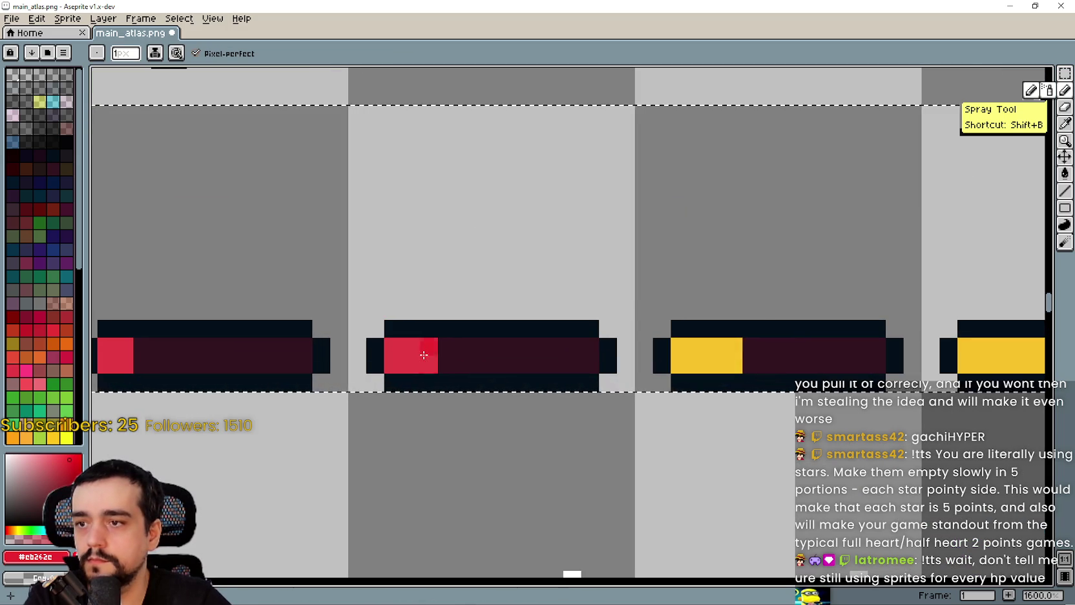
{"action": "scroll", "coordinate": [416, 346], "scroll_direction": "up", "scroll_amount": 2}
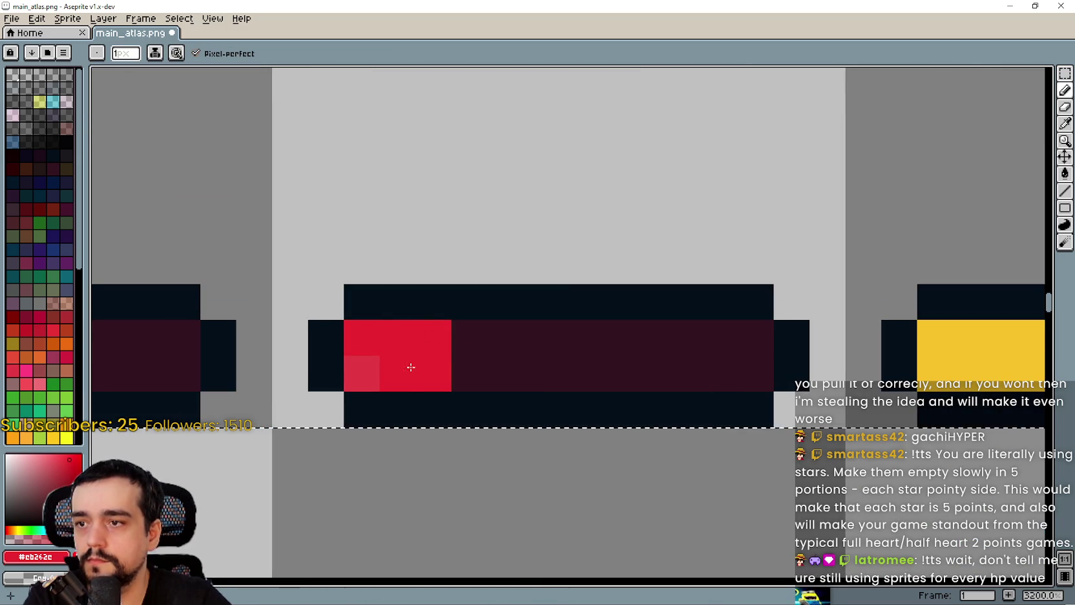
{"action": "scroll", "coordinate": [359, 371], "scroll_direction": "down", "scroll_amount": 3}
{"action": "scroll", "coordinate": [487, 349], "scroll_direction": "up", "scroll_amount": 3}
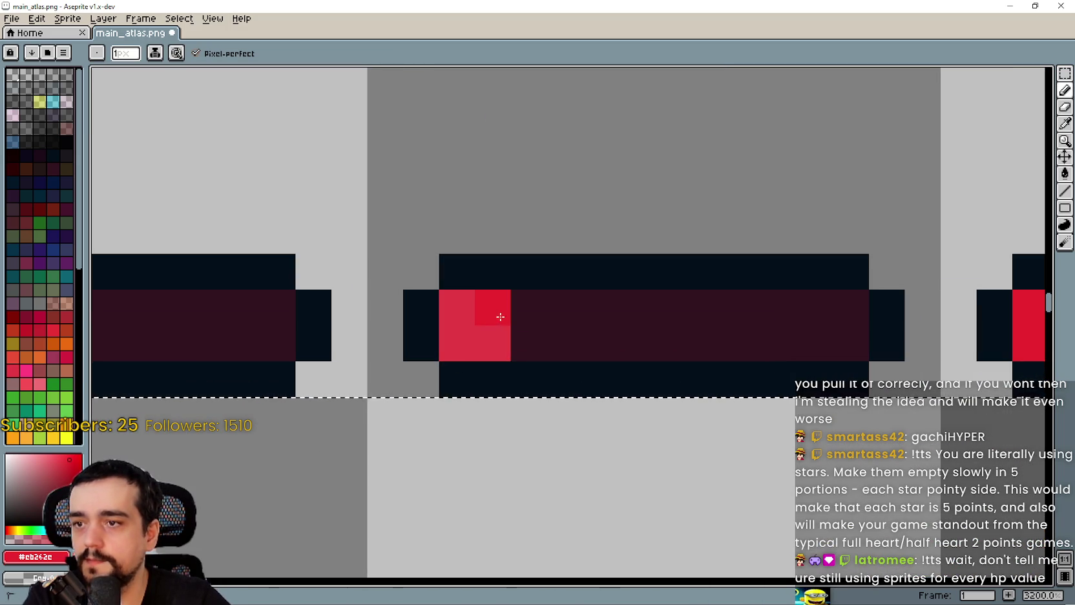
{"action": "scroll", "coordinate": [449, 348], "scroll_direction": "down", "scroll_amount": 3}
{"action": "scroll", "coordinate": [478, 334], "scroll_direction": "up", "scroll_amount": 2}
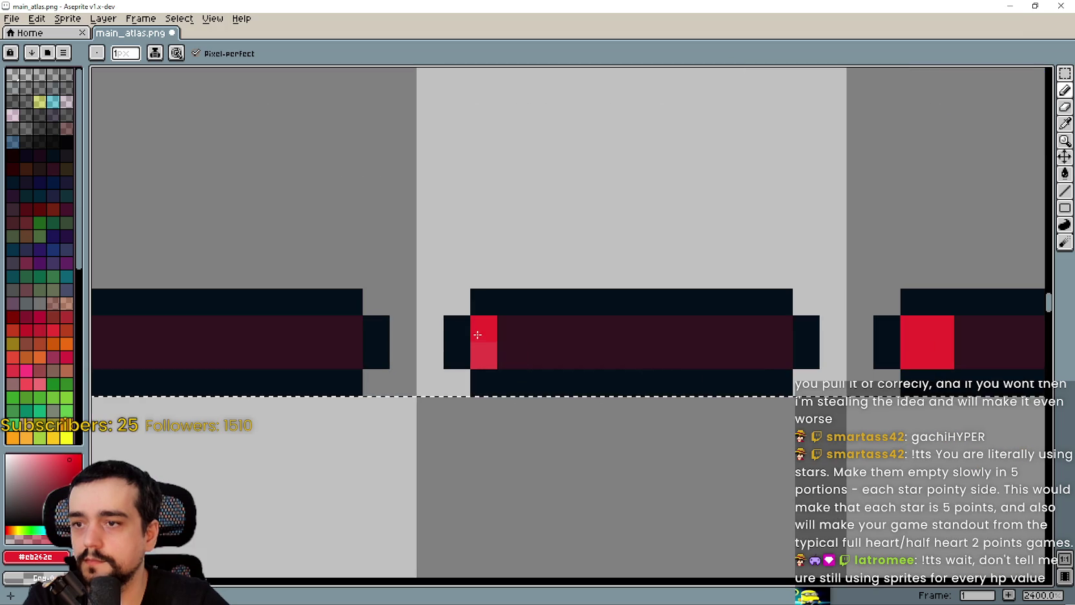
{"action": "scroll", "coordinate": [483, 355], "scroll_direction": "down", "scroll_amount": 5}
{"action": "scroll", "coordinate": [664, 316], "scroll_direction": "right", "scroll_amount": 5}
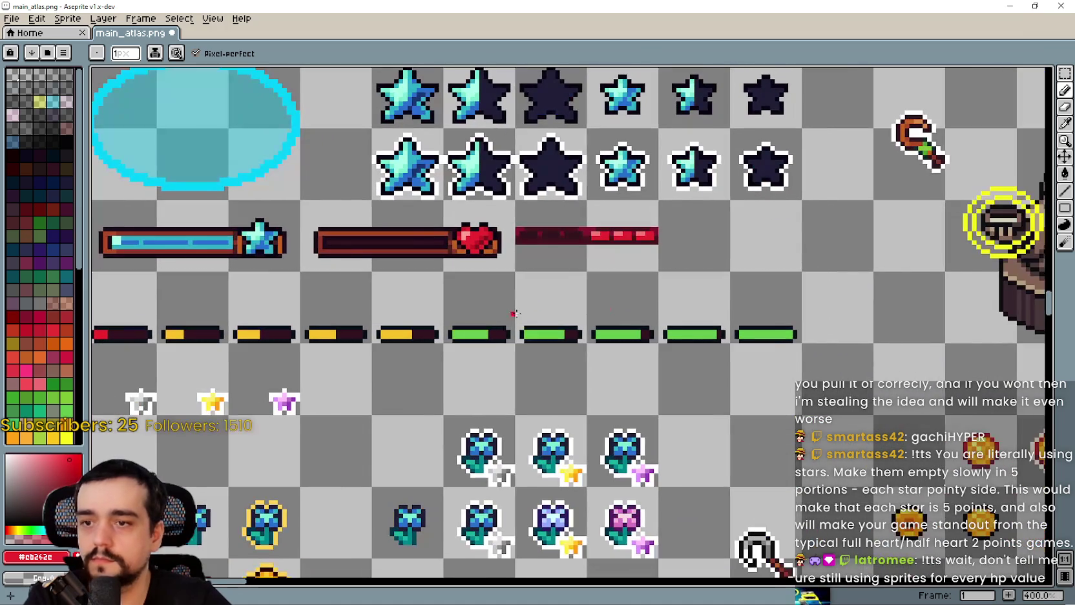
{"action": "key", "text": "ctrl+s"}
{"action": "scroll", "coordinate": [691, 252], "scroll_direction": "up", "scroll_amount": 5}
{"action": "scroll", "coordinate": [691, 252], "scroll_direction": "right", "scroll_amount": 3}
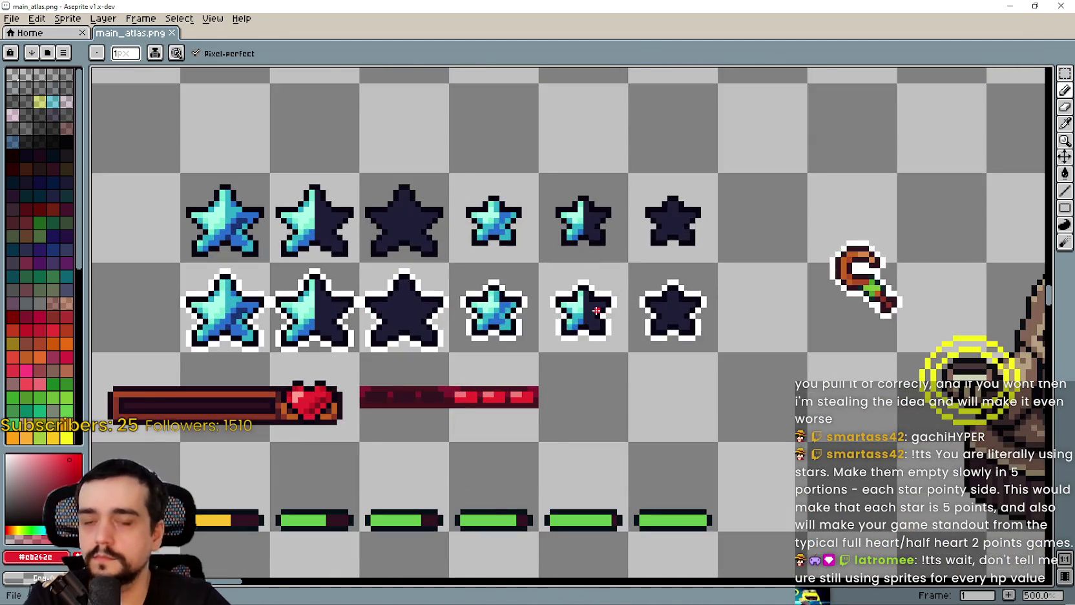
{"action": "scroll", "coordinate": [548, 292], "scroll_direction": "left", "scroll_amount": 5}
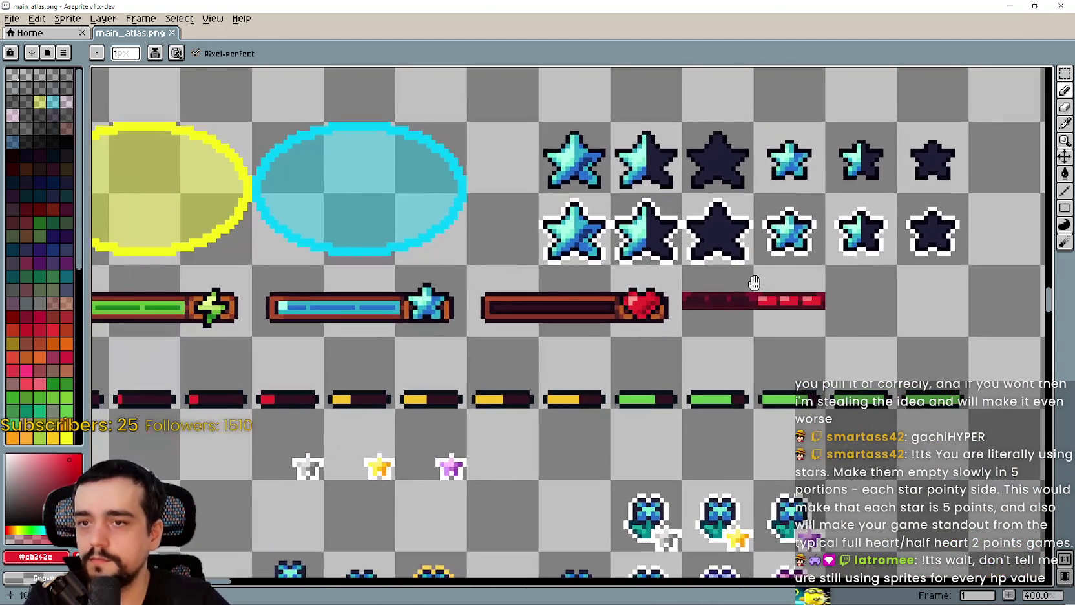
- Marquee-select the cell holding the small fully blue star
{"action": "scroll", "coordinate": [740, 294], "scroll_direction": "down", "scroll_amount": 1}
{"action": "left_click", "coordinate": [1066, 73]}
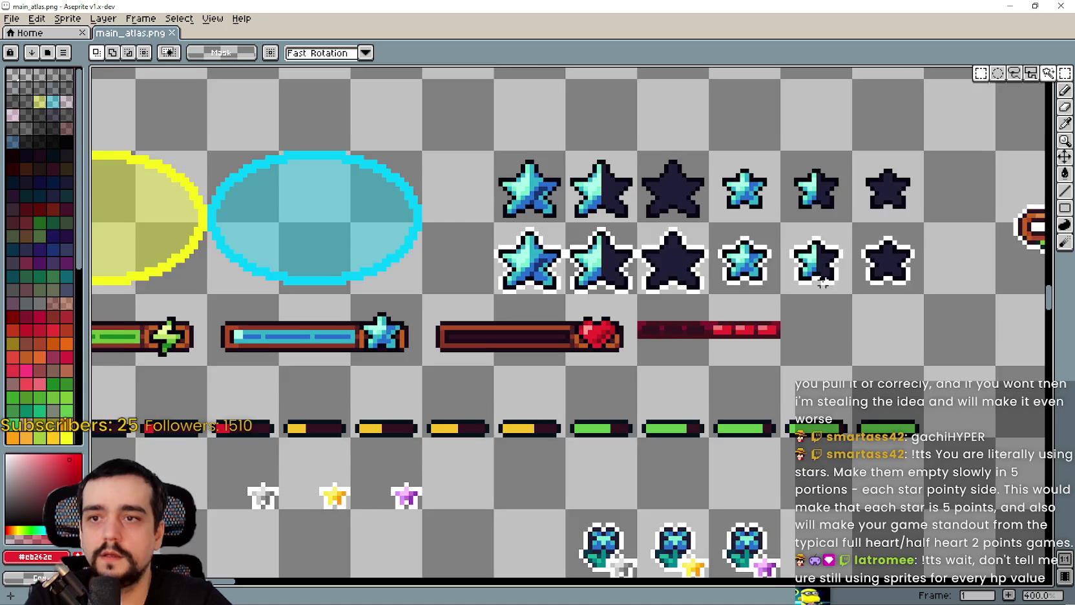
{"action": "scroll", "coordinate": [629, 253], "scroll_direction": "right", "scroll_amount": 2}
{"action": "scroll", "coordinate": [628, 253], "scroll_direction": "up", "scroll_amount": 1}
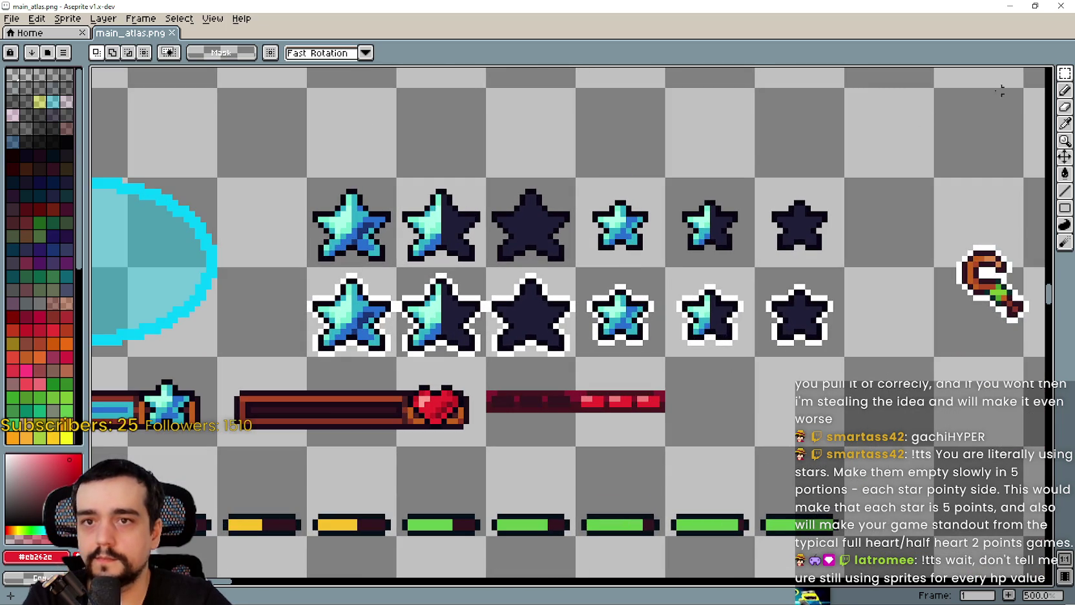
{"action": "scroll", "coordinate": [547, 264], "scroll_direction": "right", "scroll_amount": 2}
{"action": "scroll", "coordinate": [546, 264], "scroll_direction": "up", "scroll_amount": 1}
{"action": "scroll", "coordinate": [546, 264], "scroll_direction": "up", "scroll_amount": 1}
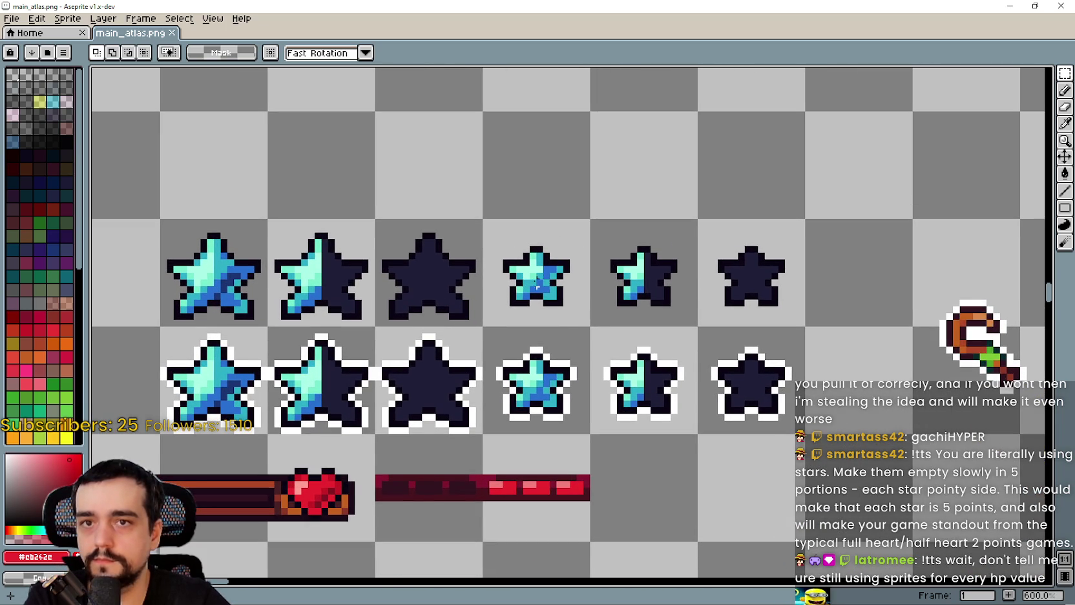
{"action": "left_click", "coordinate": [534, 270]}
{"action": "scroll", "coordinate": [742, 277], "scroll_direction": "up", "scroll_amount": 1}
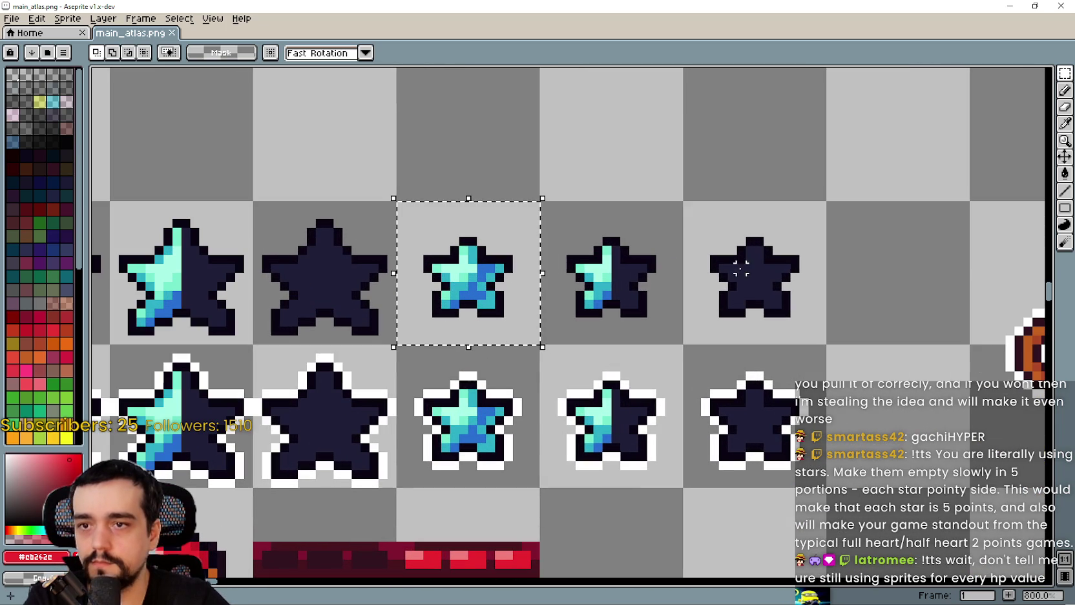
{"action": "left_click", "coordinate": [743, 276]}
{"action": "left_click", "coordinate": [618, 258]}
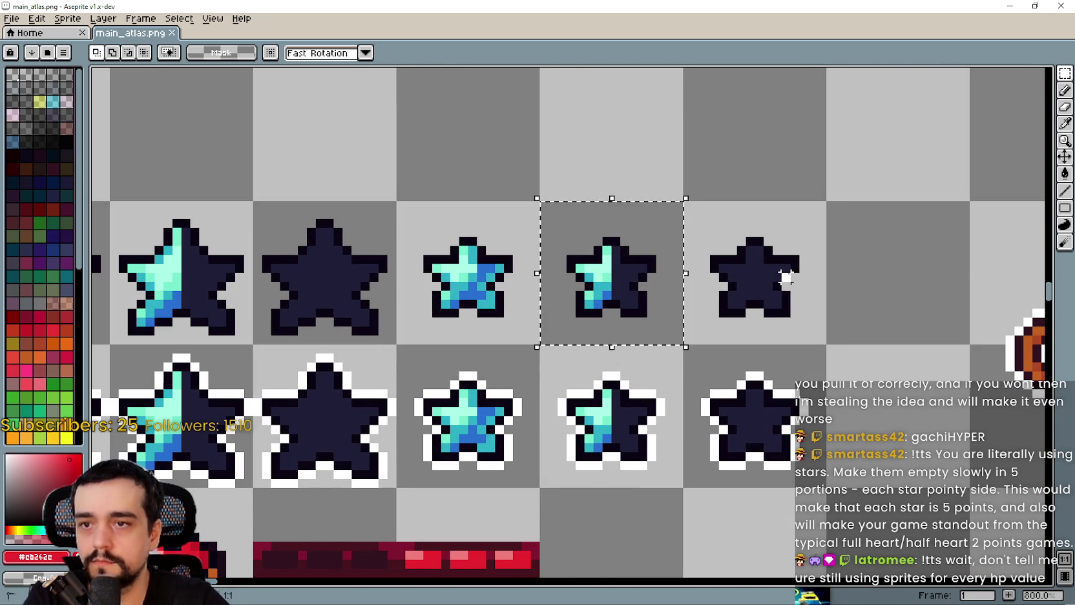
{"action": "left_click", "coordinate": [751, 262]}
{"action": "left_click_drag", "start_coordinate": [752, 262], "coordinate": [623, 297]}
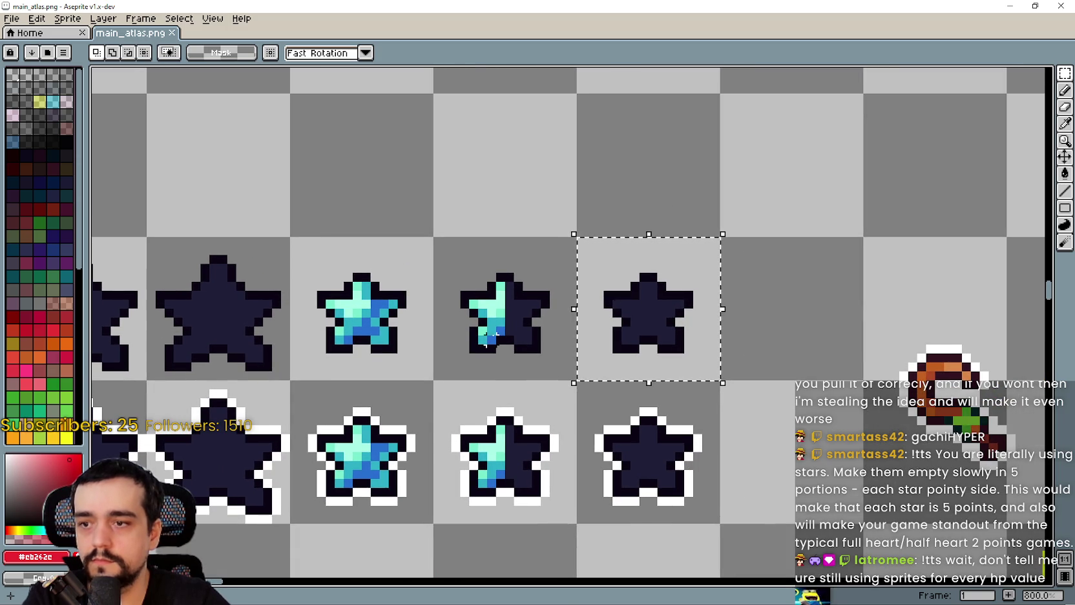
{"action": "left_click_drag", "start_coordinate": [375, 325], "coordinate": [601, 299]}
{"action": "left_click", "coordinate": [601, 298]}
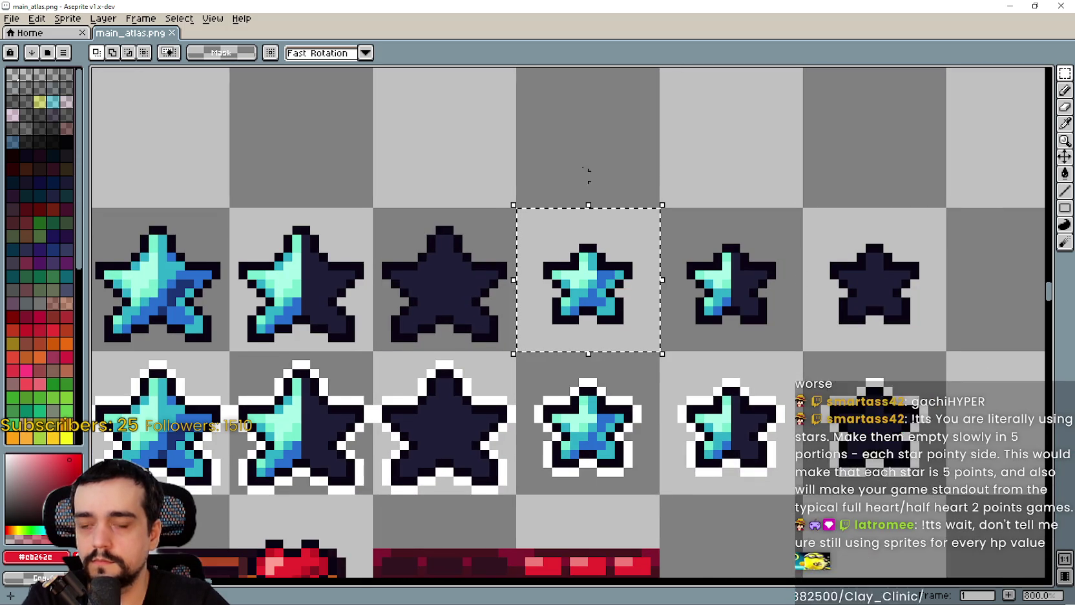
- Duplicate the star into the empty cell above the small star row
{"action": "left_click_drag", "start_coordinate": [588, 172], "coordinate": [612, 202]}
{"action": "left_click_drag", "start_coordinate": [710, 278], "coordinate": [579, 284]}
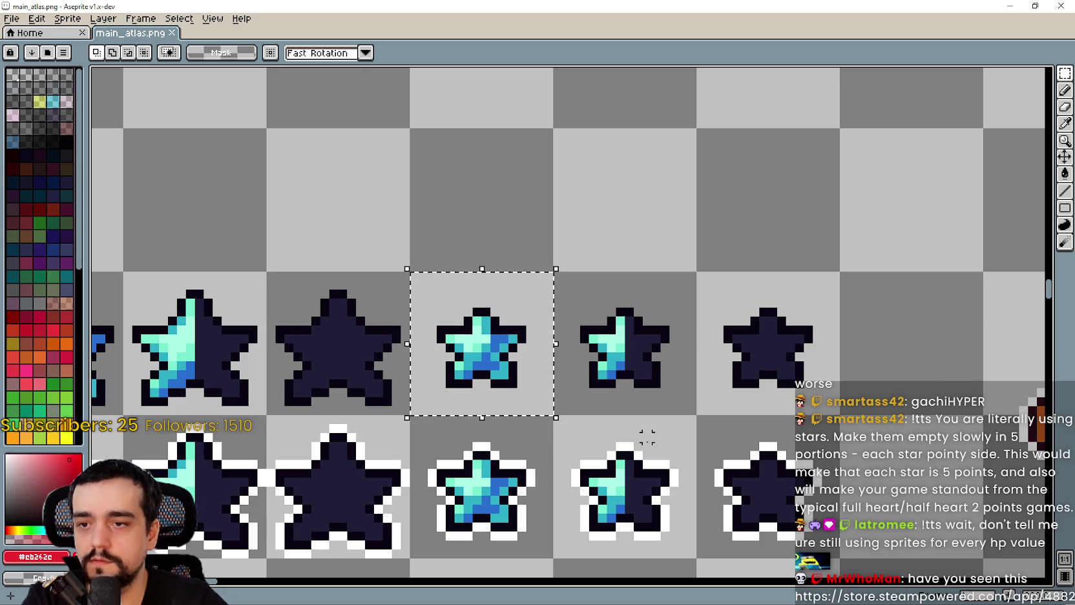
{"action": "scroll", "coordinate": [680, 233], "scroll_direction": "right", "scroll_amount": 2}
{"action": "mouse_move", "coordinate": [456, 392]}
{"action": "left_mouse_down"}
{"action": "mouse_move", "coordinate": [716, 295]}
{"action": "mouse_move", "coordinate": [742, 250]}
{"action": "left_mouse_up"}
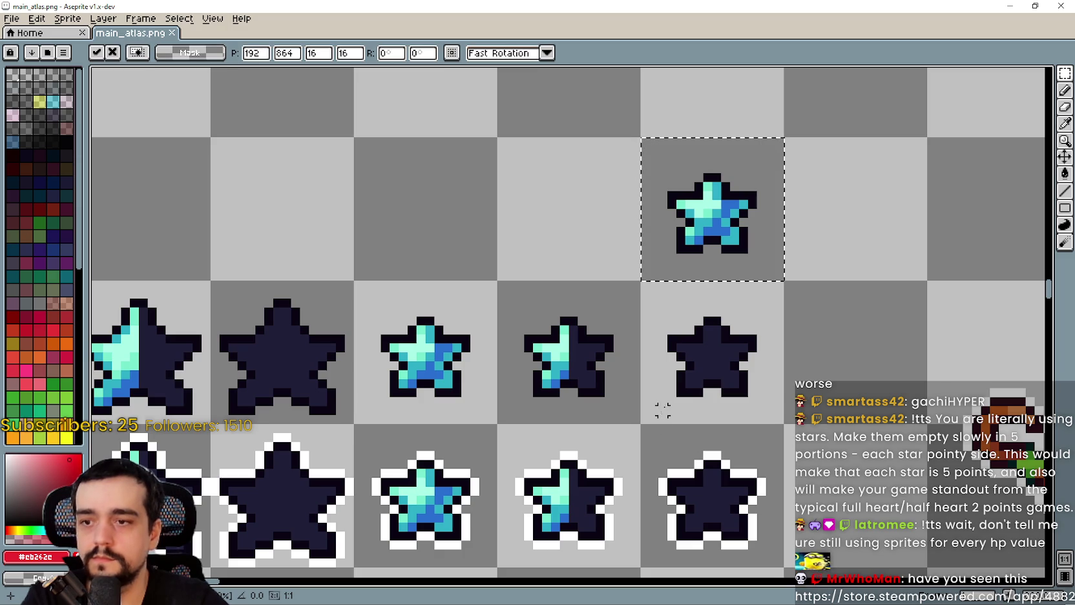
{"action": "left_click", "coordinate": [752, 373]}
{"action": "scroll", "coordinate": [753, 213], "scroll_direction": "up", "scroll_amount": 1}
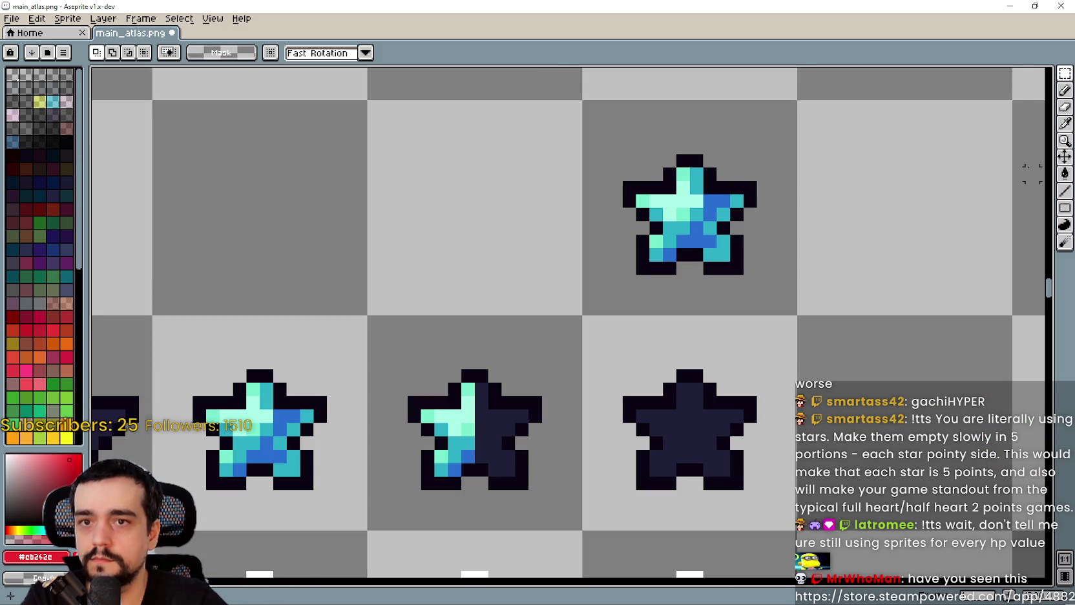
- Copy the small star into the empty cell on its left
{"action": "left_click", "coordinate": [1065, 124]}
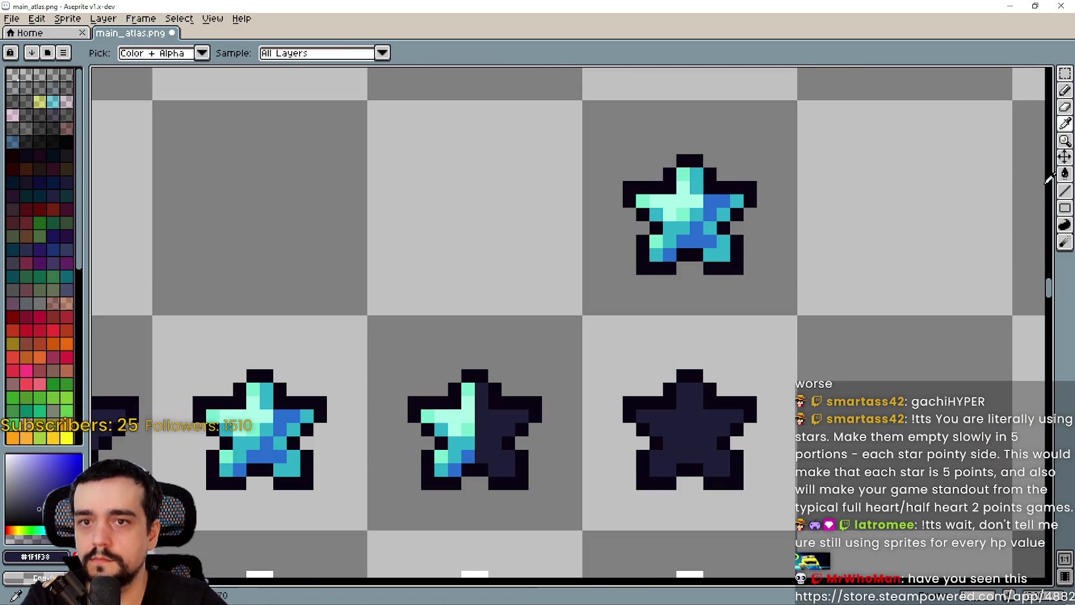
{"action": "left_click", "coordinate": [1065, 191]}
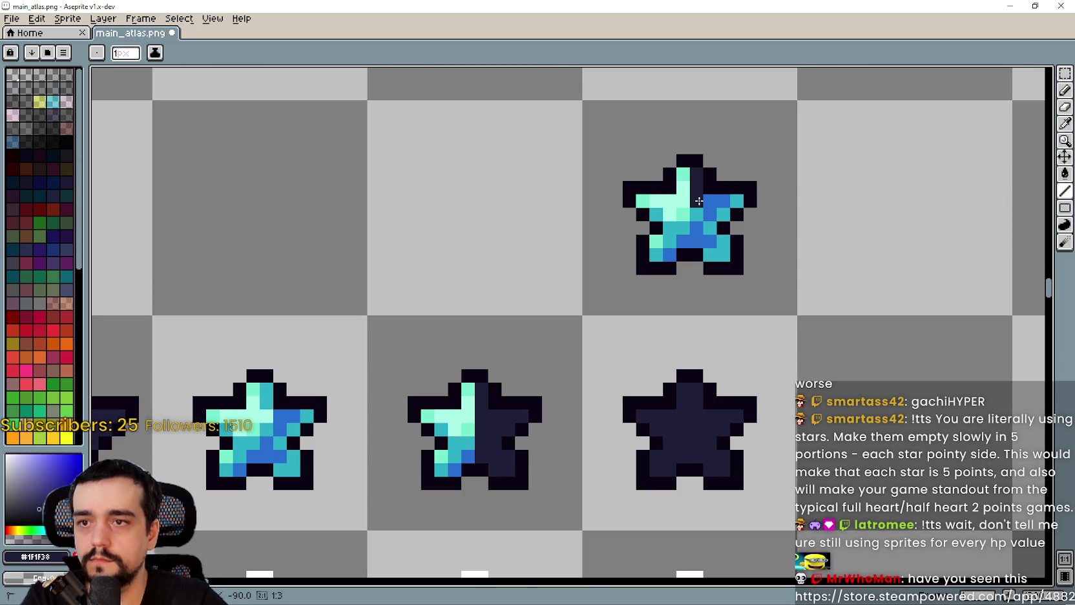
{"action": "left_click_drag", "start_coordinate": [687, 321], "coordinate": [697, 259]}
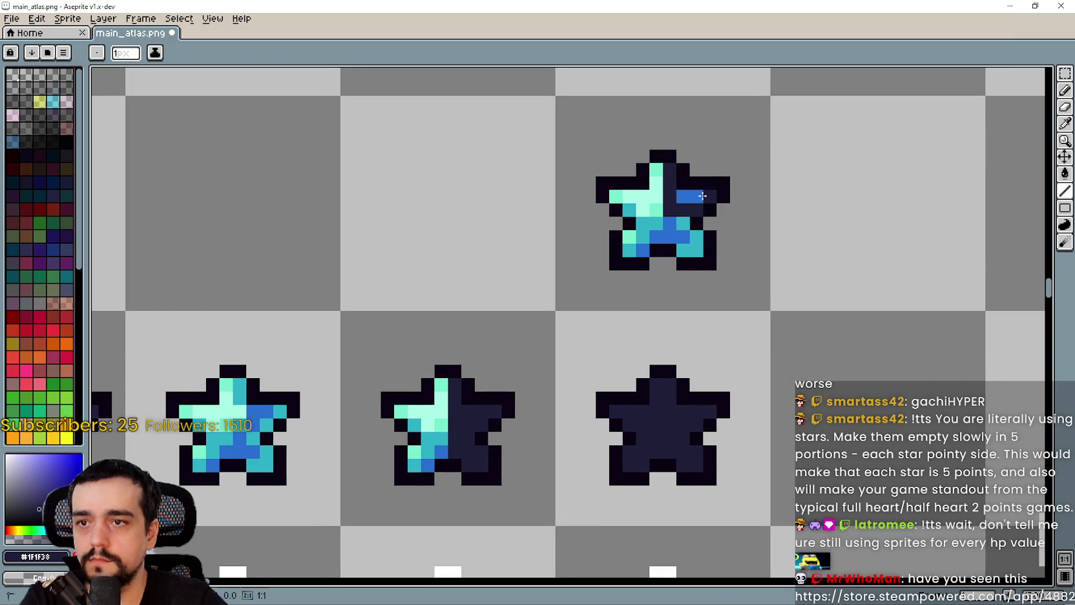
{"action": "scroll", "coordinate": [681, 261], "scroll_direction": "down", "scroll_amount": 2}
{"action": "scroll", "coordinate": [682, 249], "scroll_direction": "up", "scroll_amount": 3}
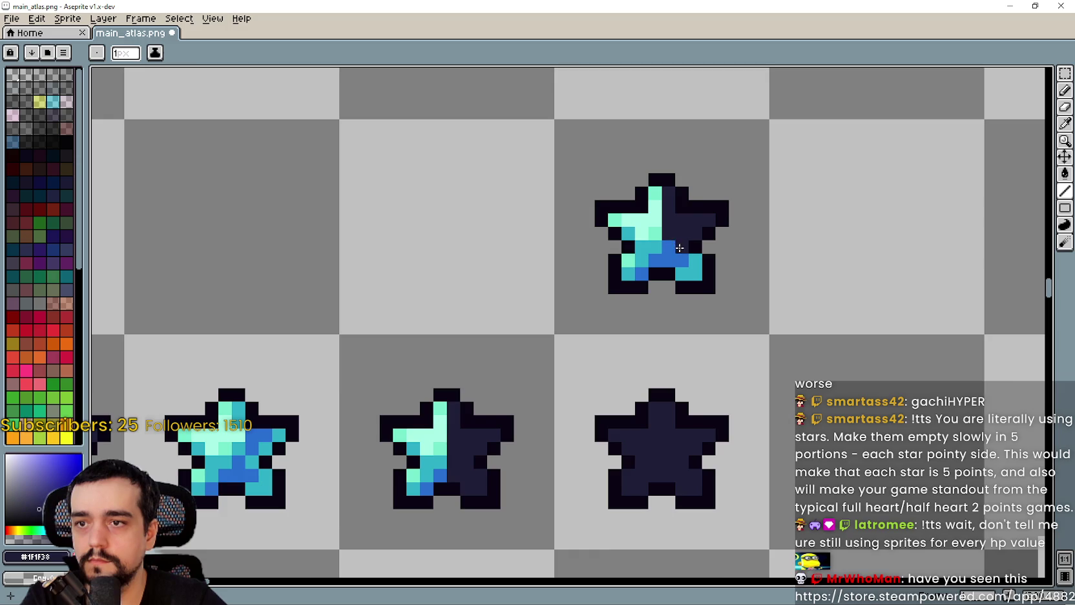
{"action": "scroll", "coordinate": [680, 248], "scroll_direction": "down", "scroll_amount": 2}
{"action": "left_click", "coordinate": [1064, 74]}
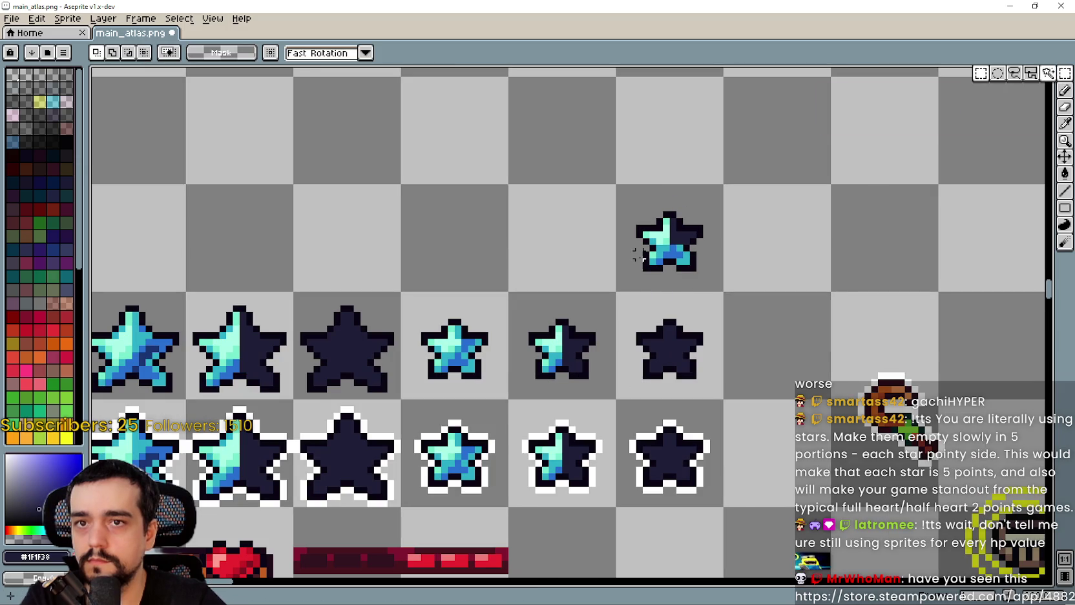
{"action": "mouse_move", "coordinate": [650, 268]}
{"action": "left_mouse_down", "text": "ctrl"}
{"action": "mouse_move", "coordinate": [549, 281]}
{"action": "mouse_move", "coordinate": [562, 258]}
{"action": "left_mouse_up", "text": "ctrl"}
- Copy the lower half-filled small star onto the upper cell and deselect
{"action": "scroll", "coordinate": [562, 258], "scroll_direction": "up", "scroll_amount": 2}
{"action": "scroll", "coordinate": [562, 258], "scroll_direction": "up", "scroll_amount": 1}
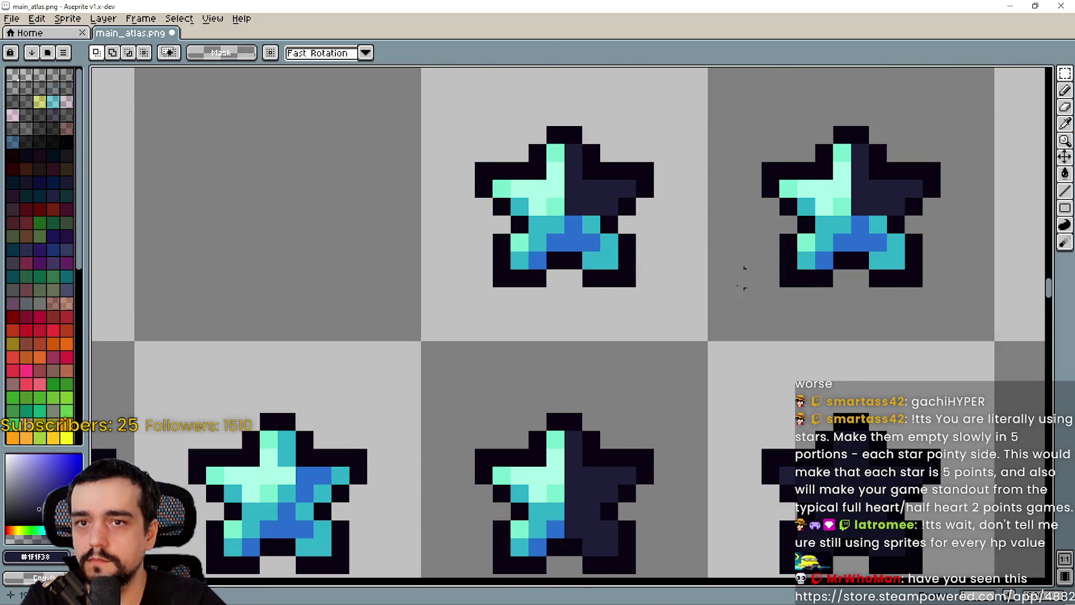
{"action": "scroll", "coordinate": [743, 278], "scroll_direction": "down", "scroll_amount": 3}
{"action": "left_click_drag", "start_coordinate": [643, 387], "coordinate": [645, 372]}
{"action": "left_click", "coordinate": [645, 422]}
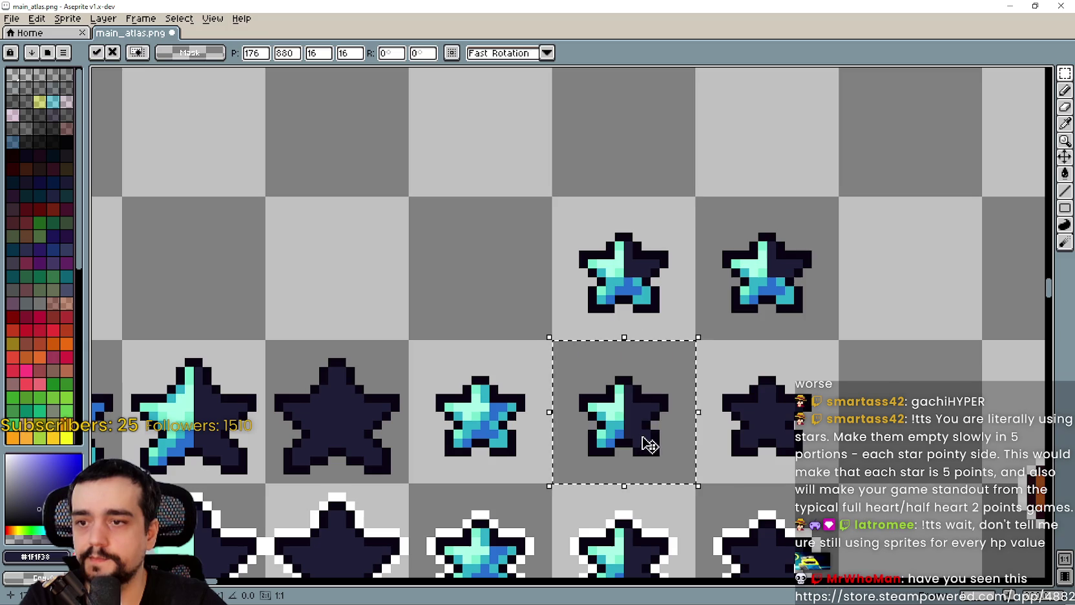
{"action": "mouse_move", "coordinate": [650, 445]}
{"action": "left_mouse_down", "text": "ctrl"}
{"action": "mouse_move", "coordinate": [643, 305]}
{"action": "mouse_move", "coordinate": [655, 312]}
{"action": "mouse_move", "coordinate": [547, 319]}
{"action": "left_mouse_up", "text": "ctrl"}
{"action": "key", "text": "ctrl+d"}
{"action": "key", "text": "ctrl+d"}
- Cycle through the eyedropper and line tools, ending on the Rectangular Marquee tool
{"action": "scroll", "coordinate": [543, 299], "scroll_direction": "up", "scroll_amount": 1}
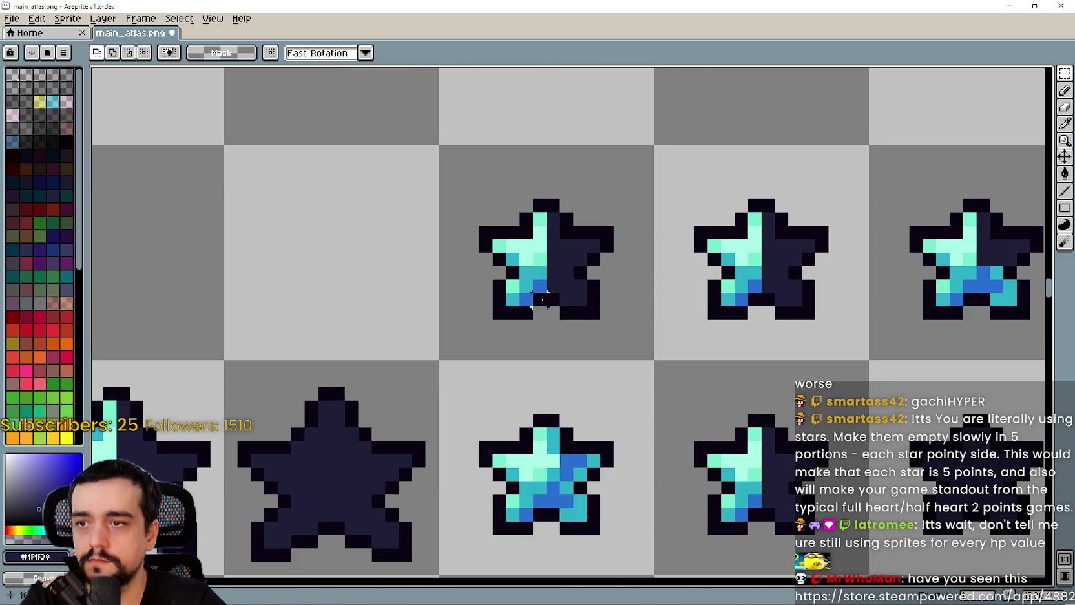
{"action": "left_click", "coordinate": [1065, 123]}
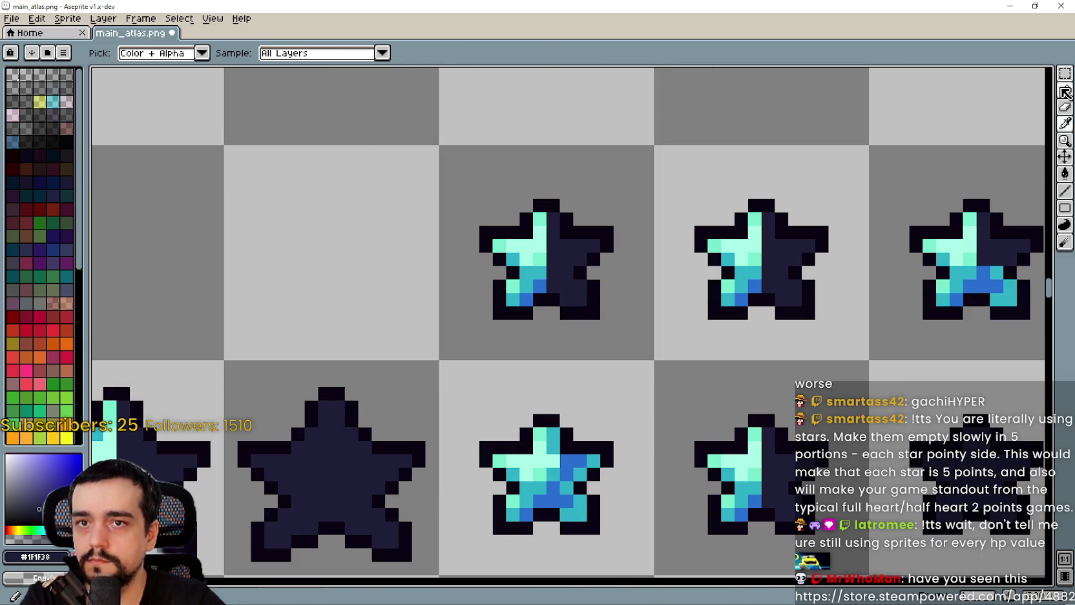
{"action": "left_click", "coordinate": [1065, 190]}
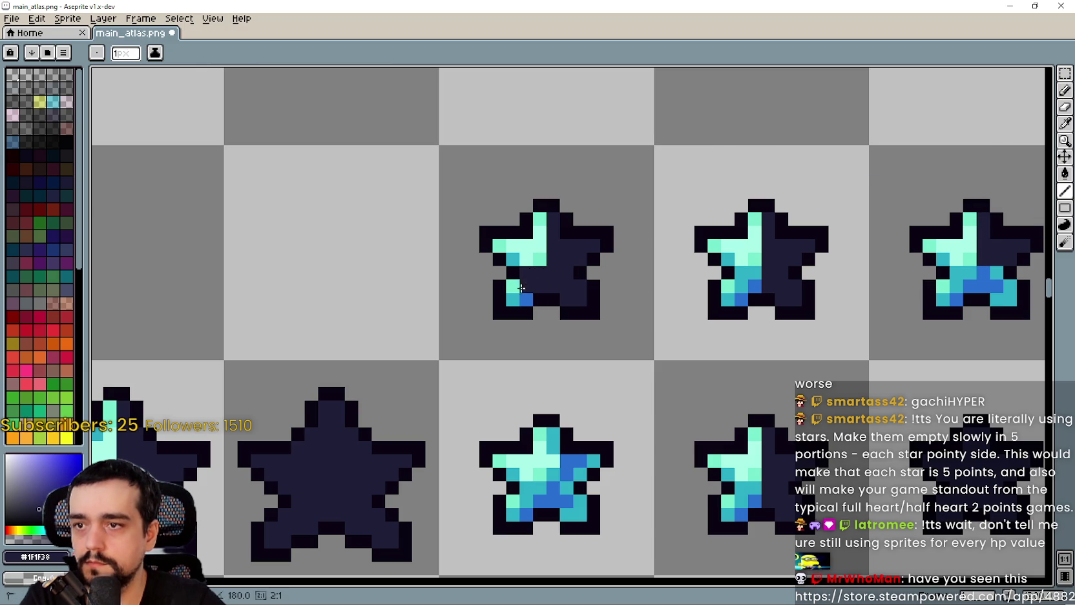
{"action": "scroll", "coordinate": [529, 294], "scroll_direction": "down", "scroll_amount": 1}
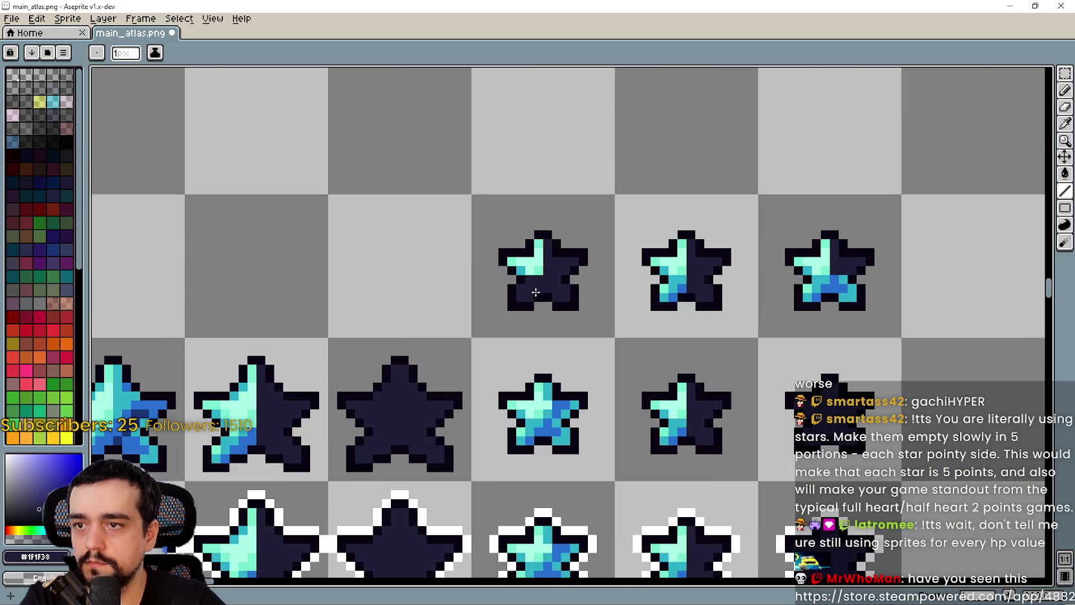
{"action": "scroll", "coordinate": [535, 316], "scroll_direction": "down", "scroll_amount": 1}
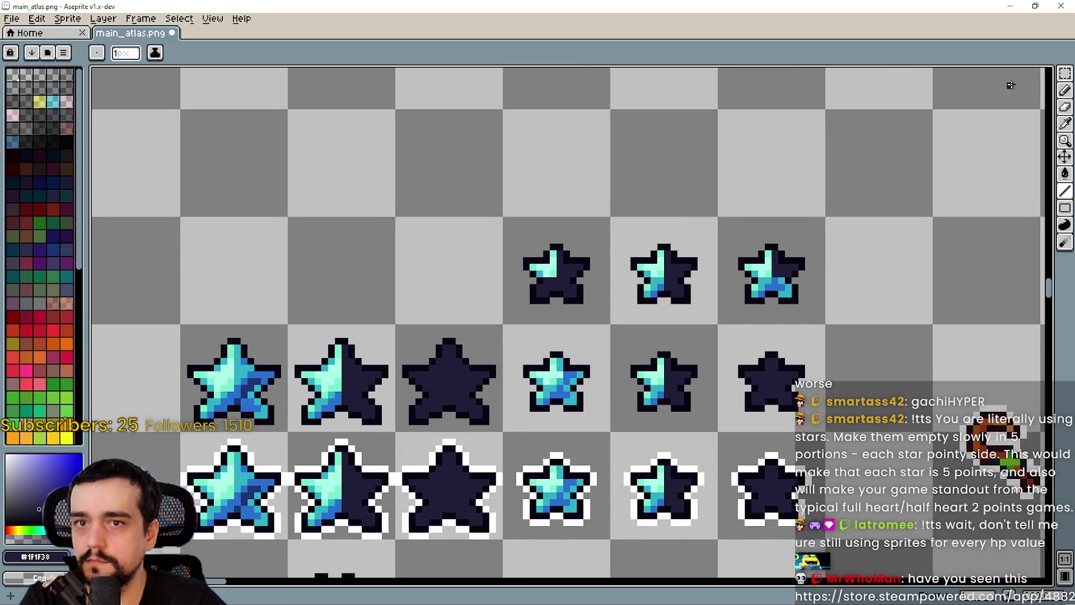
{"action": "left_click", "coordinate": [1066, 73]}
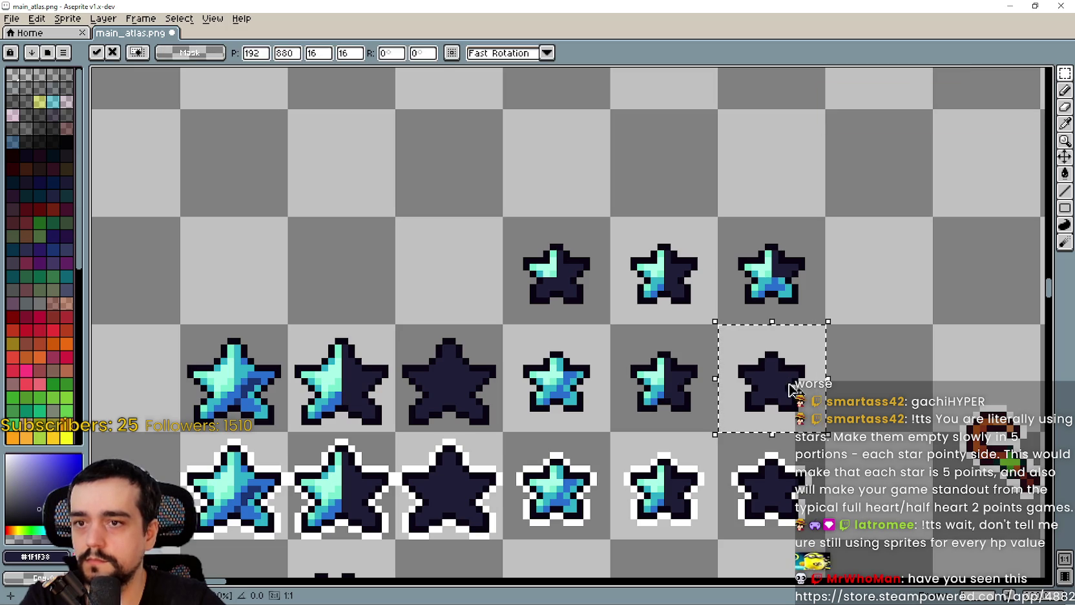
- Copy the empty small star to the top row's start and the full star to its end
{"action": "left_click_drag", "start_coordinate": [784, 389], "coordinate": [461, 283]}
{"action": "key", "text": "ctrl+d"}
{"action": "scroll", "coordinate": [640, 343], "scroll_direction": "down", "scroll_amount": 1}
{"action": "scroll", "coordinate": [640, 343], "scroll_direction": "down", "scroll_amount": 1}
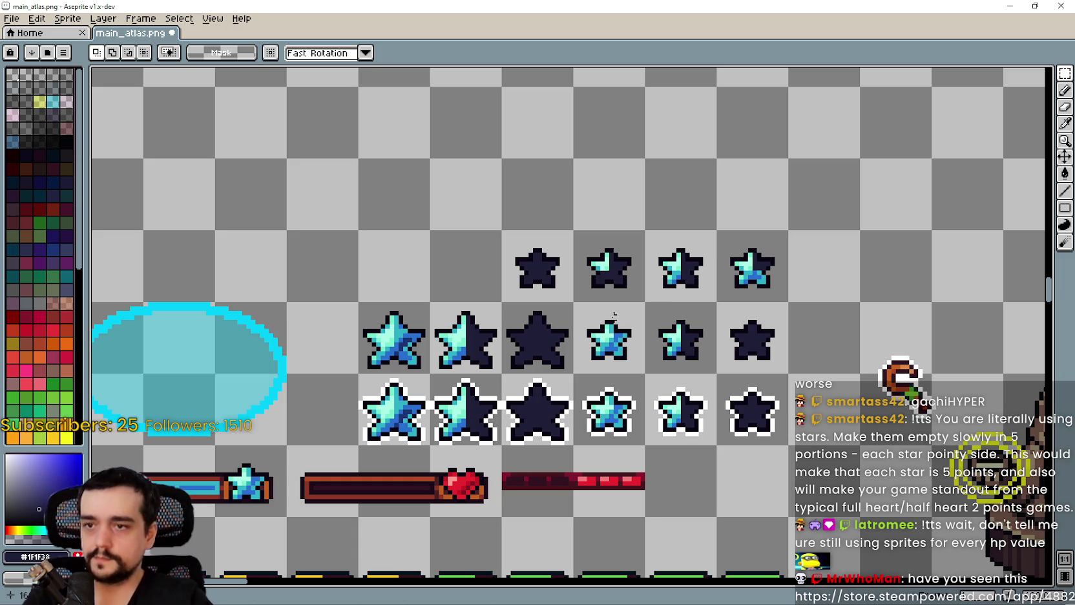
{"action": "left_click_drag", "start_coordinate": [617, 329], "coordinate": [831, 259]}
{"action": "key", "text": "ctrl+d"}
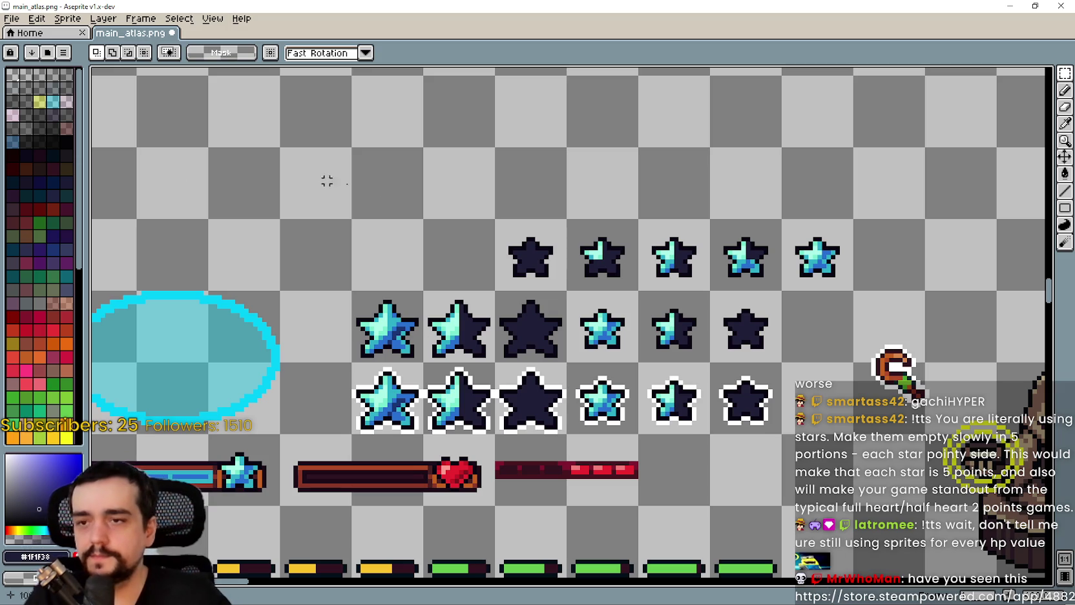
- Shift the top row of small stars one cell to the right to align it
{"action": "mouse_move", "coordinate": [851, 289]}
{"action": "left_mouse_down"}
{"action": "mouse_move", "coordinate": [568, 220]}
{"action": "mouse_move", "coordinate": [494, 220]}
{"action": "left_mouse_up"}
{"action": "mouse_move", "coordinate": [711, 258]}
{"action": "left_mouse_down"}
{"action": "mouse_move", "coordinate": [602, 271]}
{"action": "mouse_move", "coordinate": [674, 272]}
{"action": "left_mouse_up"}
{"action": "left_click", "coordinate": [685, 349]}
{"action": "scroll", "coordinate": [756, 280], "scroll_direction": "down", "scroll_amount": 1}
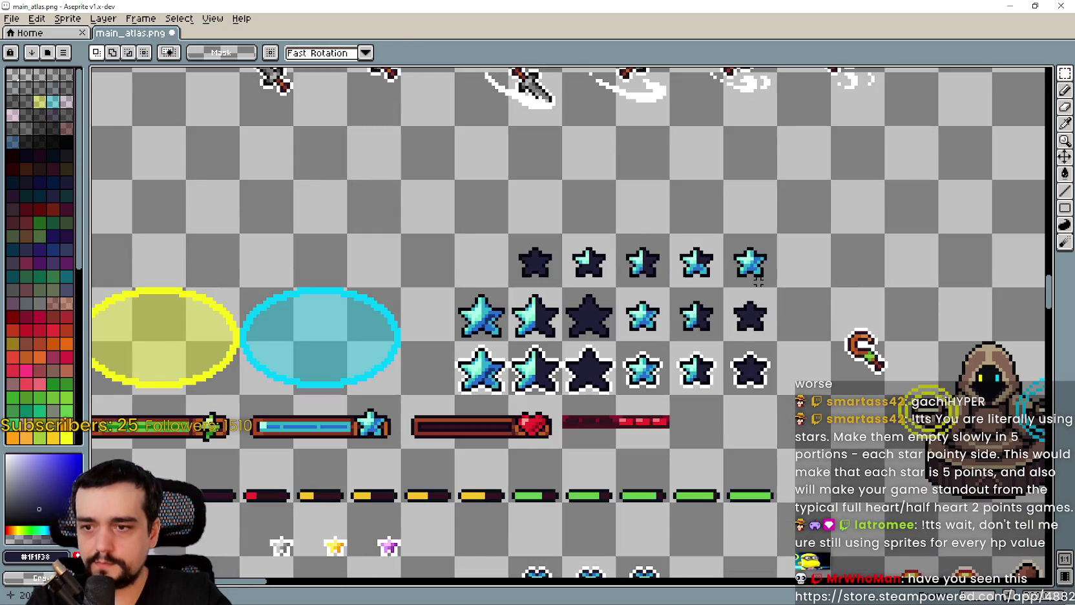
{"action": "scroll", "coordinate": [763, 265], "scroll_direction": "up", "scroll_amount": 1}
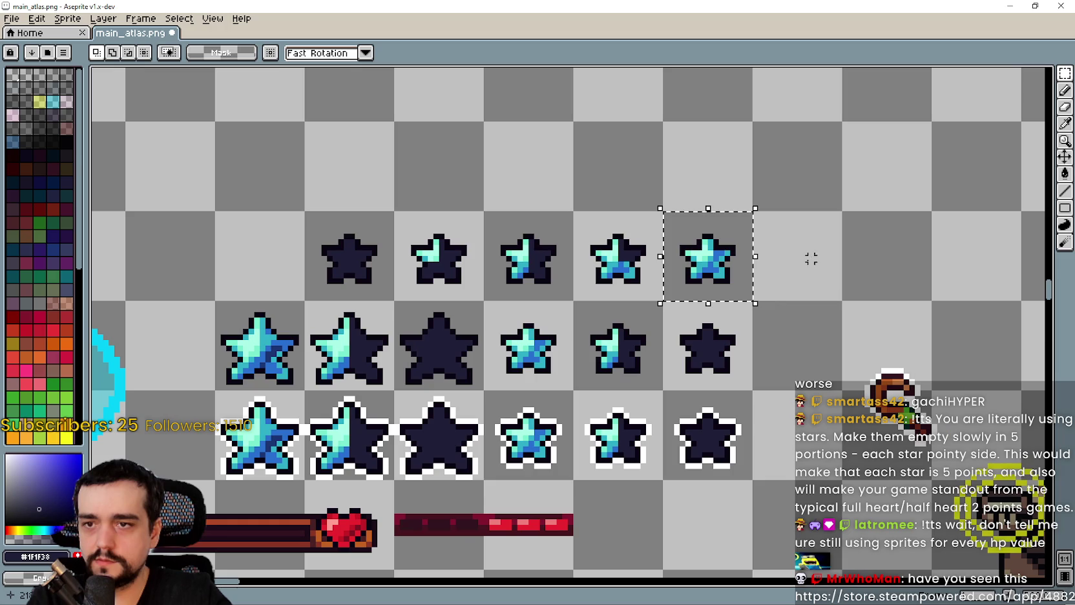
{"action": "left_click_drag", "start_coordinate": [676, 252], "coordinate": [560, 260]}
{"action": "left_click", "coordinate": [529, 265]}
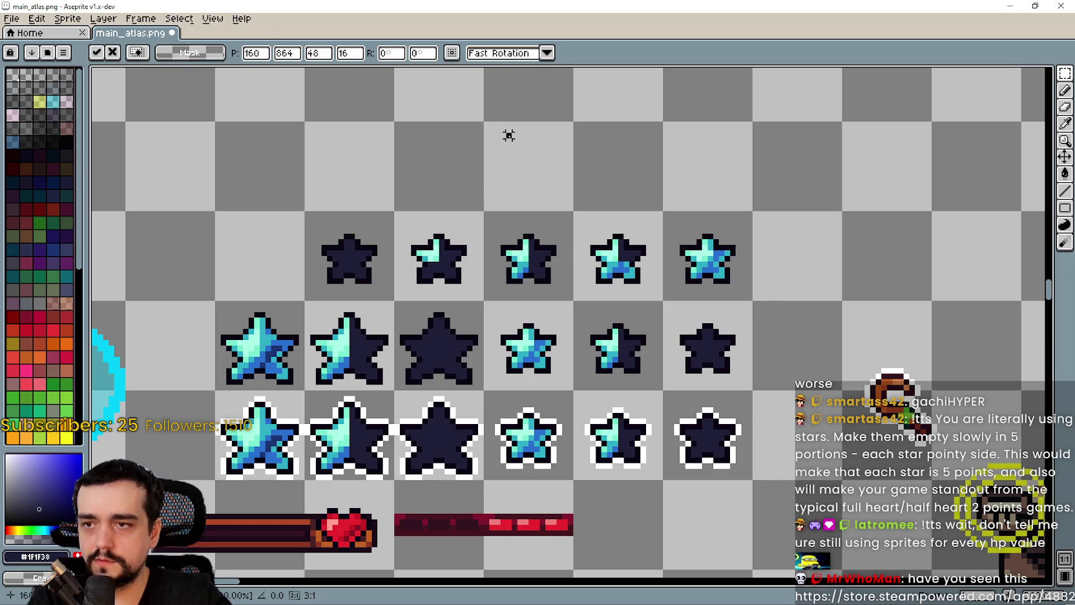
{"action": "key", "text": "Return"}
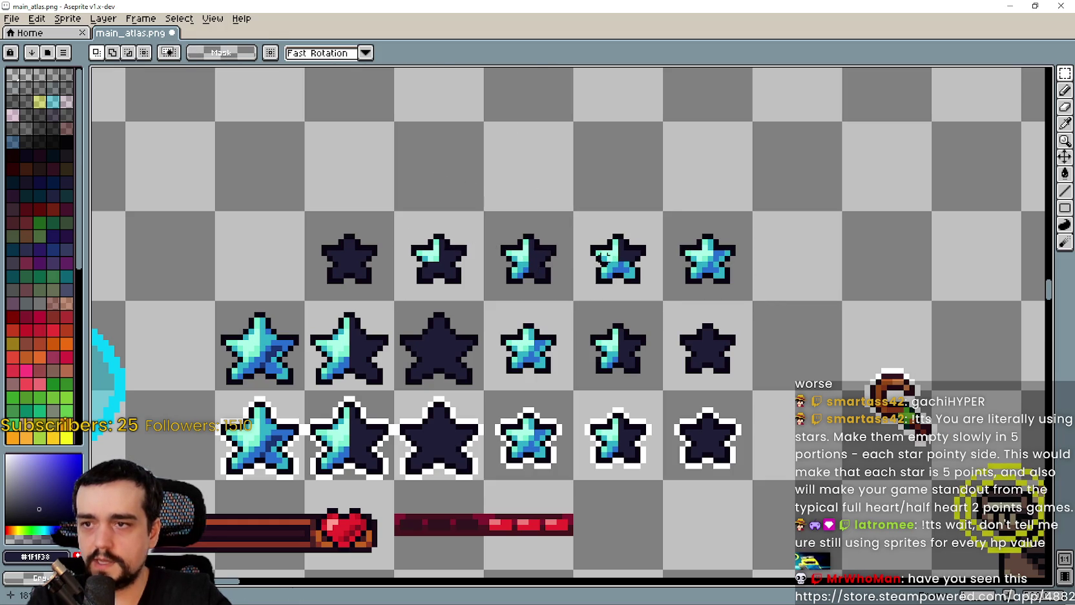
- Select the five top-row stars and the empty strip above, then switch to Steam
{"action": "left_click_drag", "start_coordinate": [604, 254], "coordinate": [332, 247]}
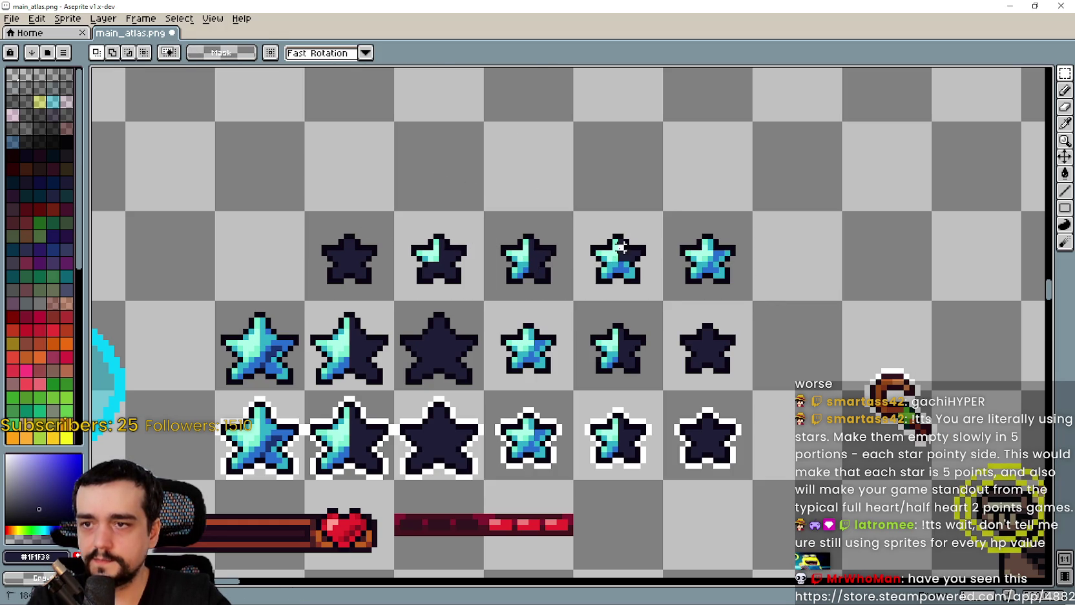
{"action": "mouse_move", "coordinate": [621, 247]}
{"action": "left_mouse_down"}
{"action": "mouse_move", "coordinate": [339, 242]}
{"action": "mouse_move", "coordinate": [344, 223]}
{"action": "left_mouse_up"}
{"action": "scroll", "coordinate": [504, 242], "scroll_direction": "down", "scroll_amount": 1}
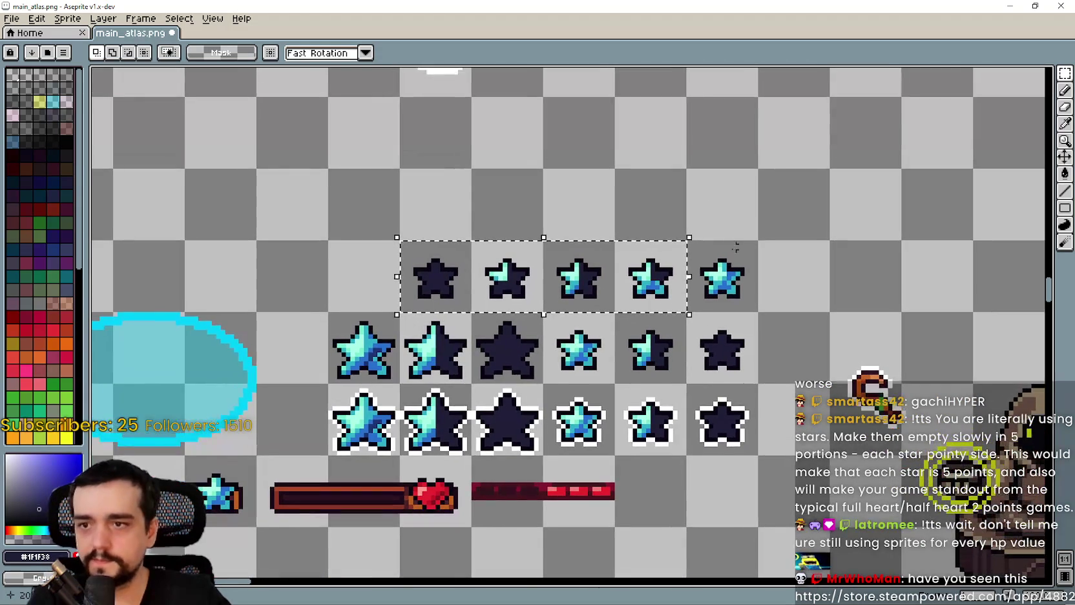
{"action": "left_click", "coordinate": [721, 265]}
{"action": "mouse_move", "coordinate": [722, 265]}
{"action": "left_mouse_down"}
{"action": "mouse_move", "coordinate": [421, 251]}
{"action": "mouse_move", "coordinate": [702, 264]}
{"action": "left_mouse_up"}
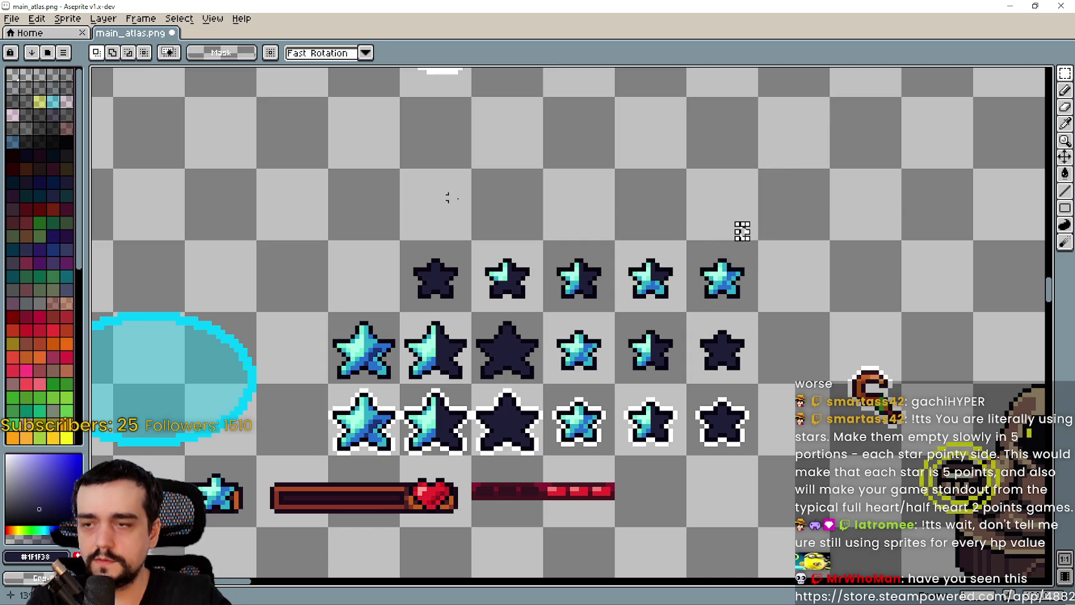
{"action": "left_click_drag", "start_coordinate": [492, 188], "coordinate": [753, 216]}
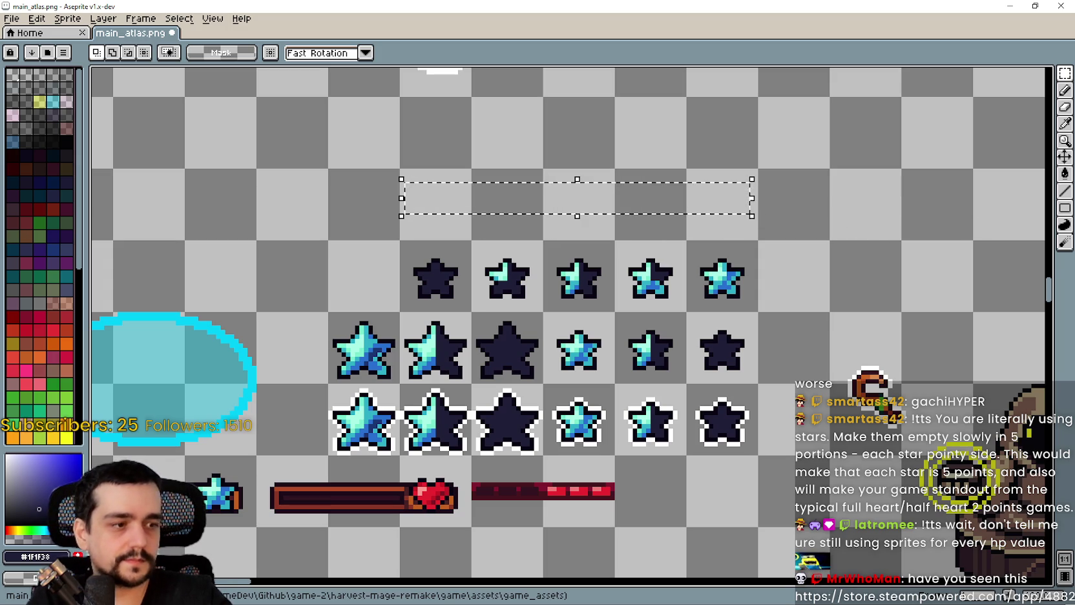
{"action": "key", "text": "alt+Tab"}
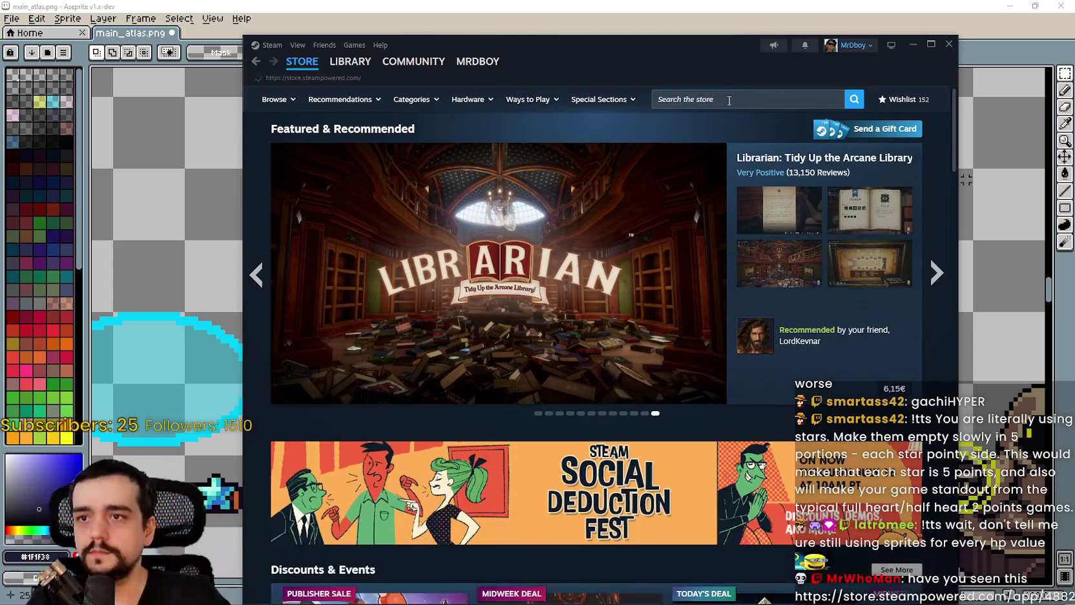
- Search the Steam store for 'Clay clini' and open the Clay Clinic result
{"action": "left_click", "coordinate": [736, 97]}
{"action": "type", "text": "Clay"}
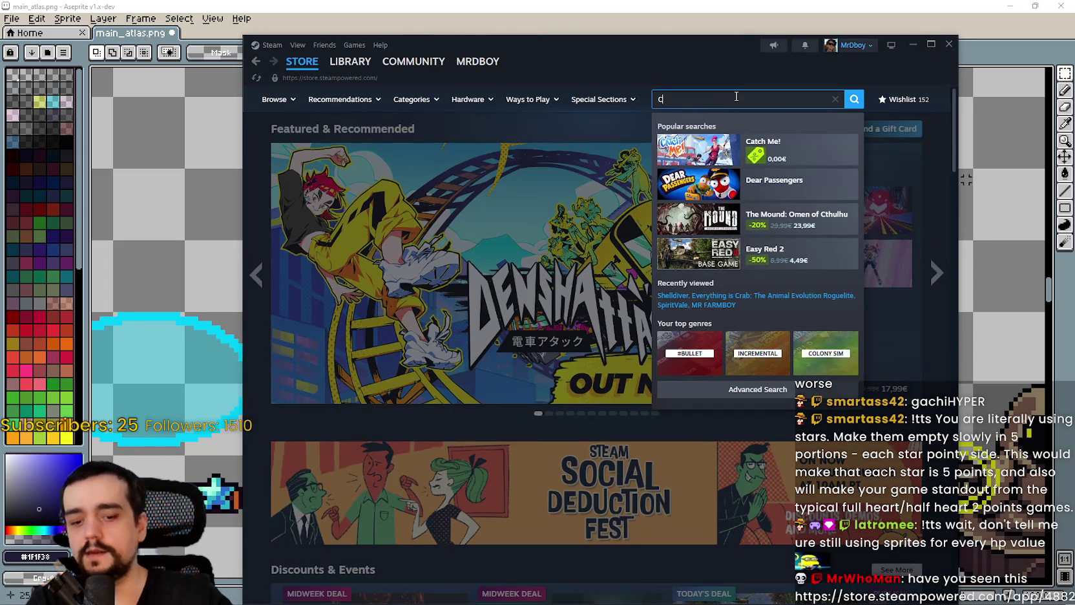
{"action": "type", "text": " clini"}
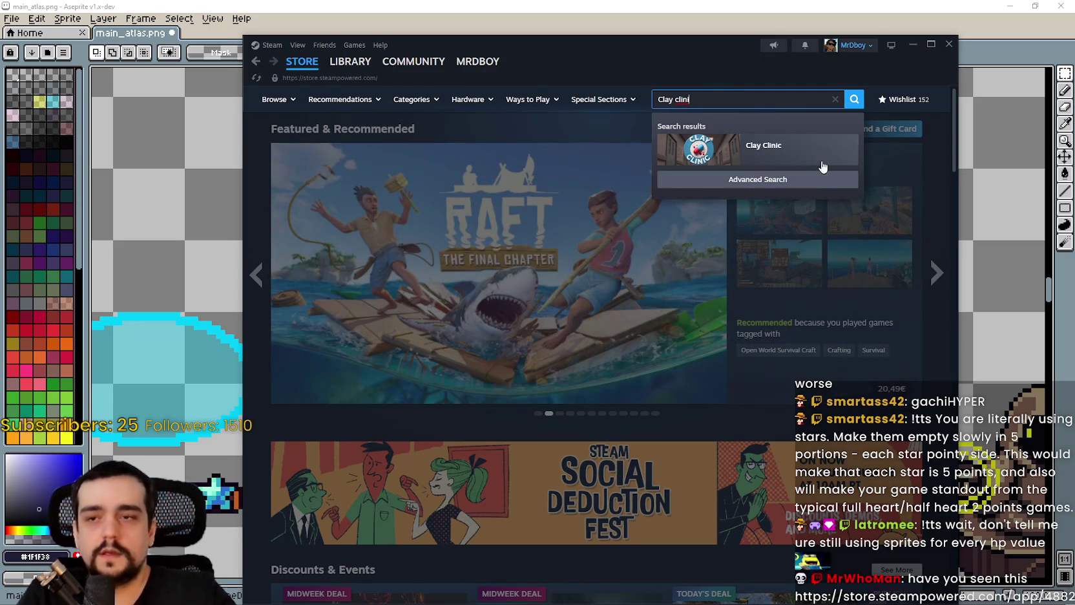
{"action": "left_click", "coordinate": [802, 150]}
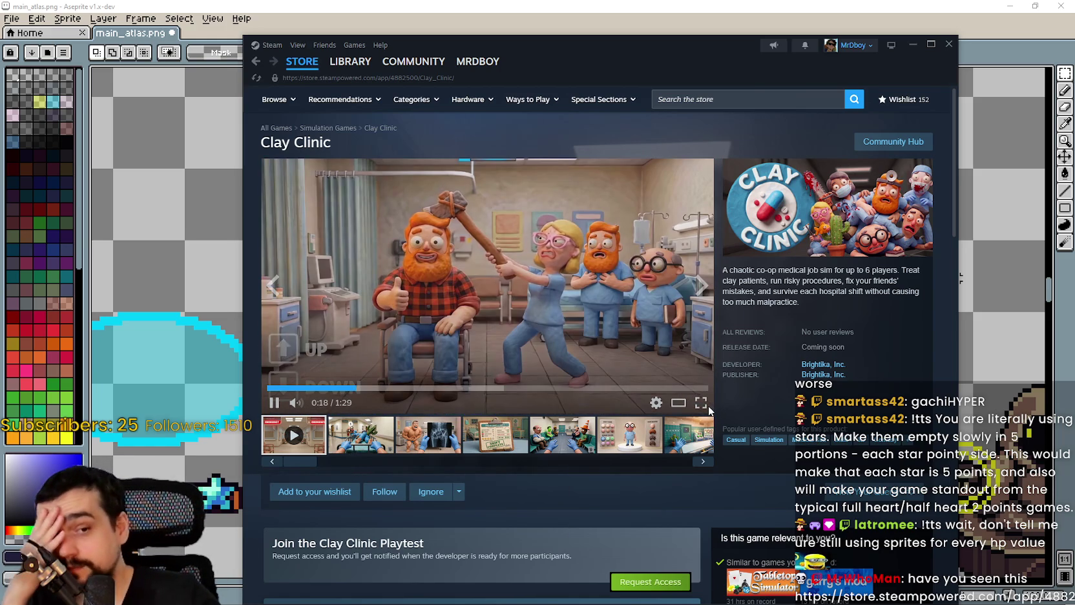
{"action": "left_click", "coordinate": [703, 403]}
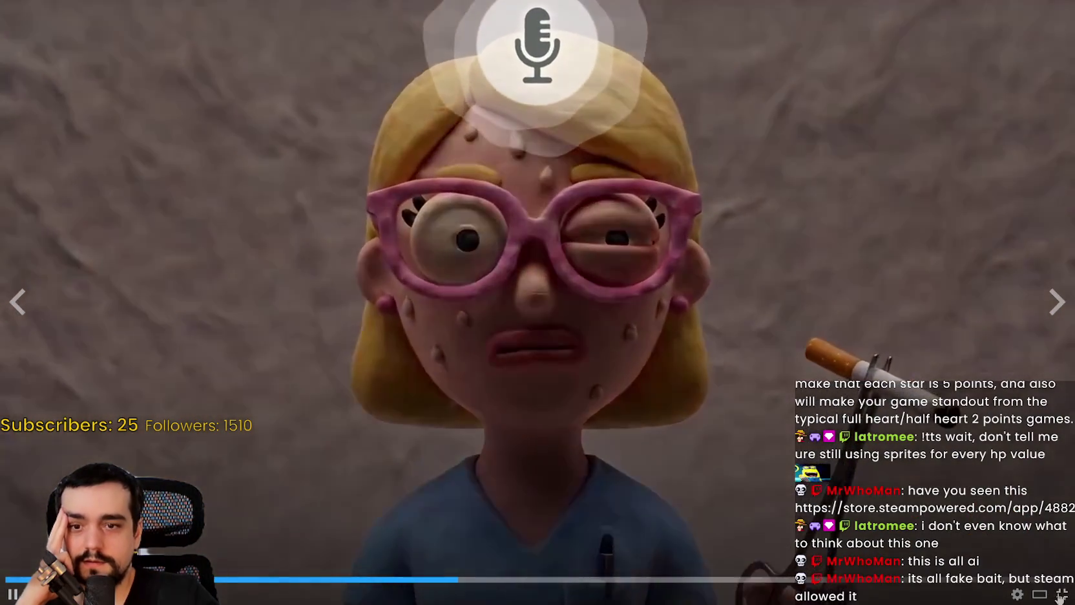
{"action": "left_click", "coordinate": [1035, 595]}
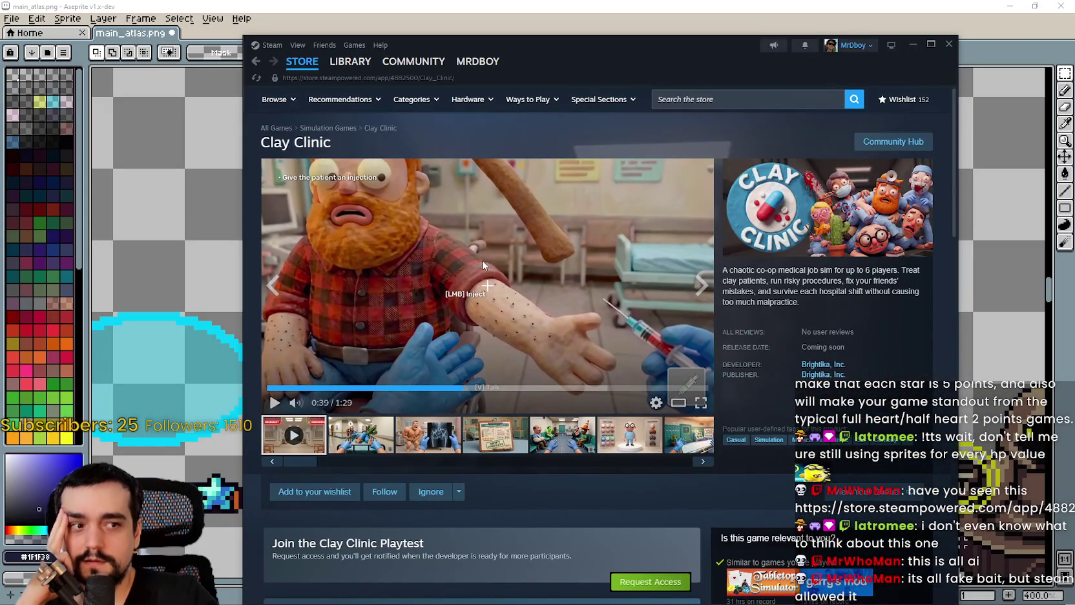
{"action": "scroll", "coordinate": [482, 260], "scroll_direction": "down", "scroll_amount": 7}
{"action": "scroll", "coordinate": [452, 336], "scroll_direction": "down", "scroll_amount": 10}
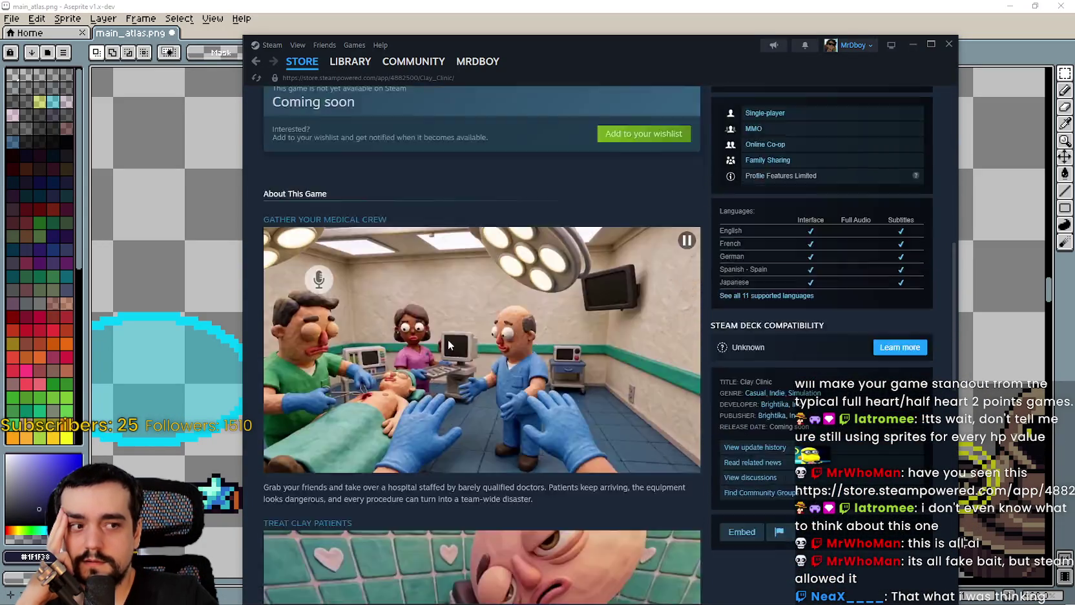
{"action": "scroll", "coordinate": [454, 329], "scroll_direction": "down", "scroll_amount": 10}
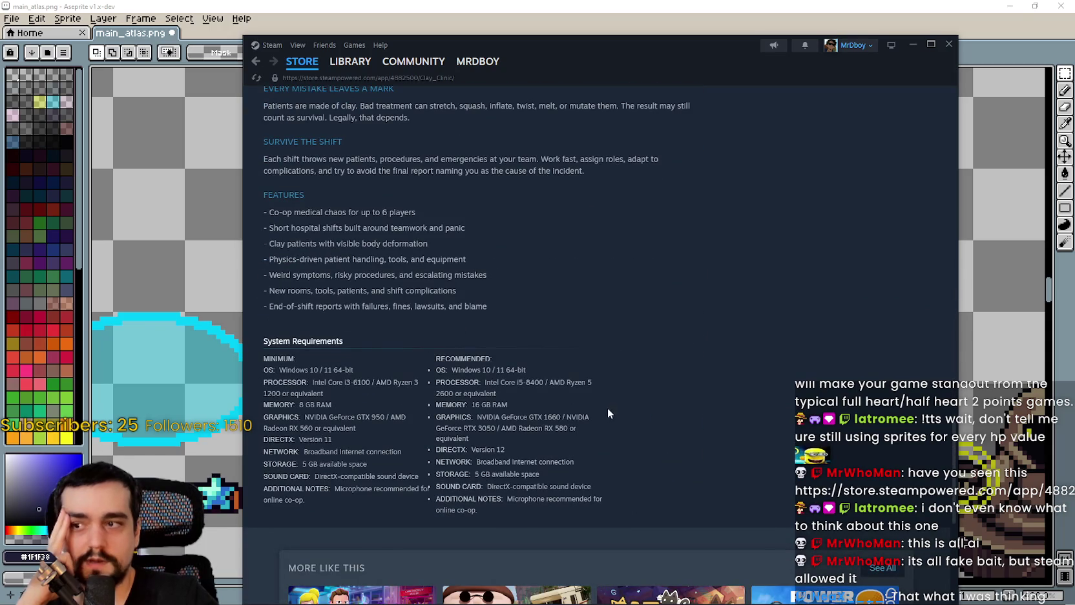
{"action": "scroll", "coordinate": [609, 410], "scroll_direction": "up", "scroll_amount": 6}
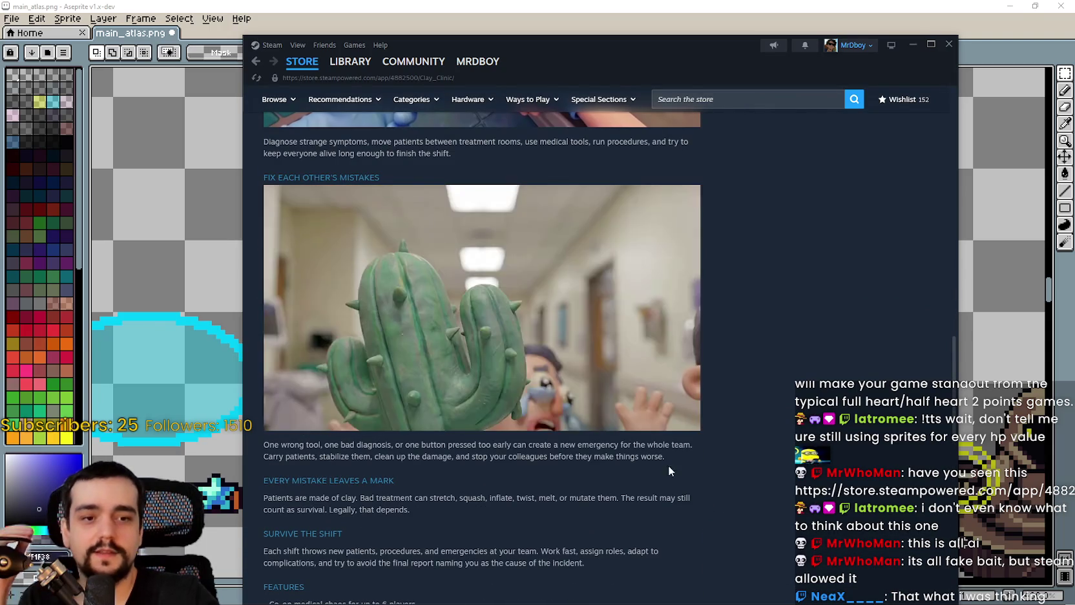
{"action": "scroll", "coordinate": [561, 380], "scroll_direction": "up", "scroll_amount": 3}
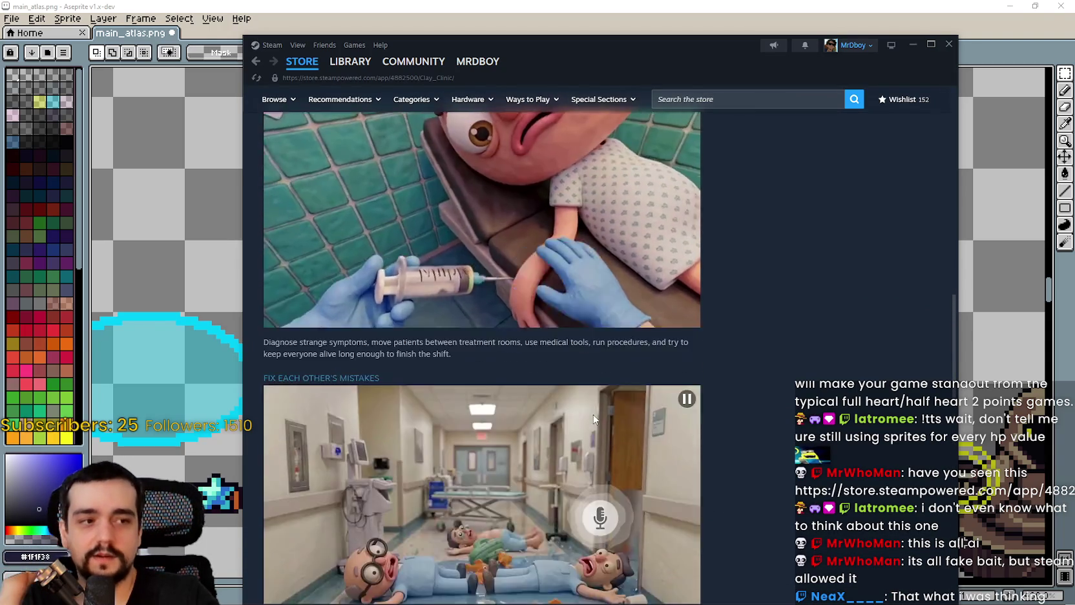
{"action": "scroll", "coordinate": [593, 418], "scroll_direction": "up", "scroll_amount": 15}
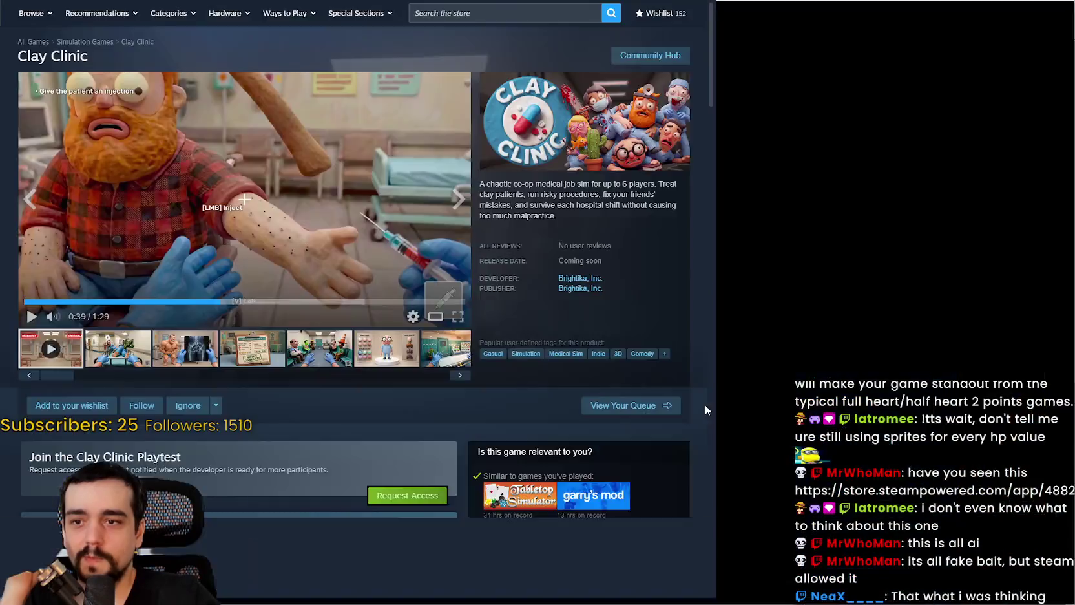
{"action": "left_click", "coordinate": [702, 403]}
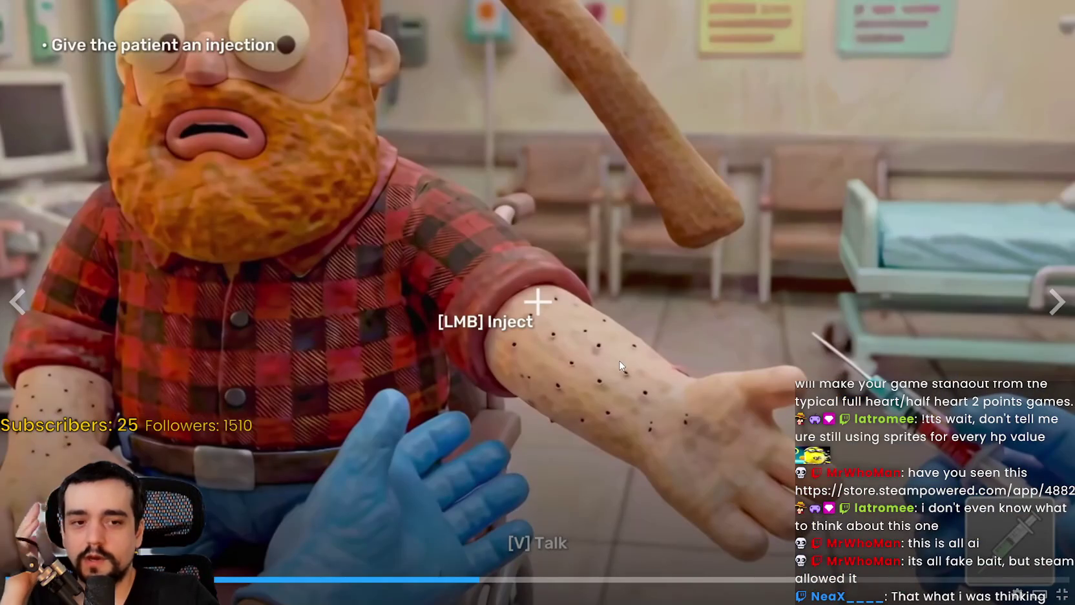
{"action": "left_click", "coordinate": [557, 307]}
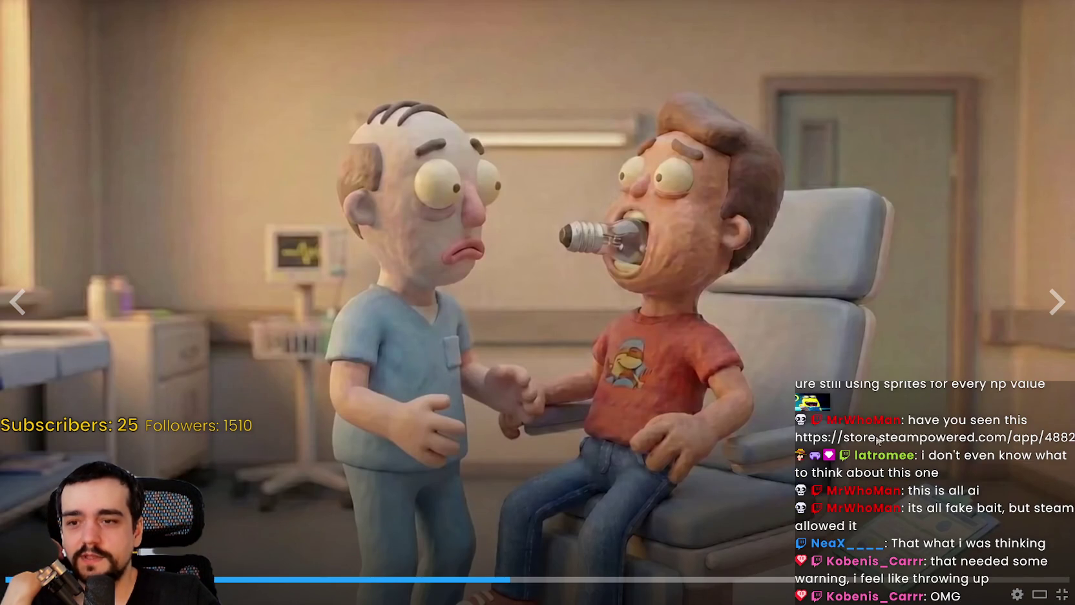
{"action": "key", "text": "space"}
{"action": "key", "text": "space"}
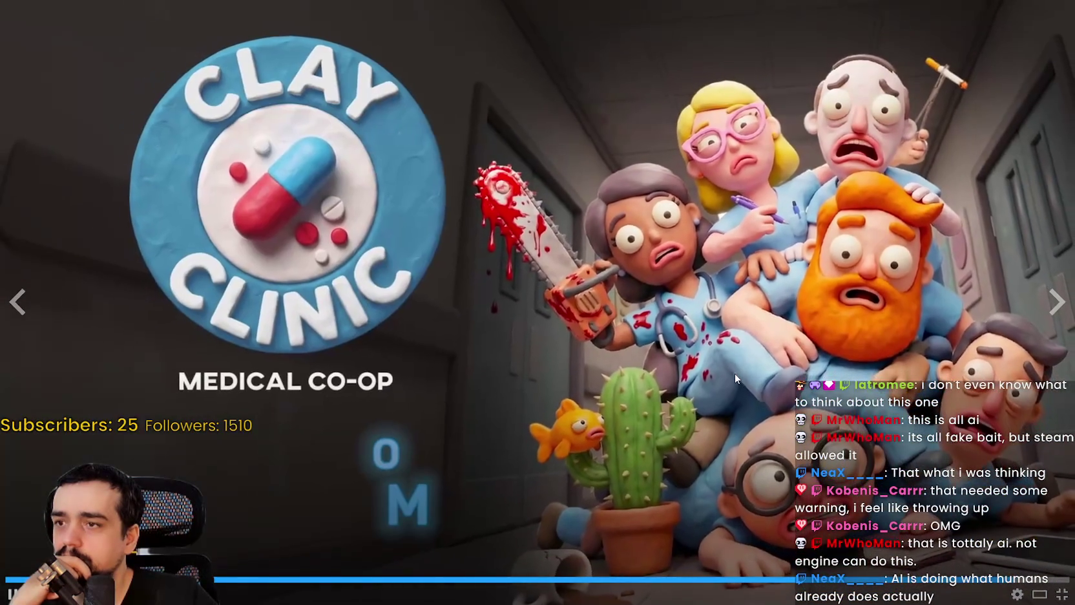
{"action": "left_click", "coordinate": [1063, 595]}
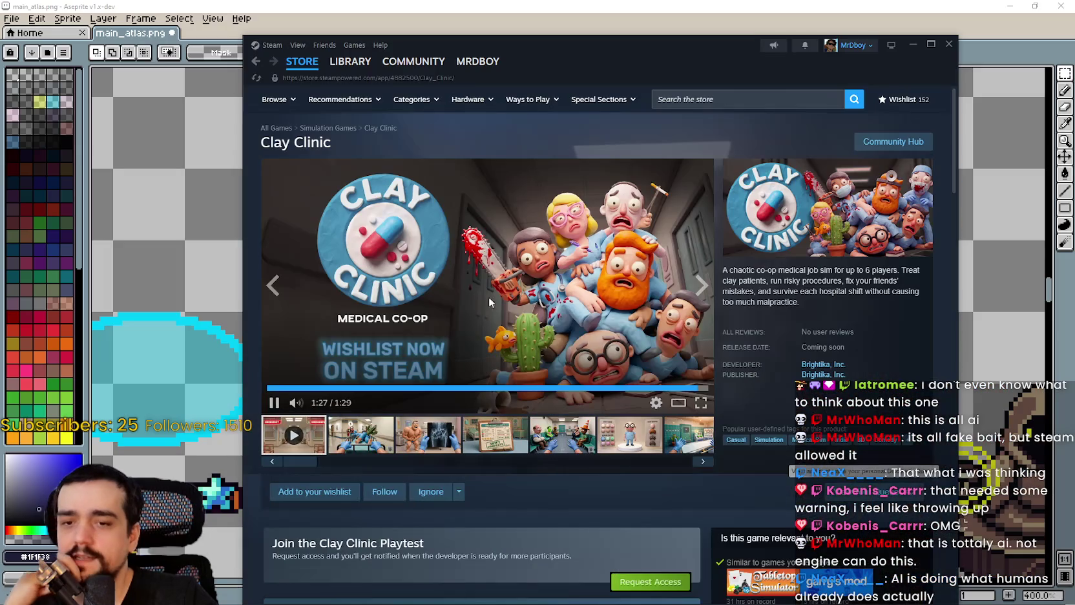
- In the Clay Clinic community hub, read the missing AI GENERATED tag discussion's comments
{"action": "left_click", "coordinate": [900, 145]}
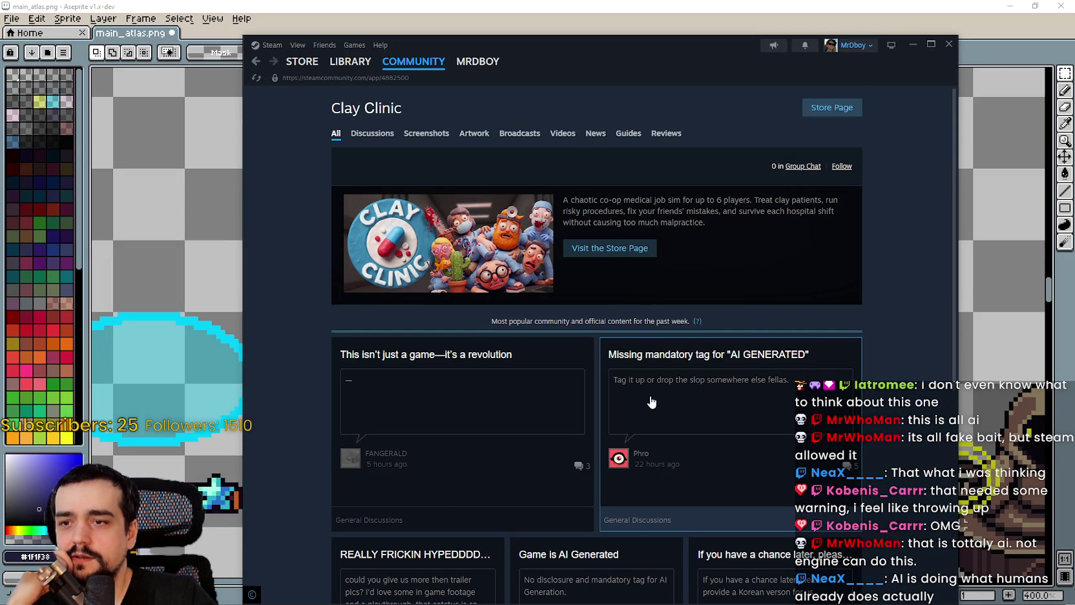
{"action": "left_click", "coordinate": [737, 391]}
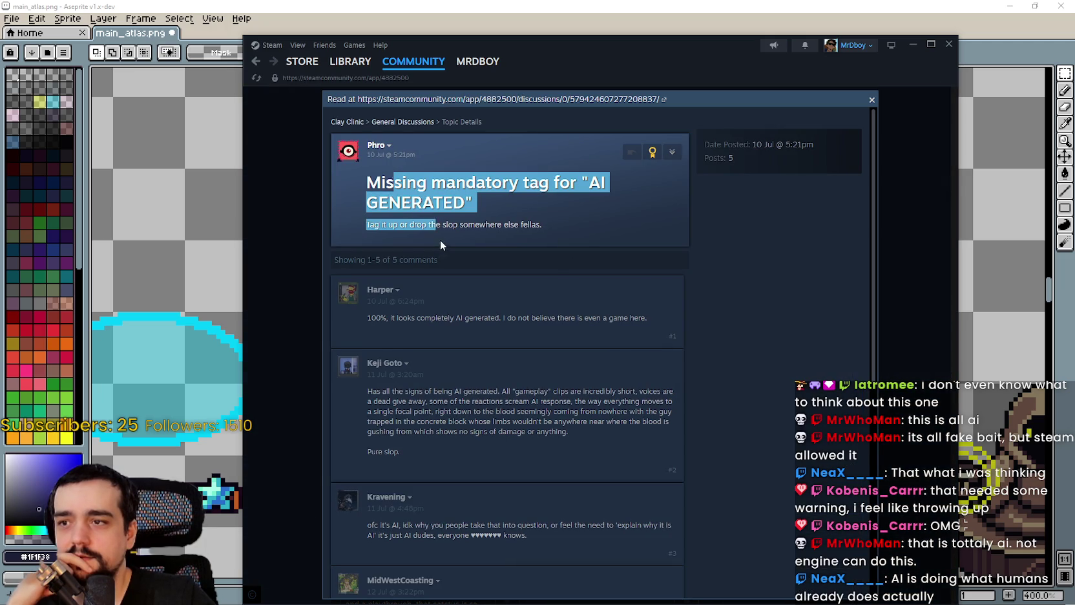
{"action": "left_click_drag", "start_coordinate": [417, 318], "coordinate": [504, 317]}
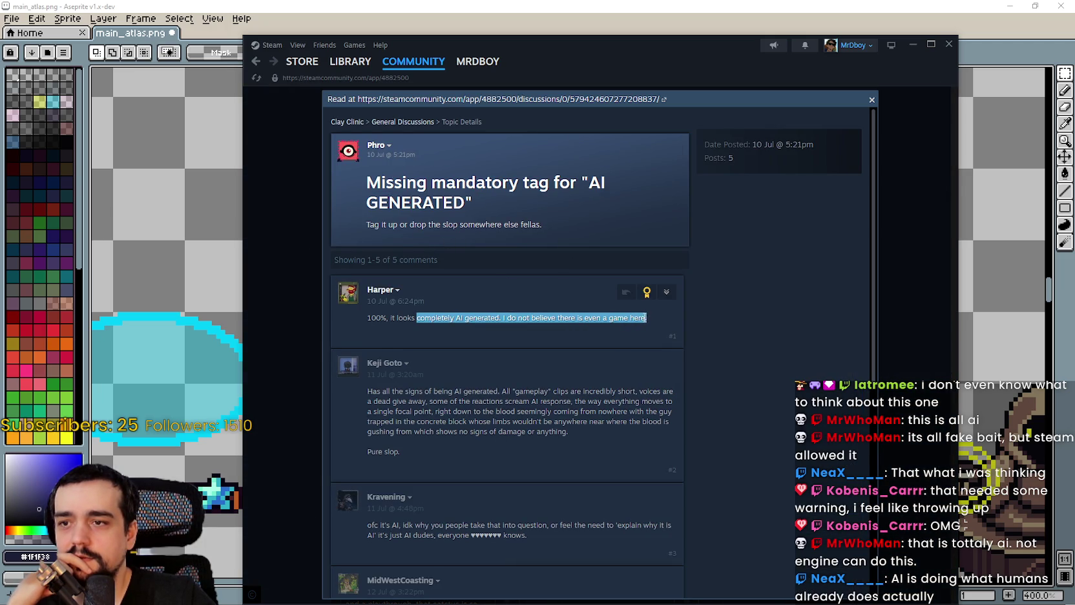
{"action": "left_click_drag", "start_coordinate": [642, 349], "coordinate": [635, 443]}
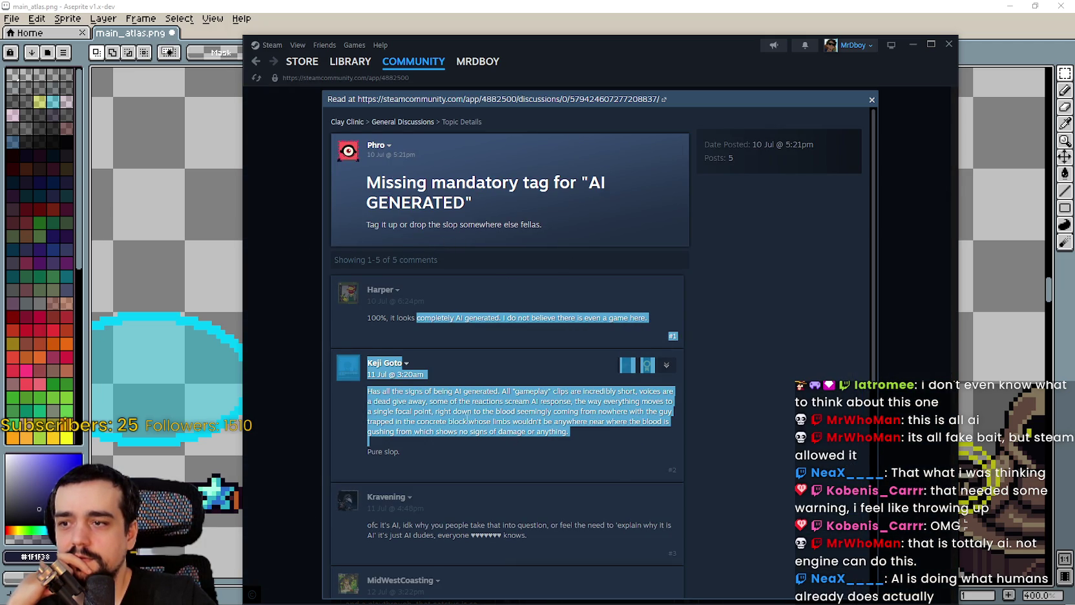
{"action": "left_click", "coordinate": [408, 384]}
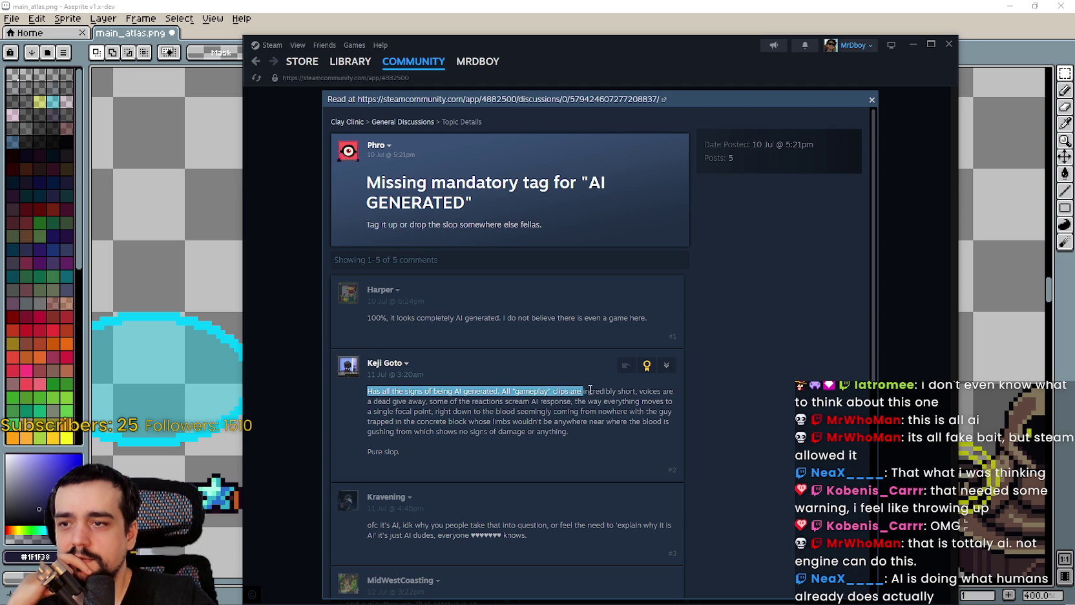
{"action": "left_click_drag", "start_coordinate": [676, 414], "coordinate": [675, 451]}
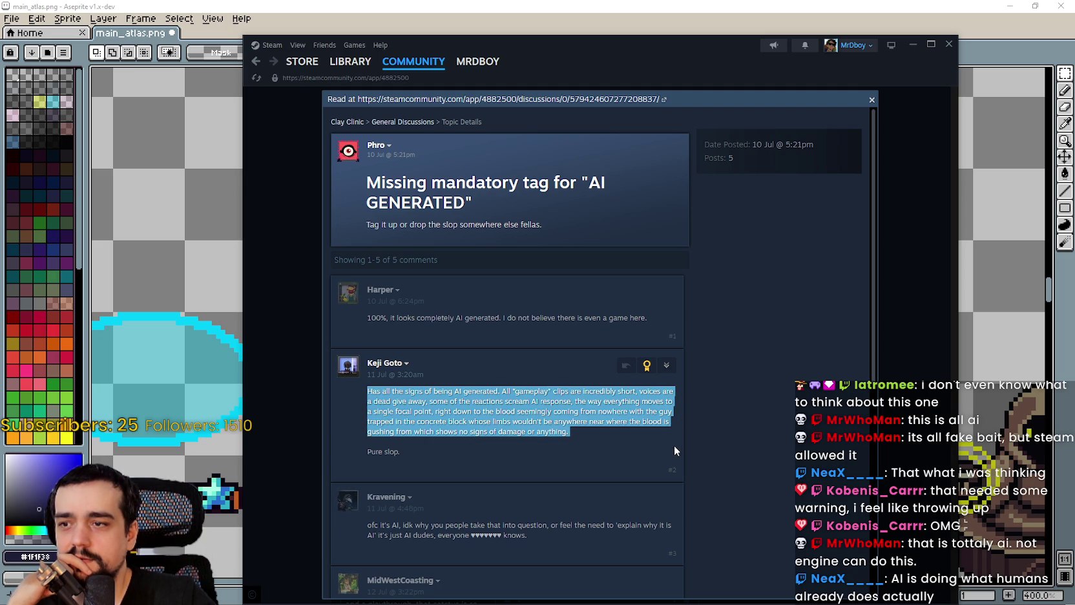
{"action": "scroll", "coordinate": [479, 378], "scroll_direction": "down", "scroll_amount": 3}
{"action": "left_click_drag", "start_coordinate": [367, 336], "coordinate": [438, 358]}
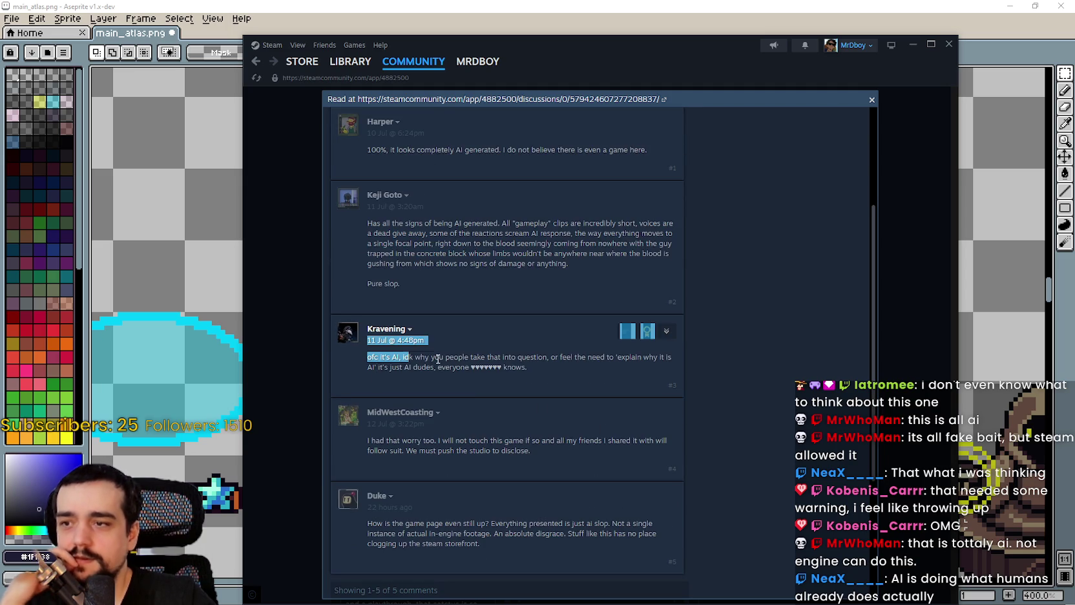
{"action": "scroll", "coordinate": [559, 387], "scroll_direction": "down", "scroll_amount": 3}
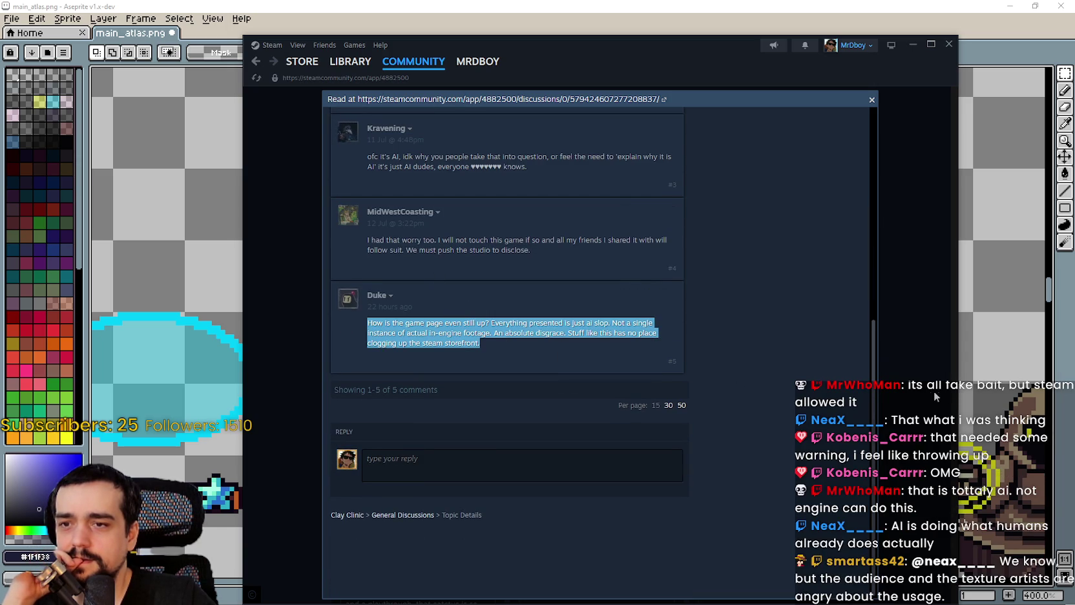
- Close the thread and scroll through the hub's discussion cards
{"action": "left_click", "coordinate": [889, 381]}
{"action": "scroll", "coordinate": [889, 381], "scroll_direction": "down", "scroll_amount": 3}
{"action": "scroll", "coordinate": [888, 378], "scroll_direction": "down", "scroll_amount": 2}
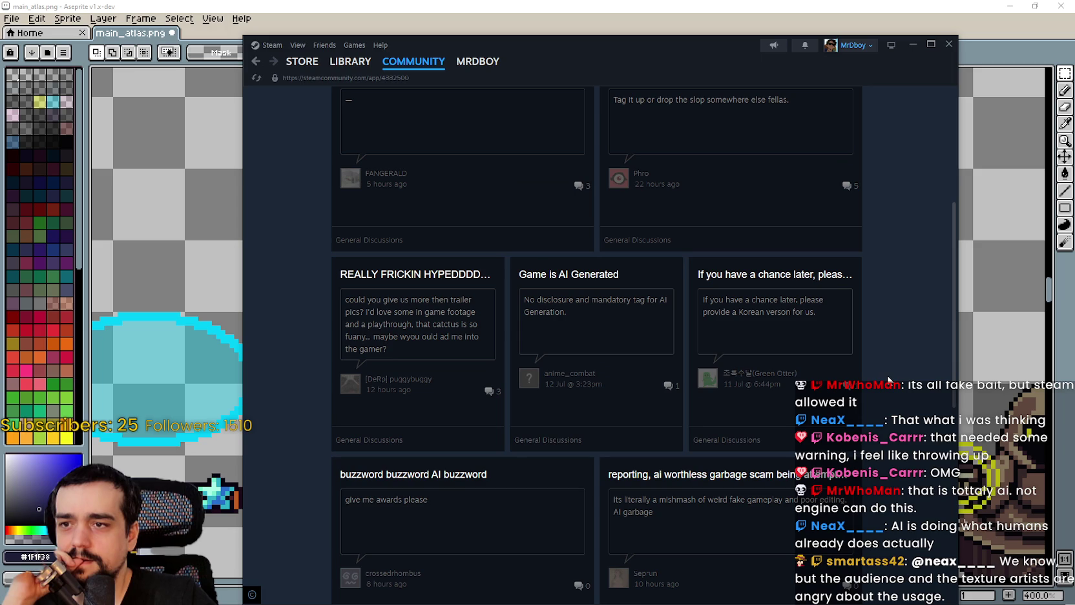
{"action": "scroll", "coordinate": [889, 380], "scroll_direction": "down", "scroll_amount": 3}
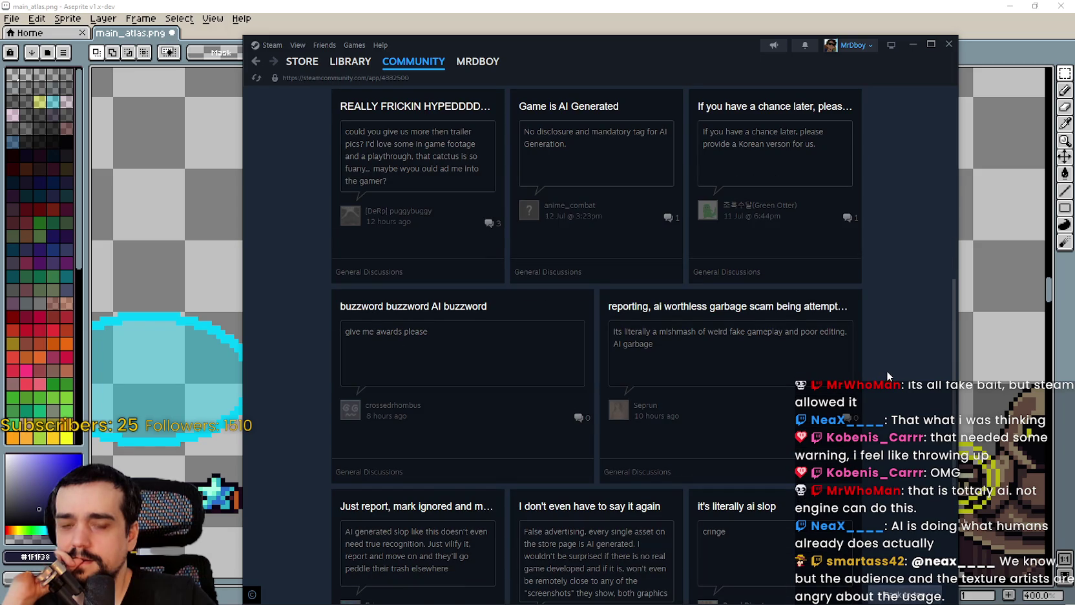
{"action": "scroll", "coordinate": [886, 371], "scroll_direction": "down", "scroll_amount": 3}
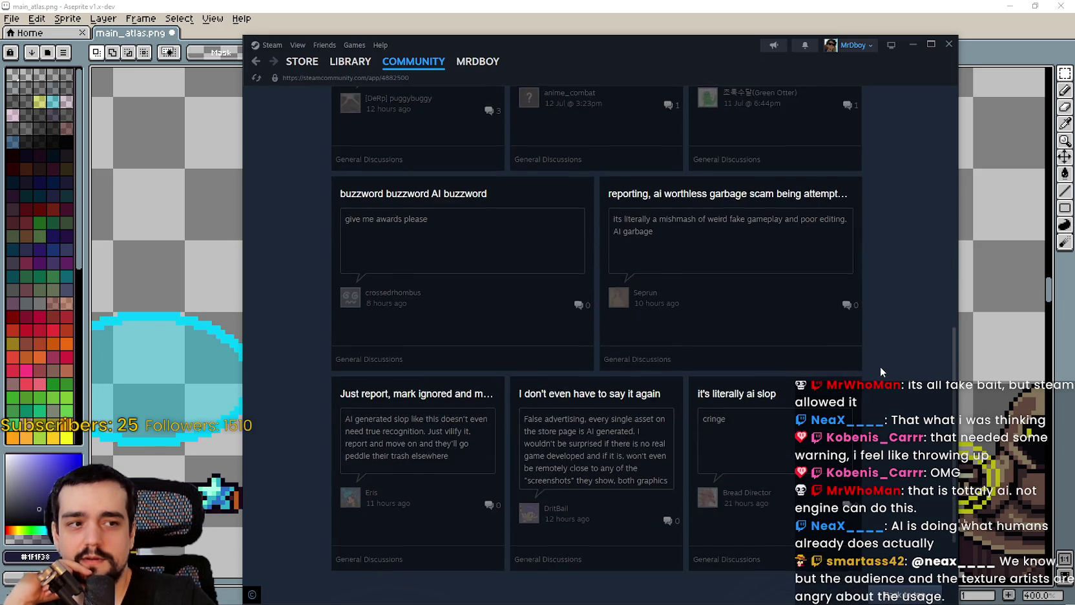
{"action": "scroll", "coordinate": [880, 366], "scroll_direction": "down", "scroll_amount": 2}
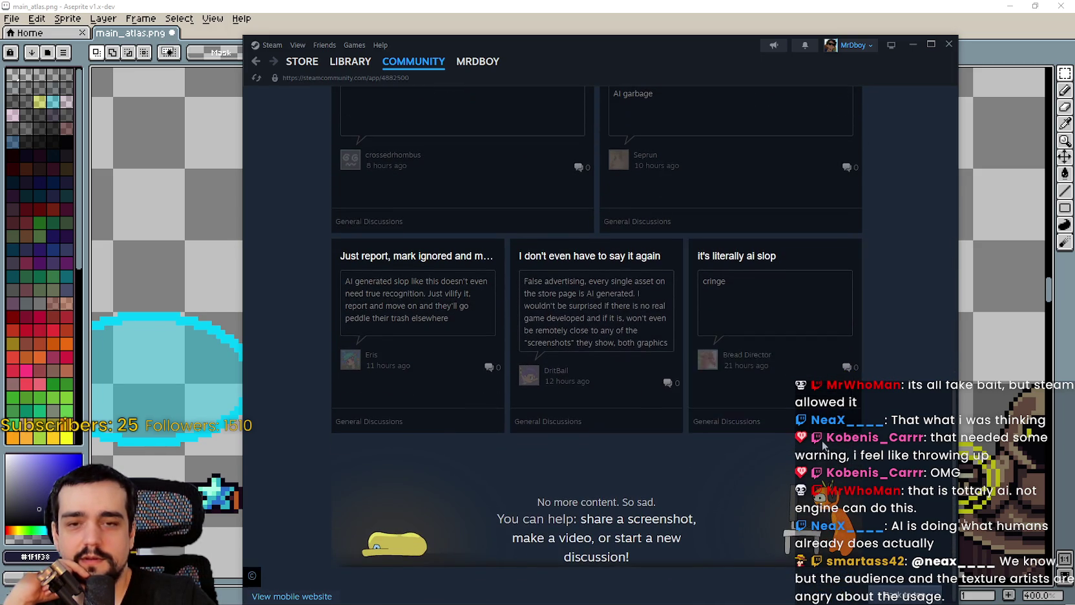
{"action": "scroll", "coordinate": [885, 401], "scroll_direction": "up", "scroll_amount": 3}
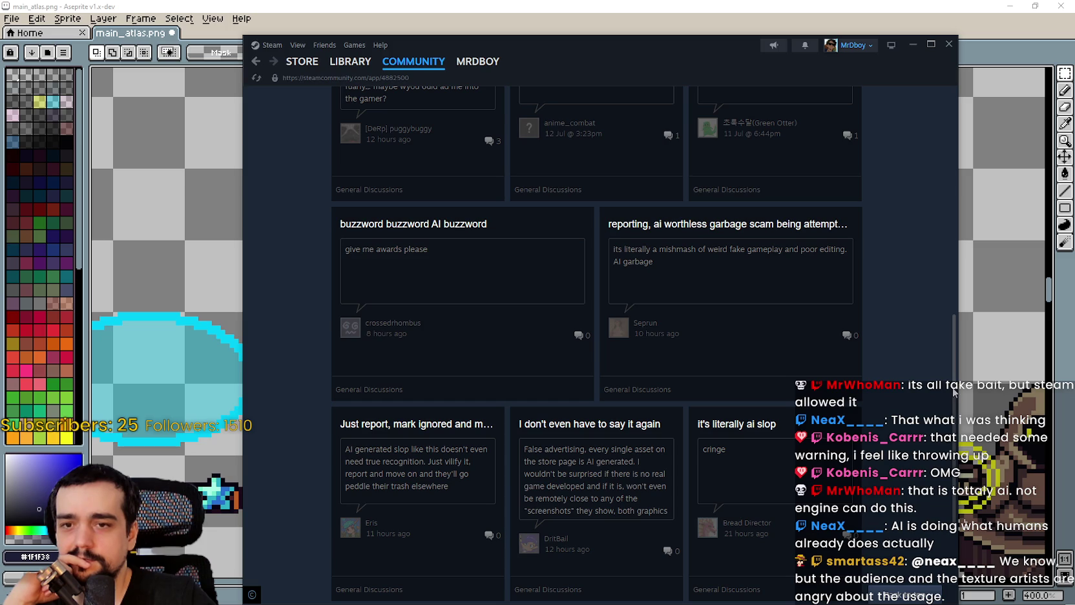
{"action": "mouse_move", "coordinate": [955, 394]}
{"action": "left_mouse_down"}
{"action": "mouse_move", "coordinate": [949, 339]}
{"action": "mouse_move", "coordinate": [857, 118]}
{"action": "left_mouse_up"}
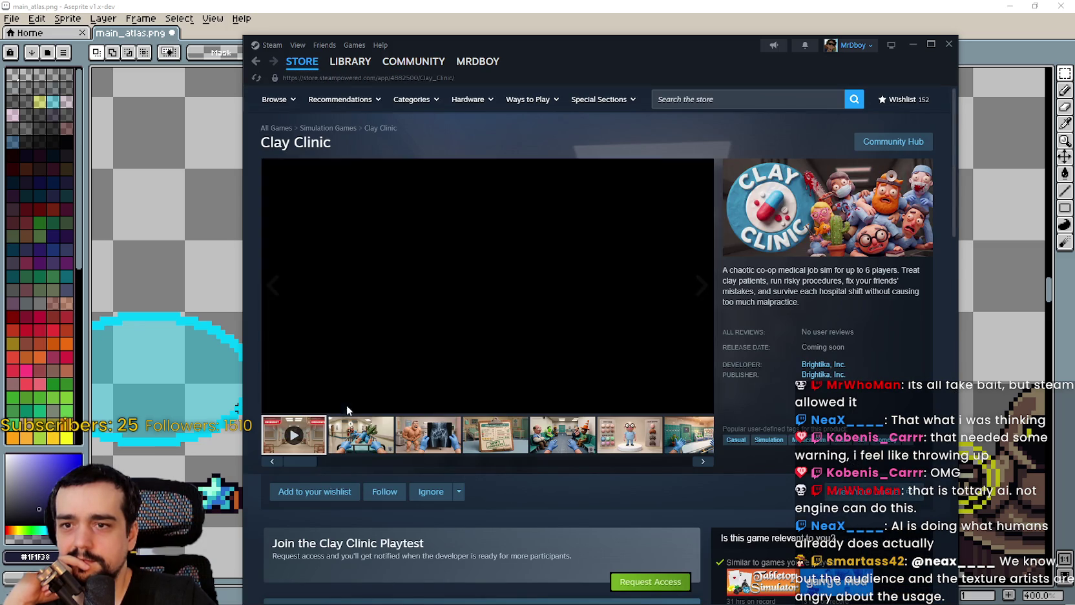
- View Clay Clinic's screenshots 2 through 8 of 11 in the full-size viewer
{"action": "left_click", "coordinate": [371, 452]}
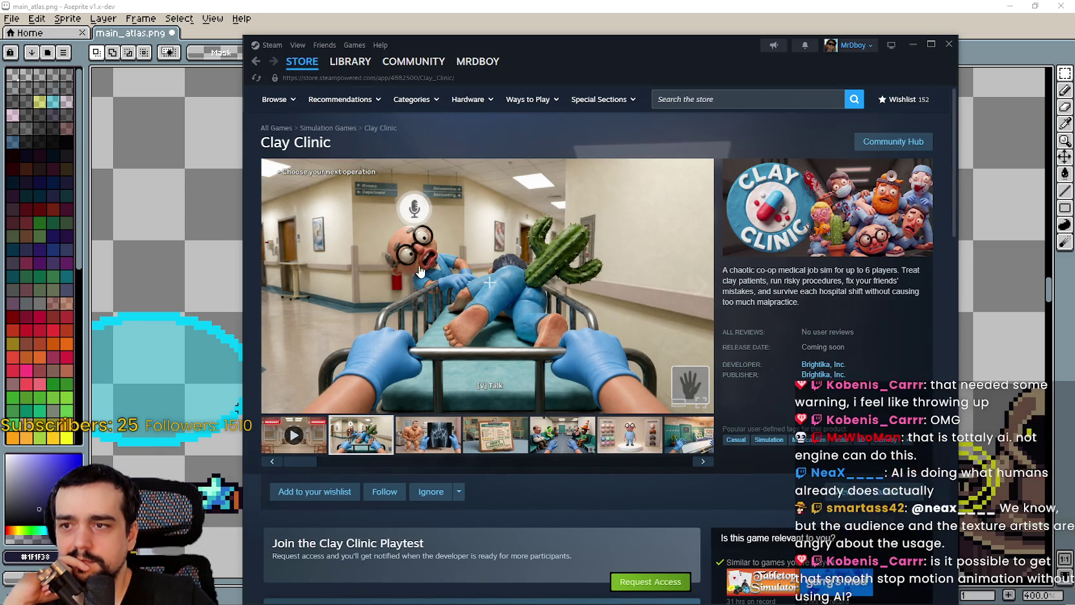
{"action": "left_click", "coordinate": [439, 273]}
{"action": "left_click", "coordinate": [923, 361]}
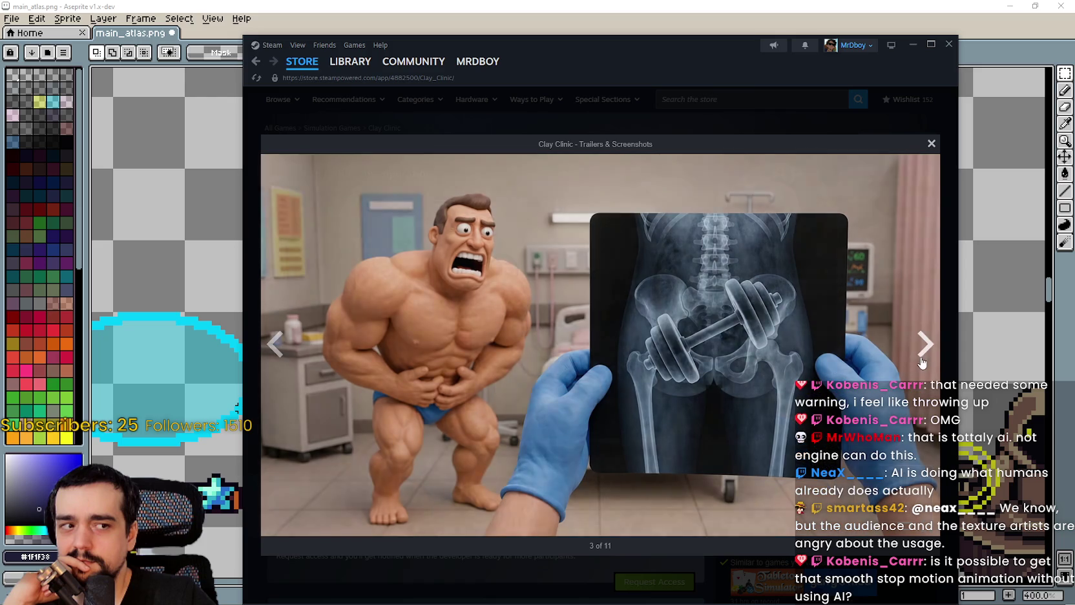
{"action": "left_click", "coordinate": [923, 360]}
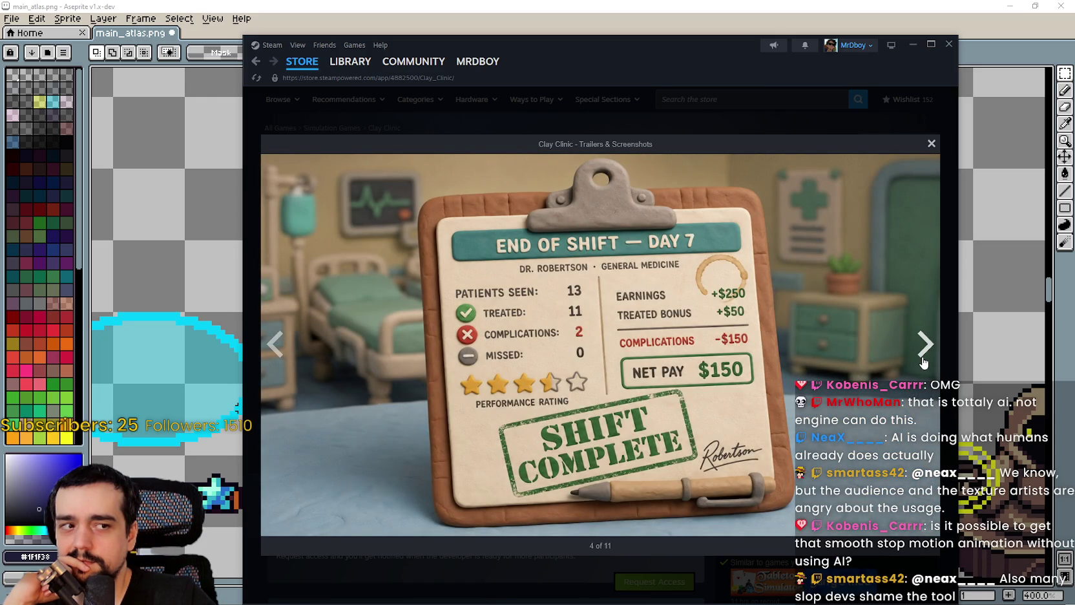
{"action": "left_click", "coordinate": [924, 361]}
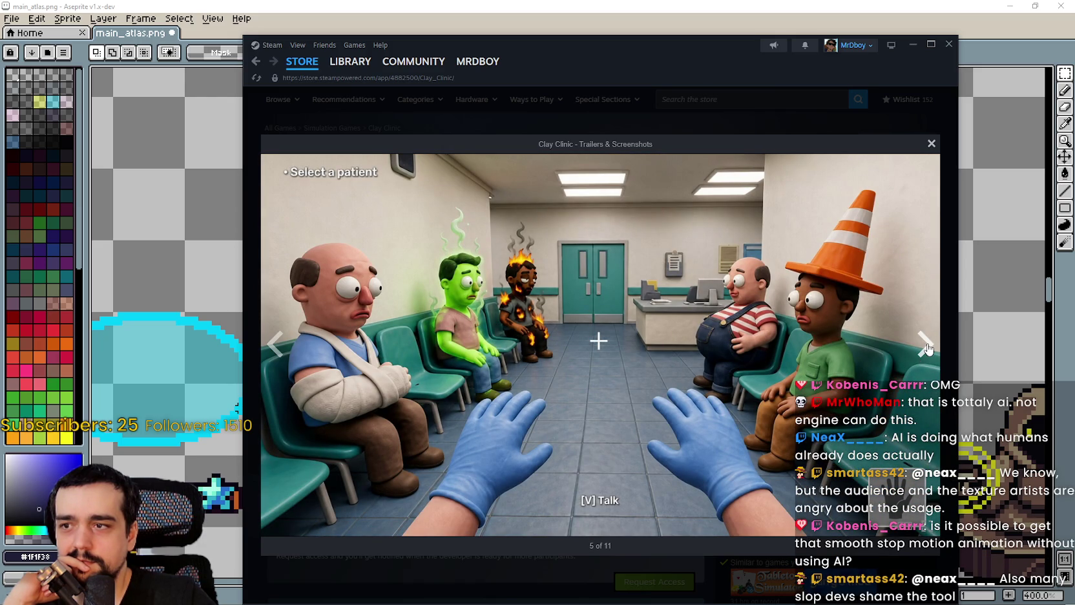
{"action": "left_click", "coordinate": [926, 349]}
{"action": "left_click", "coordinate": [926, 349]}
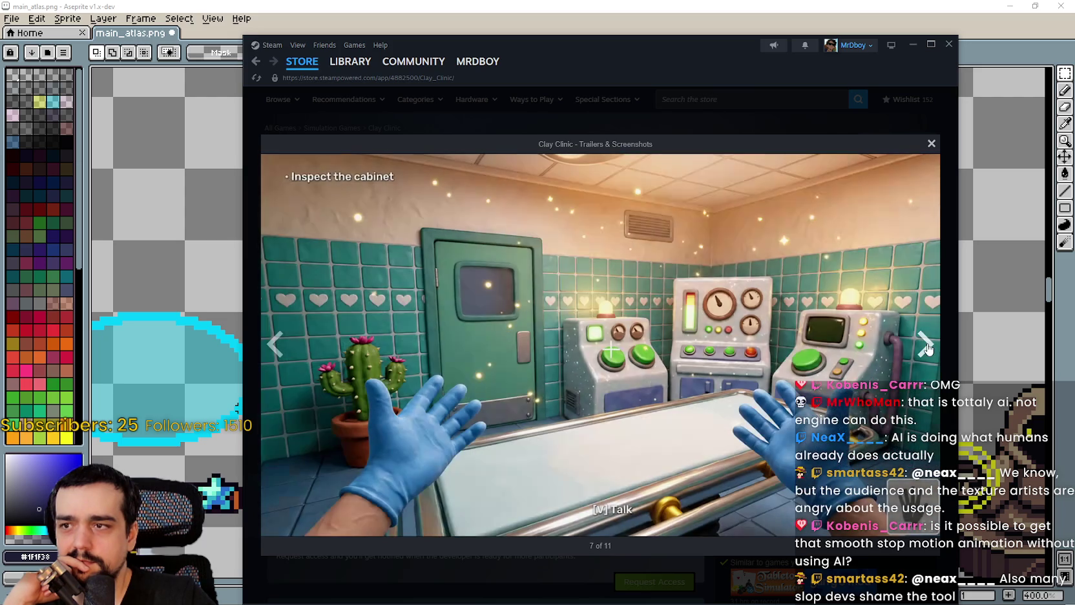
{"action": "left_click", "coordinate": [928, 349]}
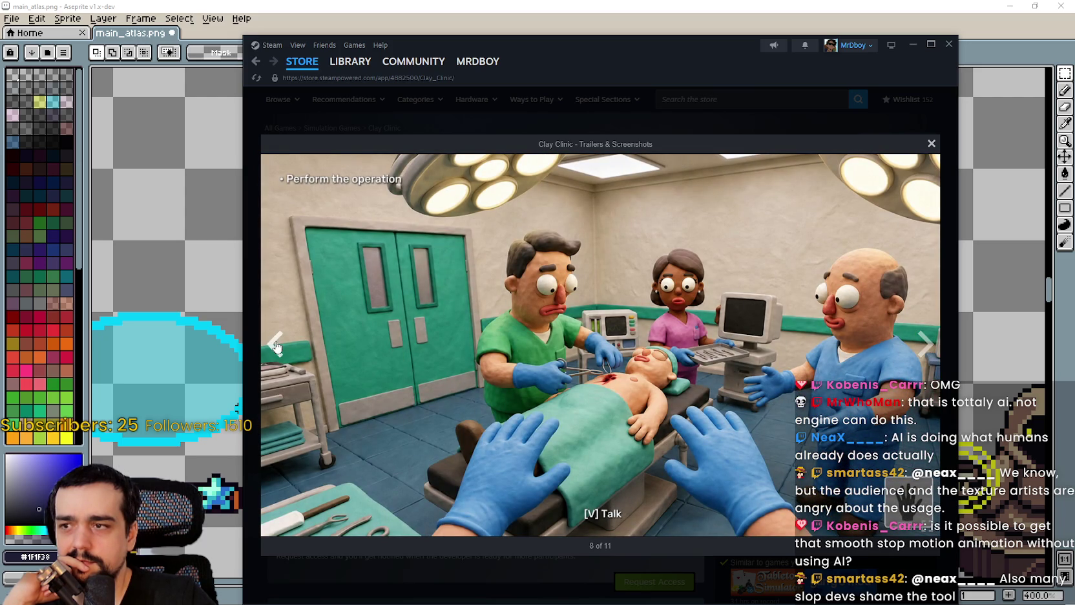
- Continue through screenshots 9 to 11, wrap around to the trailer, and close the viewer
{"action": "left_click", "coordinate": [276, 347]}
{"action": "left_click", "coordinate": [924, 341]}
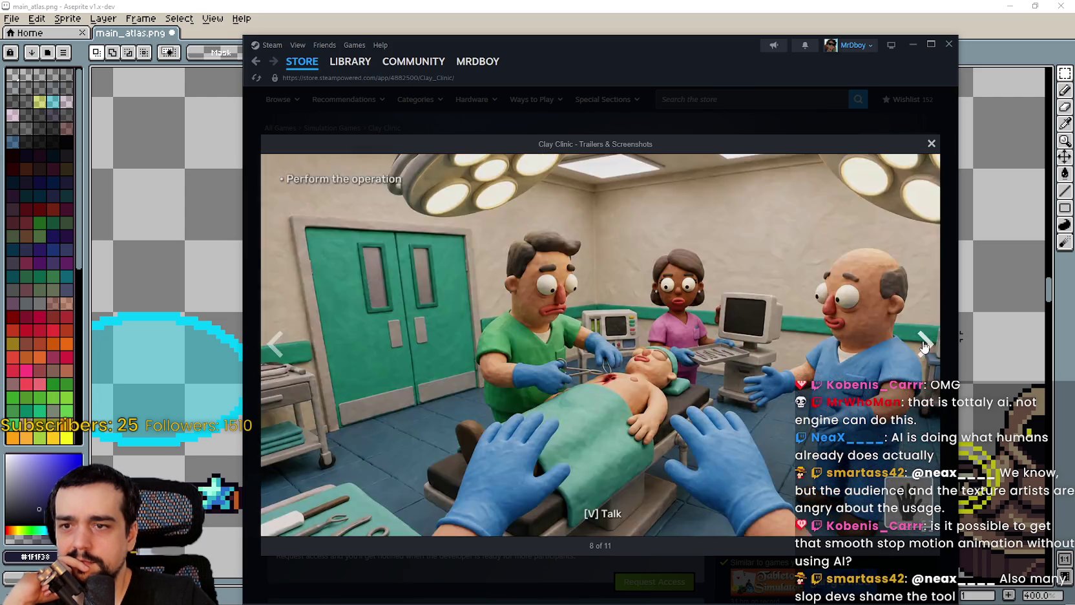
{"action": "left_click", "coordinate": [924, 345]}
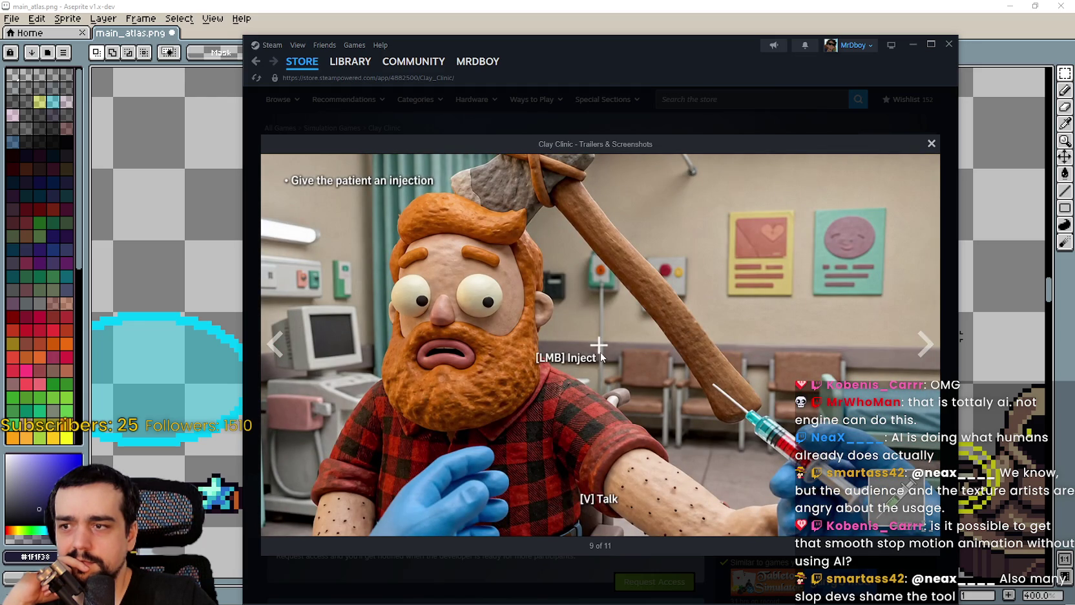
{"action": "left_click", "coordinate": [925, 359]}
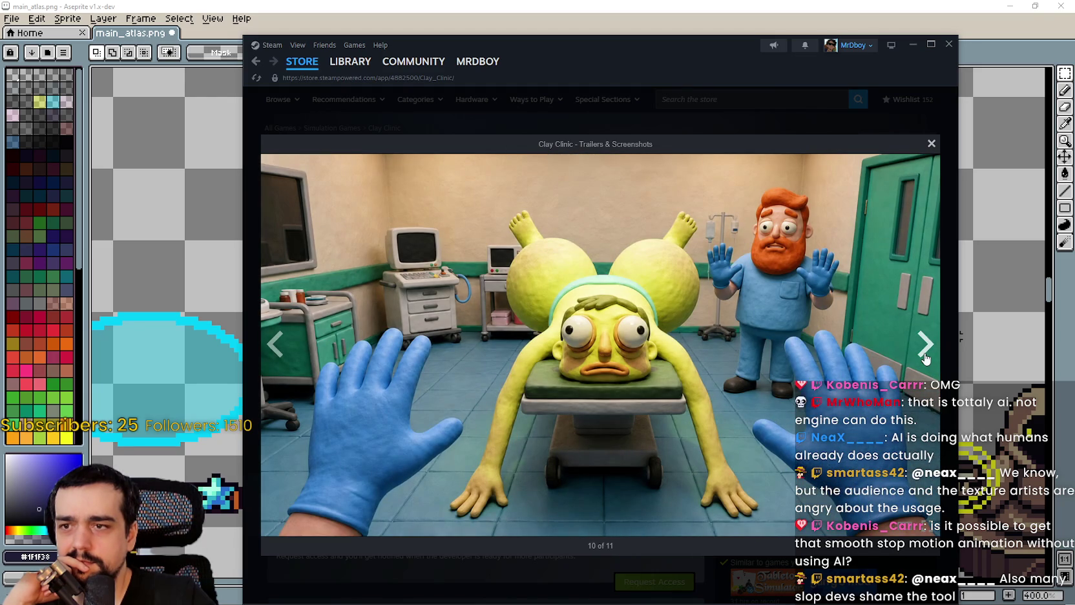
{"action": "left_click", "coordinate": [926, 359]}
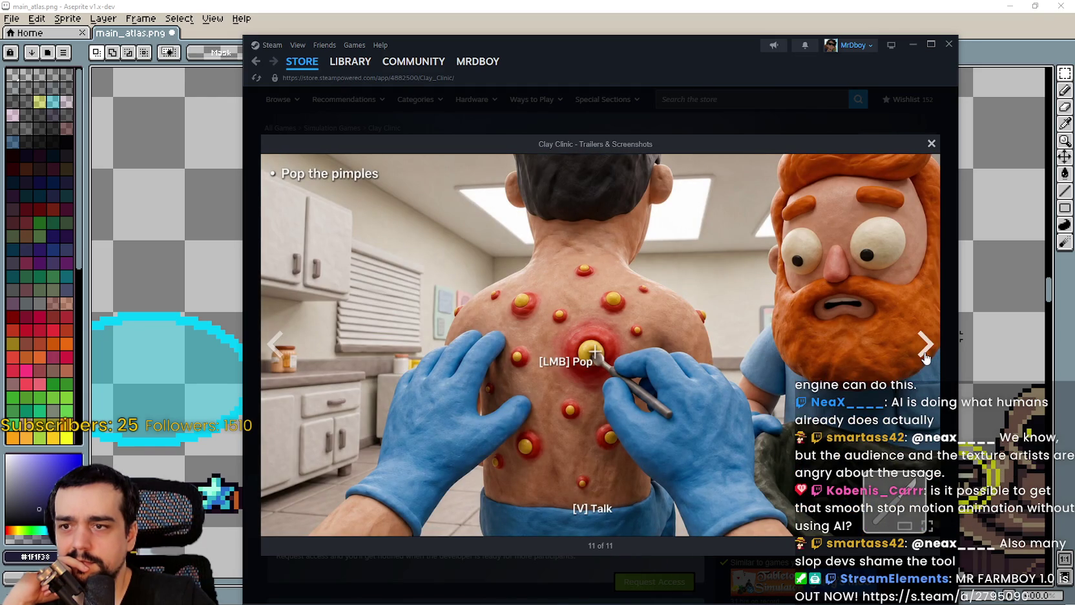
{"action": "left_click", "coordinate": [925, 359]}
{"action": "left_click", "coordinate": [925, 349]}
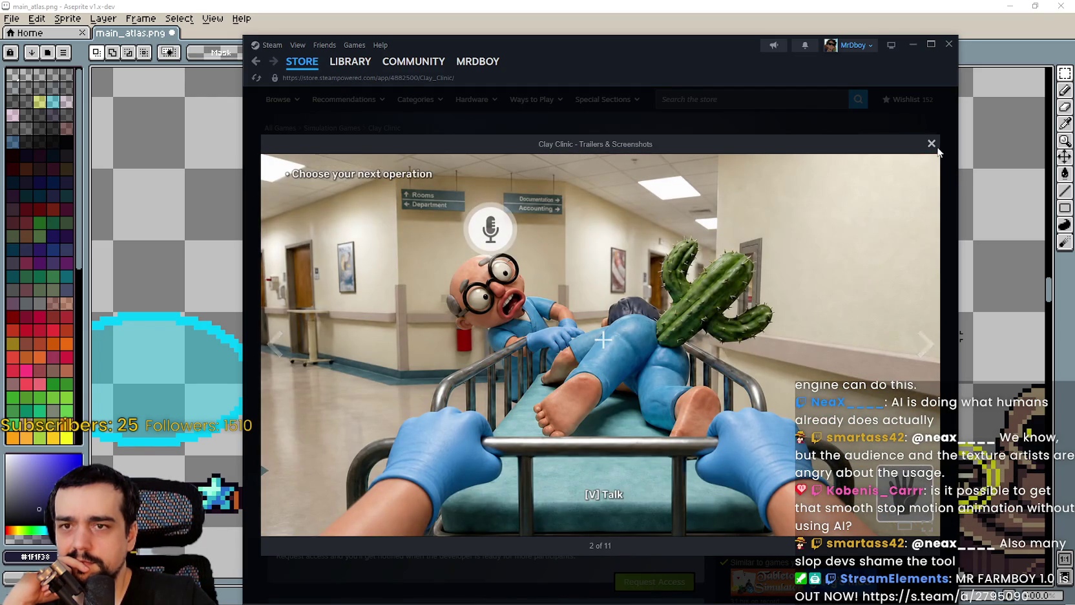
{"action": "left_click", "coordinate": [932, 144]}
- Scroll down the Clay Clinic store page and back up toward the developer details
{"action": "scroll", "coordinate": [527, 406], "scroll_direction": "down", "scroll_amount": 8}
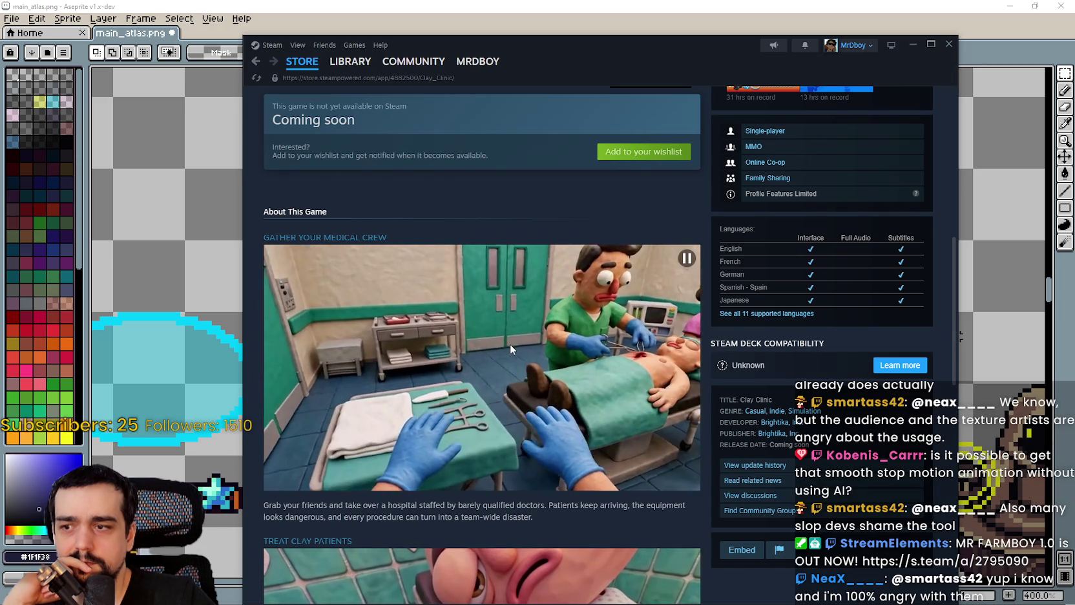
{"action": "scroll", "coordinate": [510, 344], "scroll_direction": "down", "scroll_amount": 3}
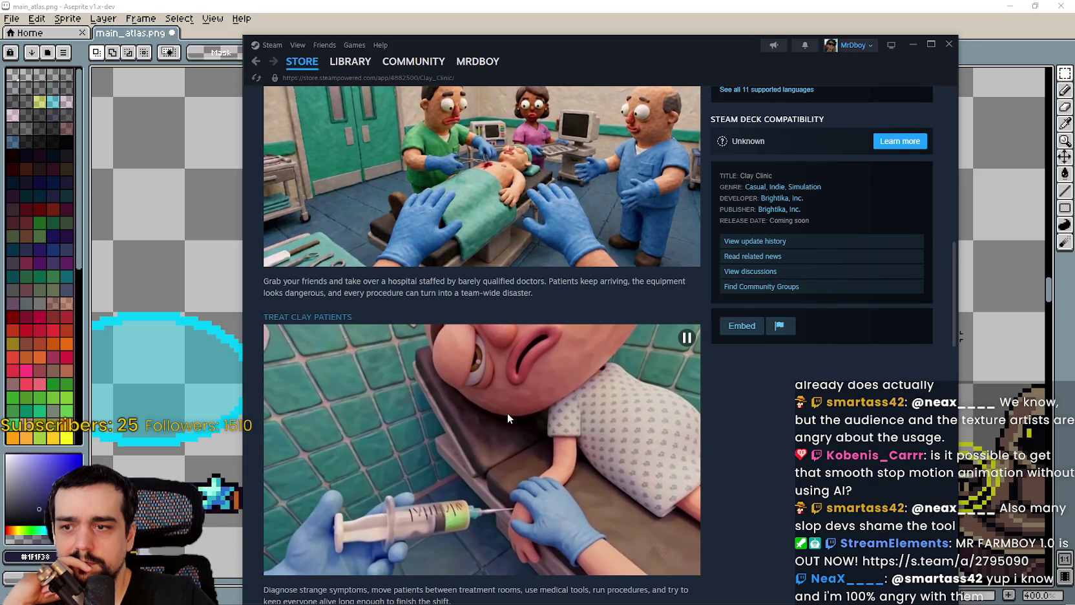
{"action": "scroll", "coordinate": [507, 414], "scroll_direction": "down", "scroll_amount": 2}
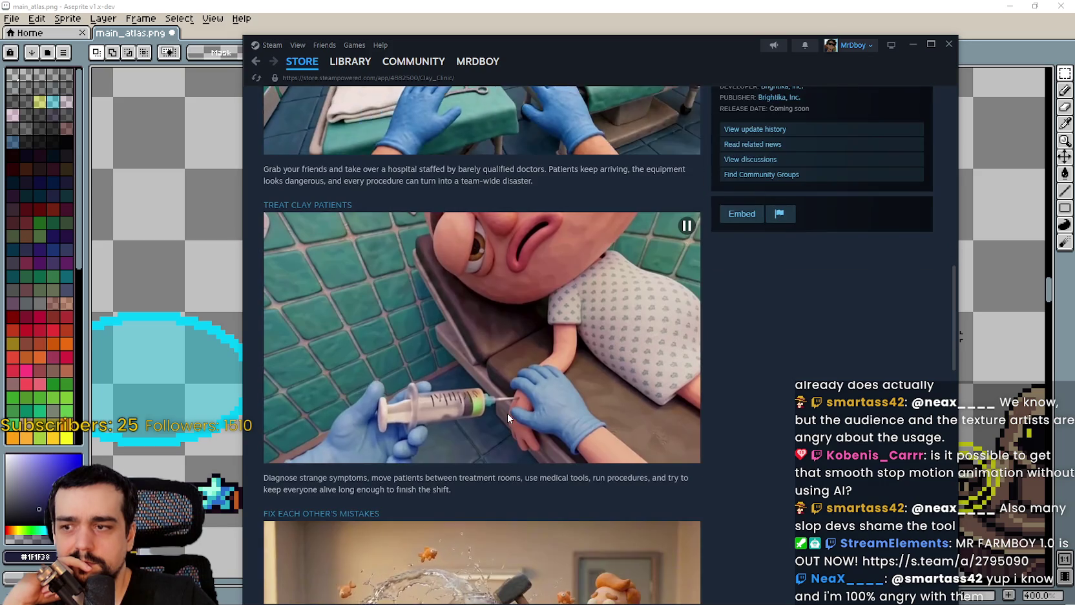
{"action": "scroll", "coordinate": [507, 414], "scroll_direction": "down", "scroll_amount": 3}
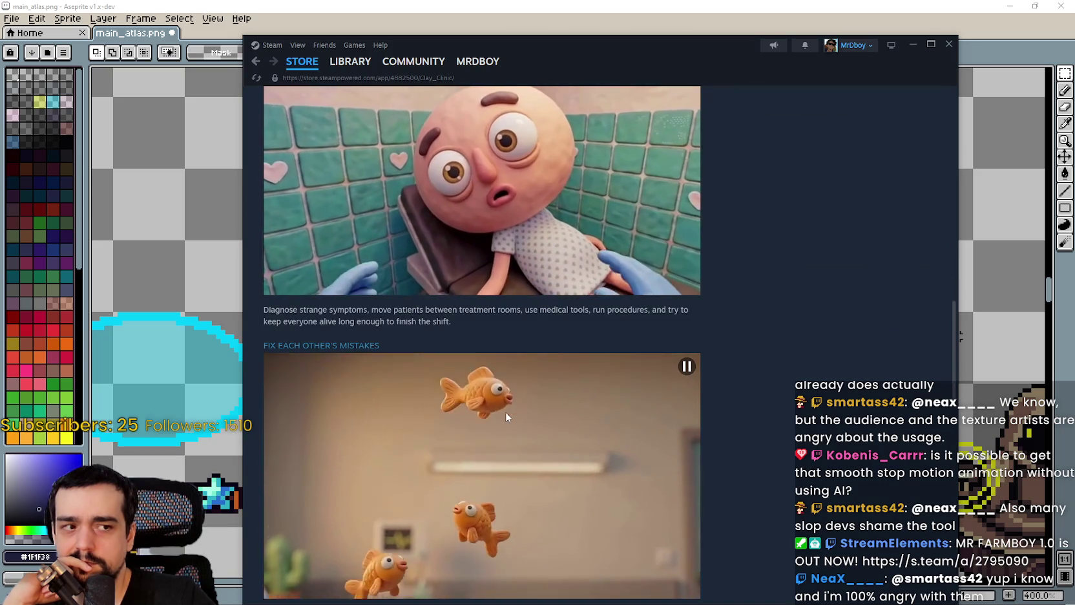
{"action": "scroll", "coordinate": [506, 414], "scroll_direction": "down", "scroll_amount": 3}
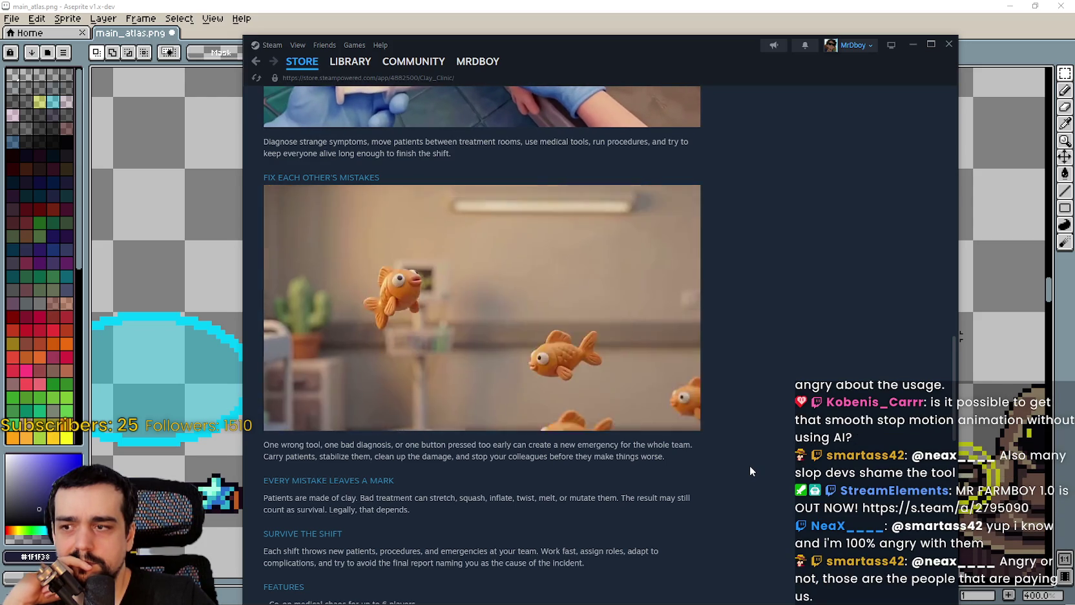
{"action": "scroll", "coordinate": [750, 466], "scroll_direction": "down", "scroll_amount": 2}
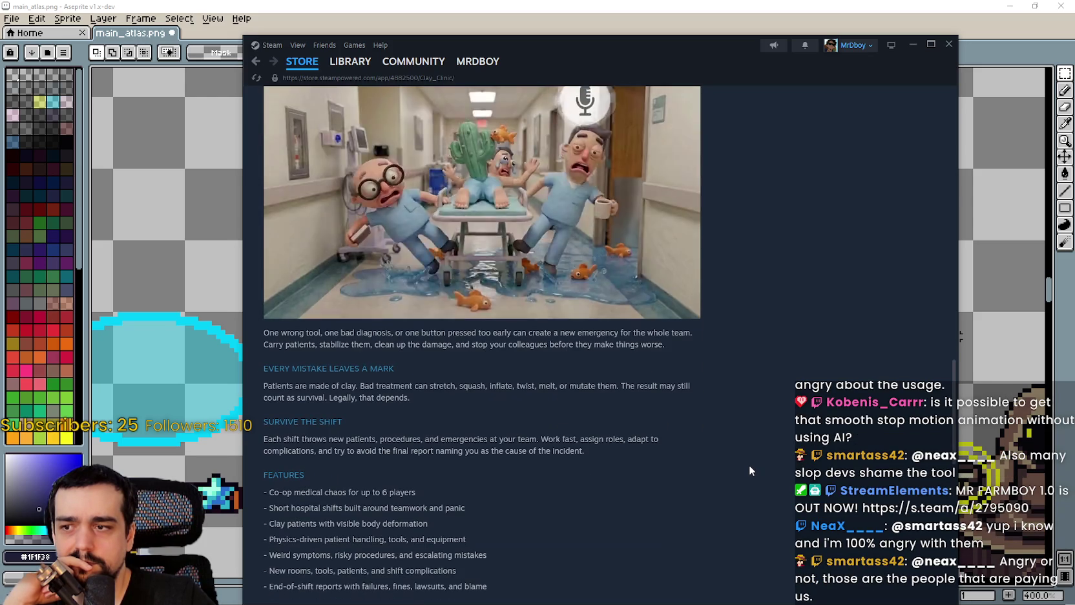
{"action": "scroll", "coordinate": [750, 470], "scroll_direction": "down", "scroll_amount": 2}
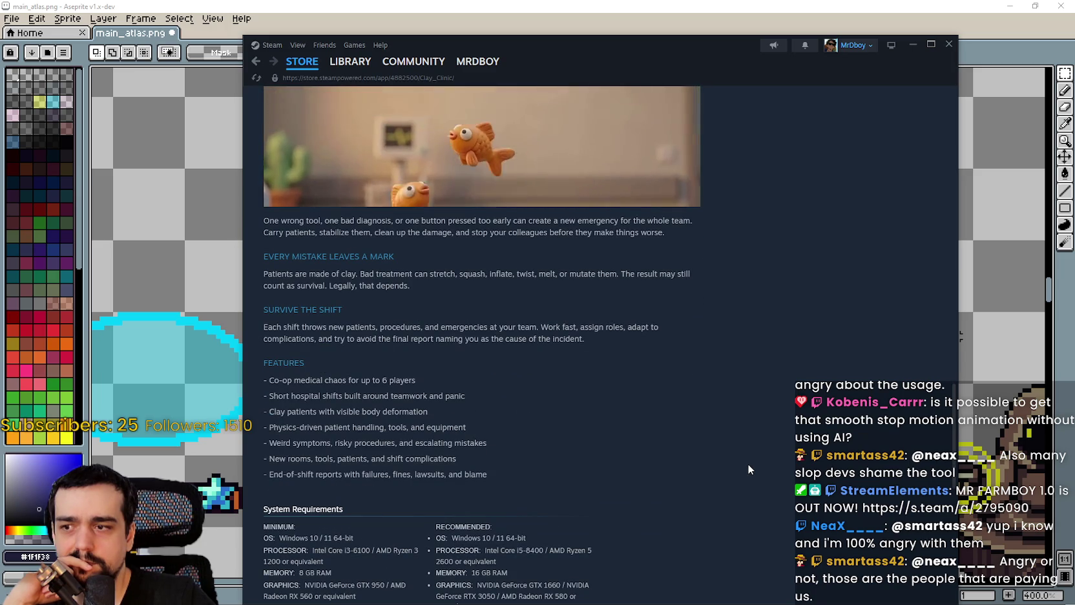
{"action": "scroll", "coordinate": [750, 462], "scroll_direction": "up", "scroll_amount": 5}
{"action": "scroll", "coordinate": [759, 461], "scroll_direction": "up", "scroll_amount": 15}
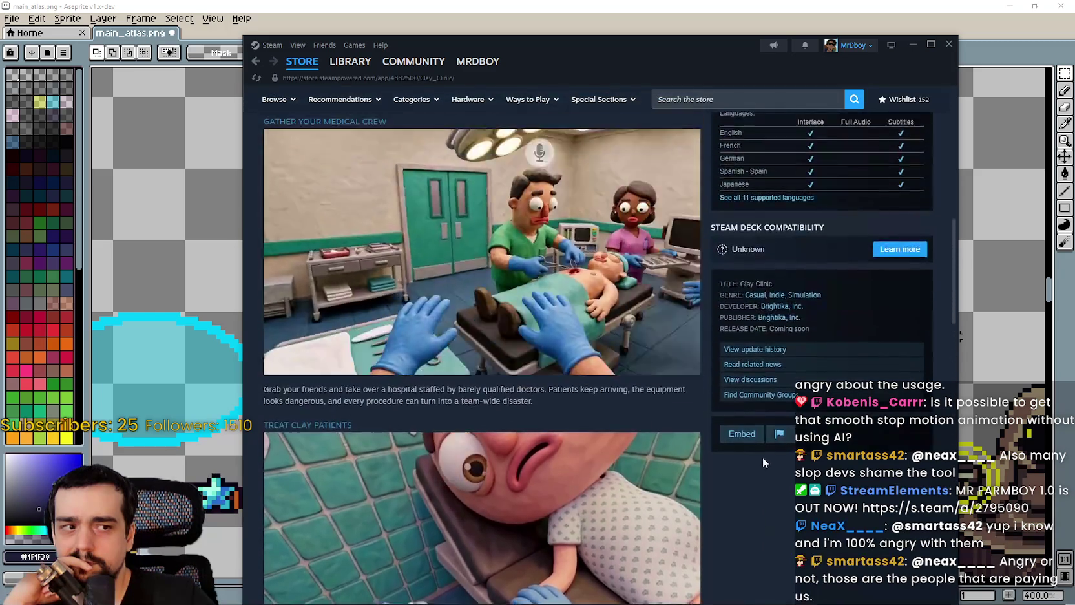
{"action": "scroll", "coordinate": [768, 462], "scroll_direction": "up", "scroll_amount": 1}
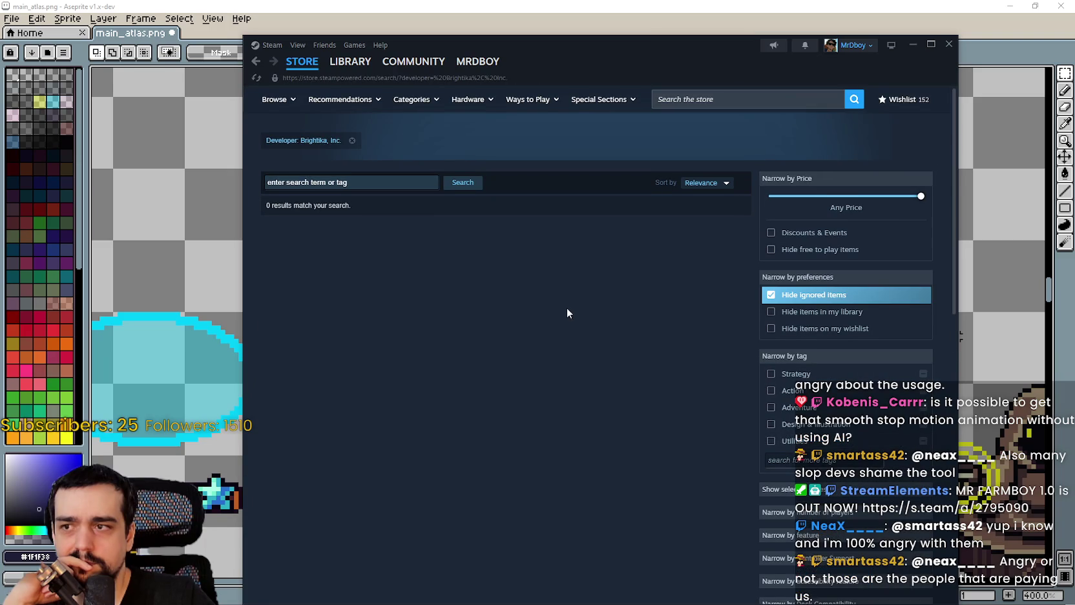
- Leave the empty developer search and start scrolling the Brightika, Inc. publisher results
{"action": "left_click", "coordinate": [257, 62]}
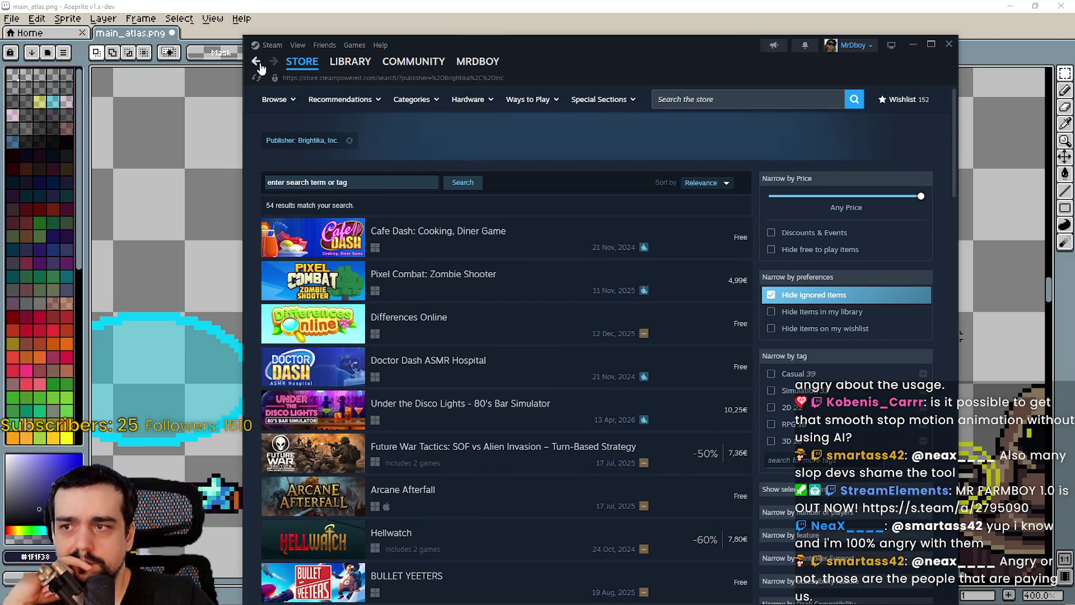
{"action": "mouse_move", "coordinate": [316, 238]}
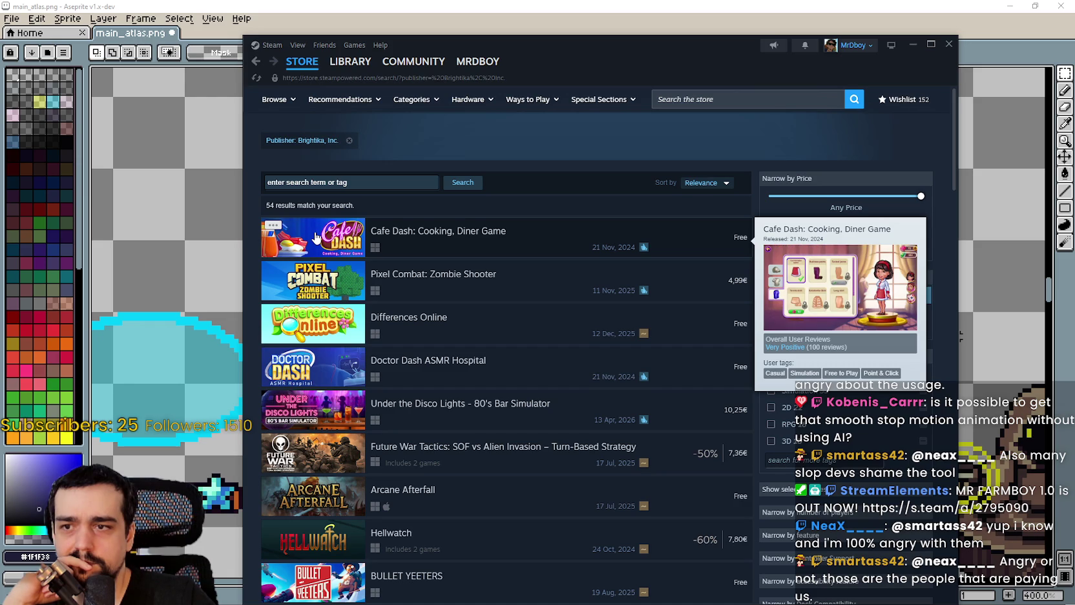
{"action": "scroll", "coordinate": [314, 236], "scroll_direction": "down", "scroll_amount": 5}
{"action": "scroll", "coordinate": [312, 233], "scroll_direction": "down", "scroll_amount": 9}
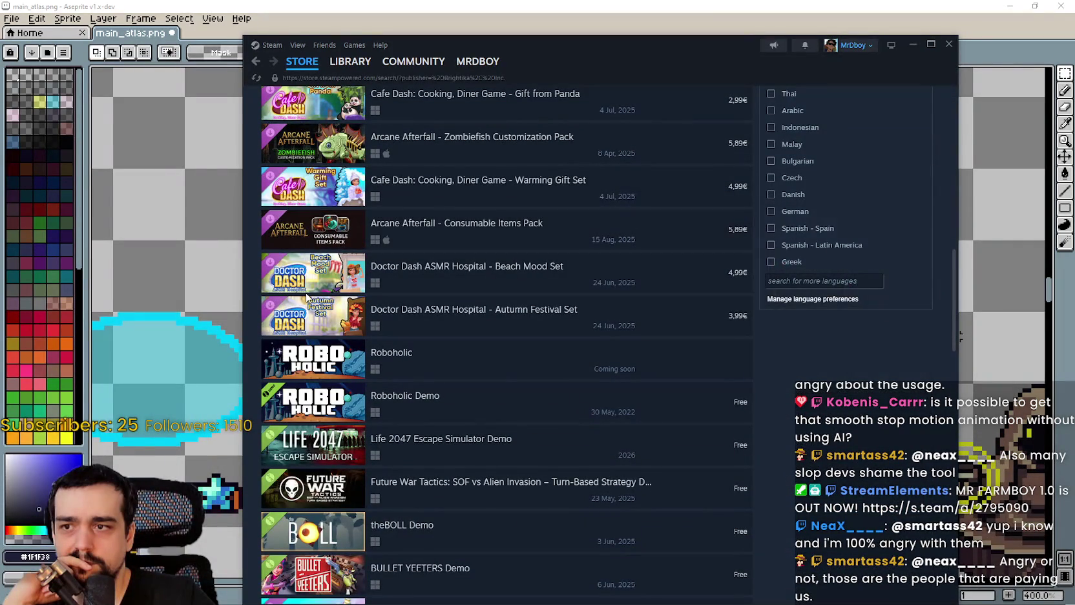
{"action": "mouse_move", "coordinate": [325, 319]}
{"action": "scroll", "coordinate": [325, 319], "scroll_direction": "down", "scroll_amount": 3}
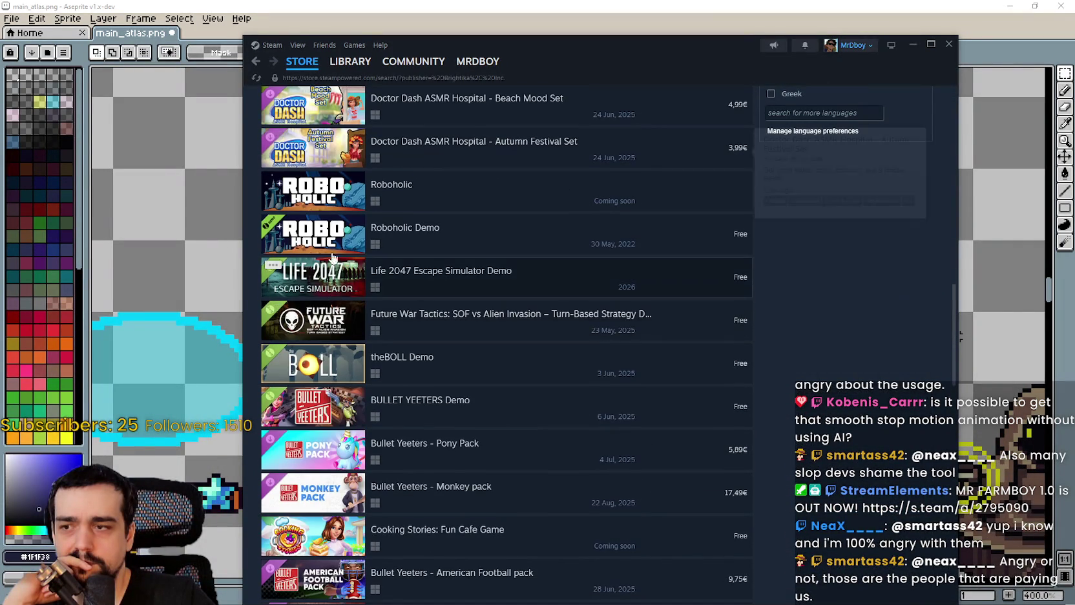
- Scroll on through the 54 Brightika products down to Hazmob FPS and Warhounds
{"action": "mouse_move", "coordinate": [323, 205]}
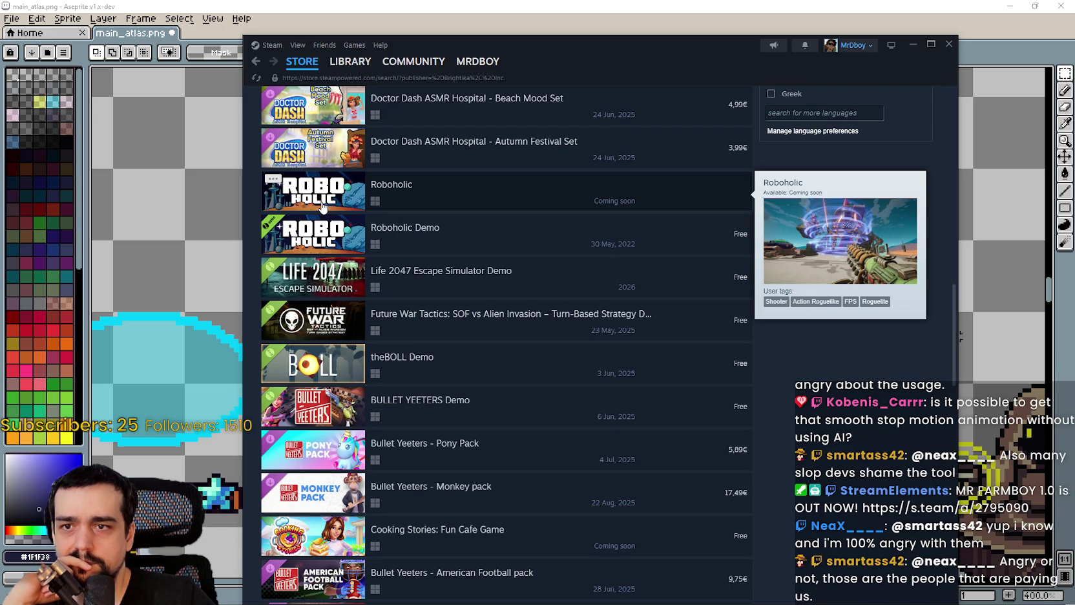
{"action": "scroll", "coordinate": [323, 205], "scroll_direction": "down", "scroll_amount": 4}
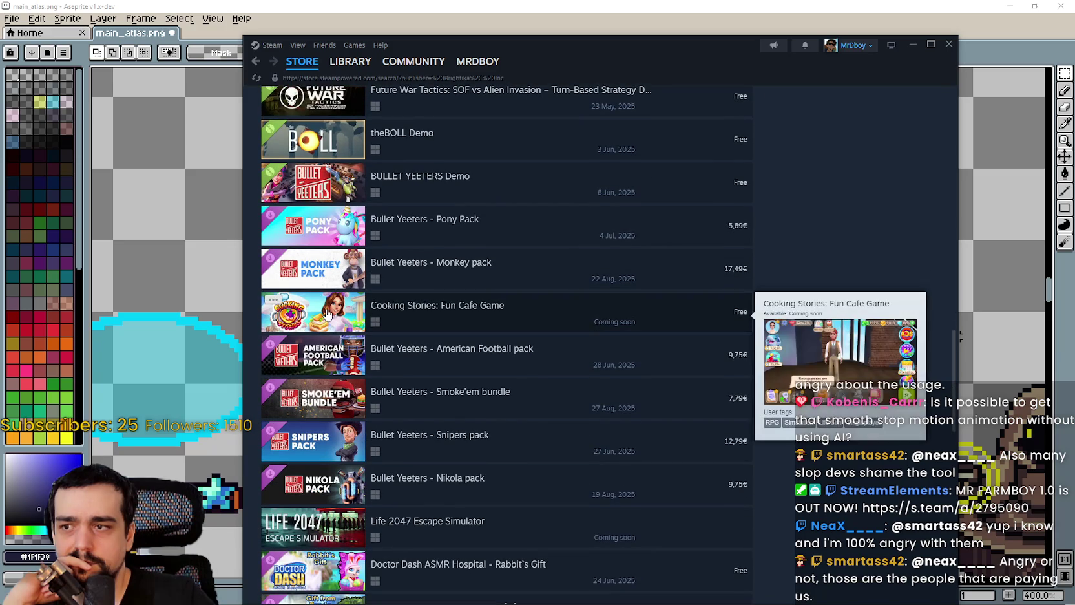
{"action": "scroll", "coordinate": [328, 314], "scroll_direction": "down", "scroll_amount": 3}
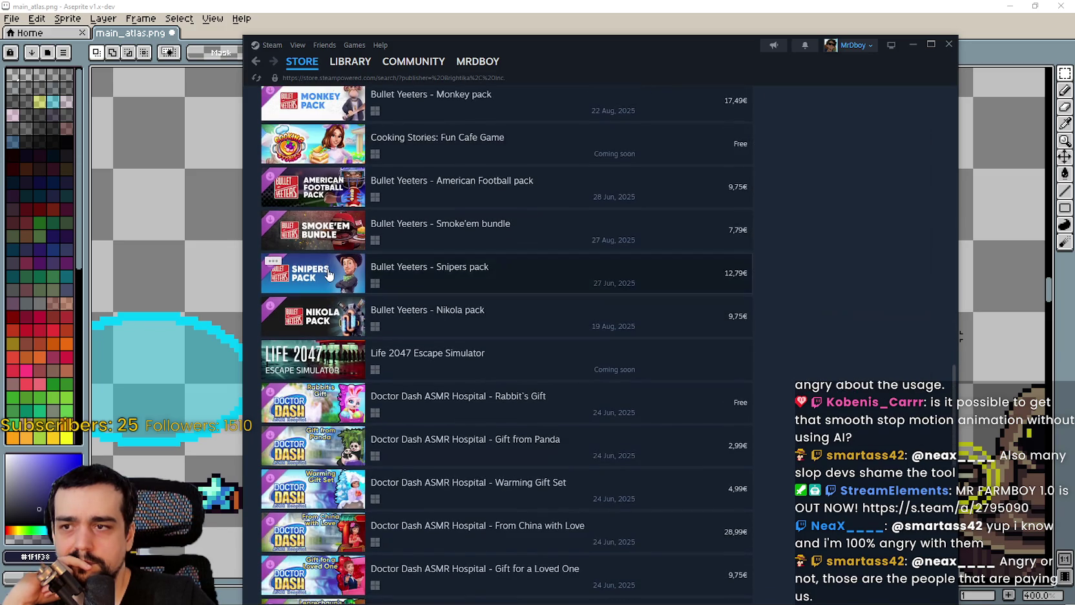
{"action": "mouse_move", "coordinate": [330, 275]}
{"action": "scroll", "coordinate": [327, 272], "scroll_direction": "down", "scroll_amount": 2}
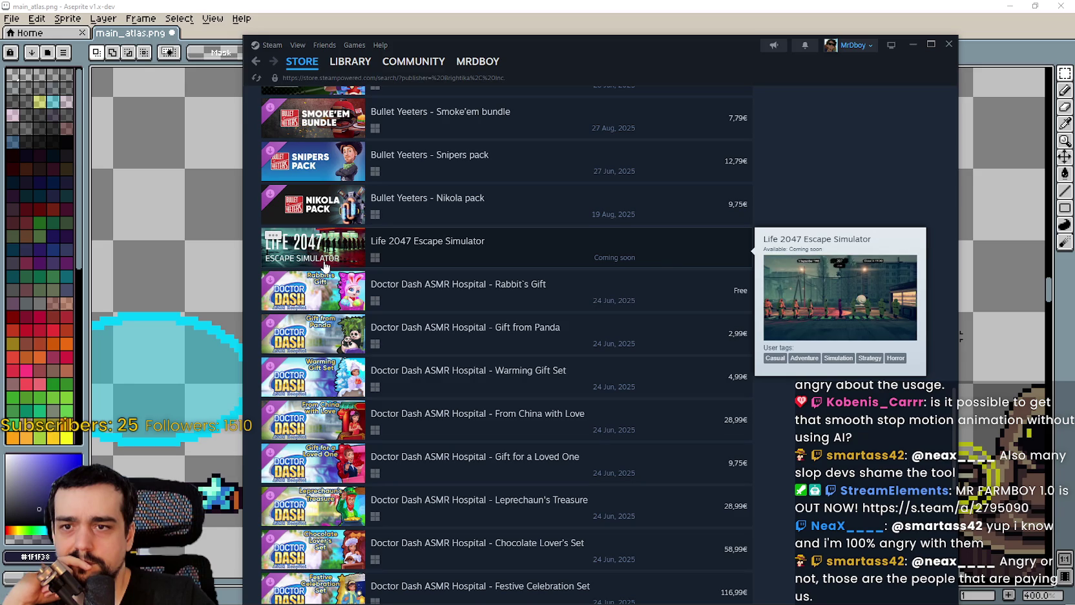
{"action": "scroll", "coordinate": [323, 264], "scroll_direction": "down", "scroll_amount": 4}
{"action": "scroll", "coordinate": [322, 263], "scroll_direction": "down", "scroll_amount": 6}
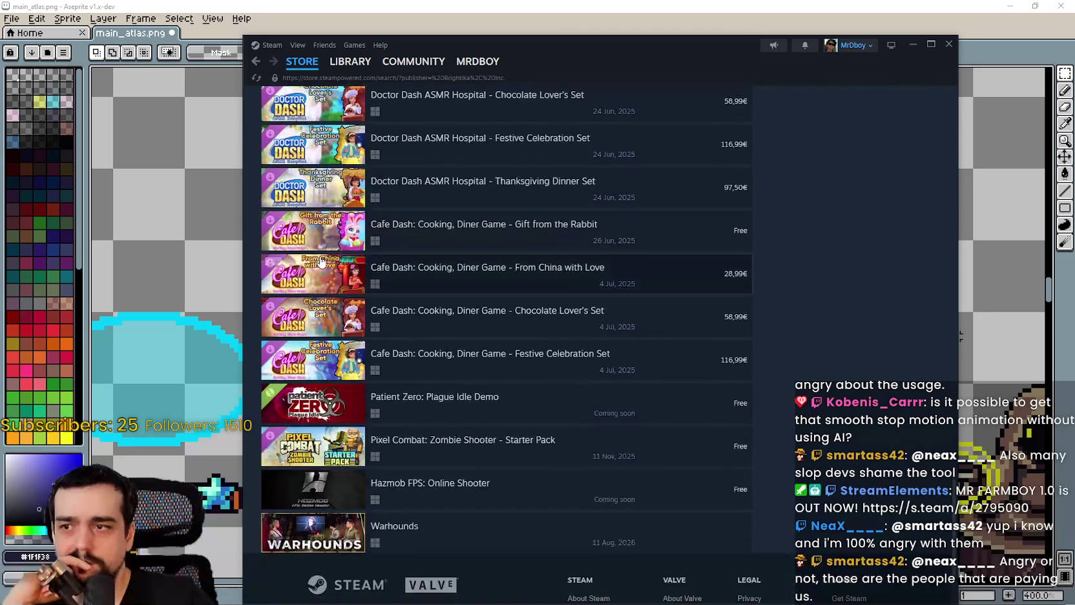
{"action": "mouse_move", "coordinate": [354, 397]}
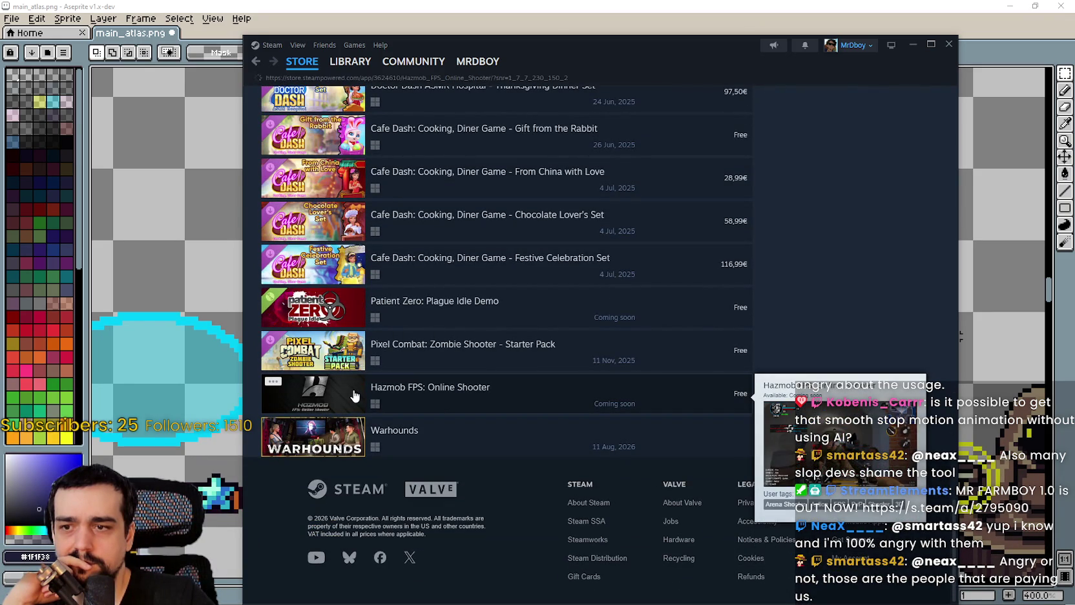
{"action": "left_click", "coordinate": [354, 391]}
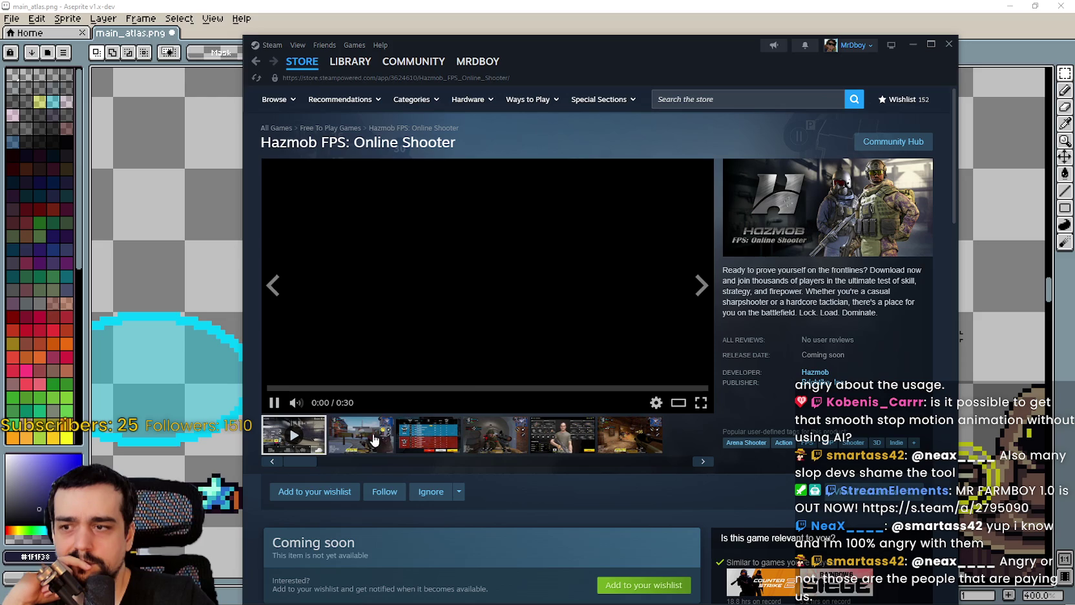
{"action": "left_click", "coordinate": [374, 440]}
{"action": "left_click", "coordinate": [470, 315]}
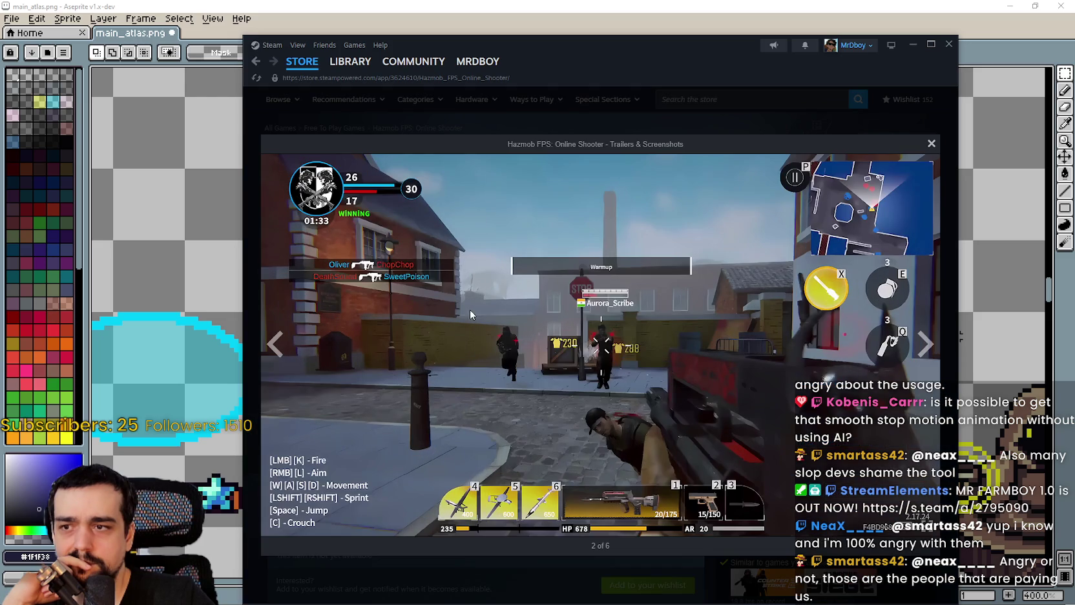
{"action": "left_click", "coordinate": [926, 345]}
{"action": "left_click", "coordinate": [925, 344]}
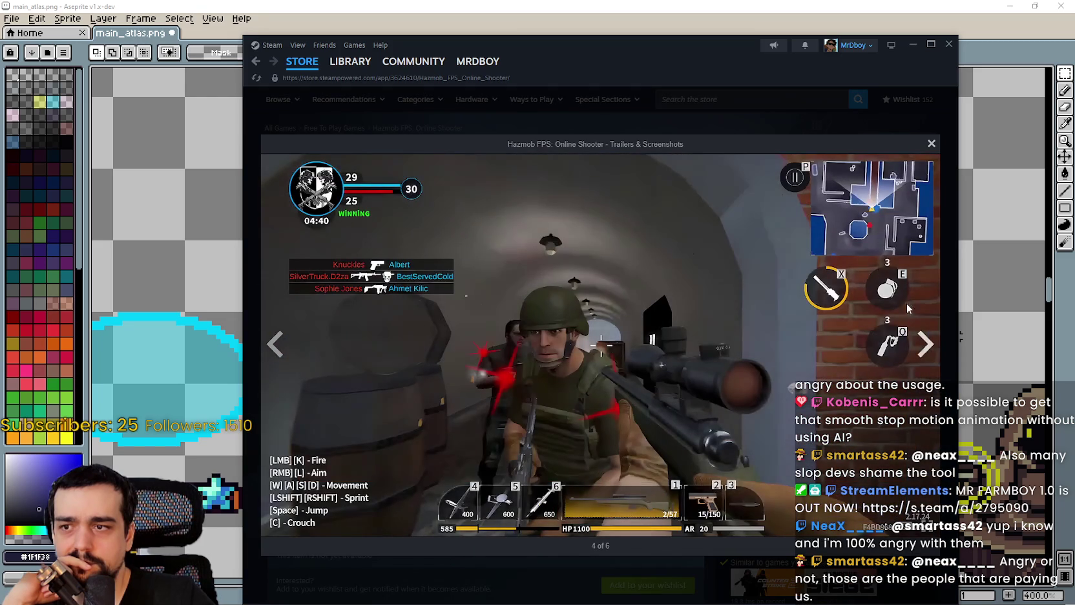
{"action": "left_click", "coordinate": [647, 109]}
{"action": "left_click", "coordinate": [256, 63]}
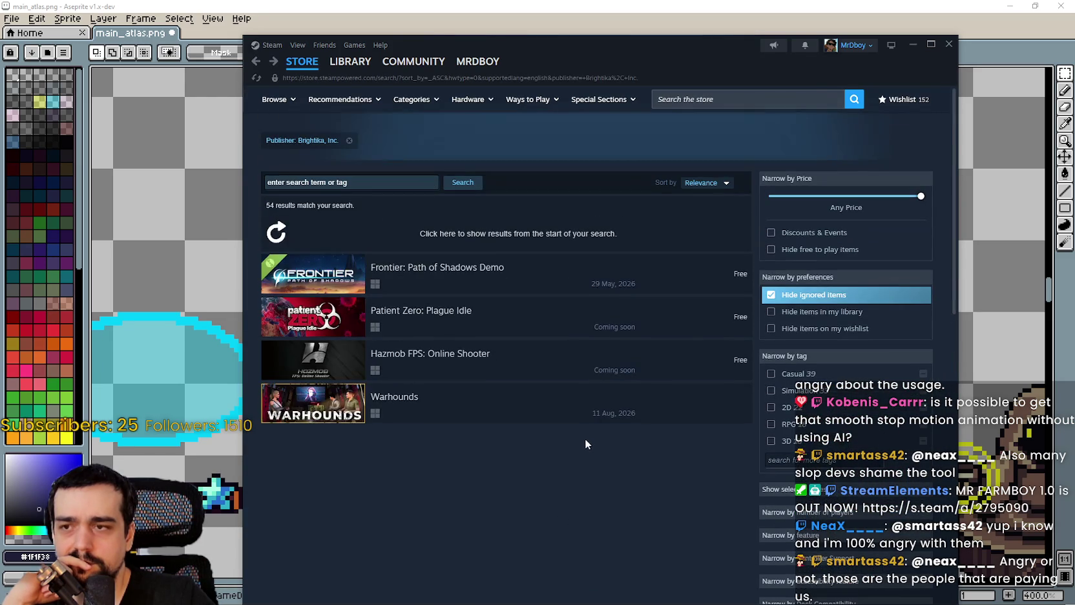
{"action": "left_click", "coordinate": [257, 62]}
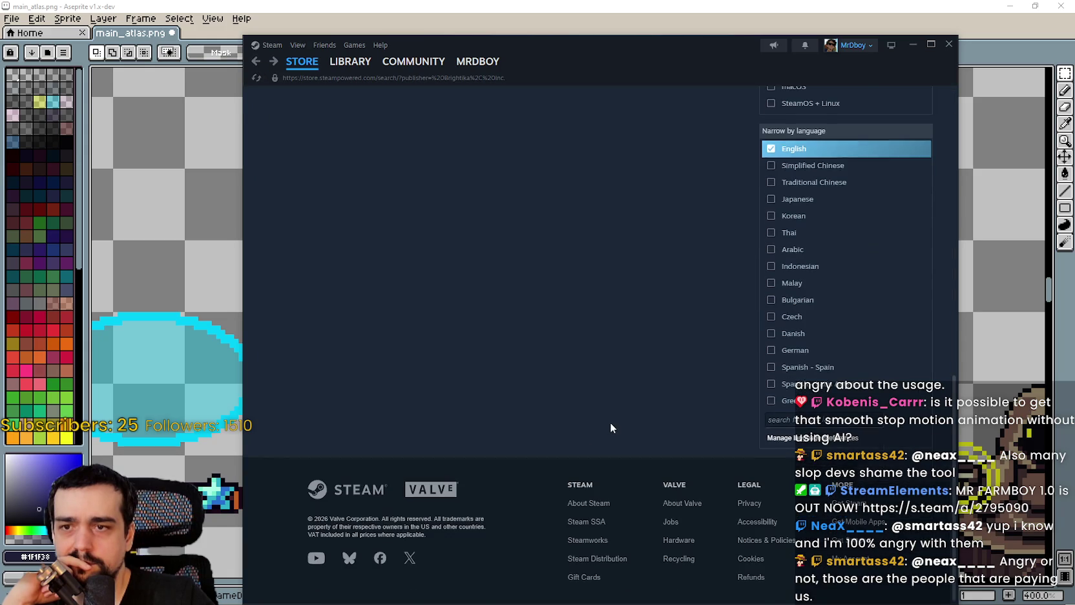
{"action": "scroll", "coordinate": [605, 411], "scroll_direction": "up", "scroll_amount": 2}
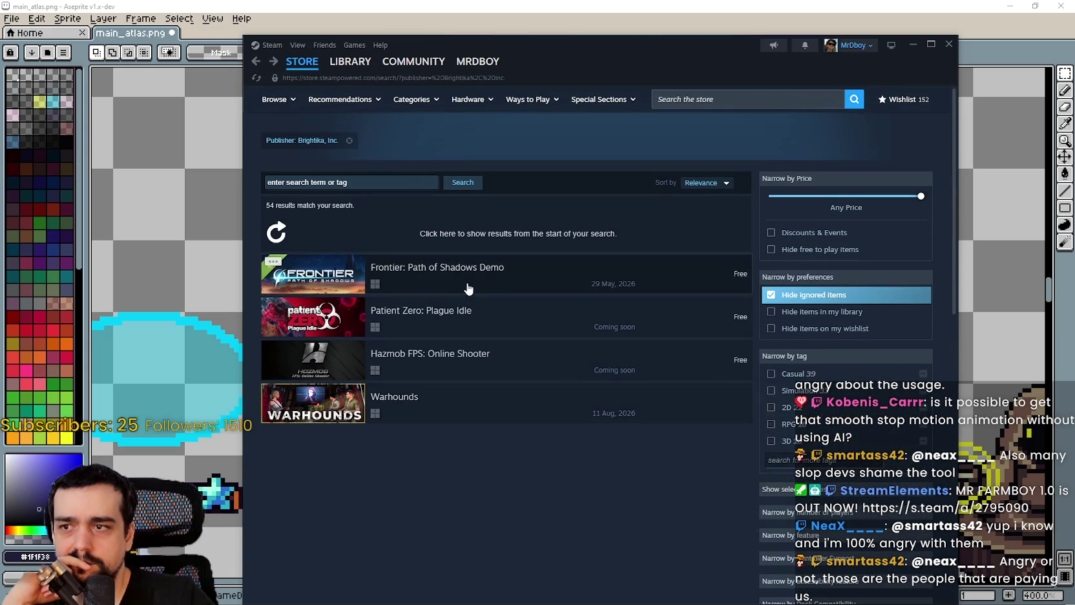
{"action": "left_click", "coordinate": [257, 62]}
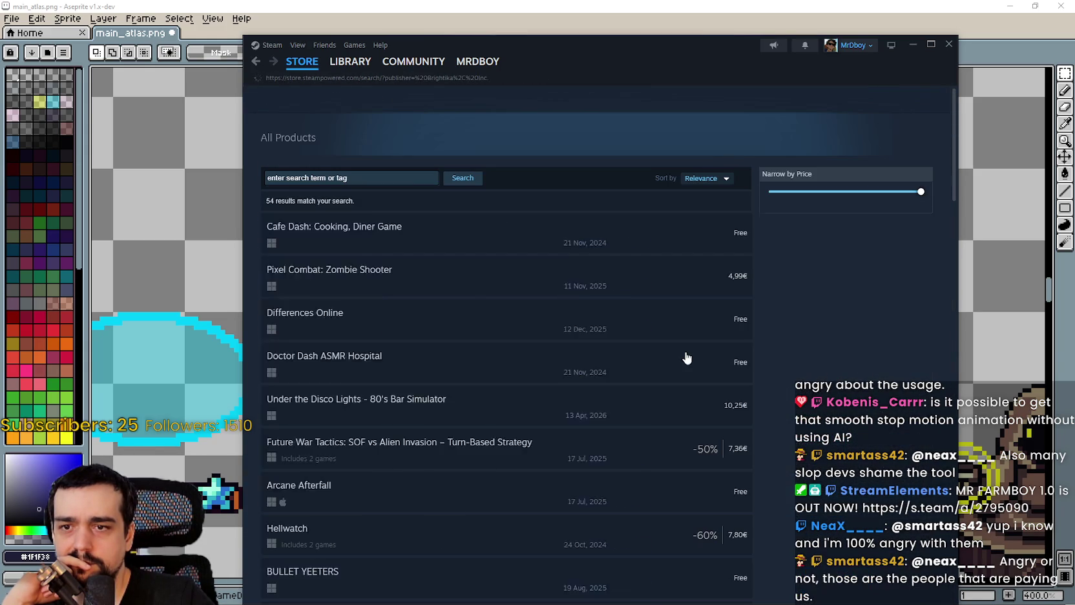
{"action": "mouse_move", "coordinate": [437, 243]}
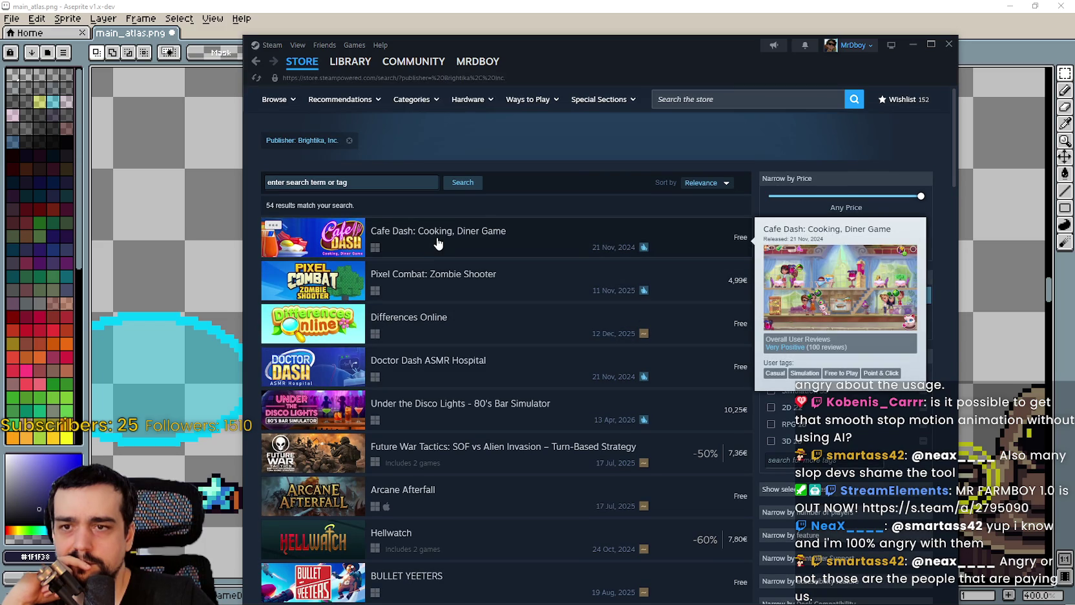
{"action": "left_click", "coordinate": [438, 243]}
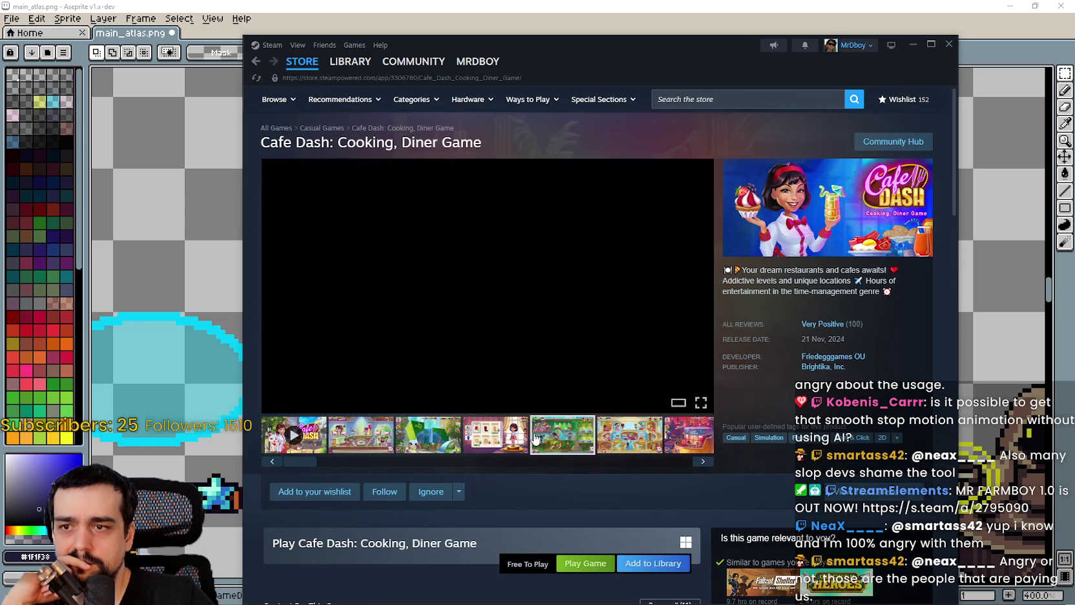
{"action": "left_click", "coordinate": [257, 61]}
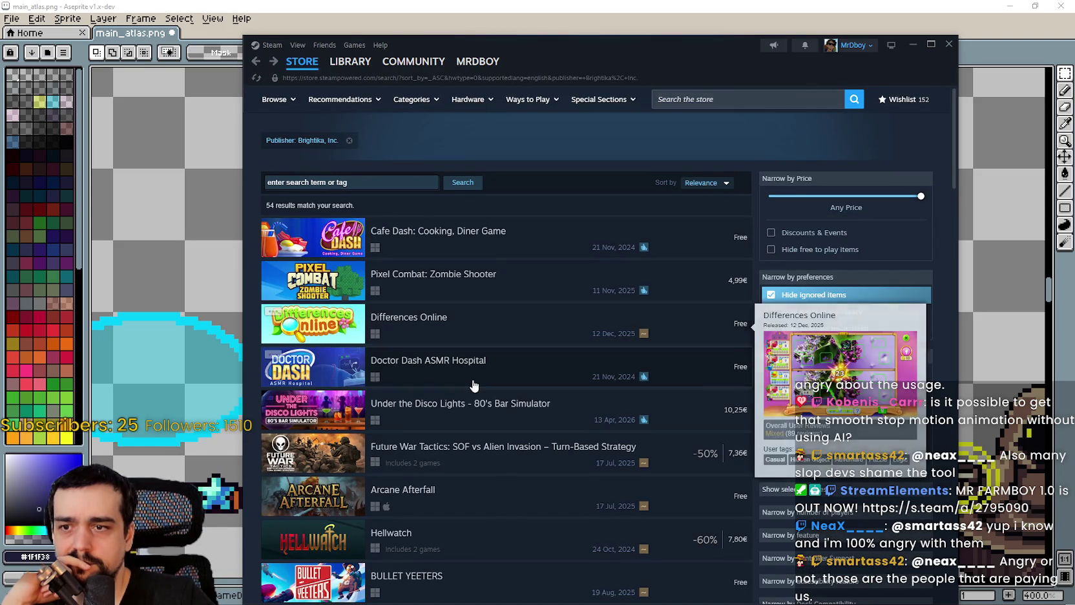
{"action": "mouse_move", "coordinate": [473, 387]}
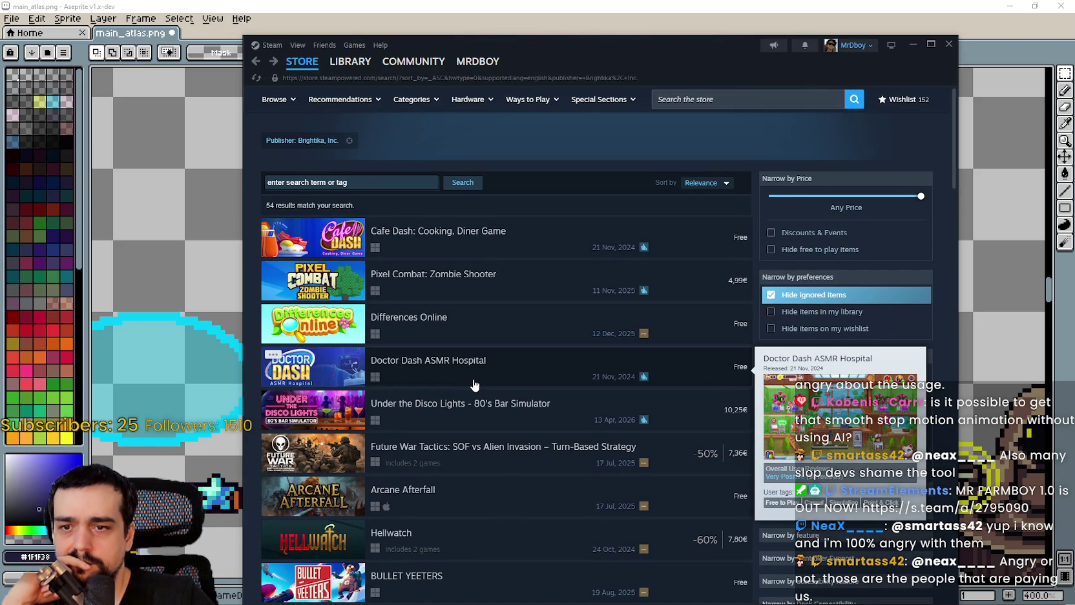
{"action": "scroll", "coordinate": [473, 384], "scroll_direction": "down", "scroll_amount": 2}
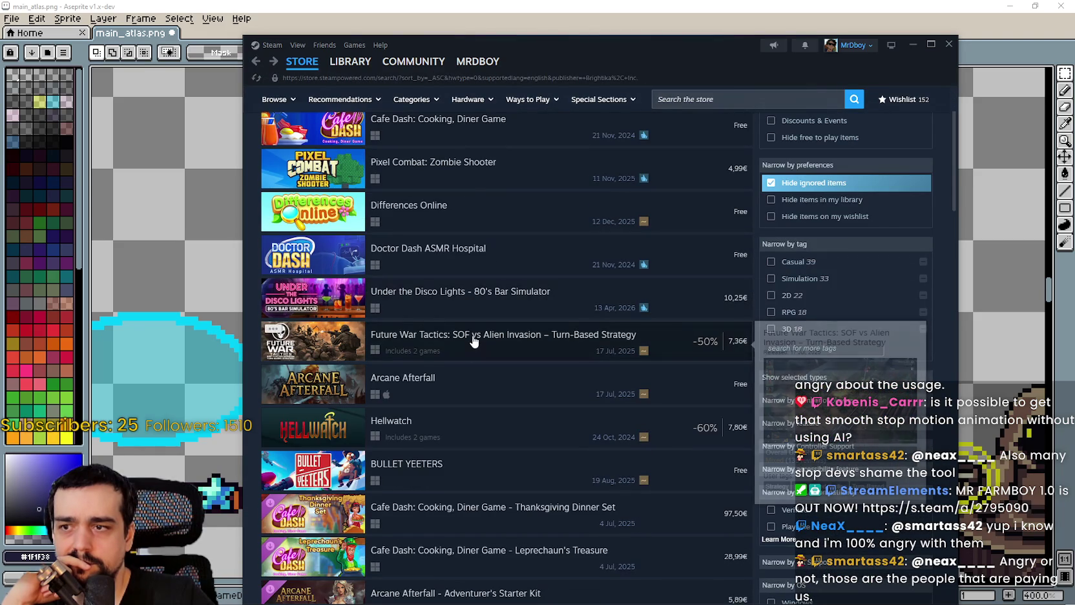
{"action": "scroll", "coordinate": [475, 326], "scroll_direction": "down", "scroll_amount": 3}
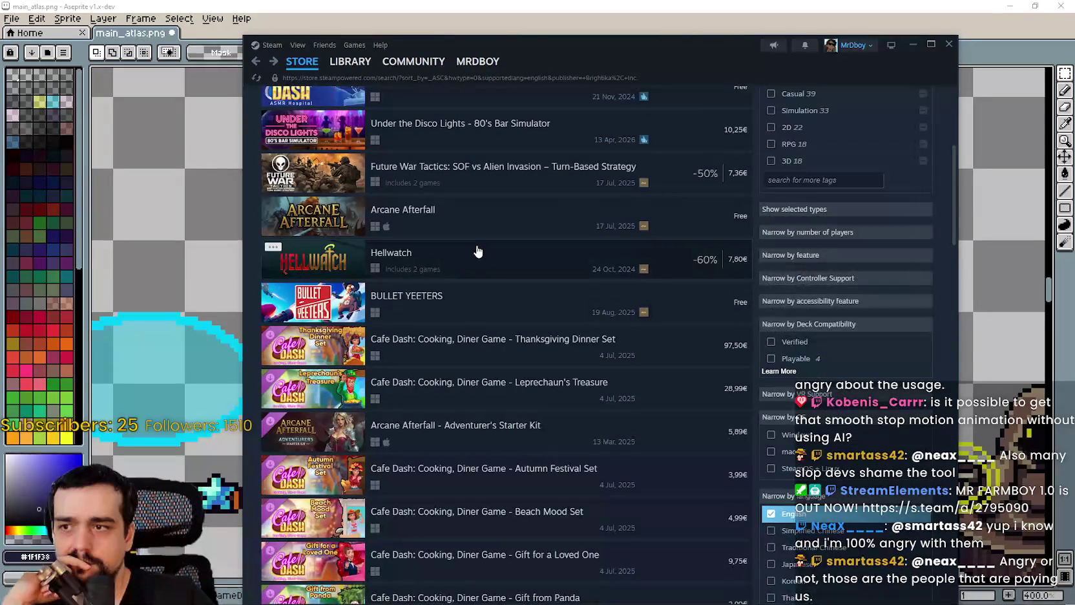
{"action": "mouse_move", "coordinate": [478, 251]}
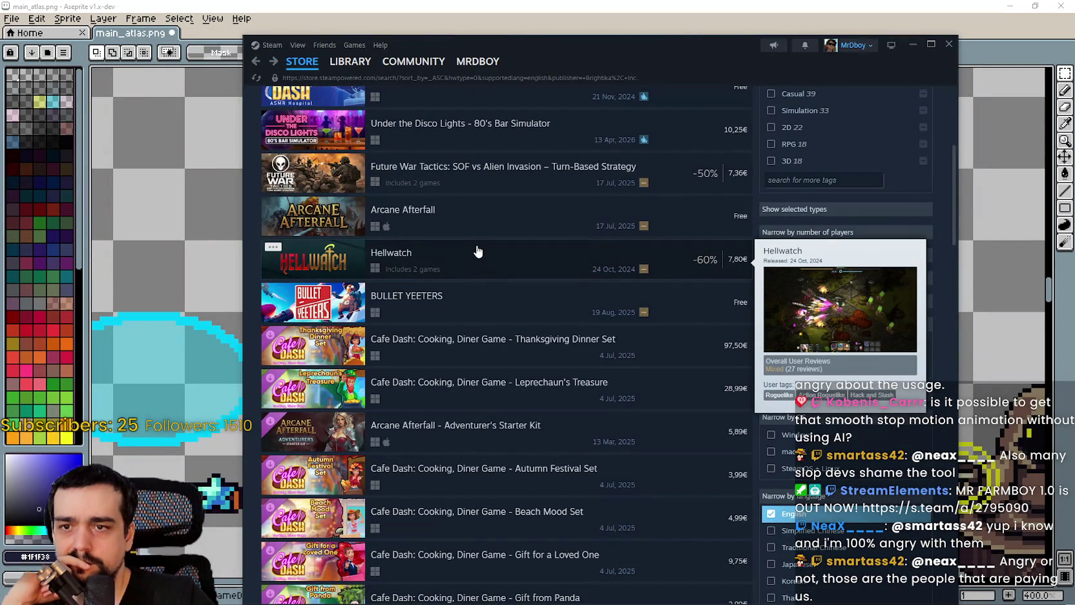
{"action": "scroll", "coordinate": [477, 251], "scroll_direction": "down", "scroll_amount": 3}
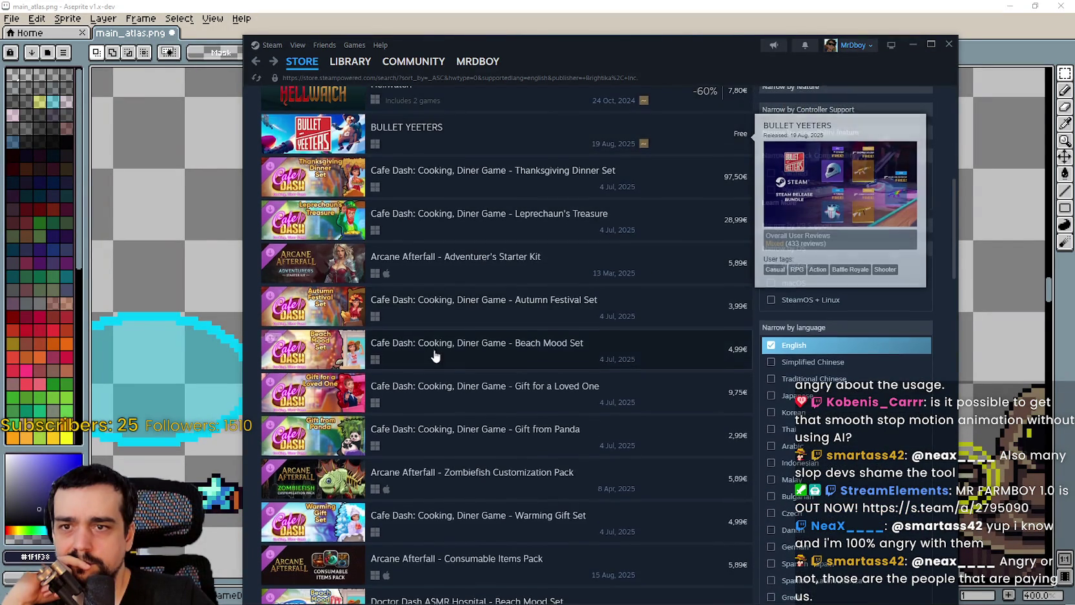
{"action": "scroll", "coordinate": [435, 355], "scroll_direction": "down", "scroll_amount": 10}
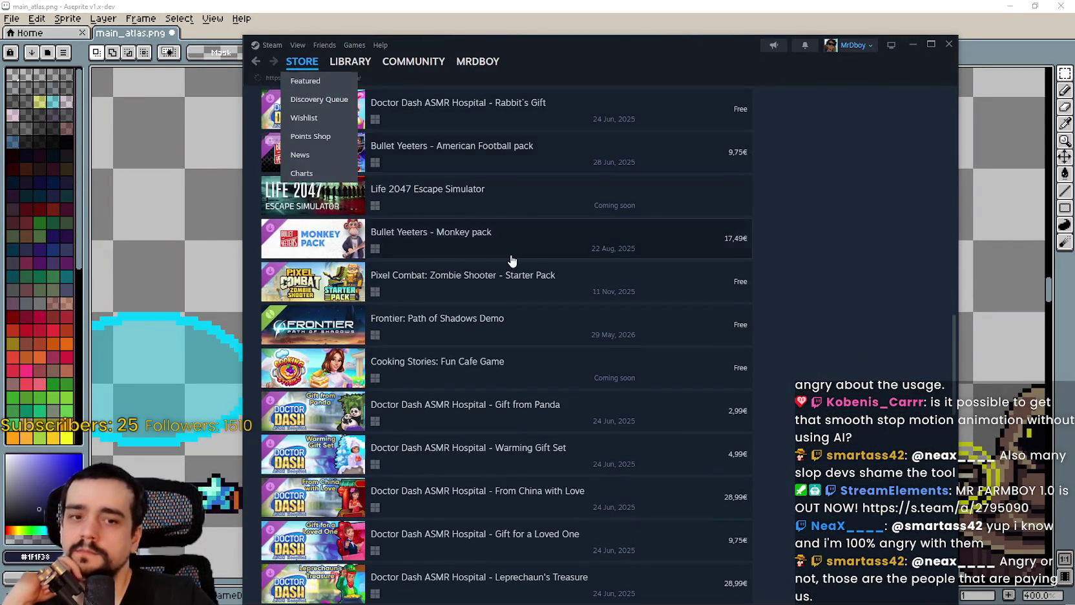
{"action": "key", "text": "alt+Left"}
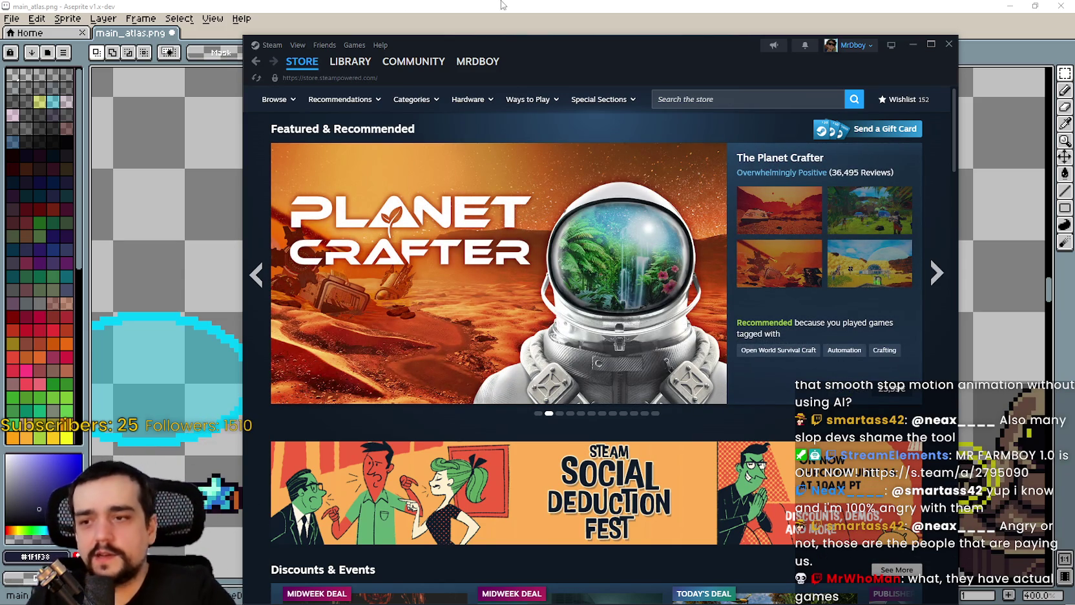
- Bring main_atlas.png back in front and marquee-select the top row of five small stars
{"action": "left_click", "coordinate": [311, 6]}
{"action": "scroll", "coordinate": [573, 314], "scroll_direction": "down", "scroll_amount": 2}
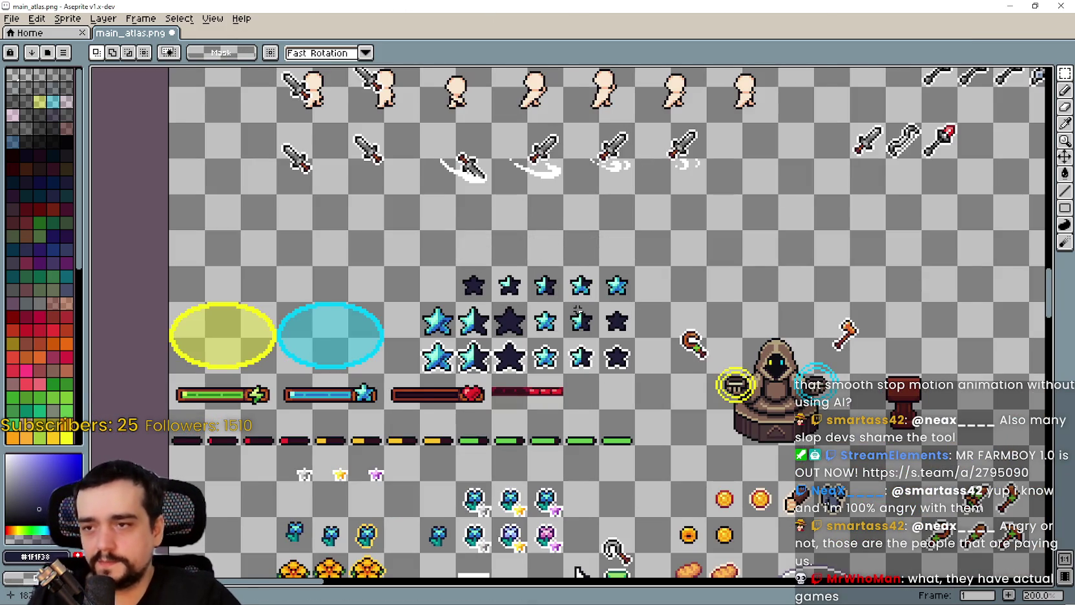
{"action": "scroll", "coordinate": [640, 272], "scroll_direction": "up", "scroll_amount": 3}
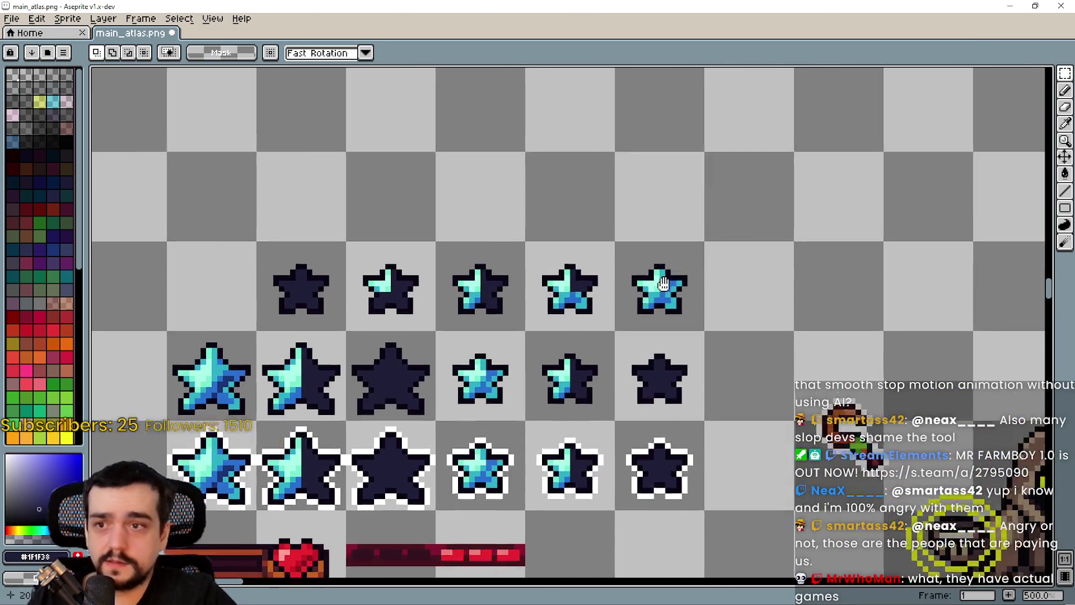
{"action": "mouse_move", "coordinate": [663, 284]}
{"action": "left_mouse_down"}
{"action": "mouse_move", "coordinate": [686, 298]}
{"action": "mouse_move", "coordinate": [311, 284]}
{"action": "left_mouse_up"}
{"action": "scroll", "coordinate": [704, 309], "scroll_direction": "down", "scroll_amount": 2}
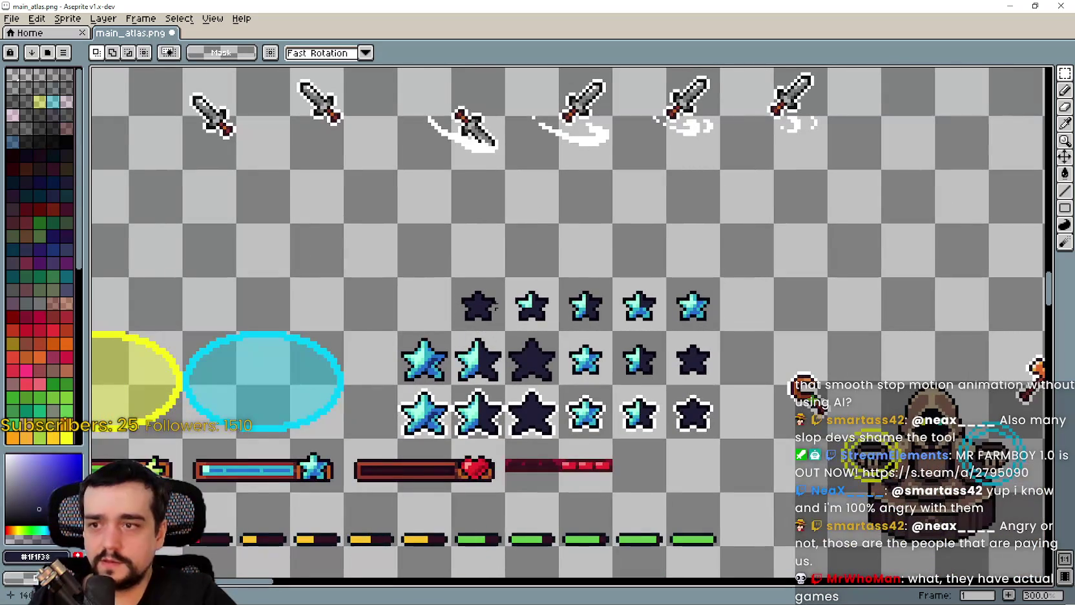
{"action": "left_click_drag", "start_coordinate": [477, 304], "coordinate": [692, 309]}
{"action": "scroll", "coordinate": [663, 308], "scroll_direction": "up", "scroll_amount": 2}
{"action": "scroll", "coordinate": [720, 433], "scroll_direction": "down", "scroll_amount": 2}
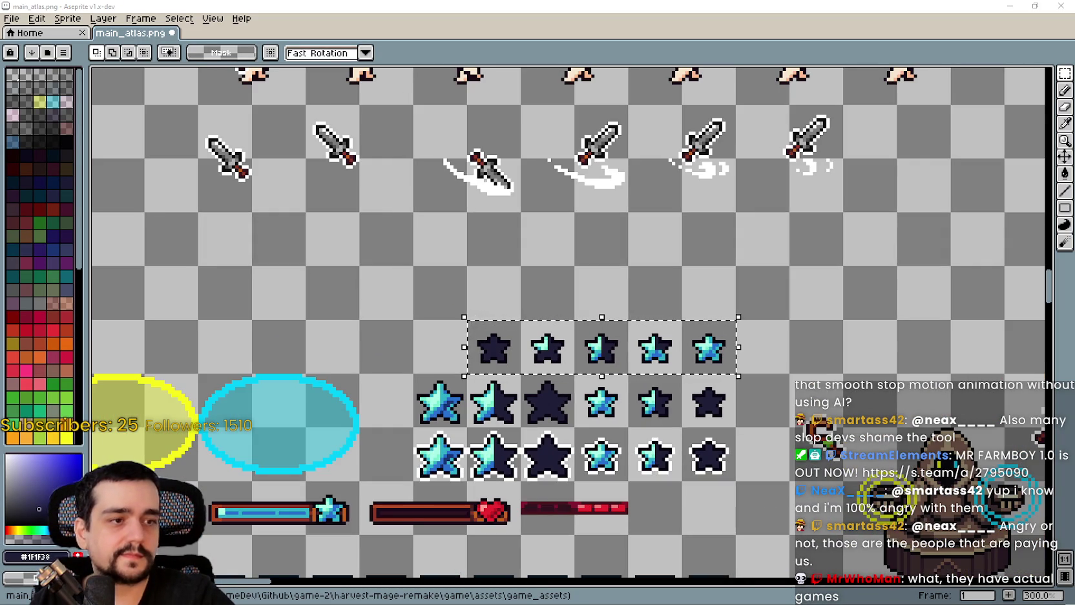
{"action": "scroll", "coordinate": [672, 381], "scroll_direction": "down", "scroll_amount": 1}
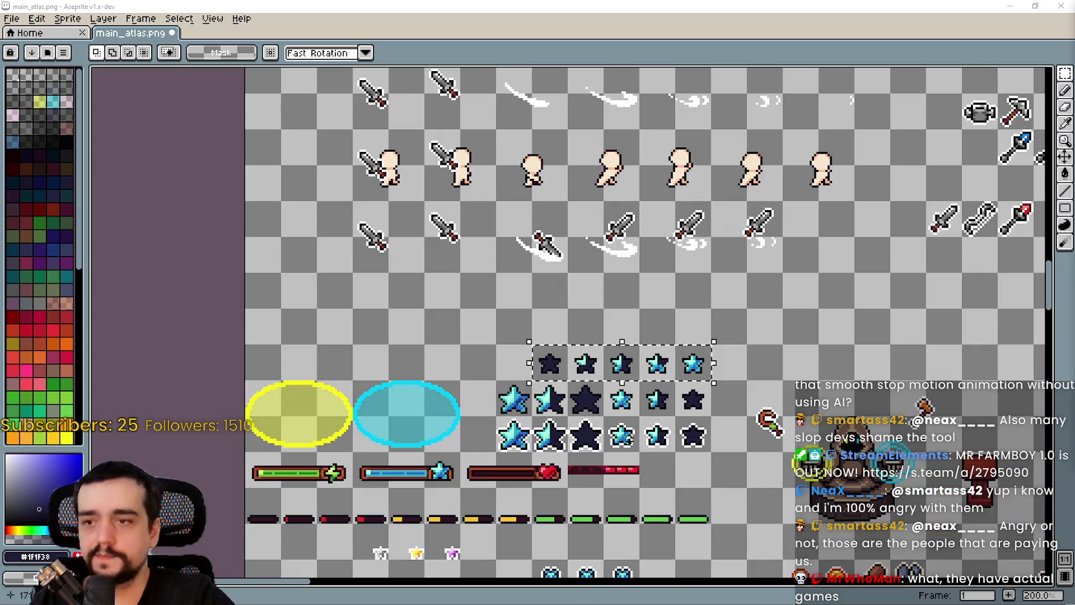
{"action": "scroll", "coordinate": [648, 372], "scroll_direction": "up", "scroll_amount": 1}
{"action": "scroll", "coordinate": [648, 372], "scroll_direction": "down", "scroll_amount": 1}
{"action": "left_click_drag", "start_coordinate": [648, 372], "coordinate": [595, 322]}
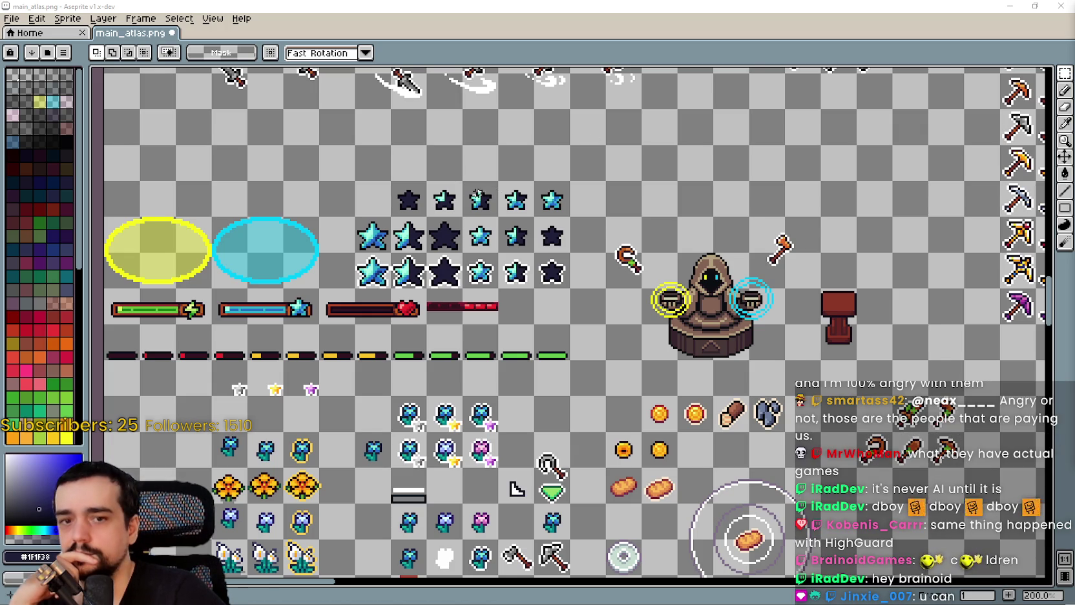
- Pan onto the star rows and reselect the top row of small stars
{"action": "mouse_move", "coordinate": [407, 200]}
{"action": "left_mouse_down"}
{"action": "mouse_move", "coordinate": [480, 249]}
{"action": "mouse_move", "coordinate": [608, 267]}
{"action": "mouse_move", "coordinate": [645, 303]}
{"action": "left_mouse_up"}
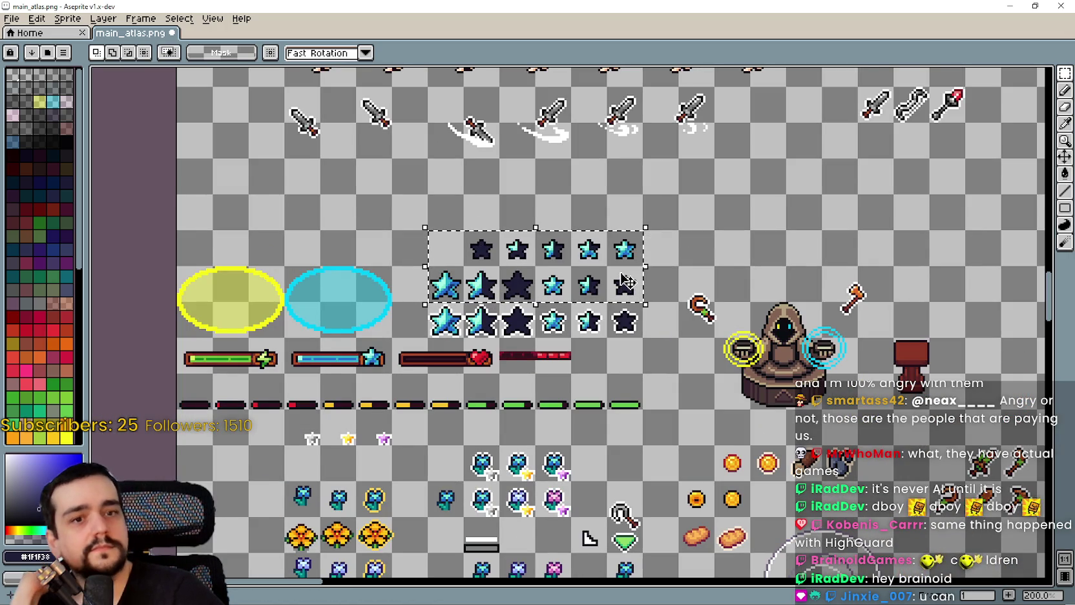
{"action": "scroll", "coordinate": [619, 264], "scroll_direction": "down", "scroll_amount": 4}
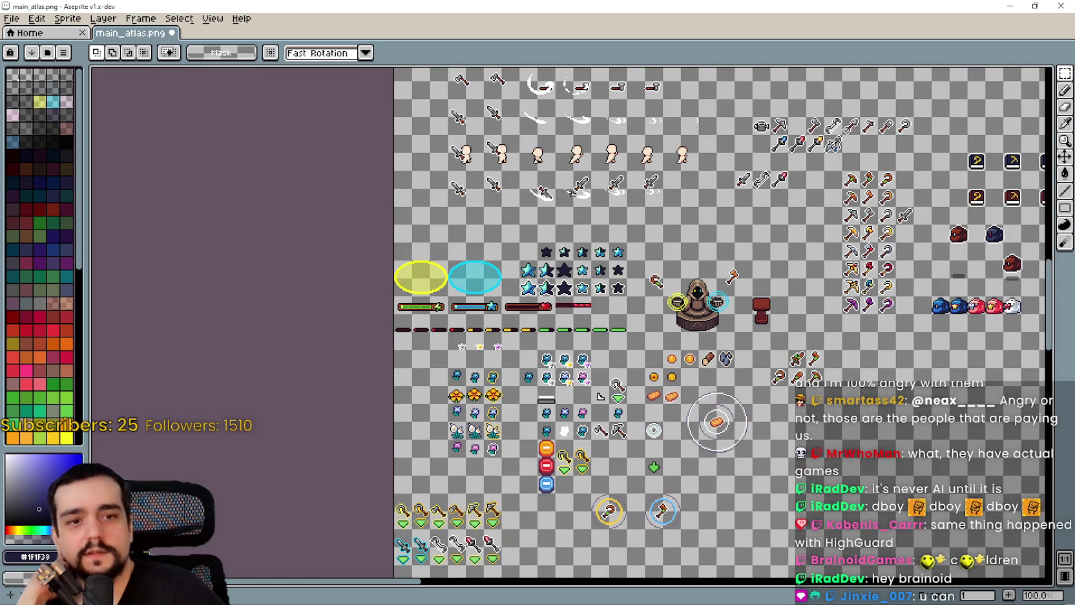
{"action": "scroll", "coordinate": [569, 268], "scroll_direction": "up", "scroll_amount": 5}
{"action": "left_click_drag", "start_coordinate": [432, 282], "coordinate": [685, 291]}
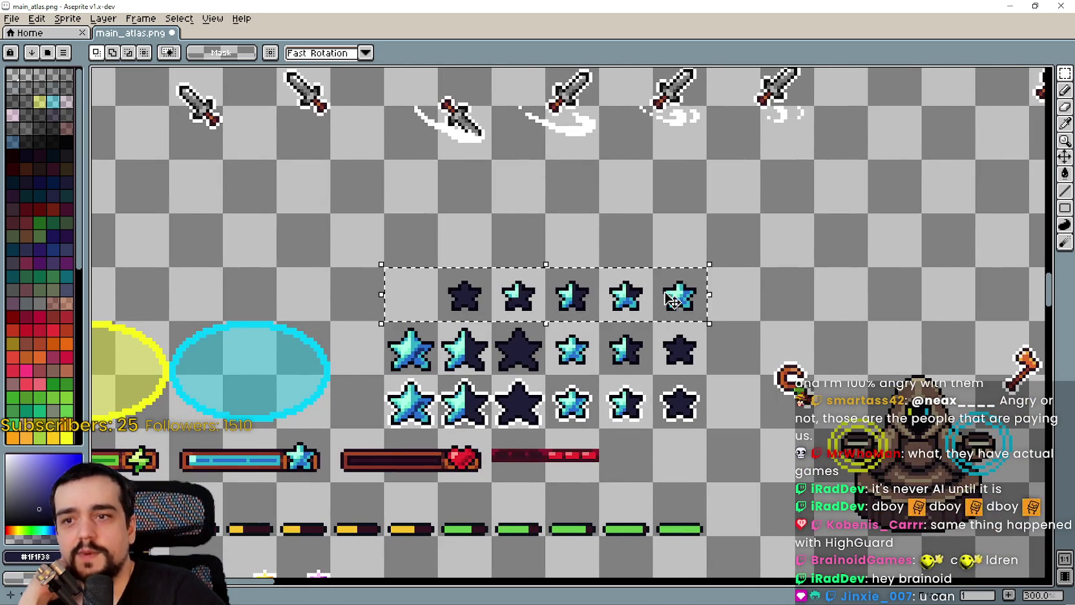
{"action": "scroll", "coordinate": [675, 288], "scroll_direction": "down", "scroll_amount": 1}
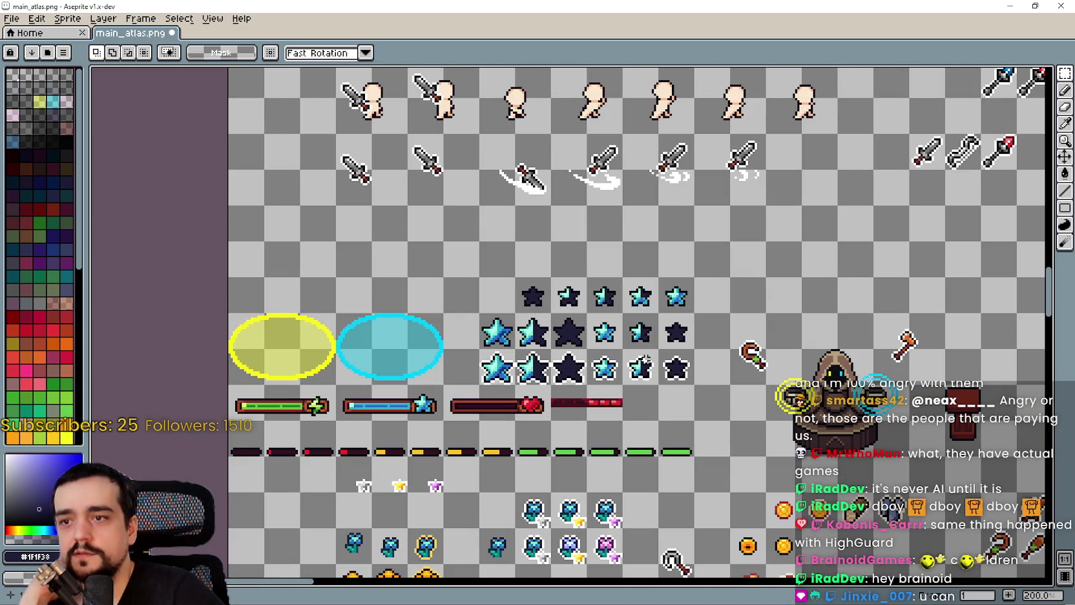
{"action": "scroll", "coordinate": [648, 333], "scroll_direction": "up", "scroll_amount": 1}
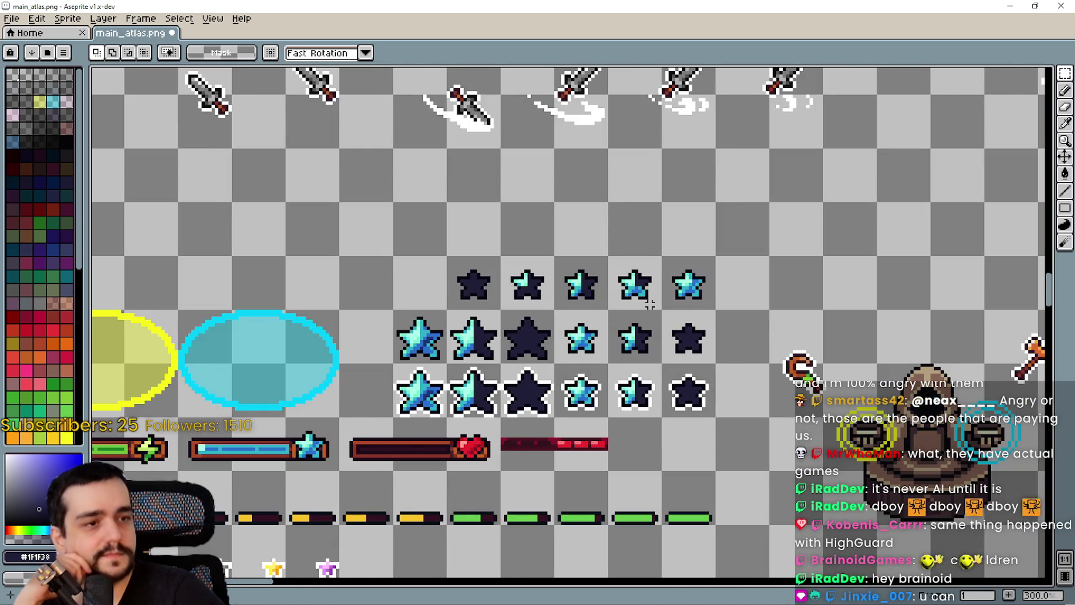
{"action": "scroll", "coordinate": [649, 303], "scroll_direction": "up", "scroll_amount": 1}
{"action": "scroll", "coordinate": [645, 304], "scroll_direction": "down", "scroll_amount": 1}
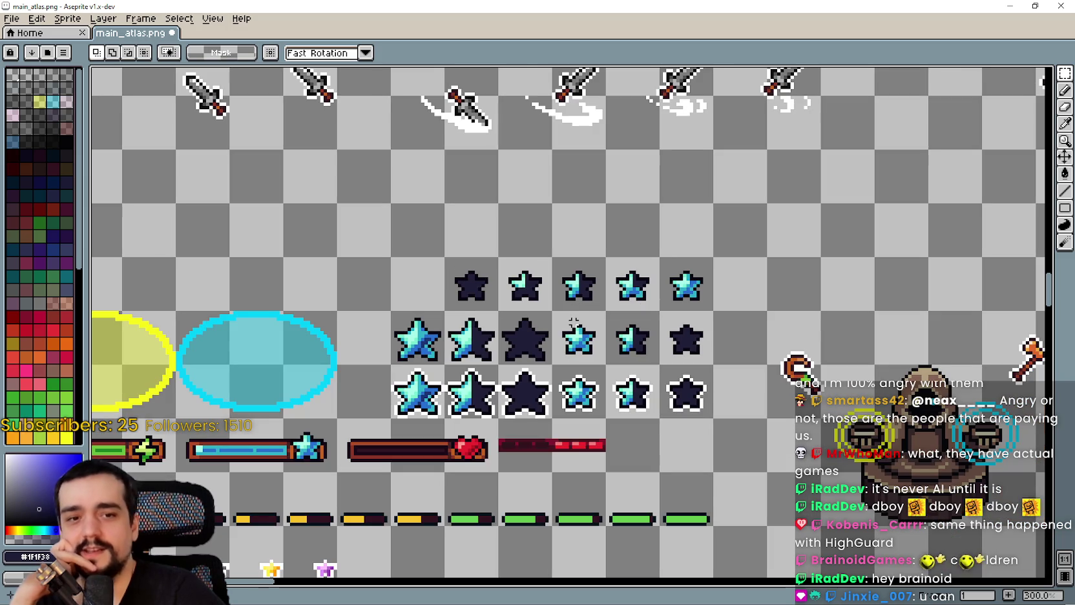
{"action": "scroll", "coordinate": [560, 319], "scroll_direction": "up", "scroll_amount": 1}
{"action": "scroll", "coordinate": [564, 316], "scroll_direction": "down", "scroll_amount": 1}
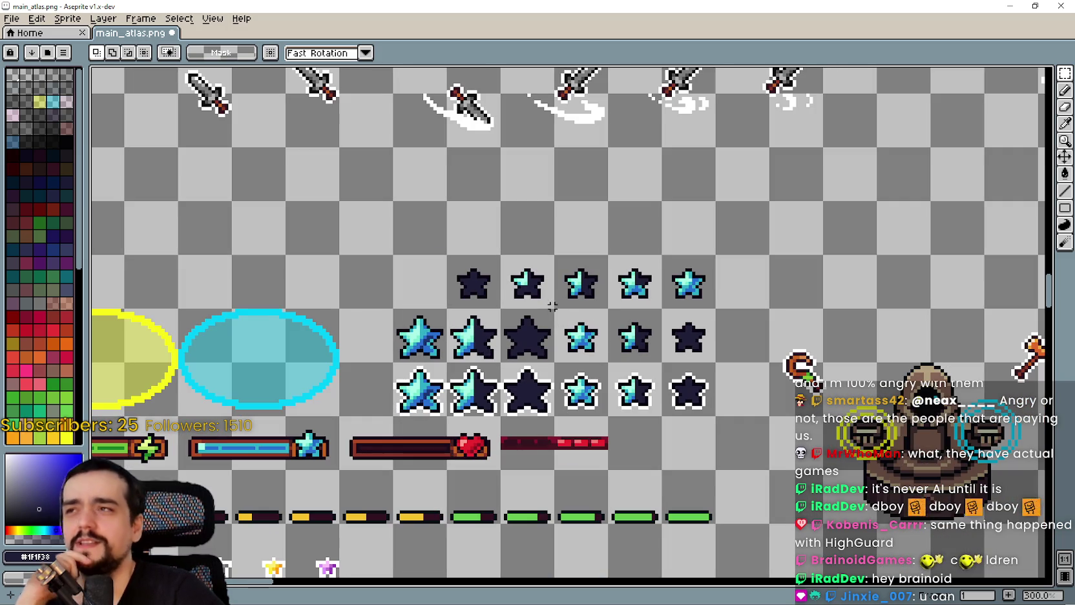
{"action": "scroll", "coordinate": [546, 304], "scroll_direction": "up", "scroll_amount": 1}
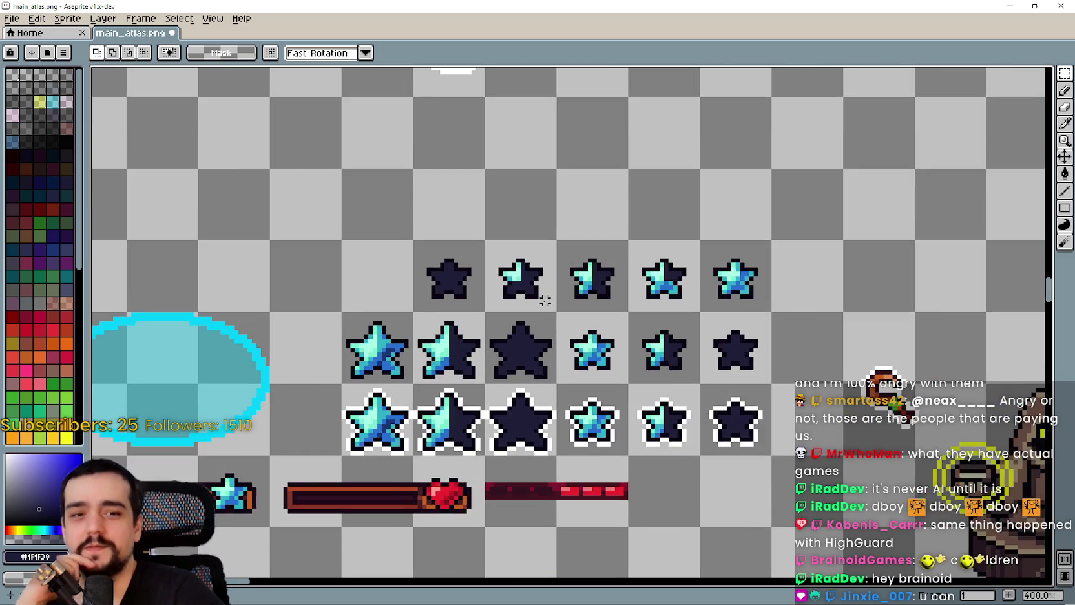
{"action": "scroll", "coordinate": [543, 298], "scroll_direction": "up", "scroll_amount": 1}
{"action": "scroll", "coordinate": [539, 296], "scroll_direction": "down", "scroll_amount": 2}
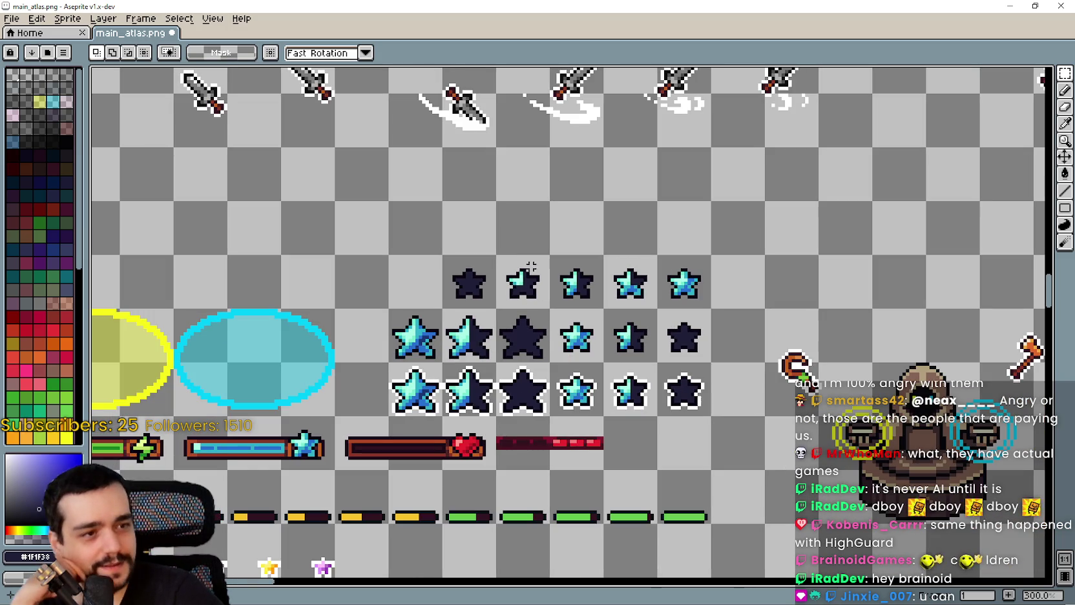
{"action": "scroll", "coordinate": [531, 266], "scroll_direction": "up", "scroll_amount": 1}
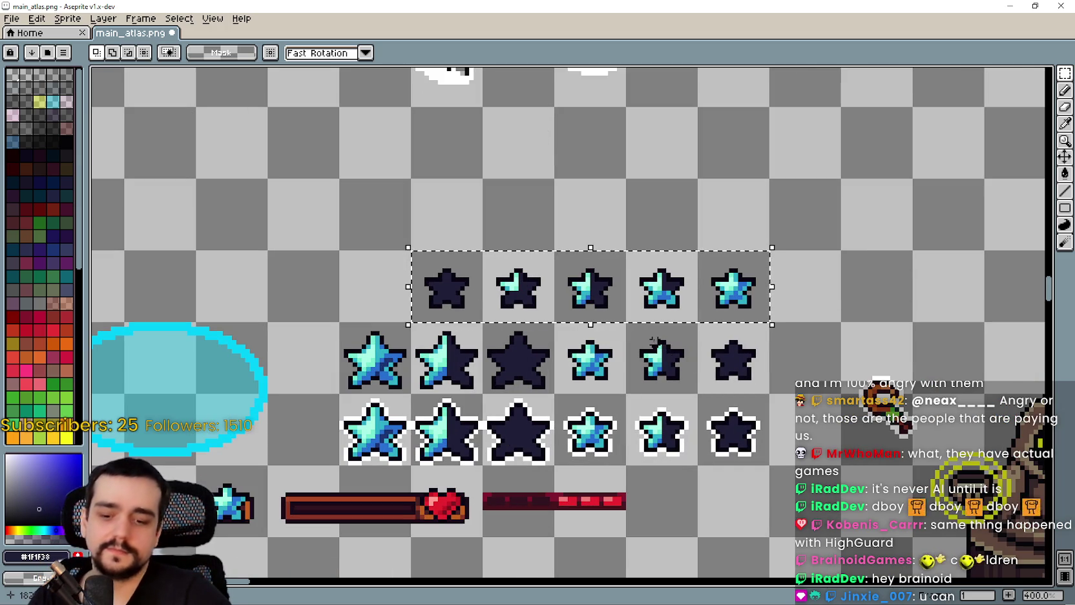
{"action": "scroll", "coordinate": [653, 340], "scroll_direction": "up", "scroll_amount": 2}
{"action": "scroll", "coordinate": [653, 340], "scroll_direction": "down", "scroll_amount": 1}
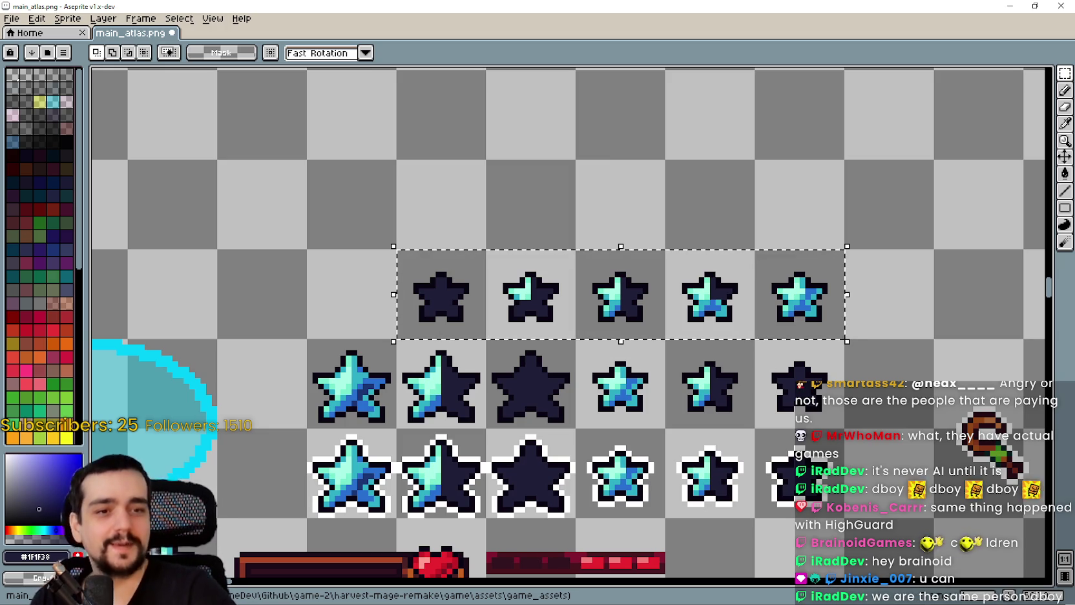
{"action": "scroll", "coordinate": [652, 203], "scroll_direction": "down", "scroll_amount": 1}
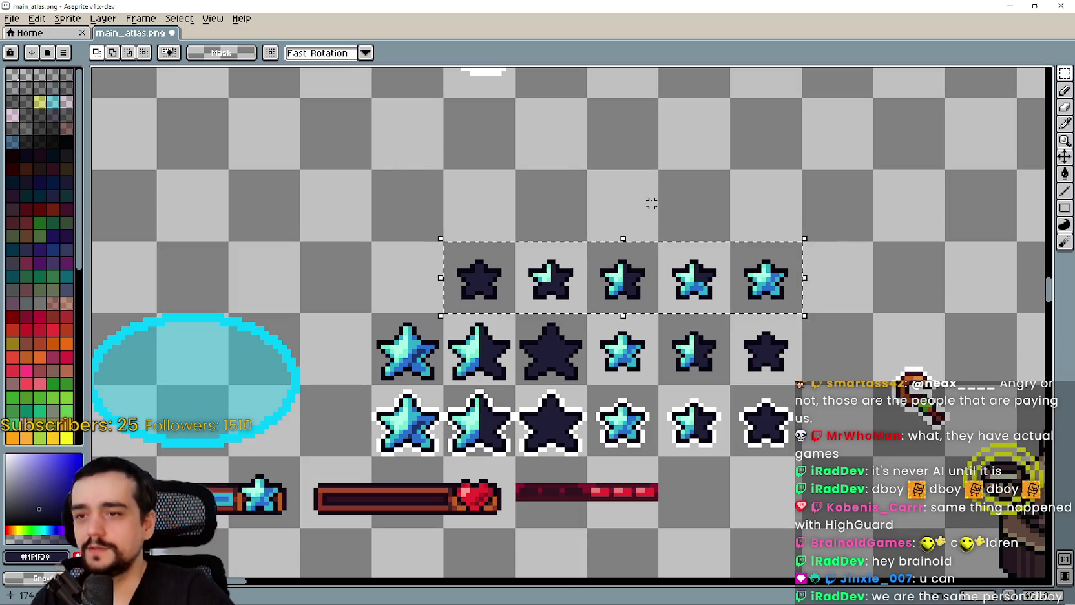
- Deselect, save the atlas with Ctrl+S, and switch to the Godot editor
{"action": "key", "text": "ctrl+d"}
{"action": "key", "text": "ctrl+s"}
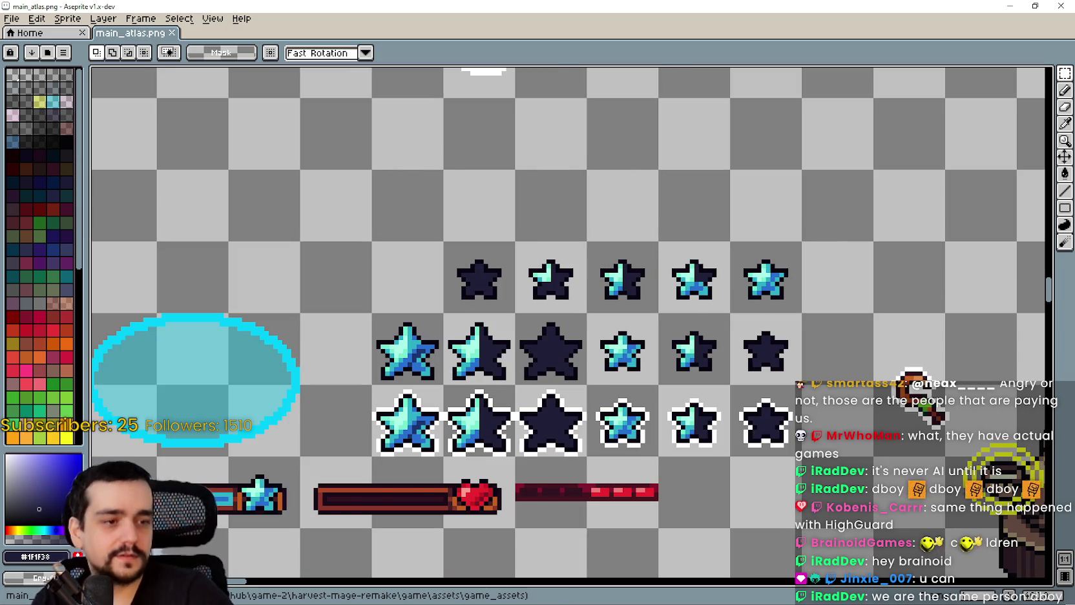
{"action": "key", "text": "alt+Tab"}
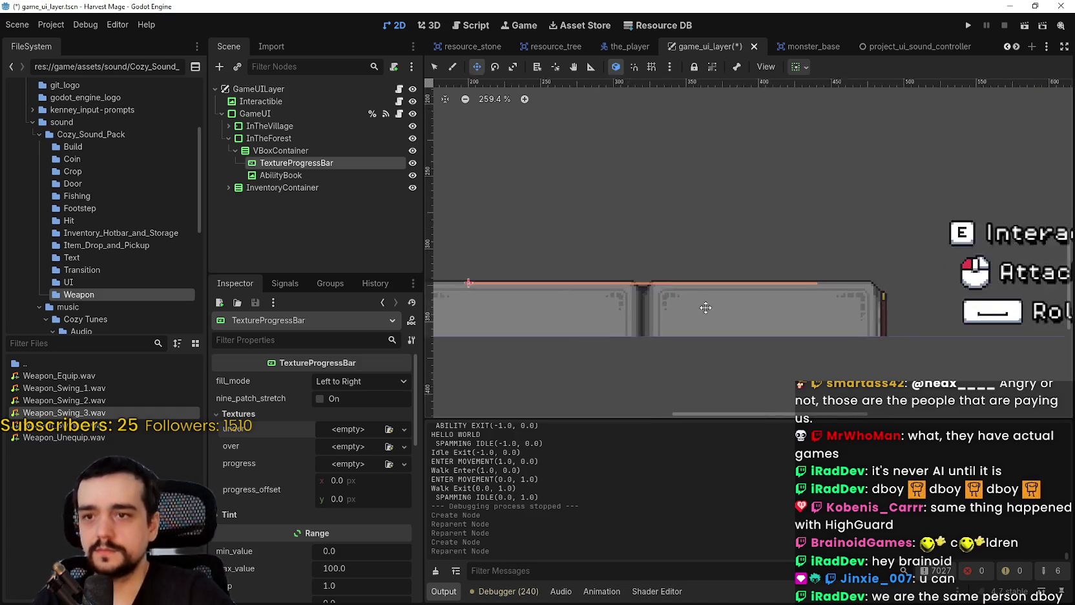
- Zoom the Godot viewport while the atlas reimports to 100%, then switch to Steam
{"action": "scroll", "coordinate": [705, 307], "scroll_direction": "up", "scroll_amount": 2}
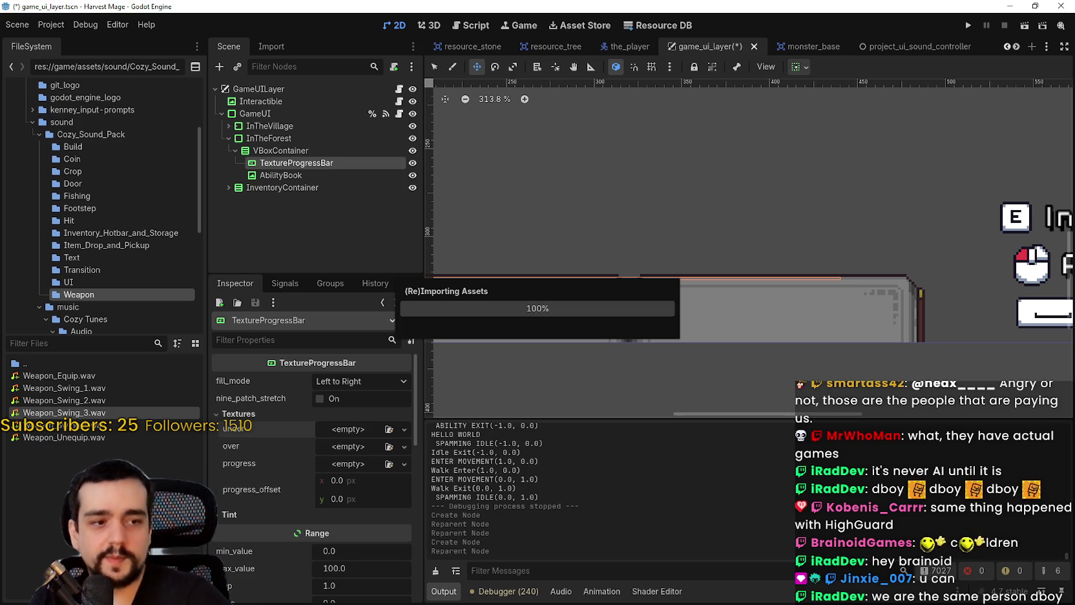
{"action": "key", "text": "alt+Tab"}
- Type 'HighGuard' into the store search, then clear it and close the suggestions
{"action": "left_click", "coordinate": [684, 100]}
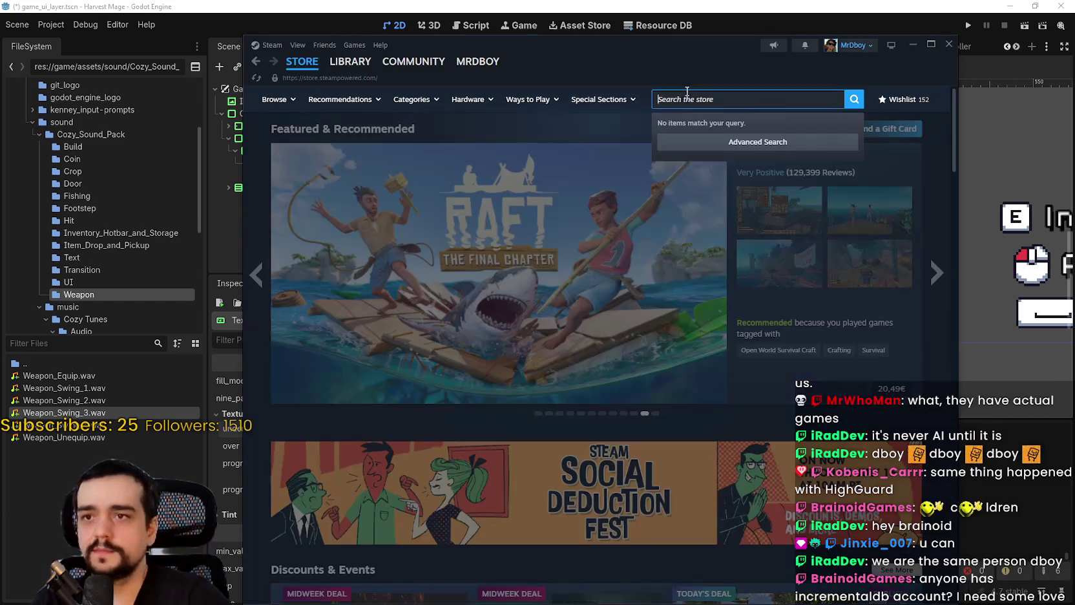
{"action": "type", "text": "HighGu"}
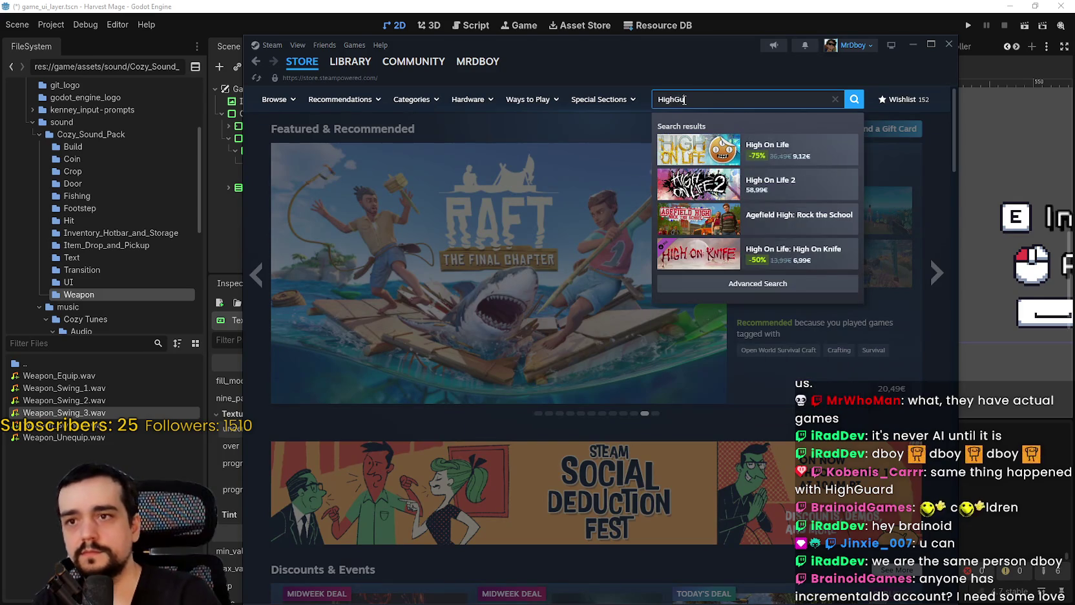
{"action": "type", "text": "ard"}
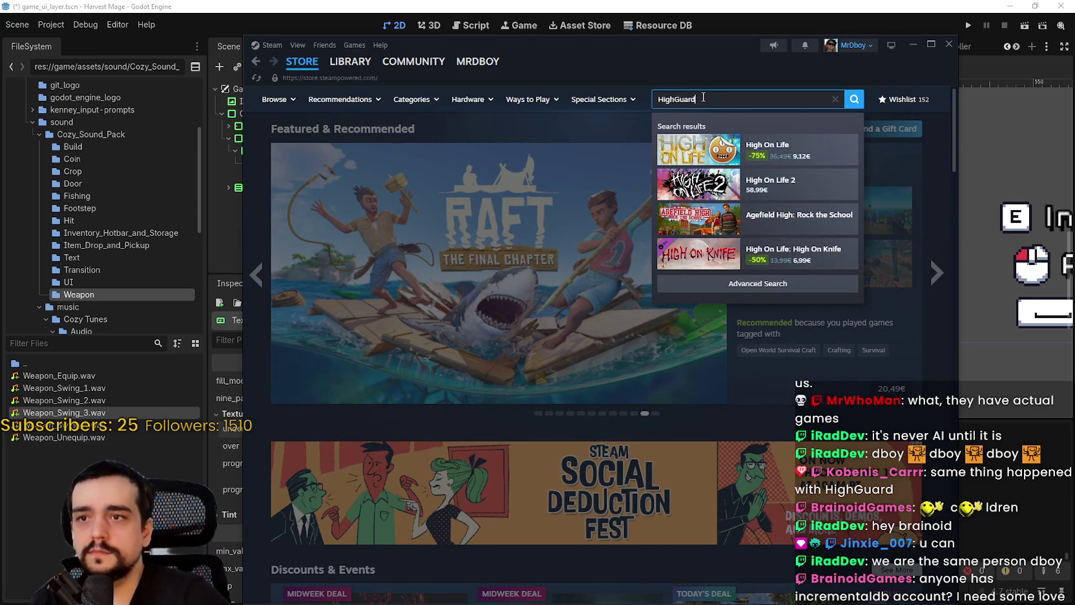
{"action": "key", "text": "Left"}
{"action": "key", "text": "Left"}
{"action": "key", "text": "Left"}
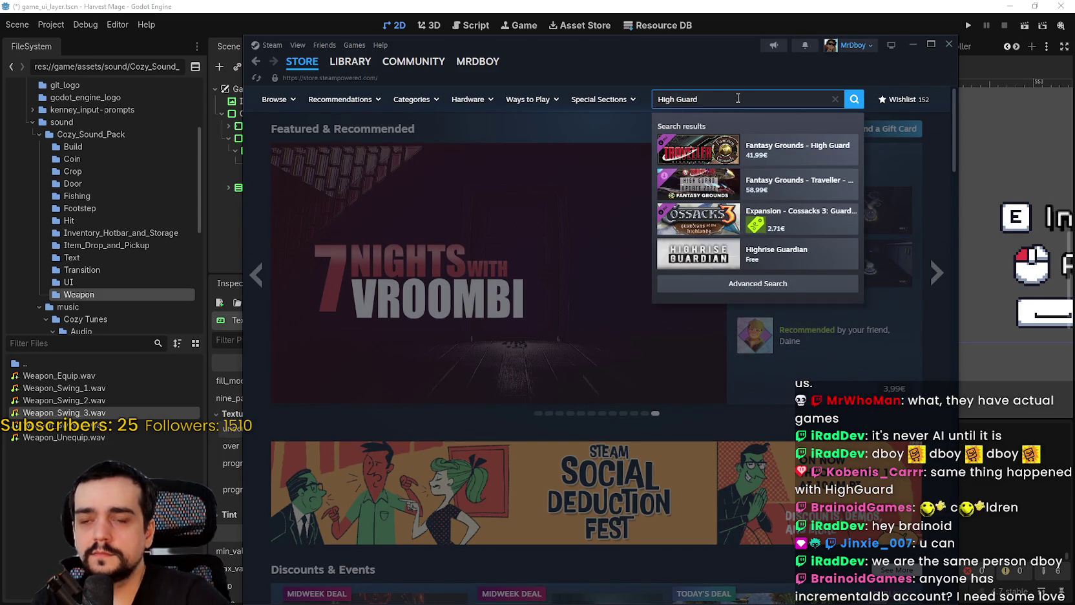
{"action": "key", "text": "ctrl+a"}
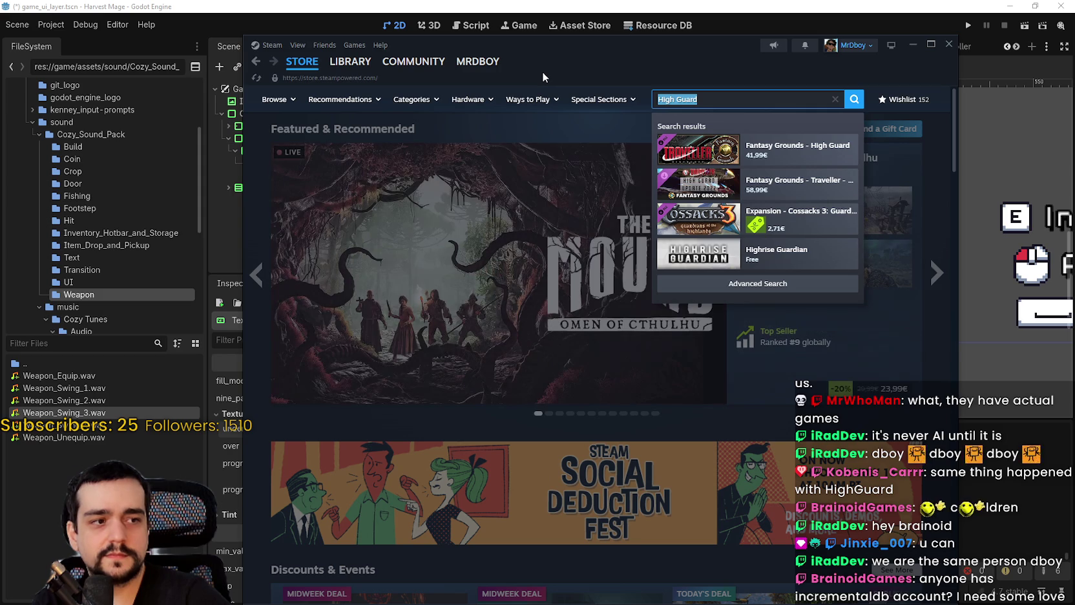
{"action": "key", "text": "BackSpace"}
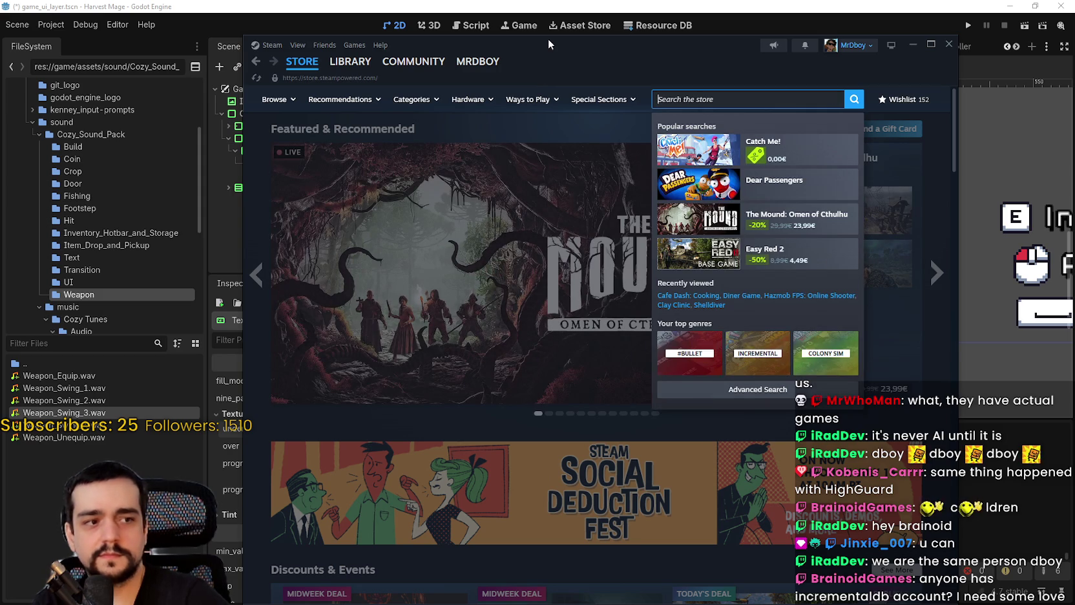
{"action": "left_click", "coordinate": [702, 65]}
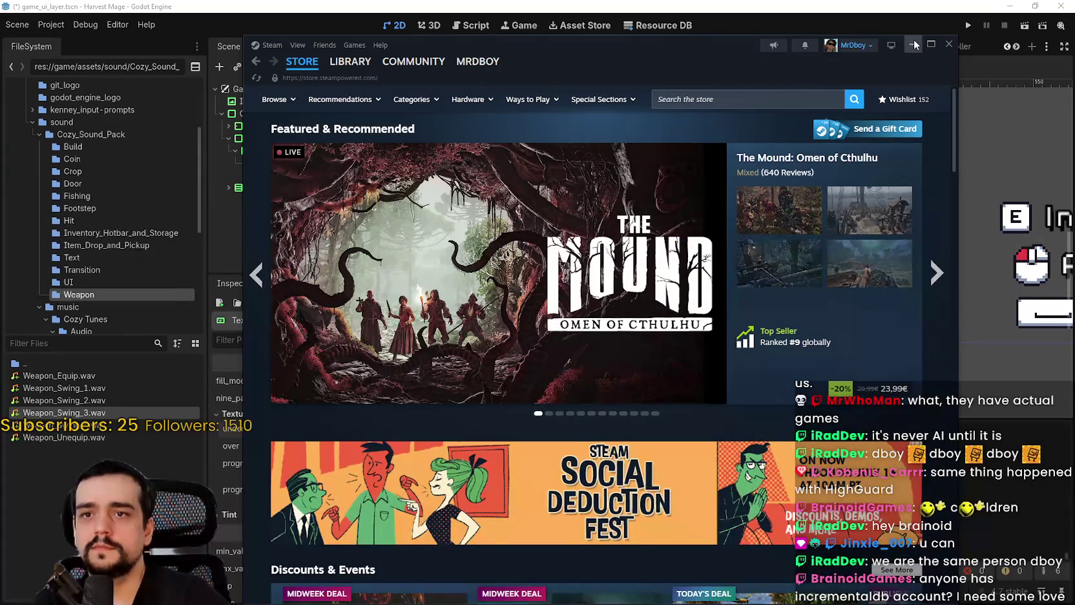
- Enter 'High on' in the store search to list High On Life suggestions
{"action": "left_click", "coordinate": [779, 97]}
{"action": "type", "text": "HighG"}
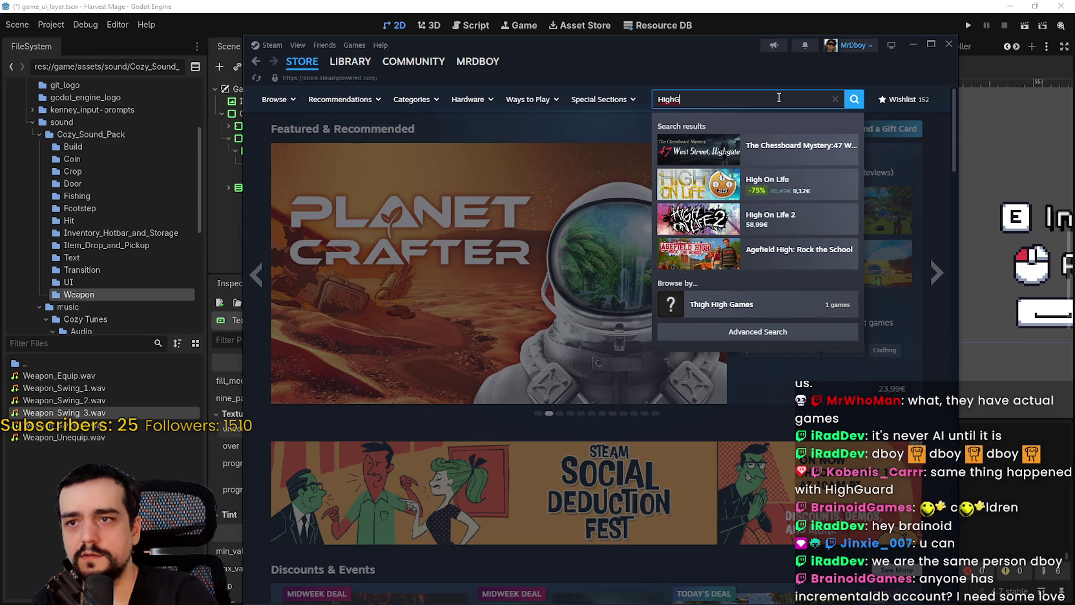
{"action": "key", "text": "BackSpace"}
{"action": "key", "text": "BackSpace"}
{"action": "key", "text": "BackSpace"}
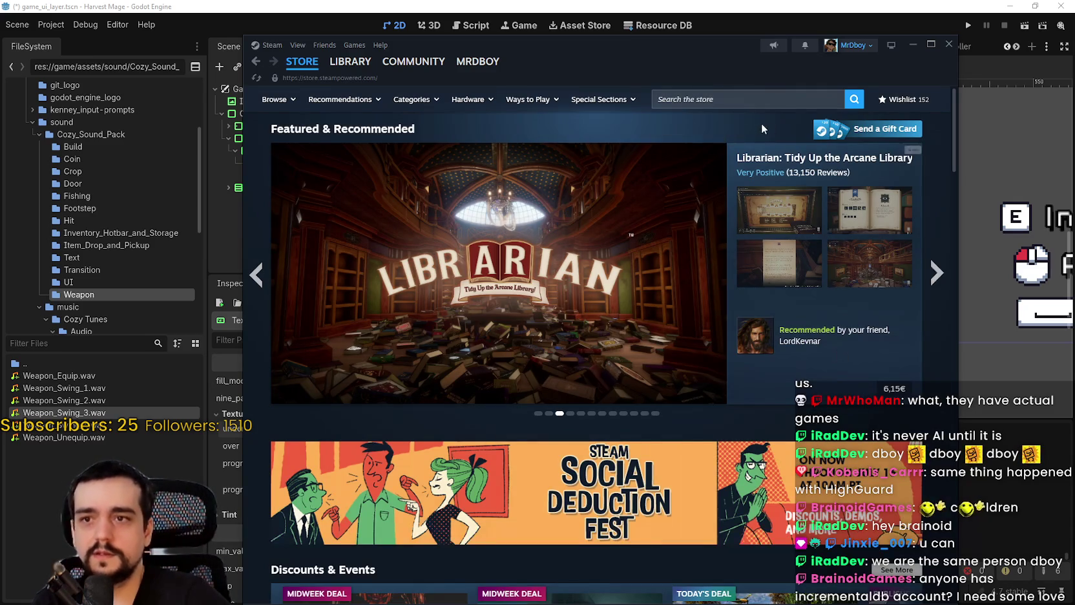
{"action": "left_click", "coordinate": [703, 91]}
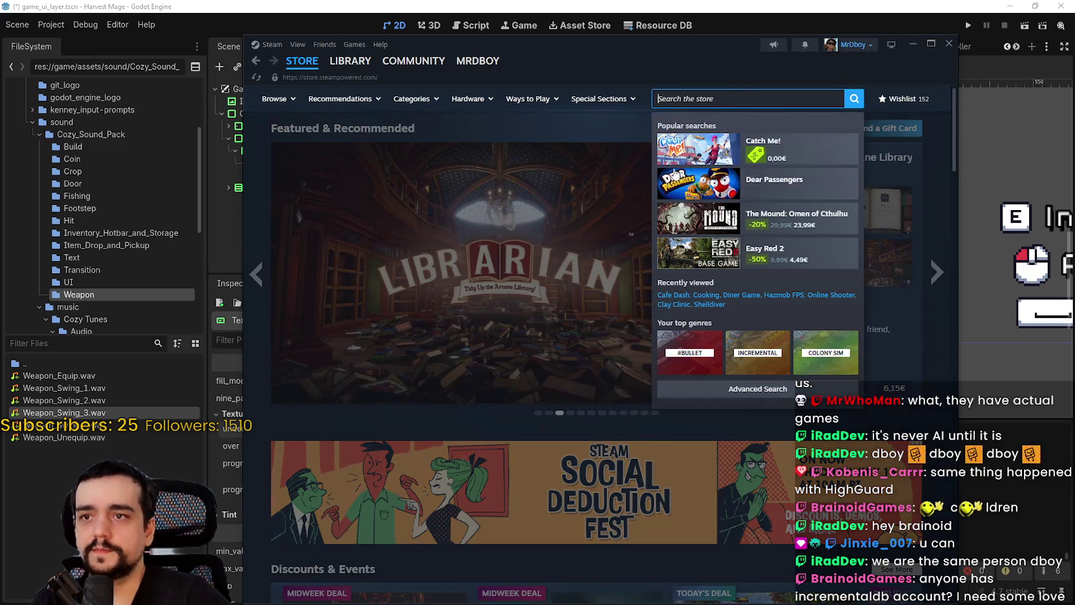
{"action": "type", "text": "High on"}
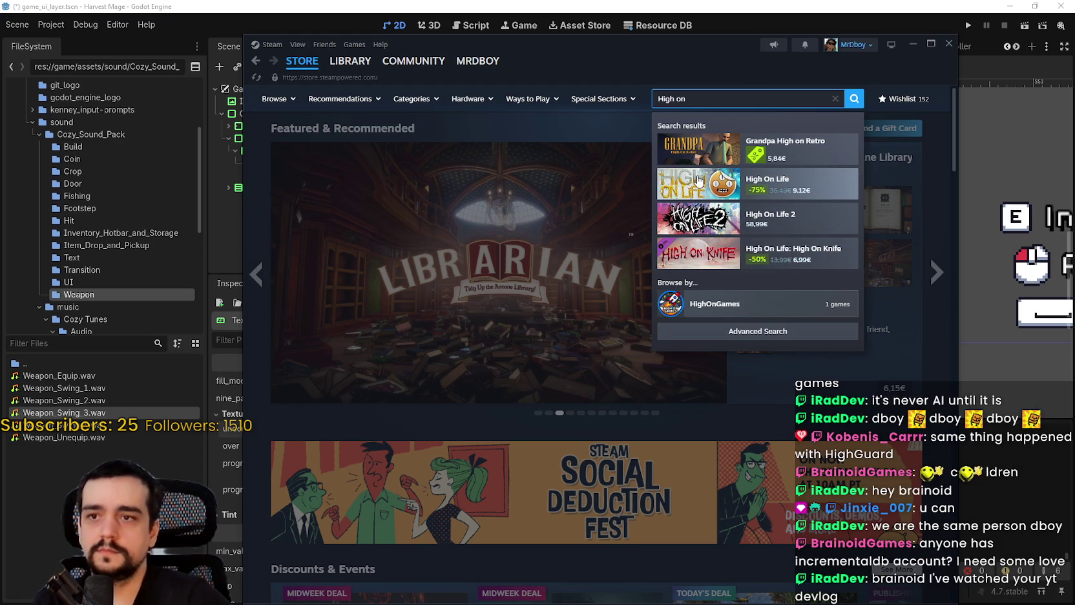
- Open the High On Life store page, play the second trailer and enlarge the third screenshot
{"action": "left_click", "coordinate": [697, 186]}
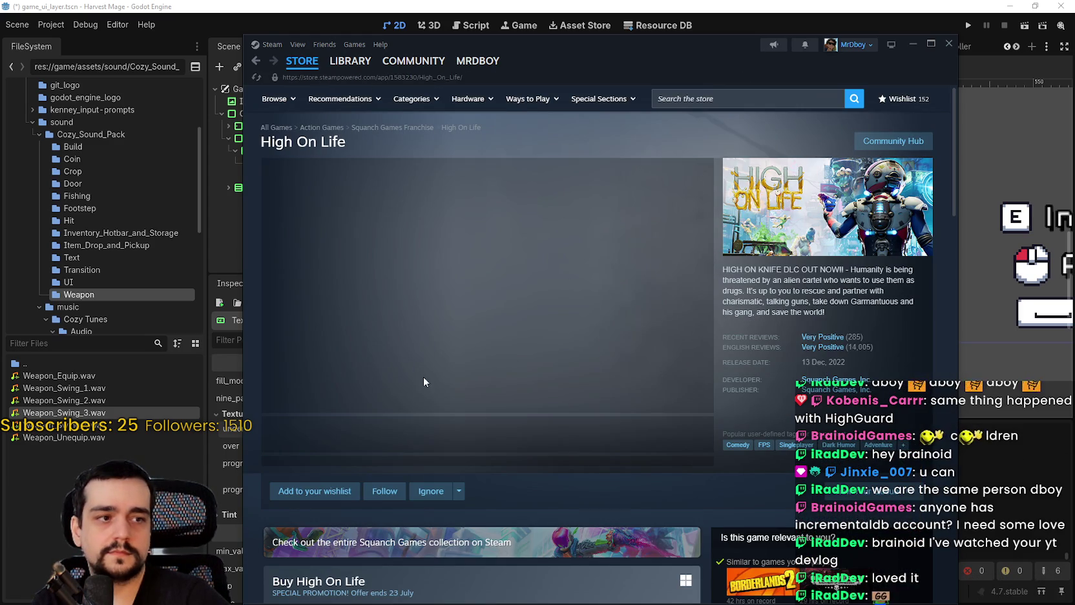
{"action": "left_click", "coordinate": [360, 434]}
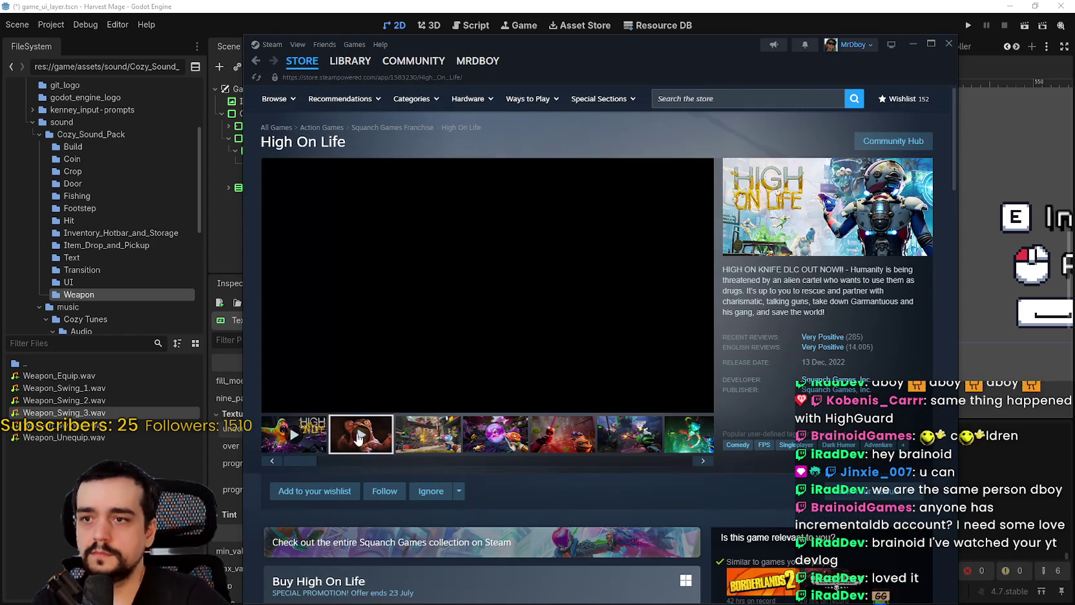
{"action": "left_click", "coordinate": [429, 434]}
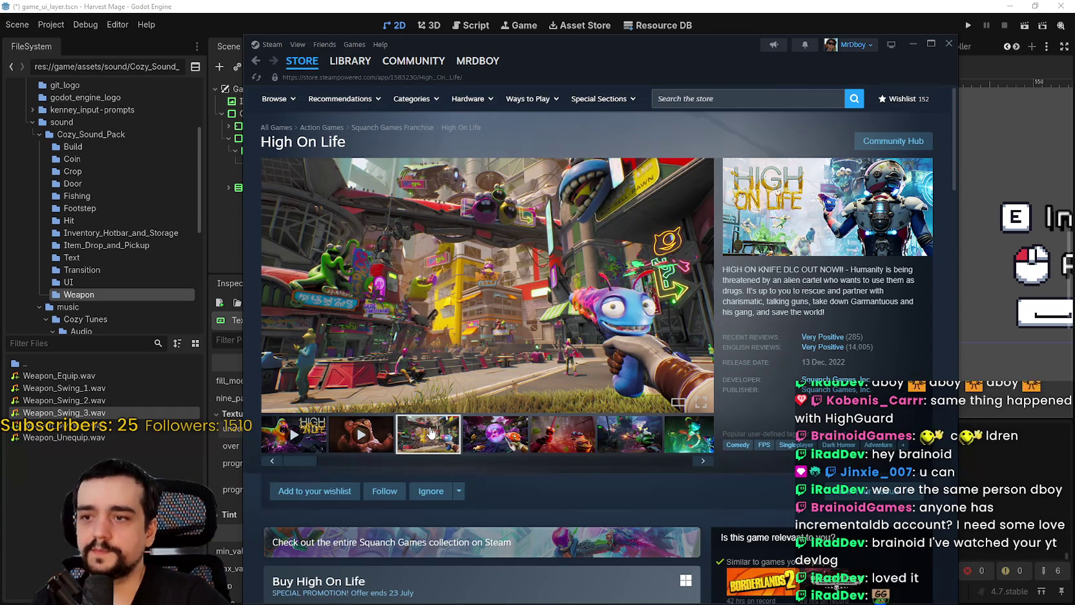
{"action": "left_click", "coordinate": [644, 289]}
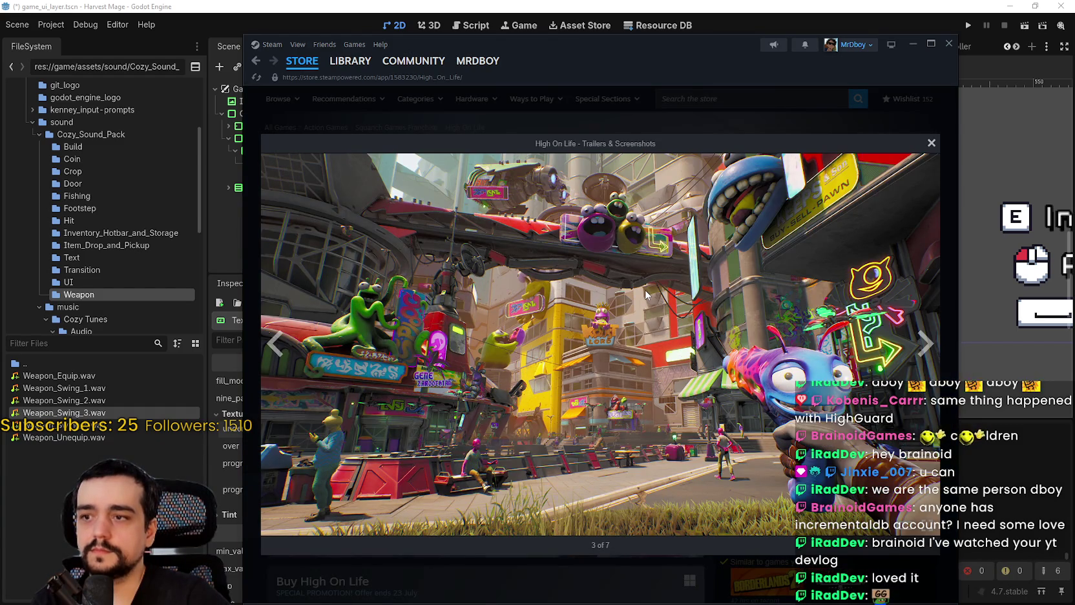
{"action": "left_click", "coordinate": [727, 118]}
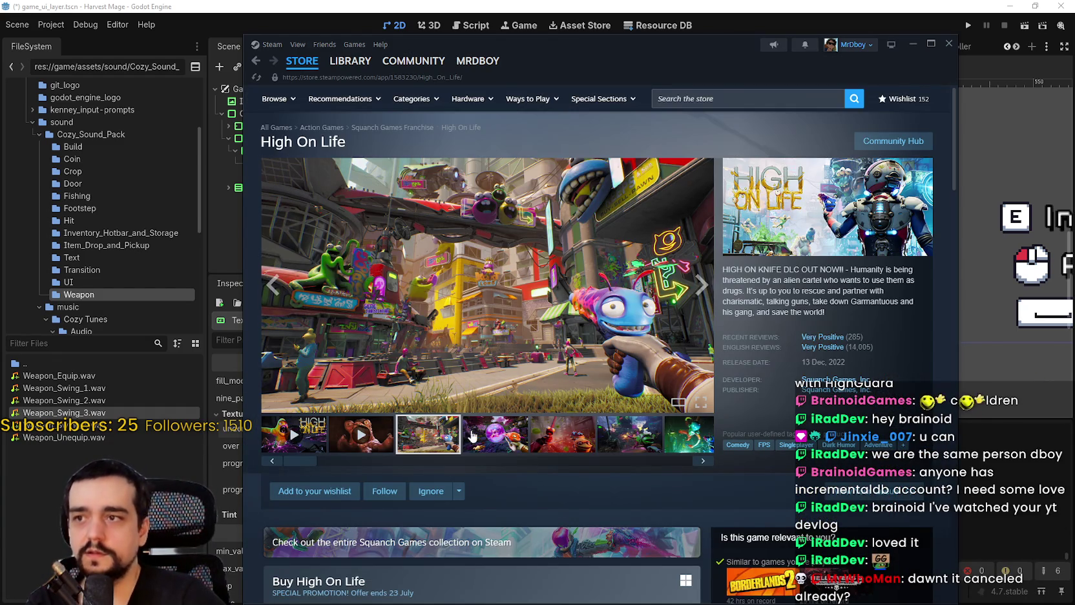
- Enlarge the fourth screenshot, maximize Steam, and step through screenshots 5 and 6
{"action": "left_click", "coordinate": [508, 438]}
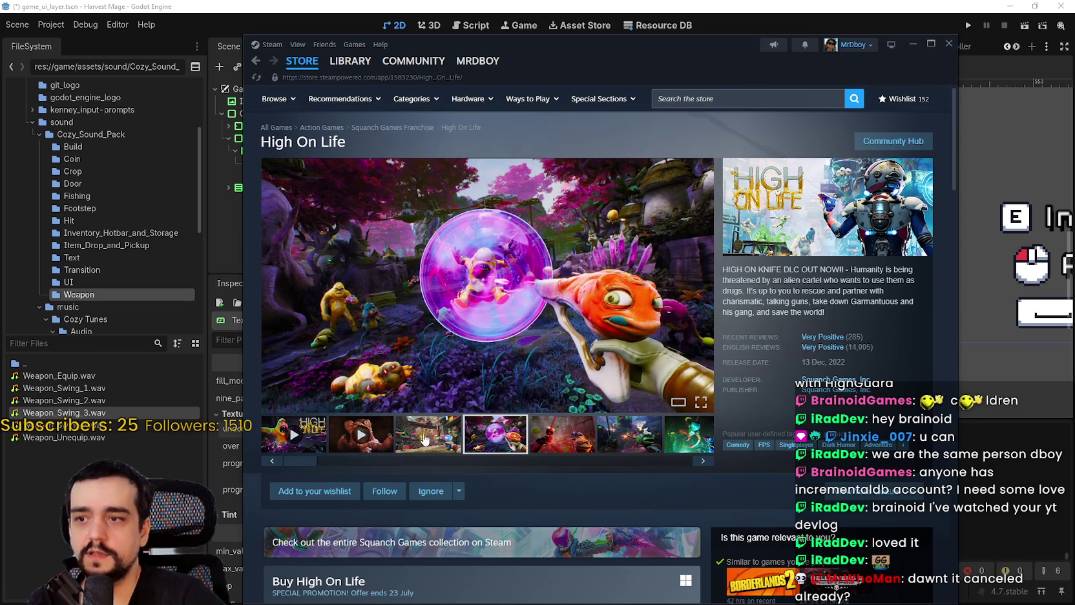
{"action": "left_click", "coordinate": [582, 296]}
{"action": "left_click", "coordinate": [930, 43]}
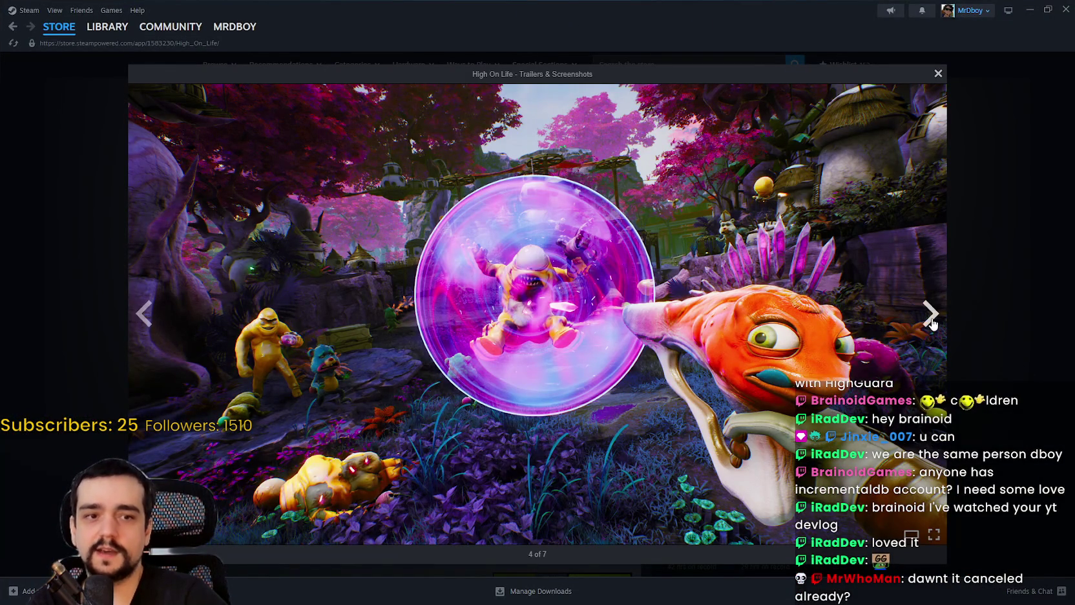
{"action": "left_click", "coordinate": [930, 315]}
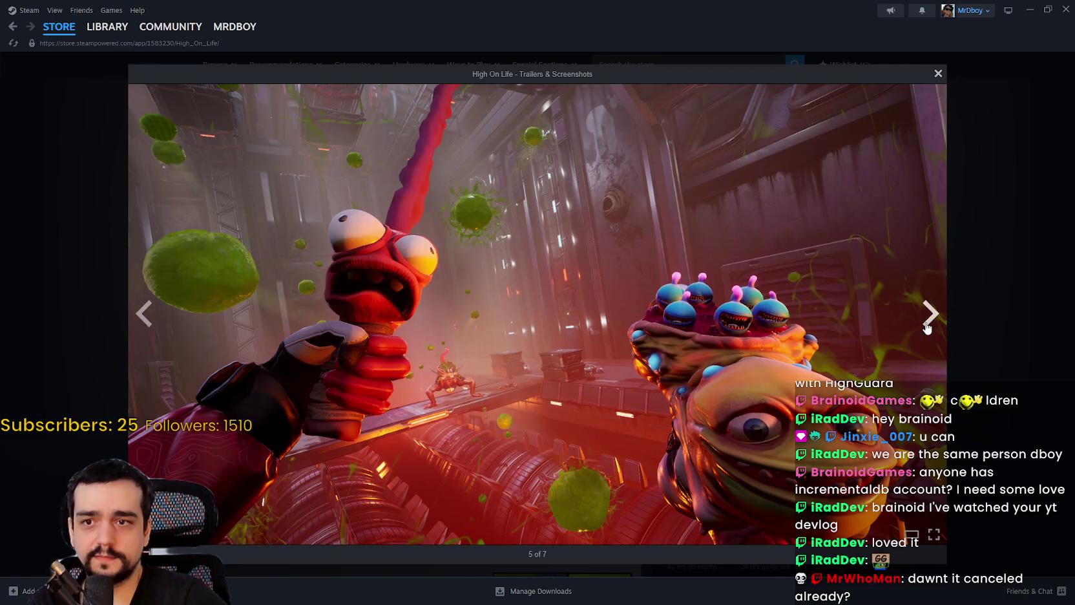
{"action": "left_click", "coordinate": [927, 325]}
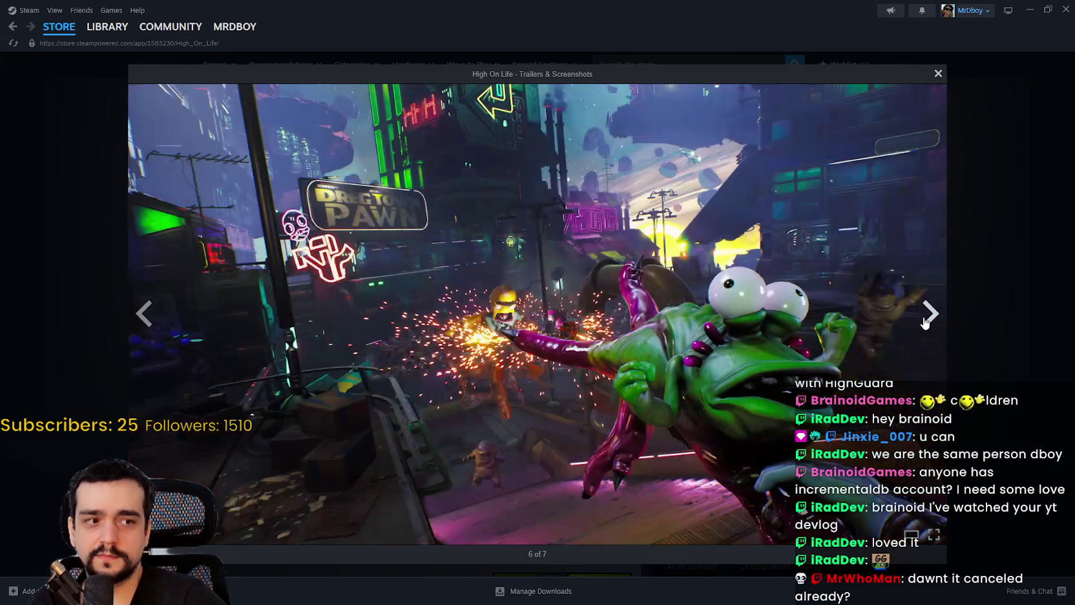
{"action": "left_click", "coordinate": [960, 326]}
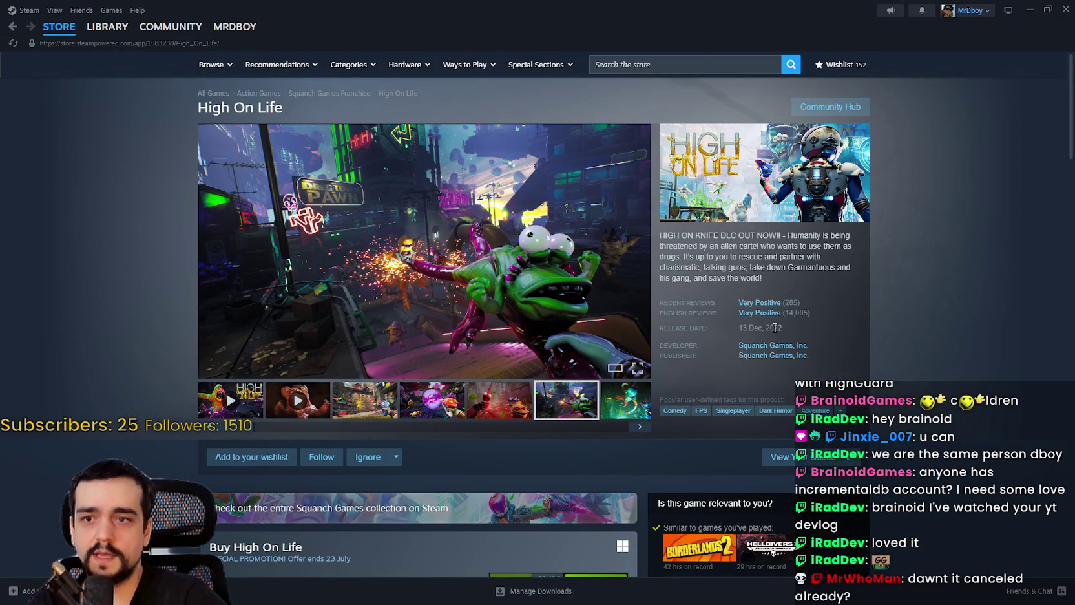
- Browse the gallery from the city screenshot through 7 of 7, then return to the store front
{"action": "left_click", "coordinate": [297, 400]}
{"action": "left_click", "coordinate": [364, 400]}
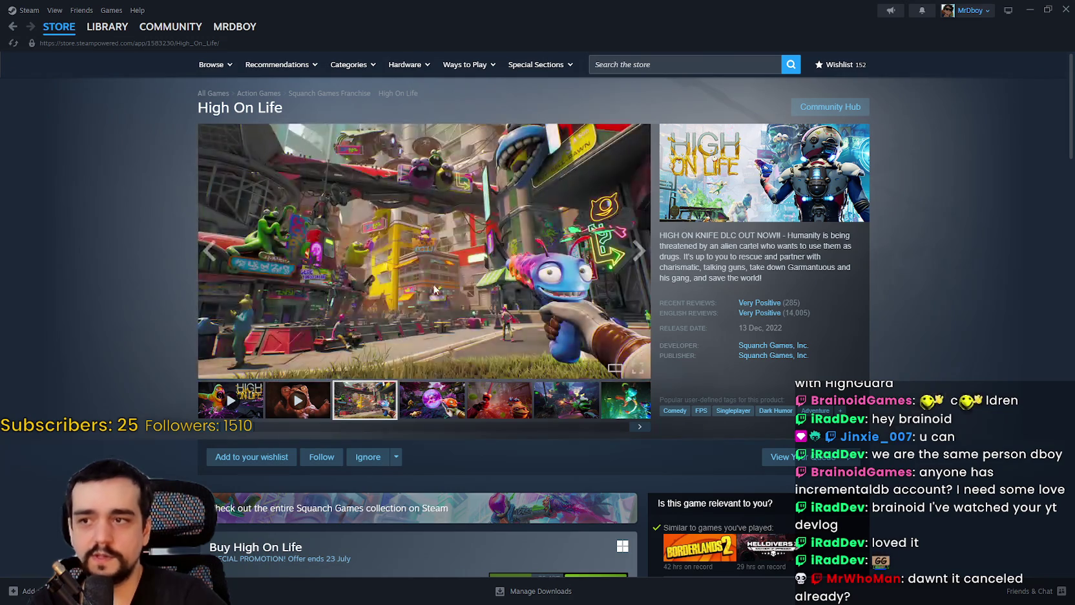
{"action": "left_click", "coordinate": [638, 368]}
{"action": "left_click", "coordinate": [930, 313]}
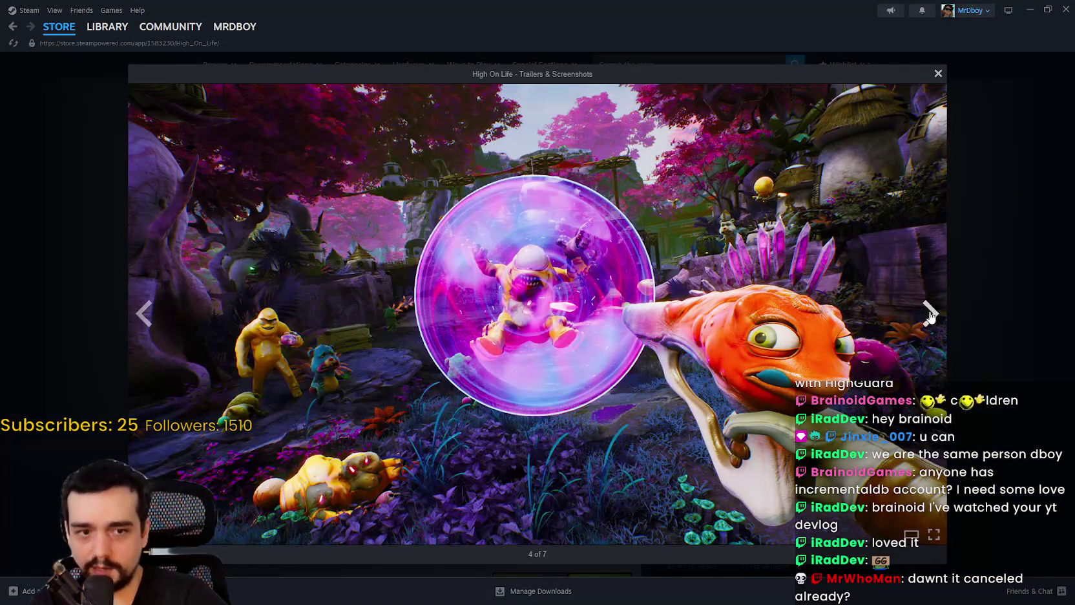
{"action": "left_click", "coordinate": [931, 313]}
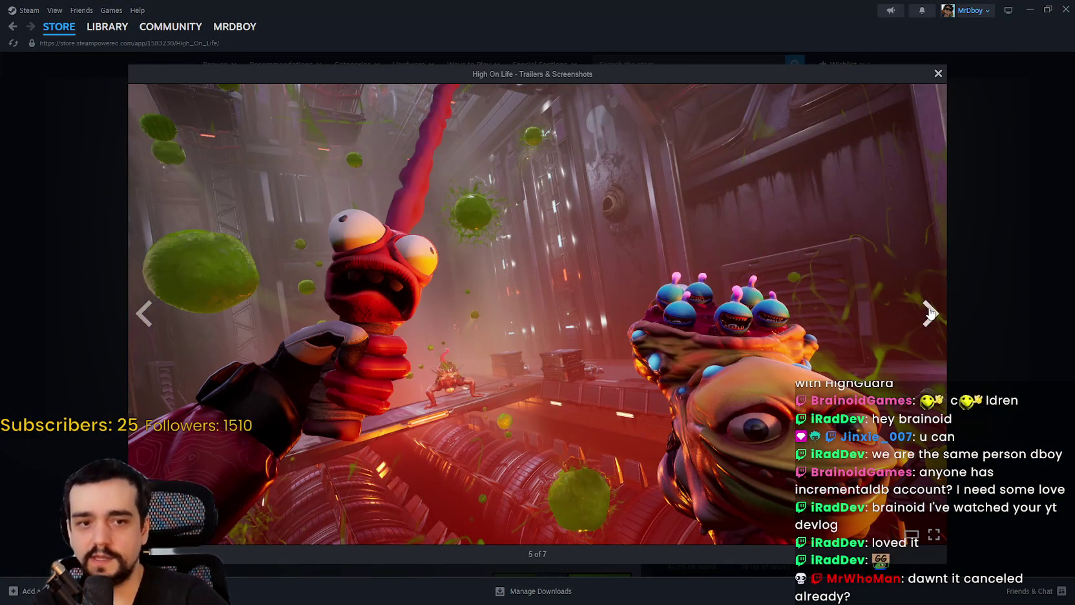
{"action": "left_click", "coordinate": [931, 313]}
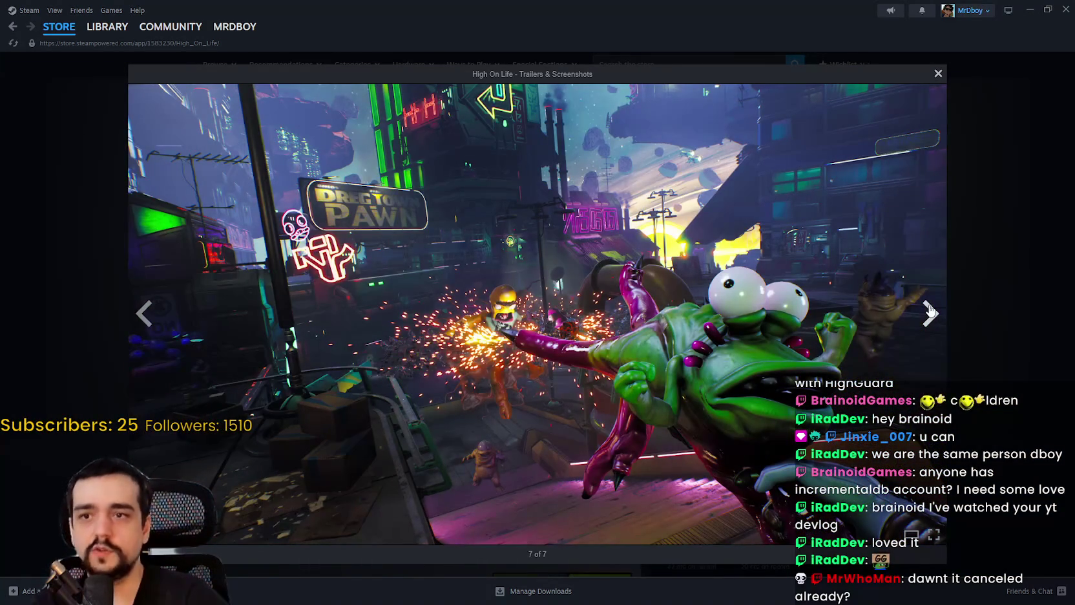
{"action": "left_click", "coordinate": [931, 313]}
{"action": "left_click", "coordinate": [931, 312]}
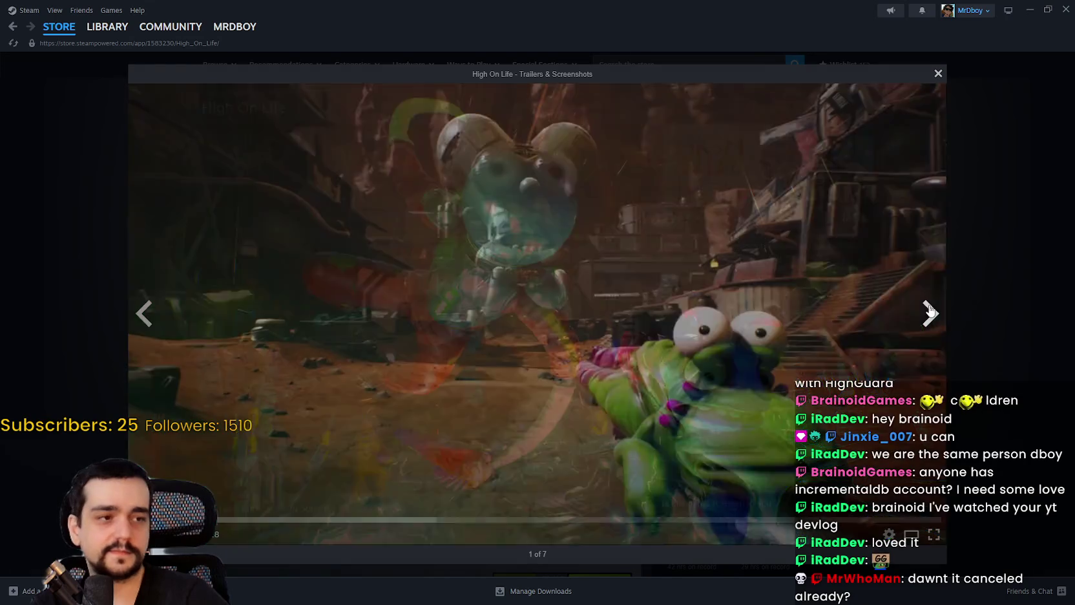
{"action": "left_click", "coordinate": [976, 329]}
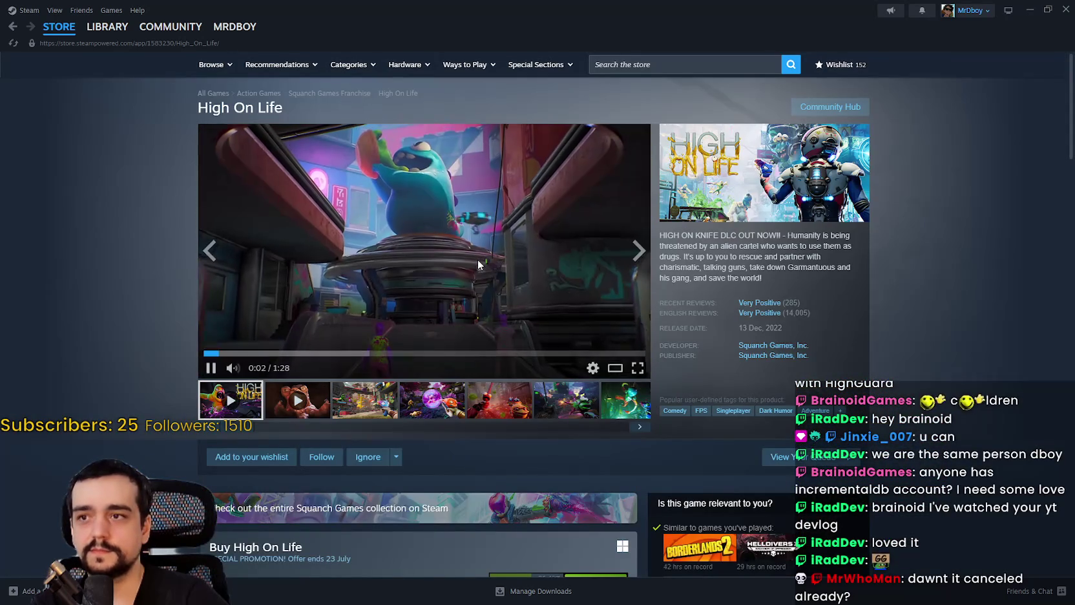
{"action": "left_click", "coordinate": [58, 27]}
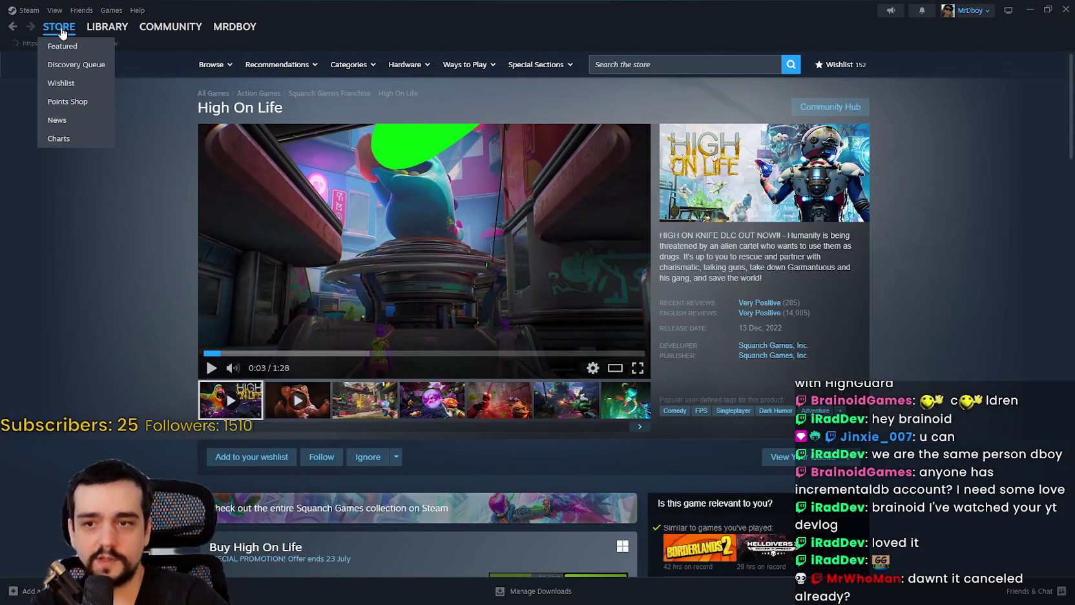
- Switch back to the Godot editor and glance through its Editor menu without choosing anything
{"action": "key", "text": "alt+Tab"}
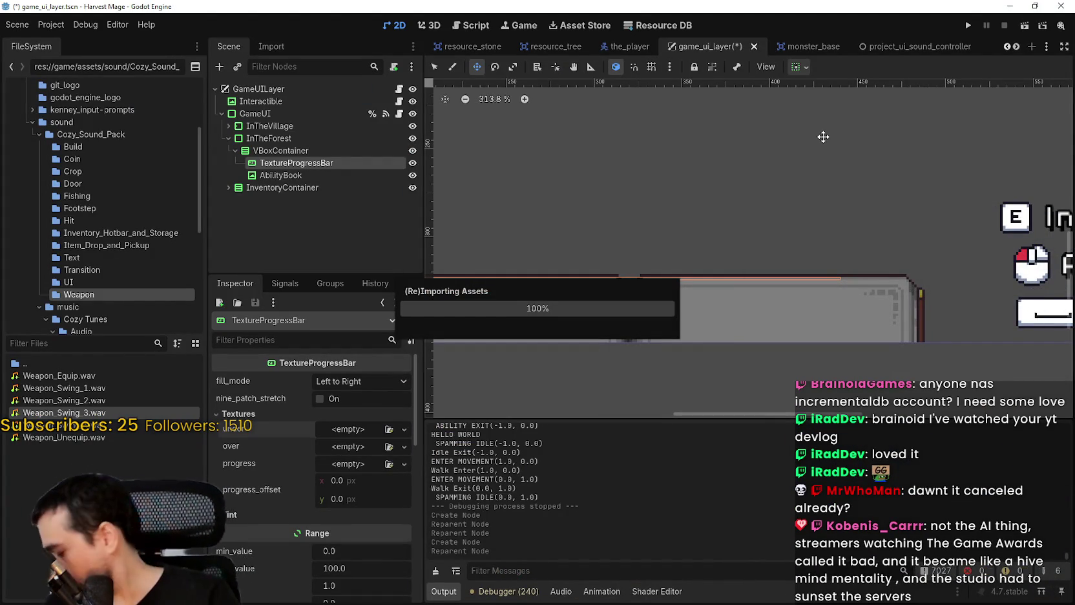
{"action": "left_click", "coordinate": [139, 24]}
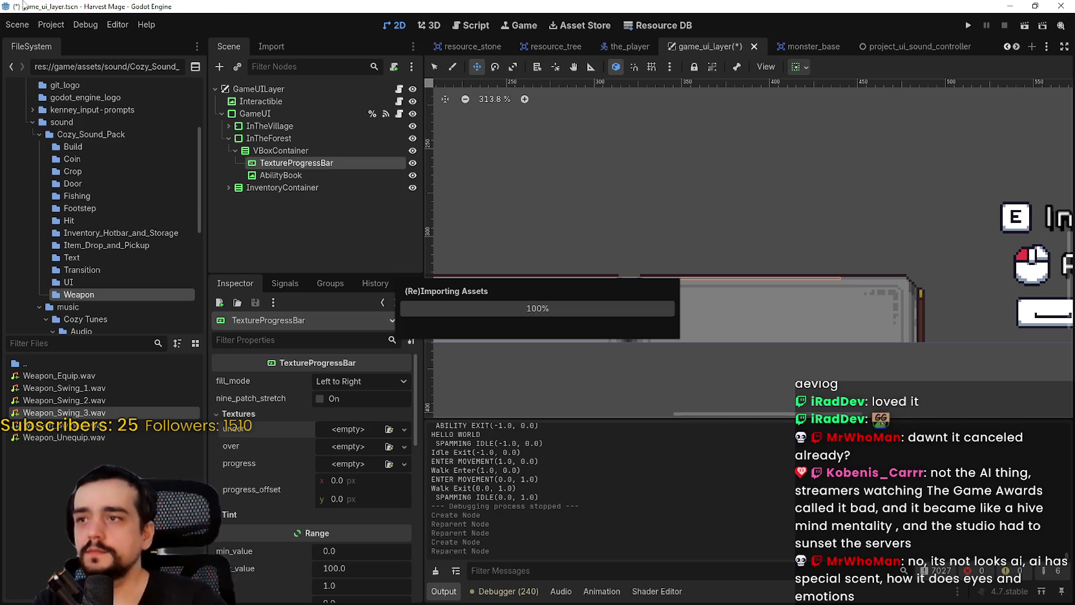
{"action": "left_click", "coordinate": [121, 25]}
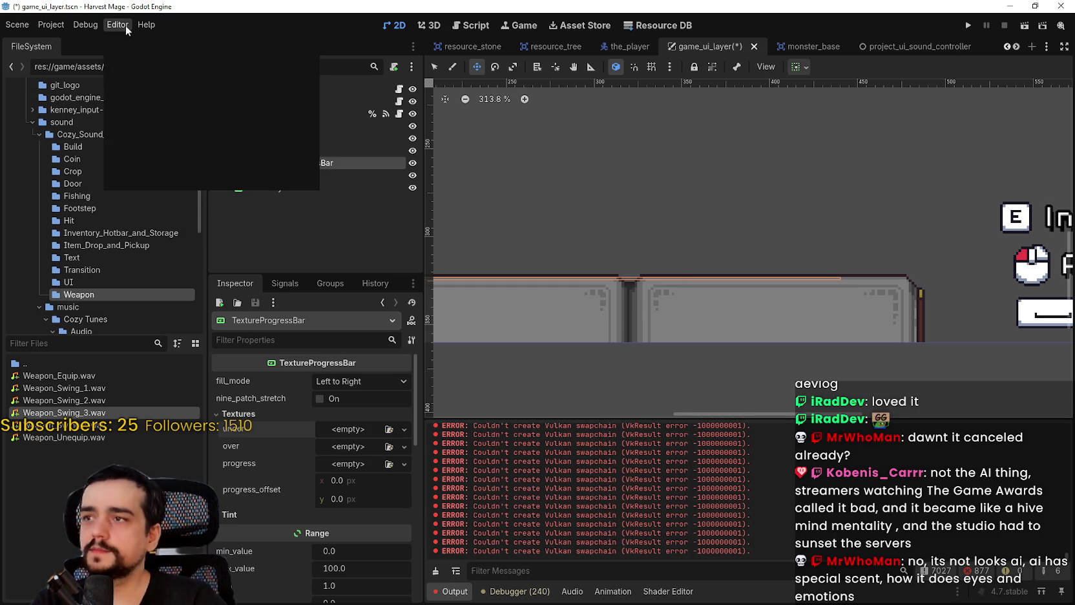
{"action": "key", "text": "Escape"}
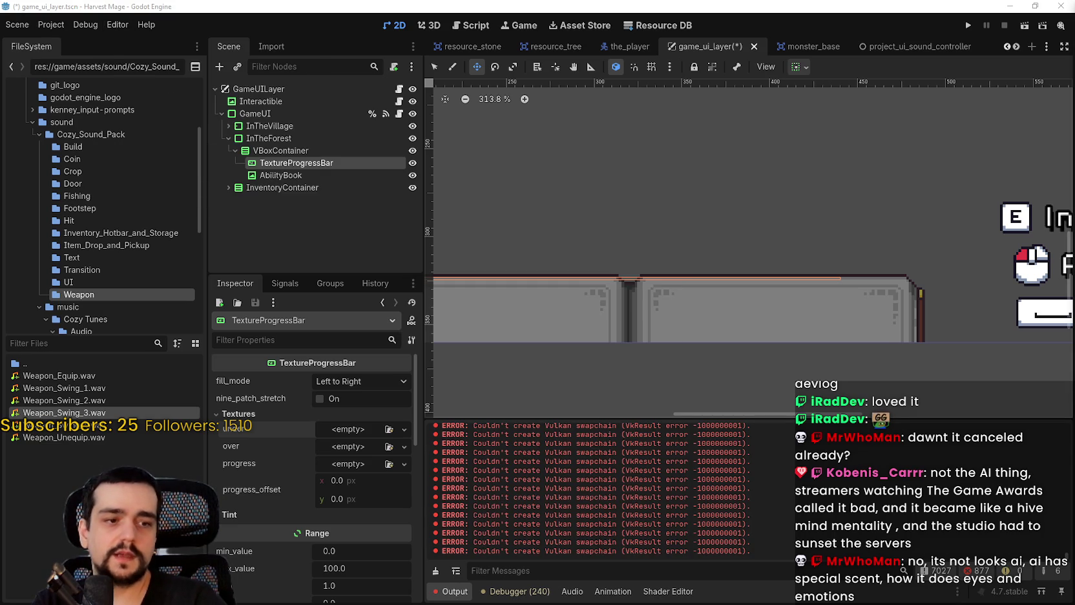
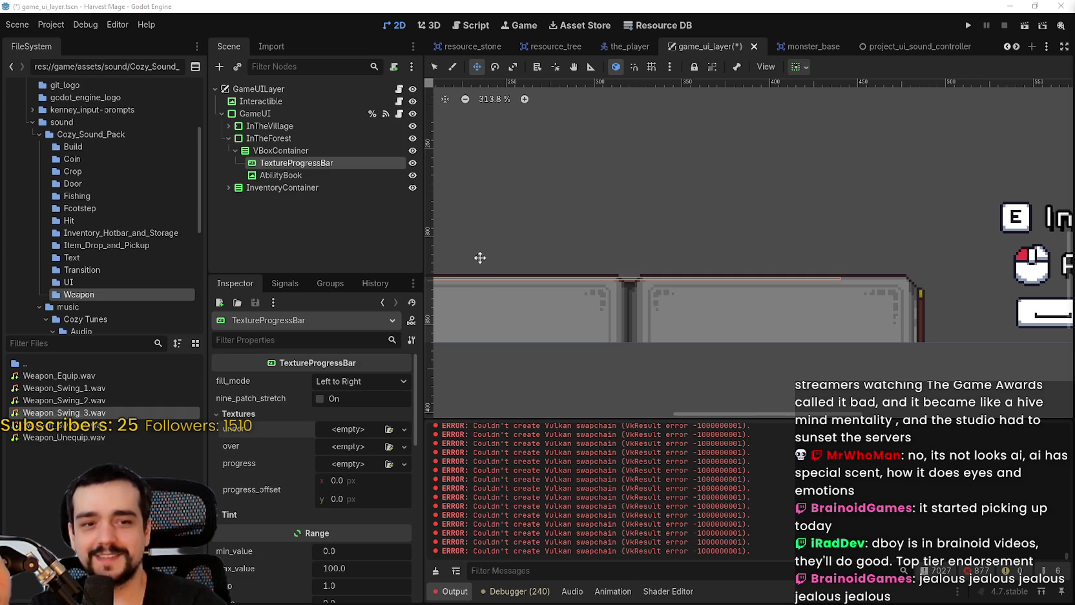
- Delete the TextureProgressBar node from the scene tree
{"action": "right_click", "coordinate": [286, 166]}
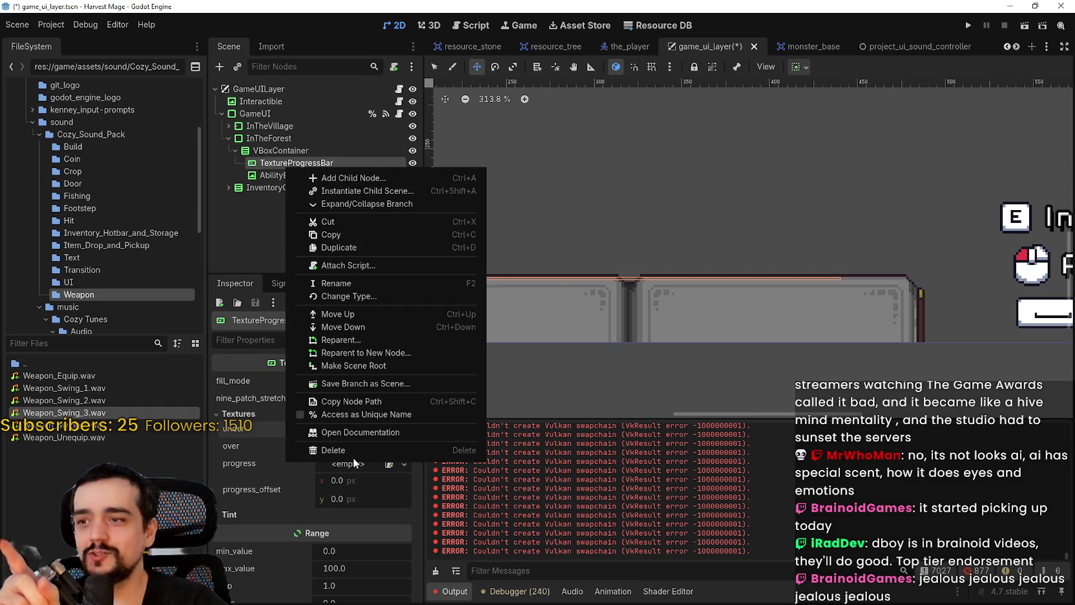
{"action": "left_click", "coordinate": [339, 450]}
{"action": "left_click", "coordinate": [488, 315]}
- Add a TextureRect child to VBoxContainer and move it above AbilityBook
{"action": "right_click", "coordinate": [284, 151]}
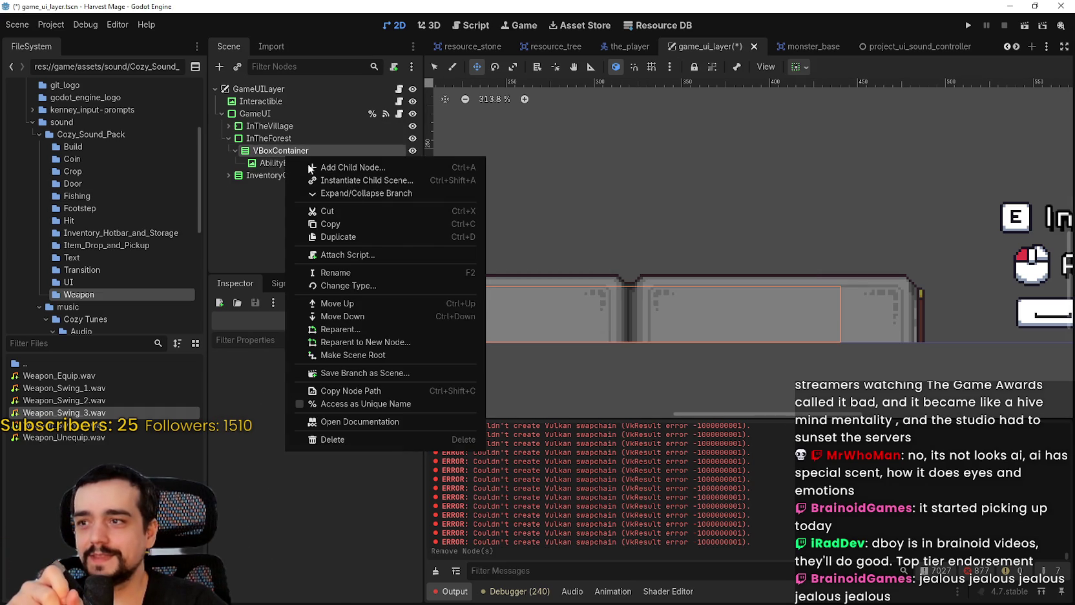
{"action": "left_click", "coordinate": [371, 170]}
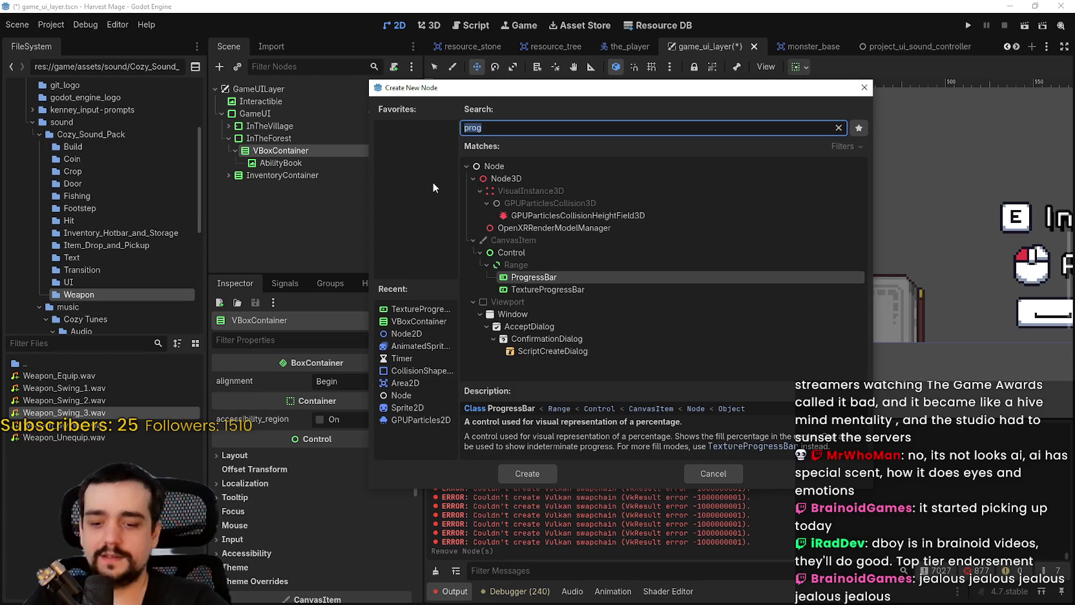
{"action": "type", "text": "texture"}
{"action": "key", "text": "Return"}
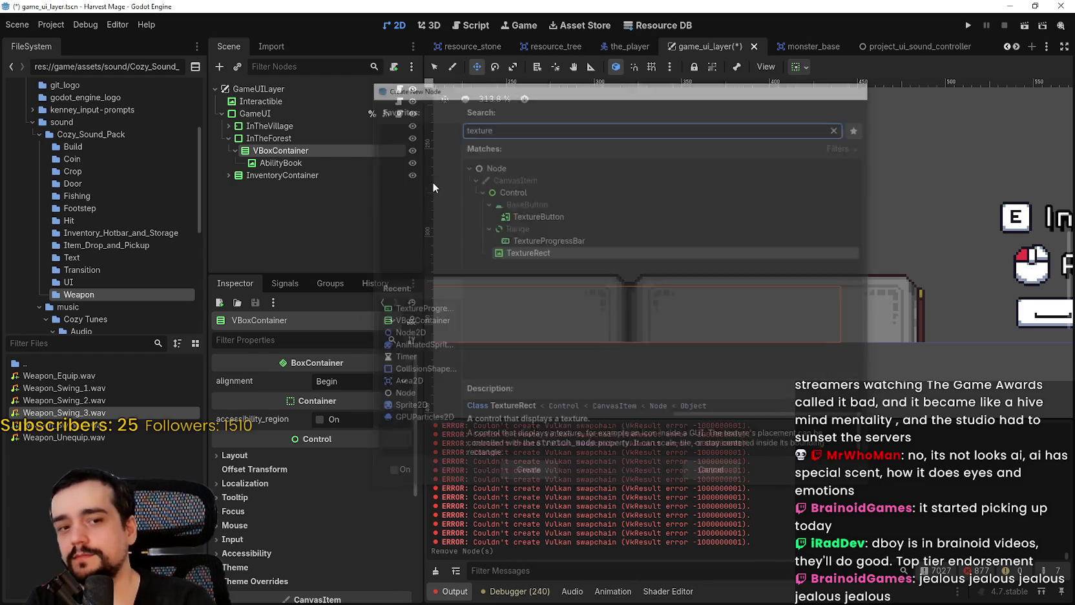
{"action": "left_click_drag", "start_coordinate": [376, 172], "coordinate": [345, 158]}
- Give the TextureRect a new AtlasTexture that uses the sprite sheet as its atlas
{"action": "left_click", "coordinate": [340, 380]}
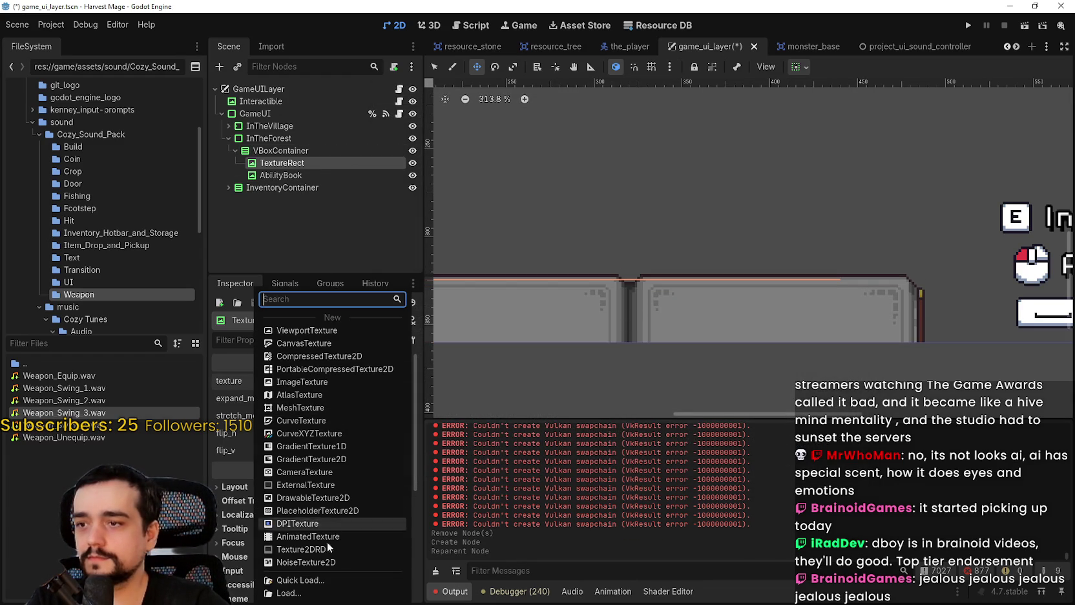
{"action": "left_click", "coordinate": [301, 393]}
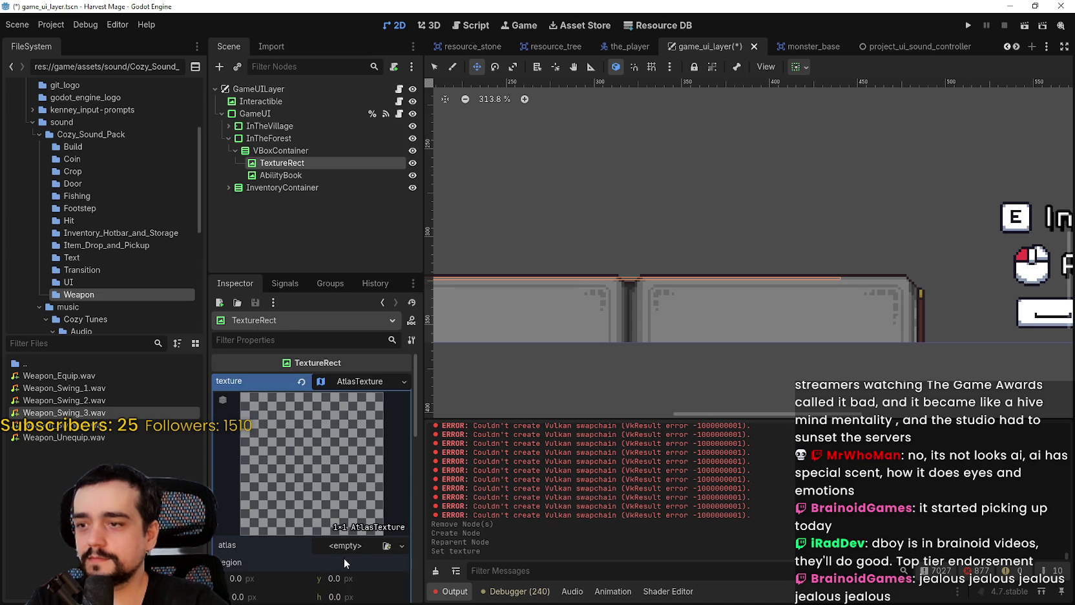
{"action": "left_click", "coordinate": [346, 545]}
{"action": "left_click", "coordinate": [349, 584]}
{"action": "key", "text": "Return"}
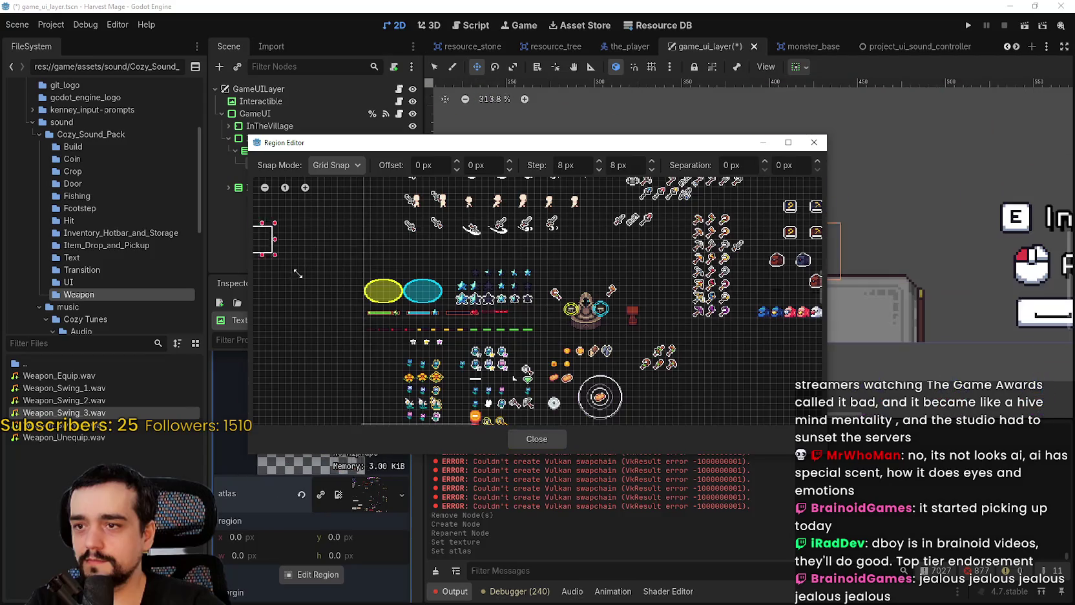
- Crop the atlas region to the five-star row (128, 864, 80×16) and save the scene
{"action": "left_click_drag", "start_coordinate": [298, 274], "coordinate": [301, 279]}
{"action": "scroll", "coordinate": [452, 268], "scroll_direction": "up", "scroll_amount": 8}
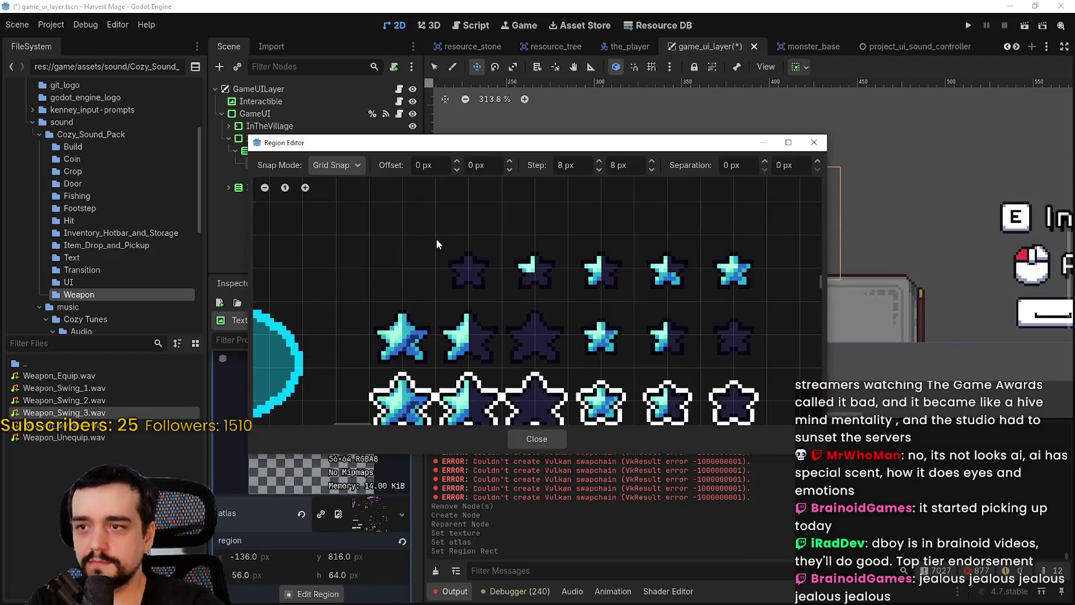
{"action": "left_click_drag", "start_coordinate": [437, 242], "coordinate": [753, 275]}
{"action": "scroll", "coordinate": [672, 336], "scroll_direction": "down", "scroll_amount": 1}
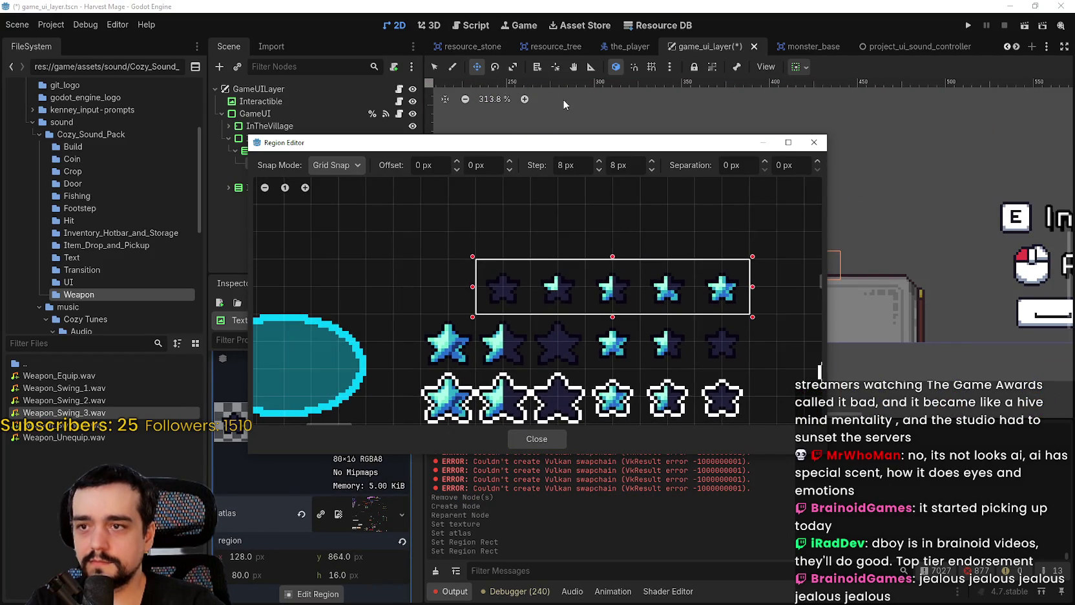
{"action": "mouse_move", "coordinate": [568, 151]}
{"action": "left_mouse_down"}
{"action": "mouse_move", "coordinate": [879, 511]}
{"action": "mouse_move", "coordinate": [678, 177]}
{"action": "left_mouse_up"}
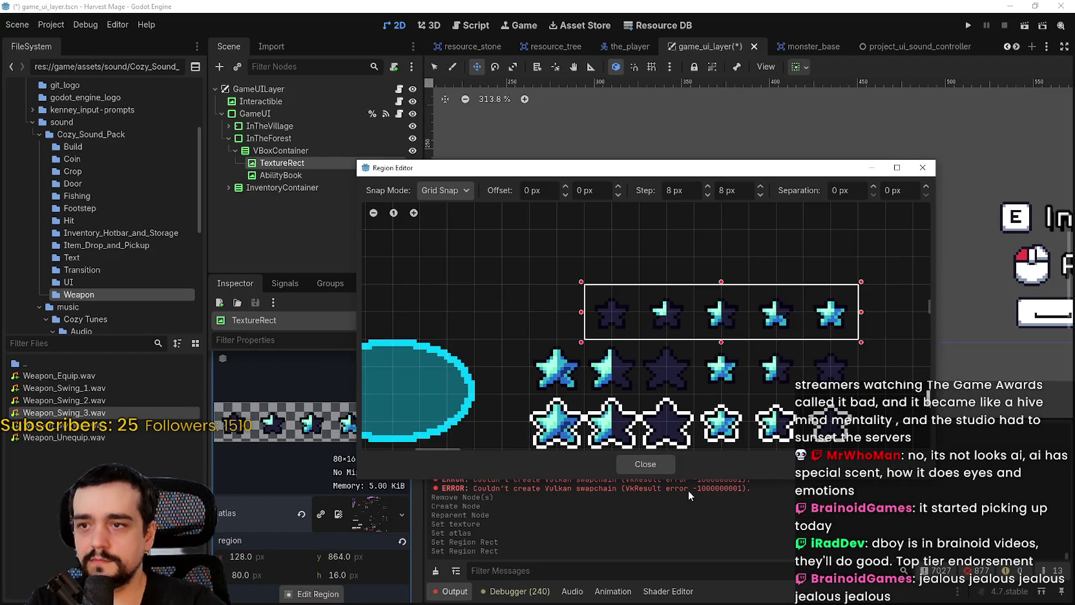
{"action": "left_click", "coordinate": [647, 465]}
{"action": "scroll", "coordinate": [680, 361], "scroll_direction": "down", "scroll_amount": 5}
{"action": "key", "text": "ctrl+s"}
- Try expand mode Fit Width Proportional with stretch mode Keep Aspect Centered
{"action": "scroll", "coordinate": [680, 361], "scroll_direction": "up", "scroll_amount": 1}
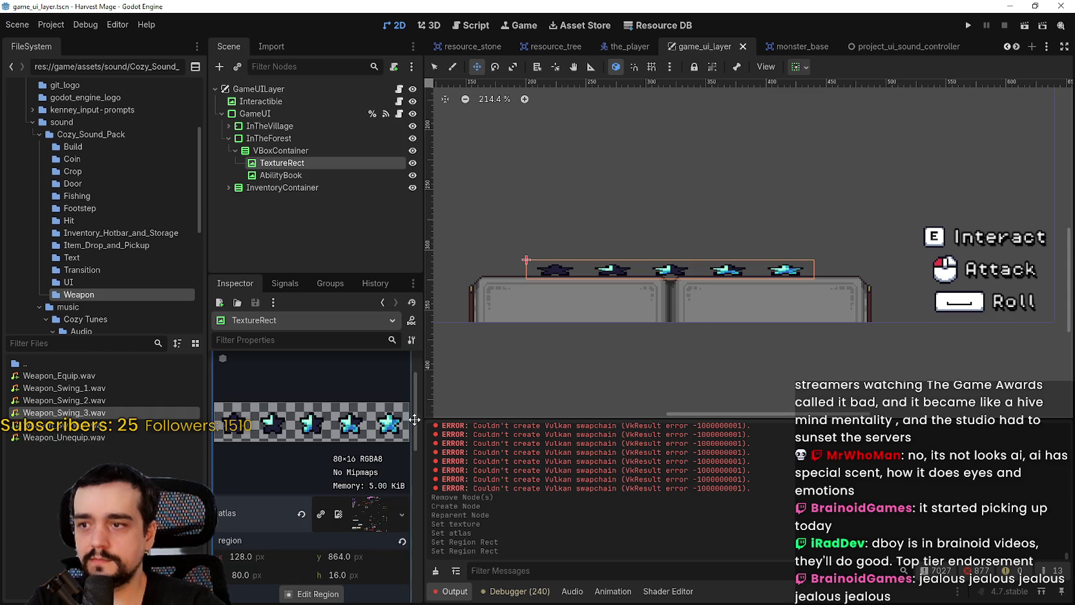
{"action": "scroll", "coordinate": [329, 494], "scroll_direction": "up", "scroll_amount": 2}
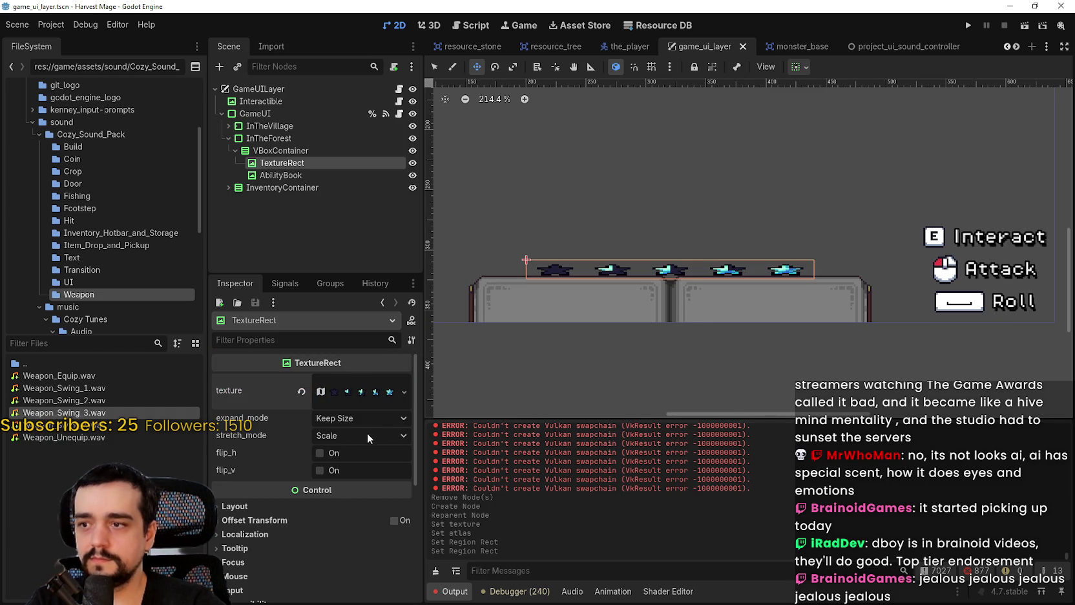
{"action": "left_click", "coordinate": [355, 416]}
{"action": "left_click", "coordinate": [366, 470]}
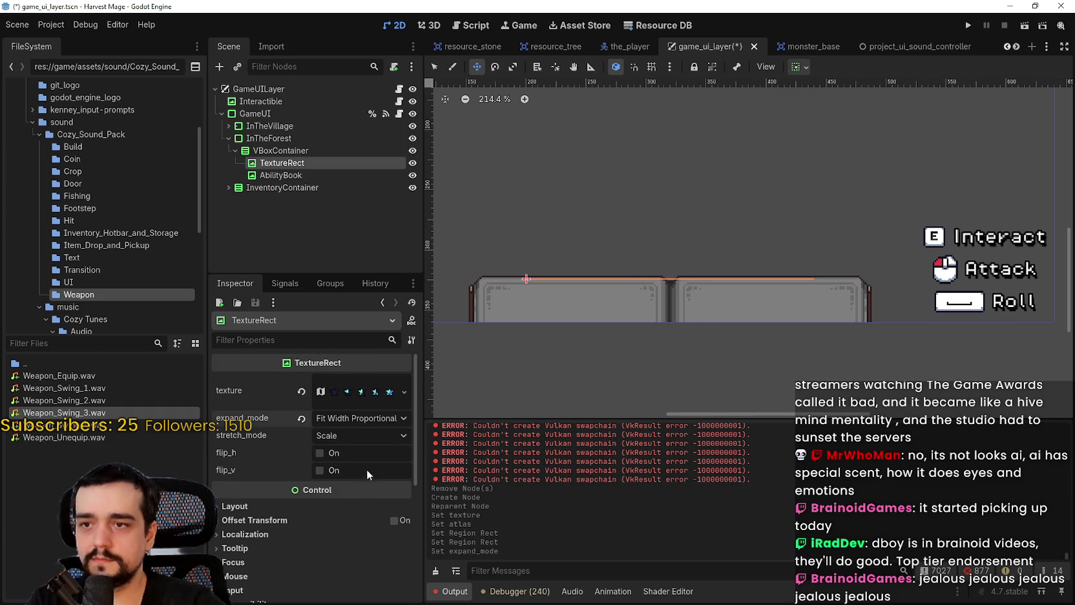
{"action": "left_click", "coordinate": [359, 417]}
{"action": "left_click", "coordinate": [358, 421]}
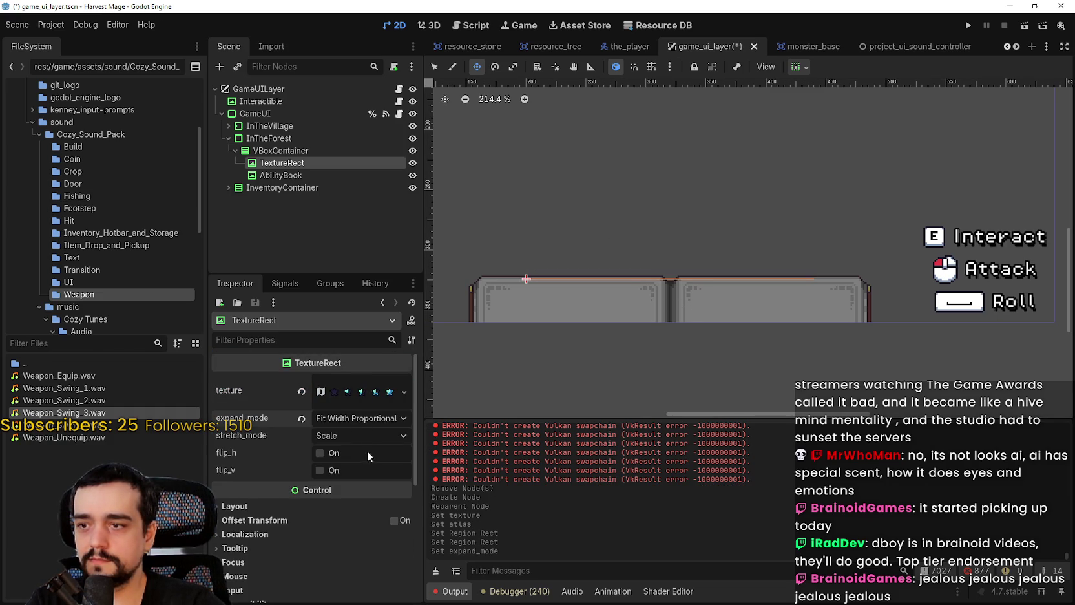
{"action": "left_click", "coordinate": [359, 435]}
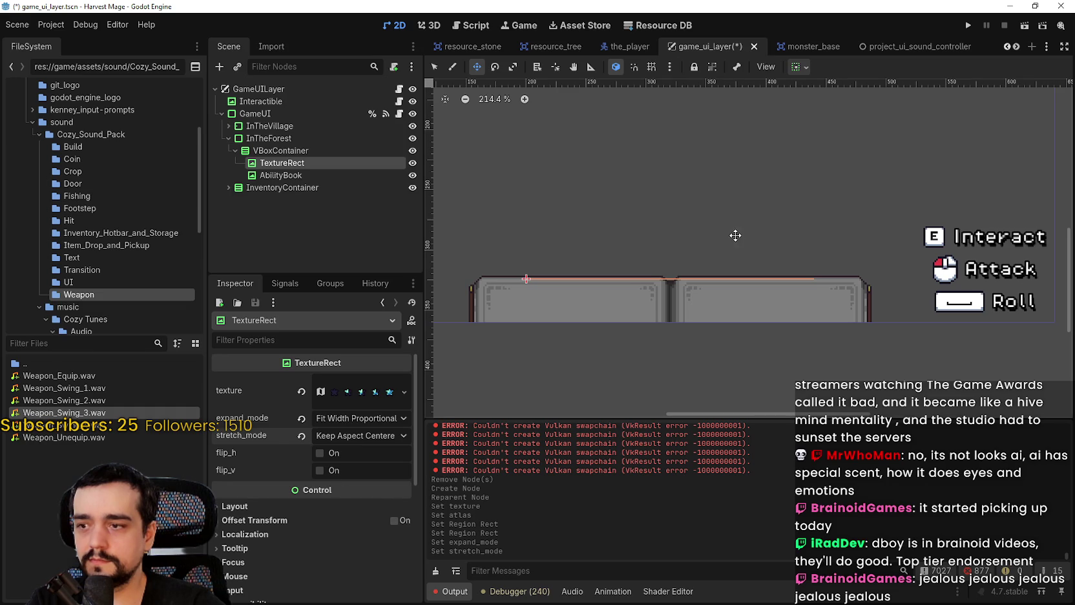
- Turn off vertical Expand for the TextureRect in the container sizing options
{"action": "left_click", "coordinate": [807, 70]}
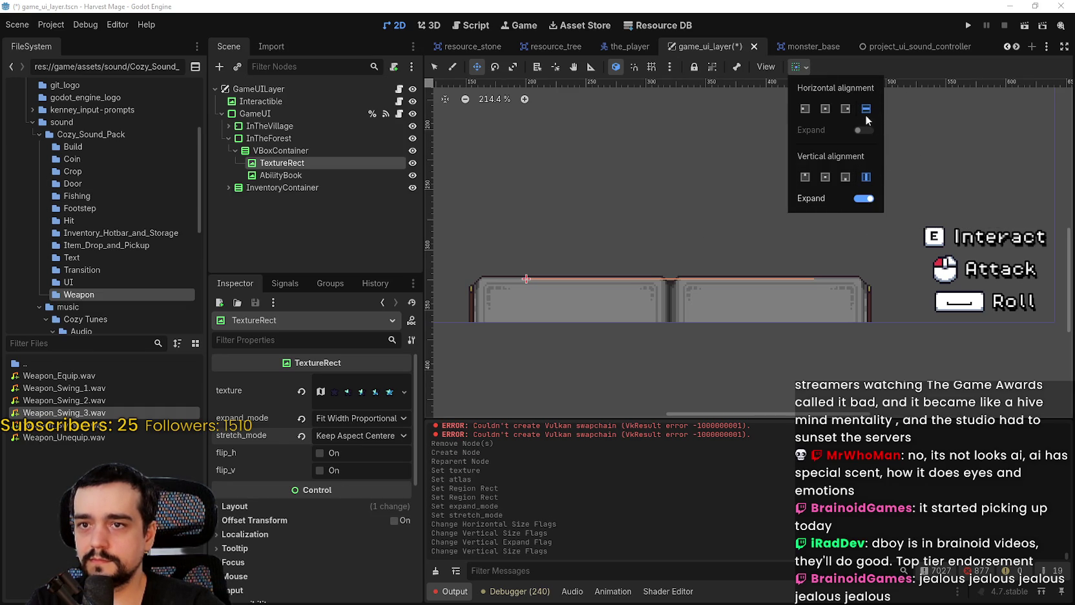
{"action": "left_click", "coordinate": [860, 199]}
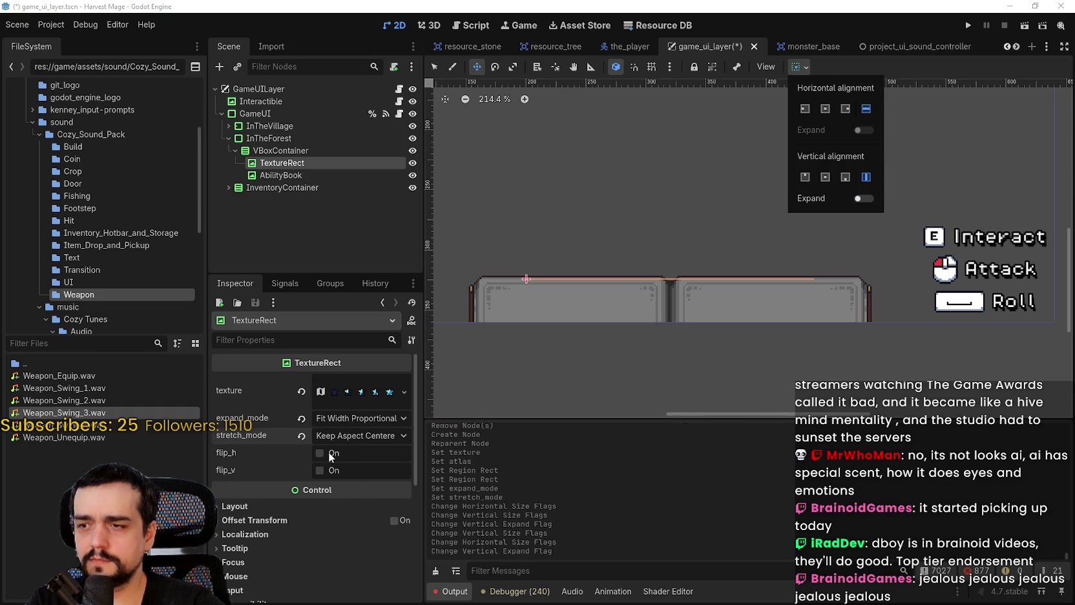
{"action": "left_click", "coordinate": [342, 424]}
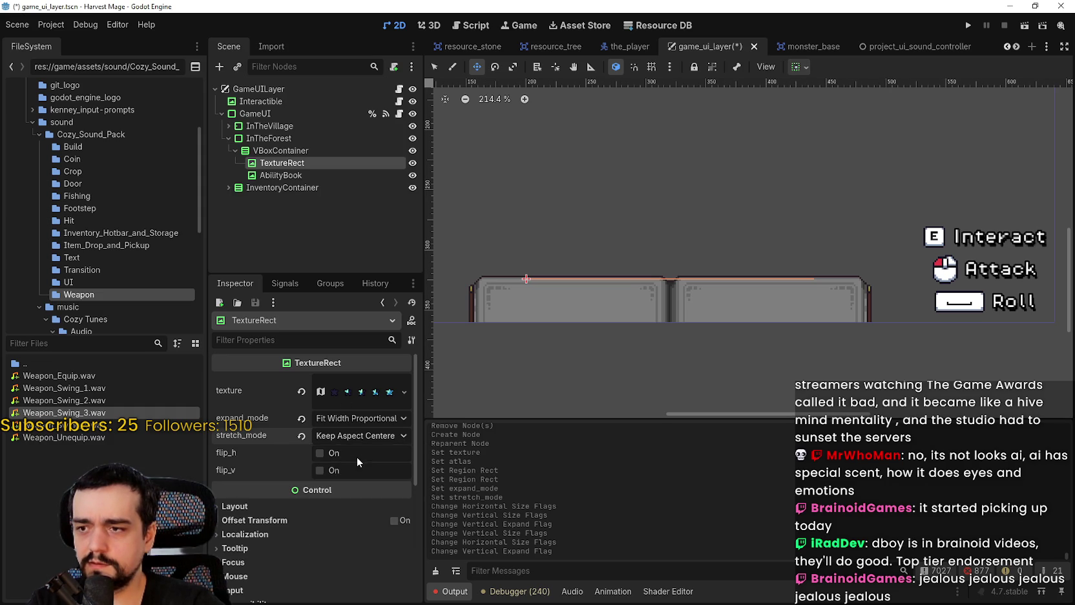
- Set expand mode to Keep Size and stretch mode to Keep Aspect Centered
{"action": "left_click", "coordinate": [356, 417]}
{"action": "left_click", "coordinate": [355, 416]}
{"action": "left_click", "coordinate": [354, 417]}
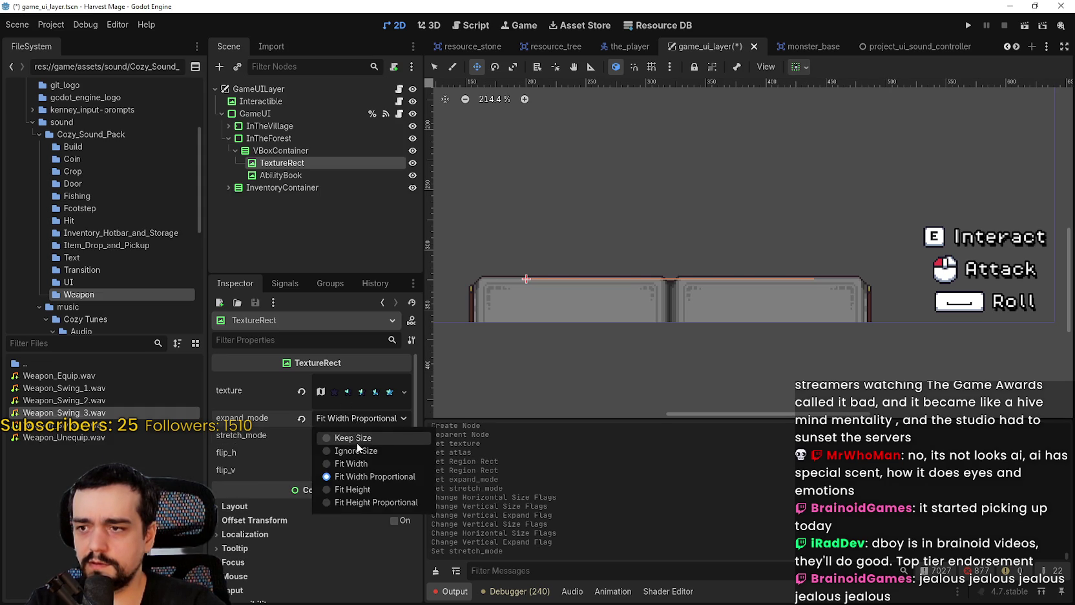
{"action": "left_click", "coordinate": [355, 439]}
{"action": "left_click", "coordinate": [351, 423]}
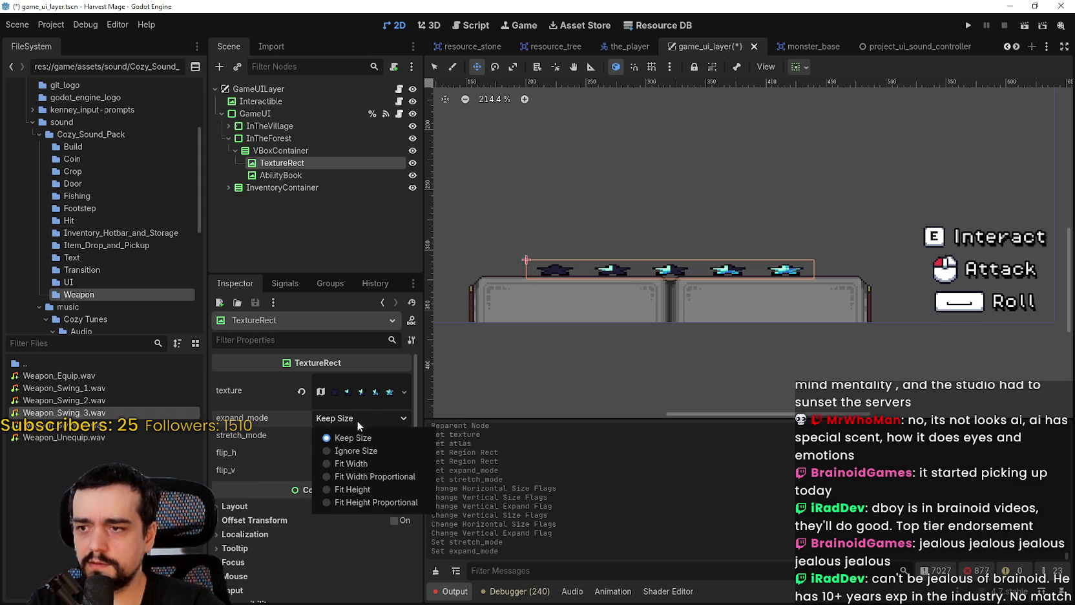
{"action": "left_click", "coordinate": [357, 421]}
{"action": "left_click", "coordinate": [352, 438]}
{"action": "left_click", "coordinate": [376, 519]}
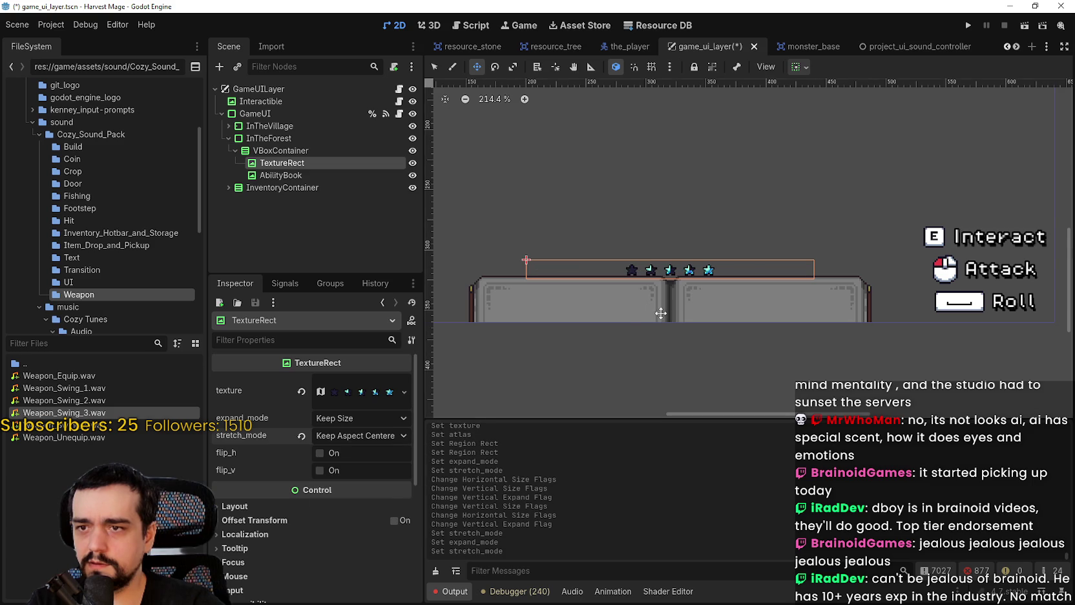
{"action": "scroll", "coordinate": [661, 313], "scroll_direction": "up", "scroll_amount": 8}
{"action": "scroll", "coordinate": [266, 494], "scroll_direction": "down", "scroll_amount": 1}
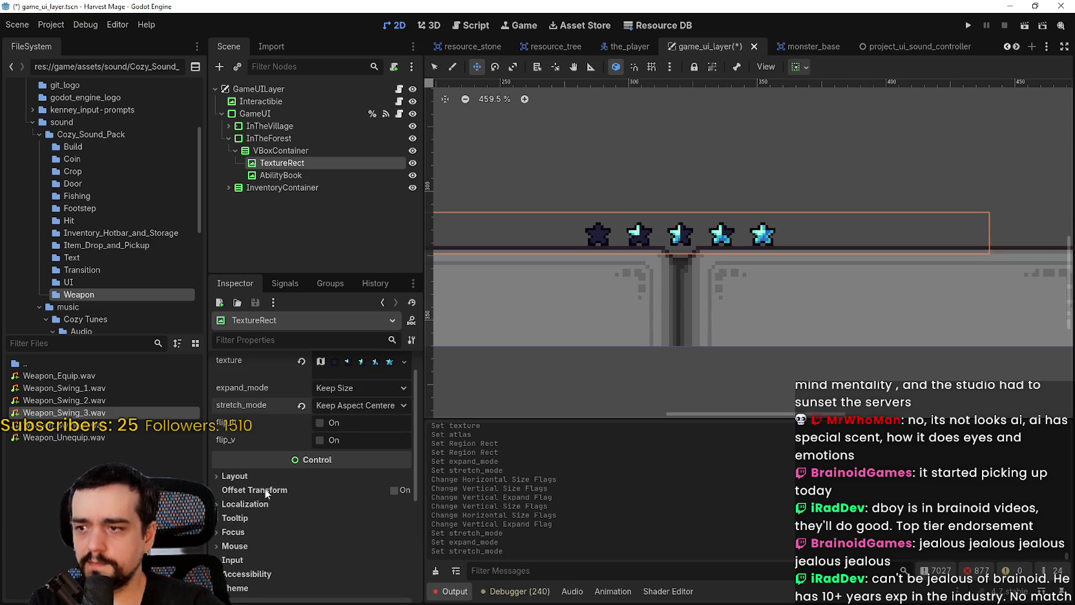
{"action": "scroll", "coordinate": [593, 300], "scroll_direction": "down", "scroll_amount": 4}
{"action": "scroll", "coordinate": [618, 211], "scroll_direction": "down", "scroll_amount": 5}
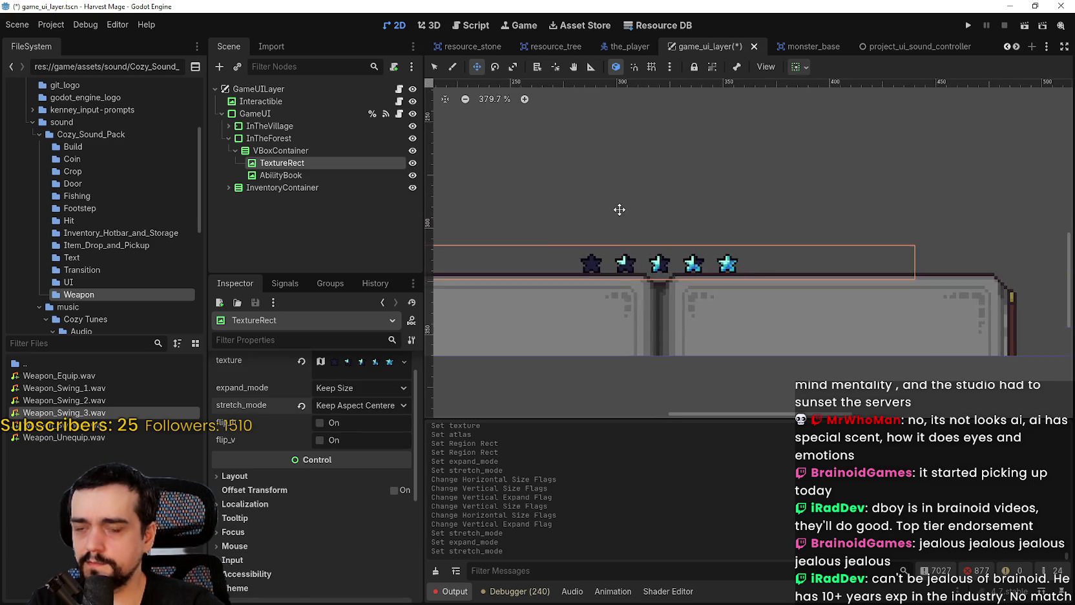
{"action": "scroll", "coordinate": [569, 206], "scroll_direction": "up", "scroll_amount": 2}
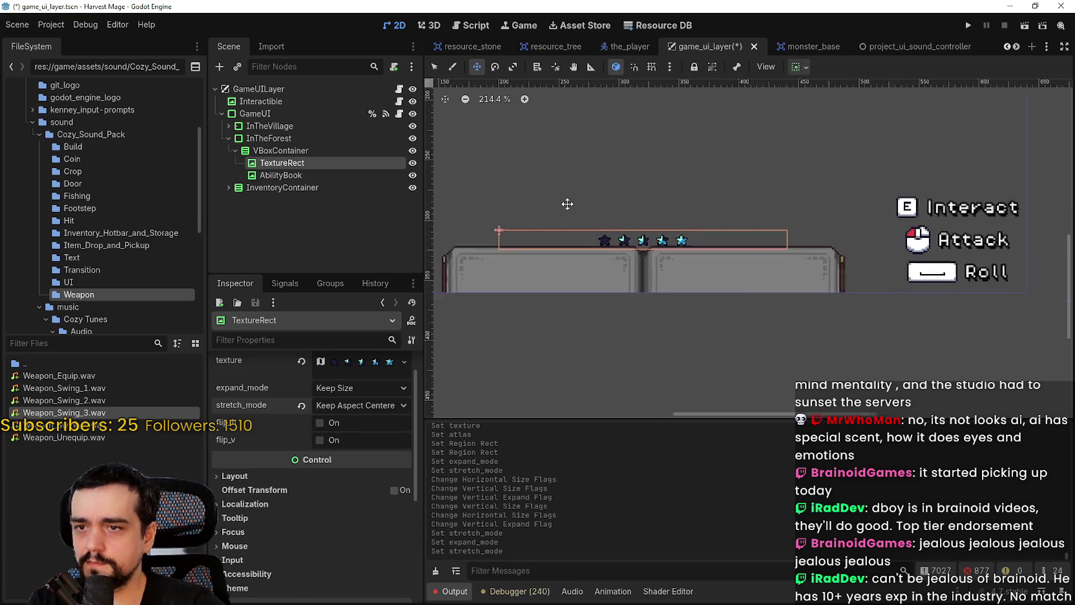
- Inspect the InTheForest panel's style overrides and the AbilityBook node
{"action": "left_click", "coordinate": [296, 134]}
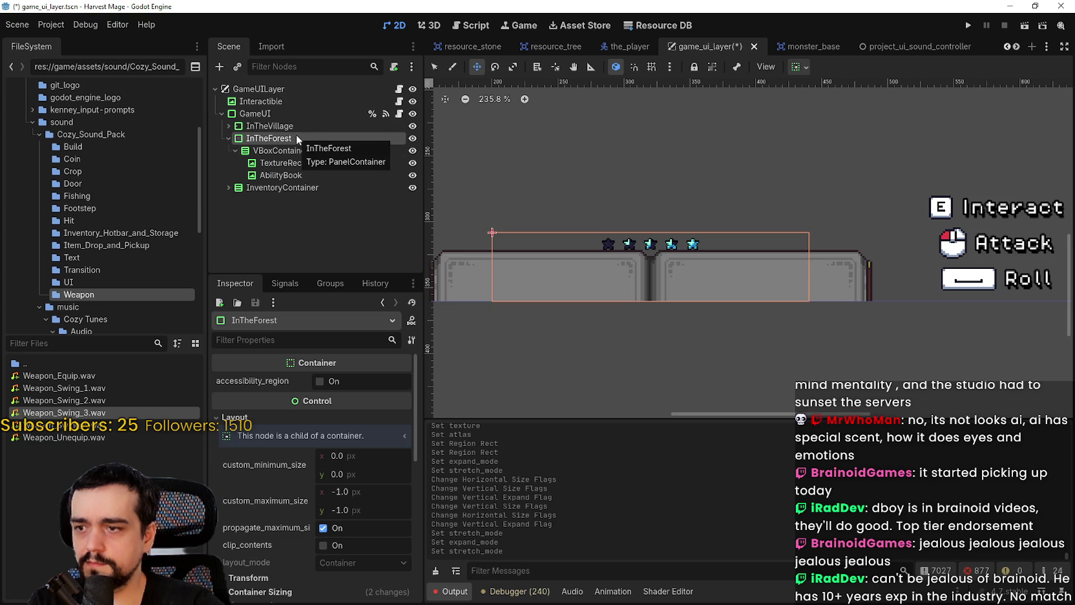
{"action": "scroll", "coordinate": [248, 502], "scroll_direction": "down", "scroll_amount": 1}
{"action": "scroll", "coordinate": [239, 504], "scroll_direction": "down", "scroll_amount": 4}
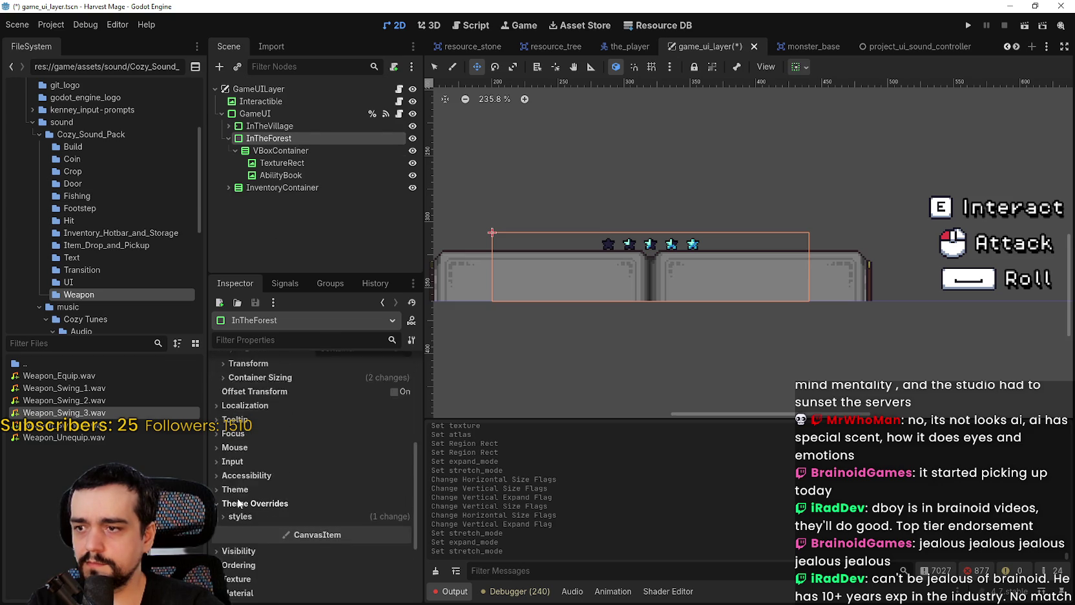
{"action": "left_click", "coordinate": [276, 513]}
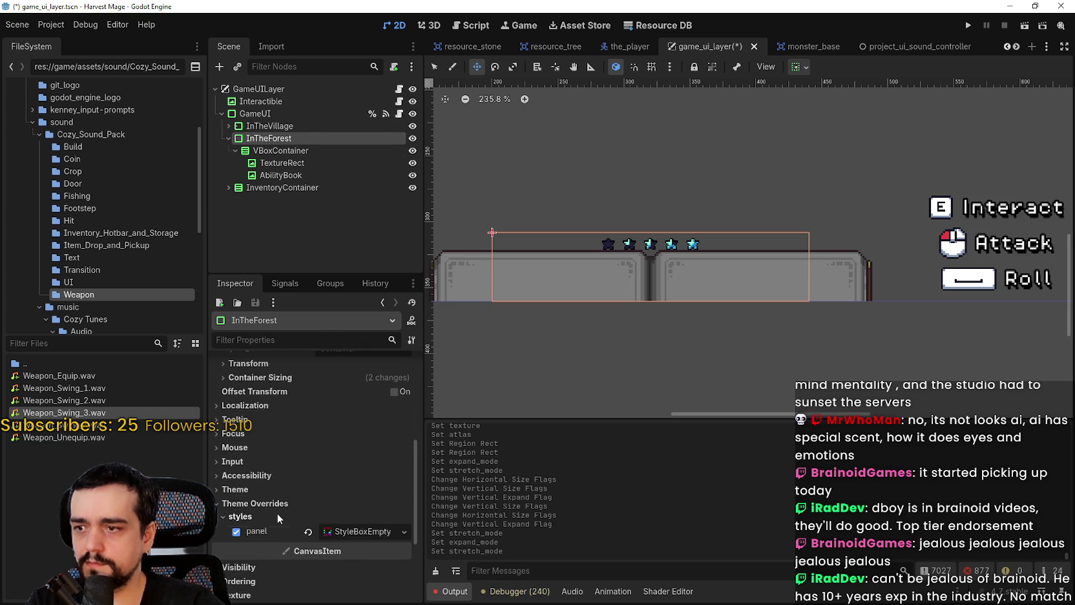
{"action": "scroll", "coordinate": [284, 506], "scroll_direction": "up", "scroll_amount": 5}
{"action": "left_click", "coordinate": [275, 175]}
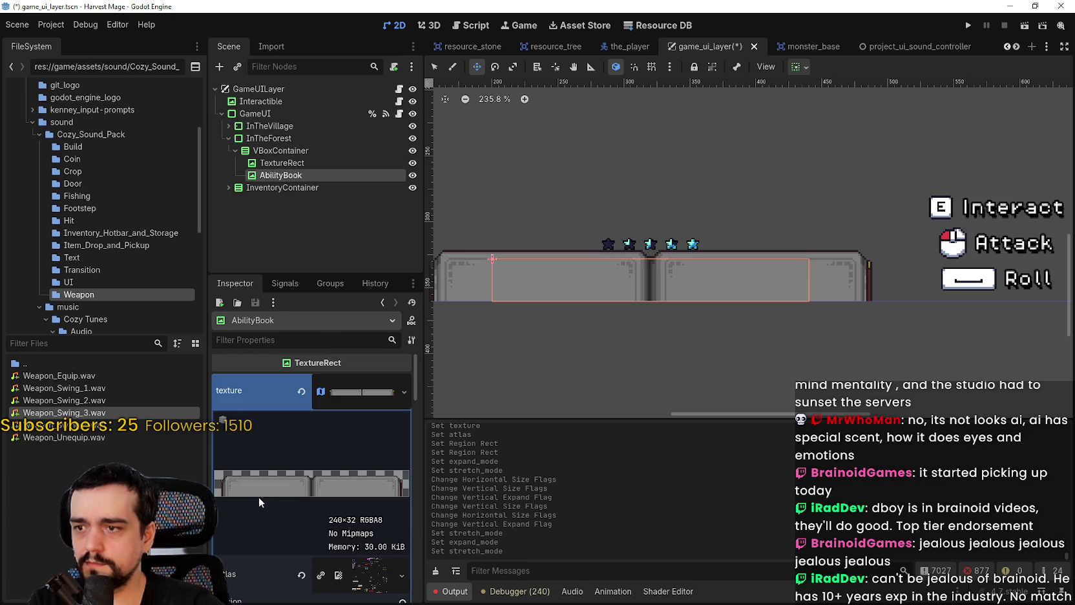
{"action": "scroll", "coordinate": [258, 497], "scroll_direction": "down", "scroll_amount": 4}
{"action": "scroll", "coordinate": [260, 480], "scroll_direction": "up", "scroll_amount": 3}
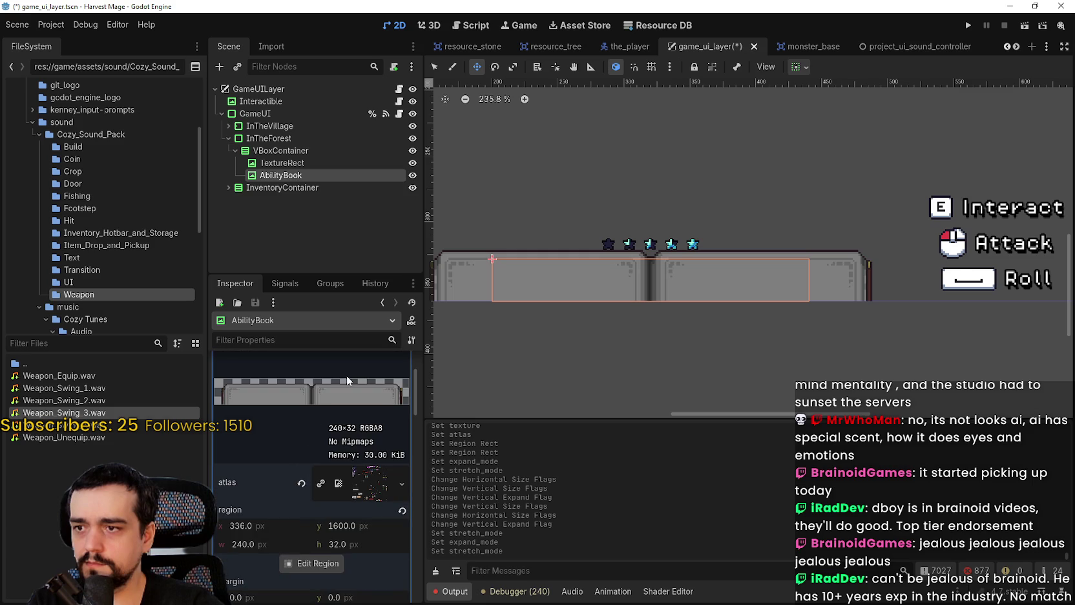
{"action": "scroll", "coordinate": [348, 393], "scroll_direction": "up", "scroll_amount": 3}
{"action": "scroll", "coordinate": [305, 533], "scroll_direction": "down", "scroll_amount": 10}
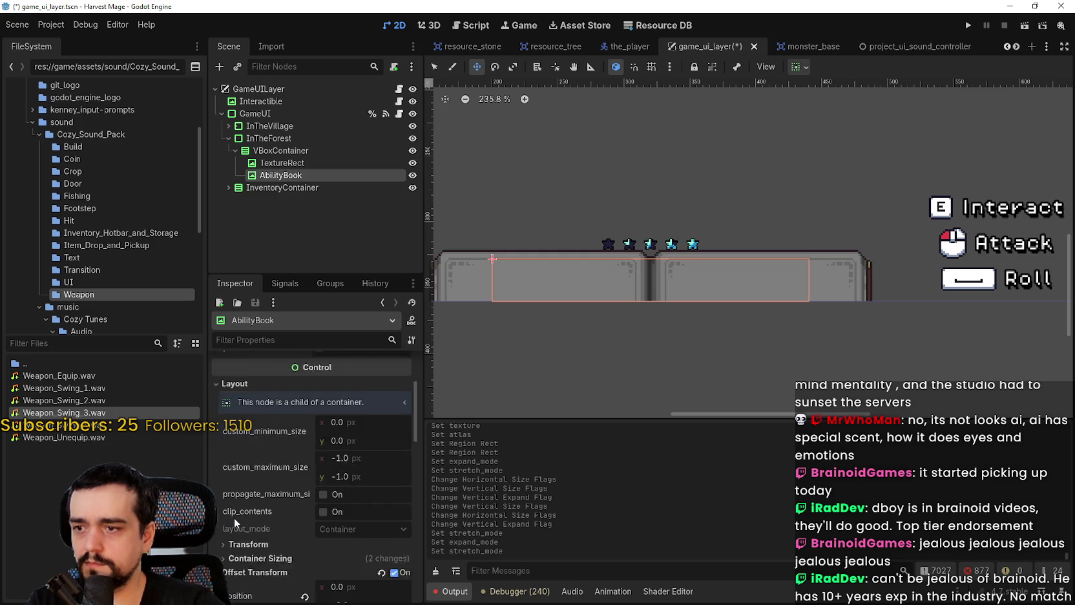
{"action": "scroll", "coordinate": [273, 535], "scroll_direction": "down", "scroll_amount": 4}
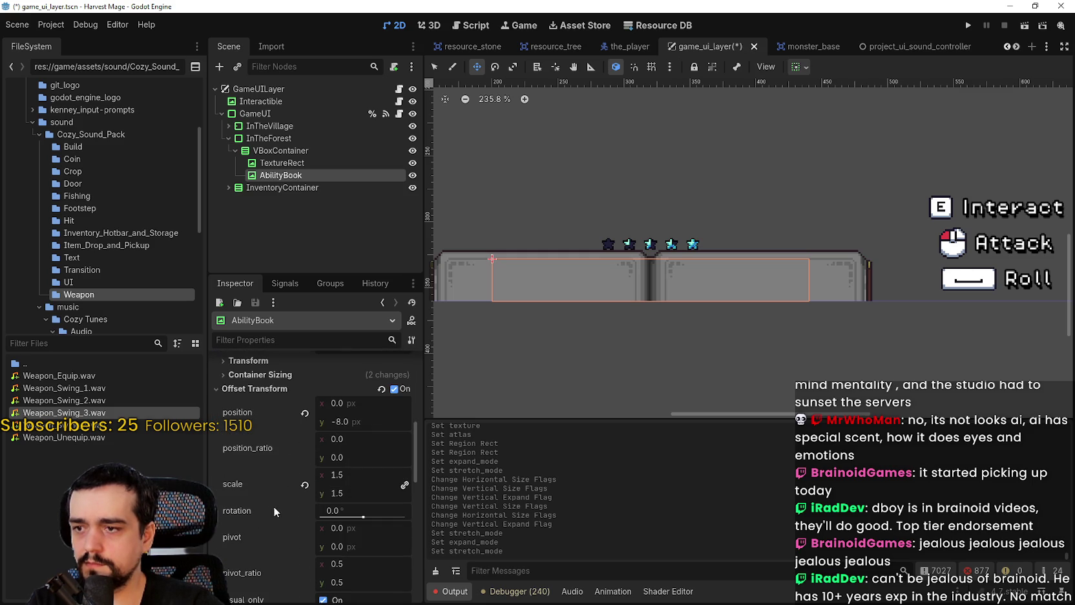
- Enable the star TextureRect's offset transform, set its scale to 1.5, and save
{"action": "left_click", "coordinate": [285, 162]}
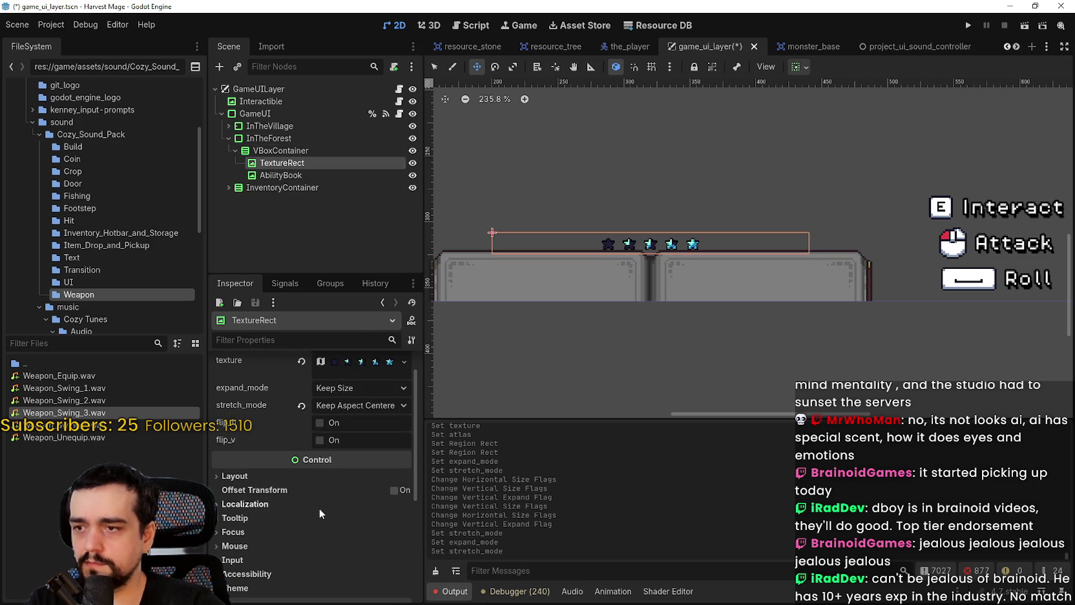
{"action": "scroll", "coordinate": [320, 498], "scroll_direction": "up", "scroll_amount": 1}
{"action": "scroll", "coordinate": [265, 485], "scroll_direction": "down", "scroll_amount": 3}
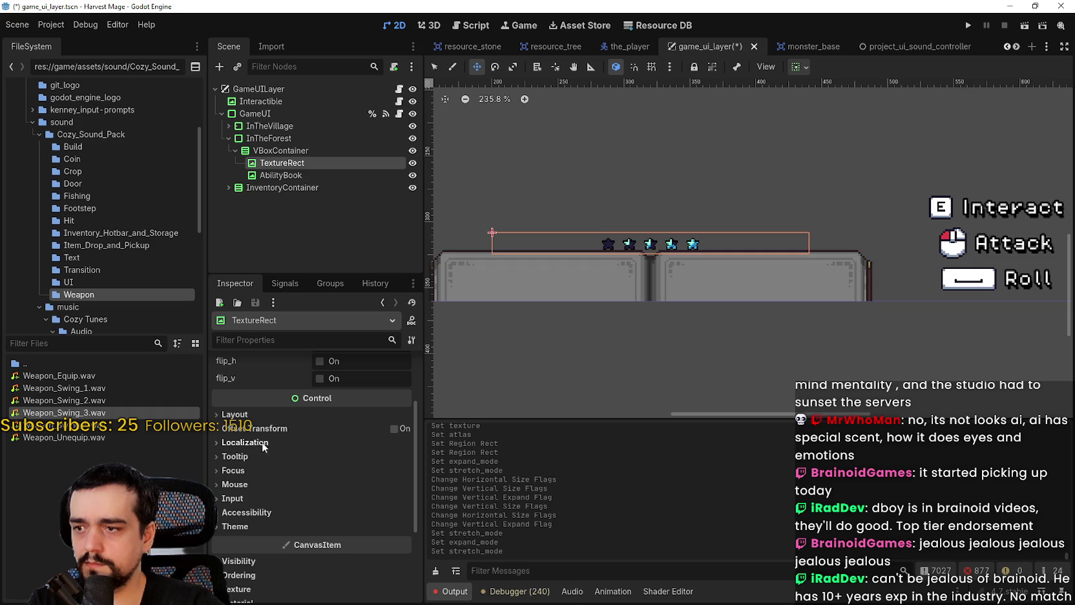
{"action": "left_click", "coordinate": [405, 428]}
{"action": "scroll", "coordinate": [323, 479], "scroll_direction": "down", "scroll_amount": 2}
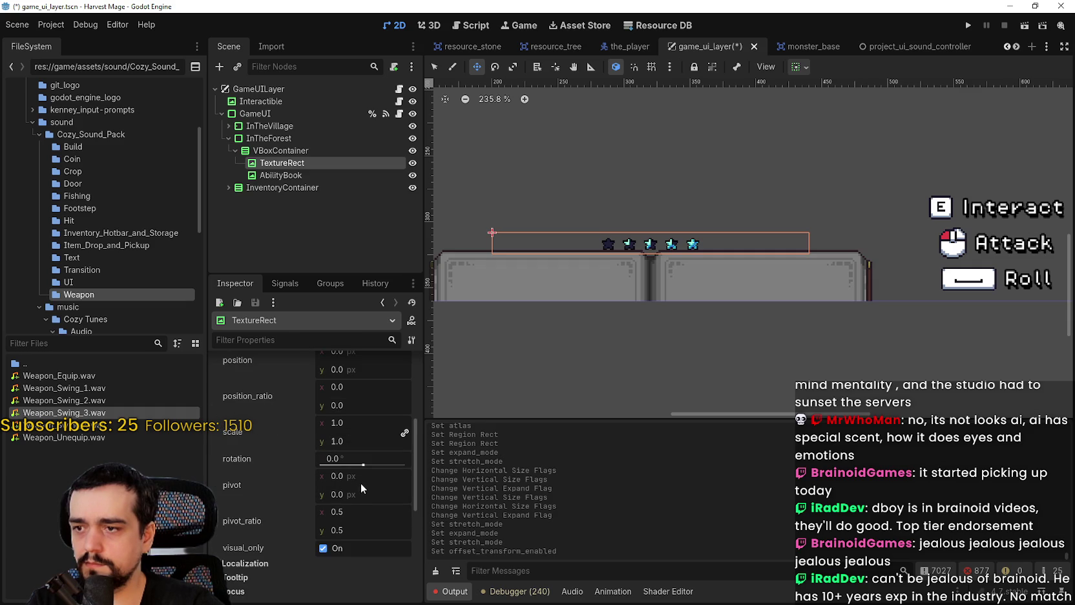
{"action": "left_click", "coordinate": [363, 426]}
{"action": "type", "text": "1.5"}
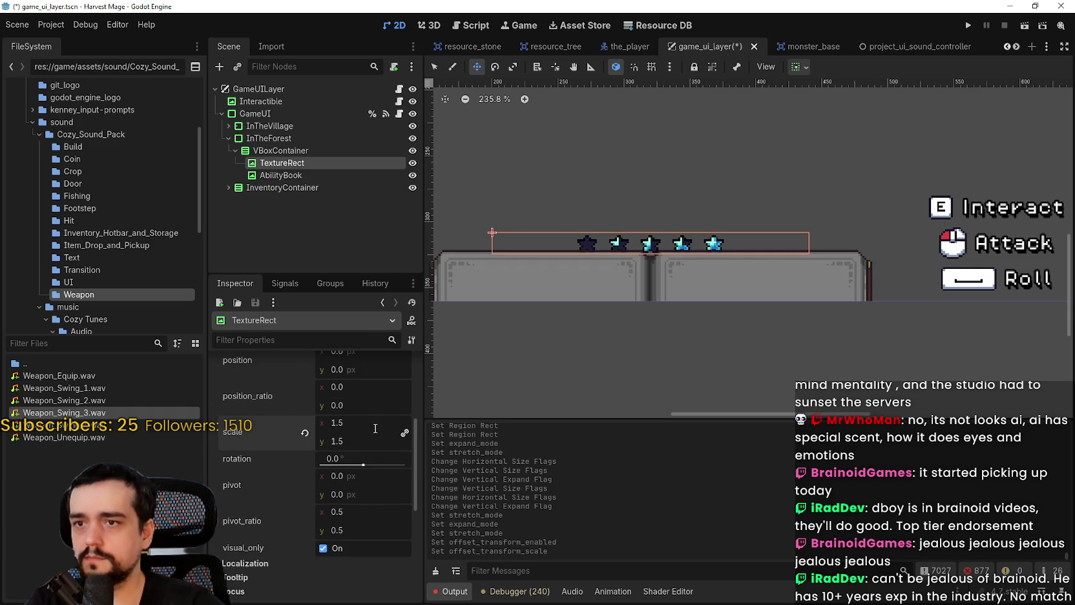
{"action": "key", "text": "ctrl+s"}
{"action": "left_click", "coordinate": [265, 151]}
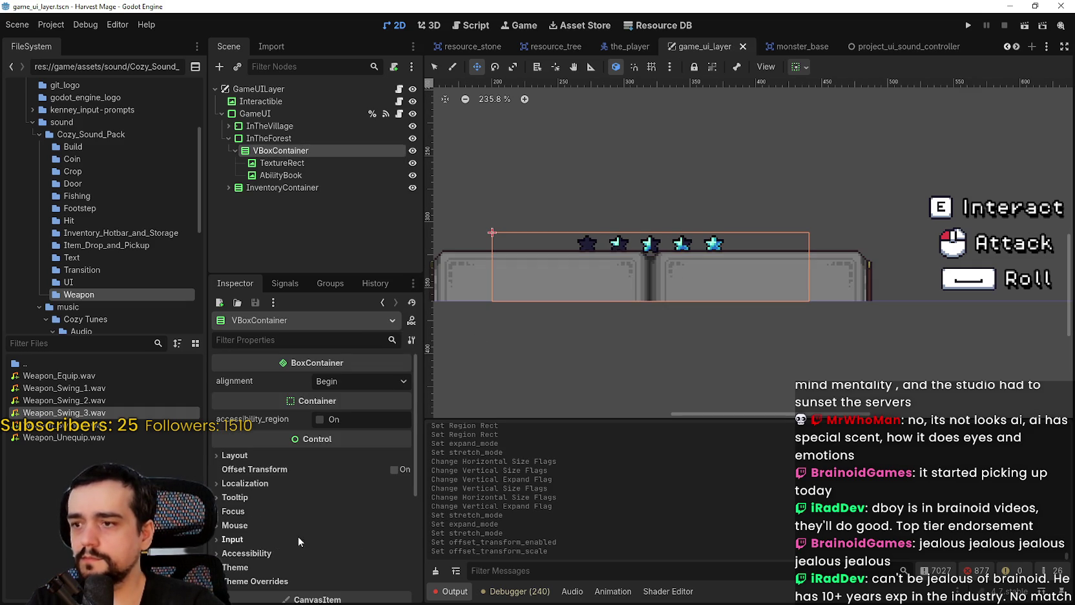
- Set VBoxContainer's separation override to 10, save, and run the game
{"action": "scroll", "coordinate": [299, 535], "scroll_direction": "down", "scroll_amount": 3}
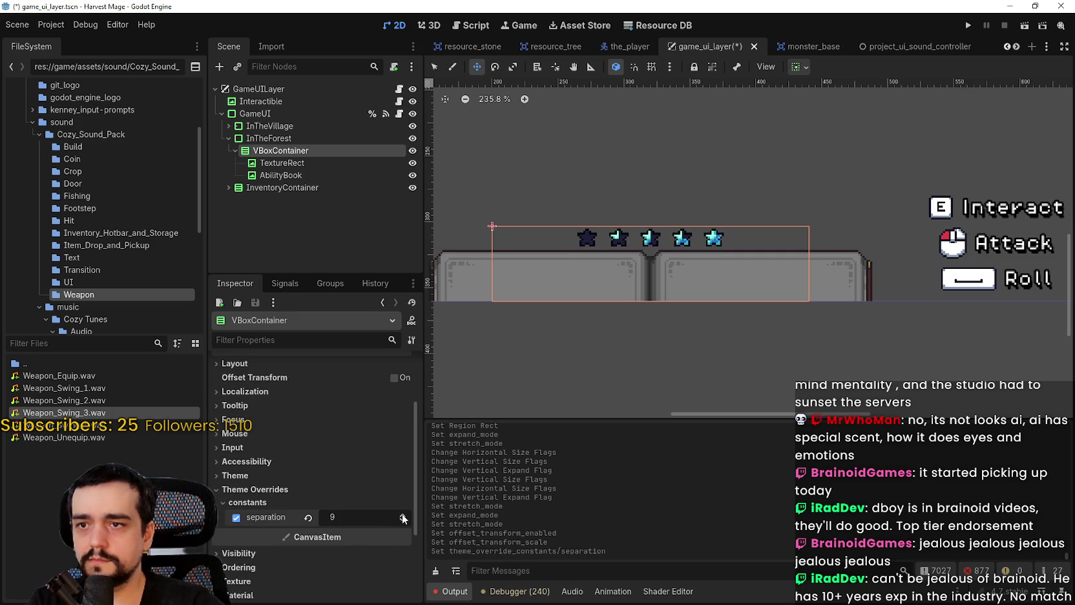
{"action": "key", "text": "f"}
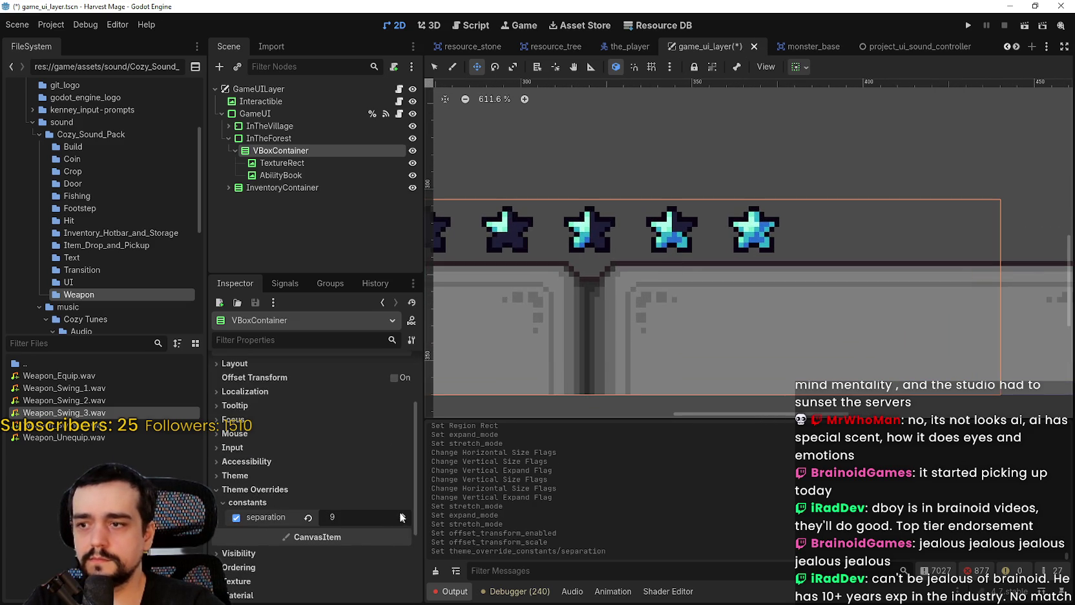
{"action": "scroll", "coordinate": [740, 257], "scroll_direction": "down", "scroll_amount": 6}
{"action": "key", "text": "ctrl+s"}
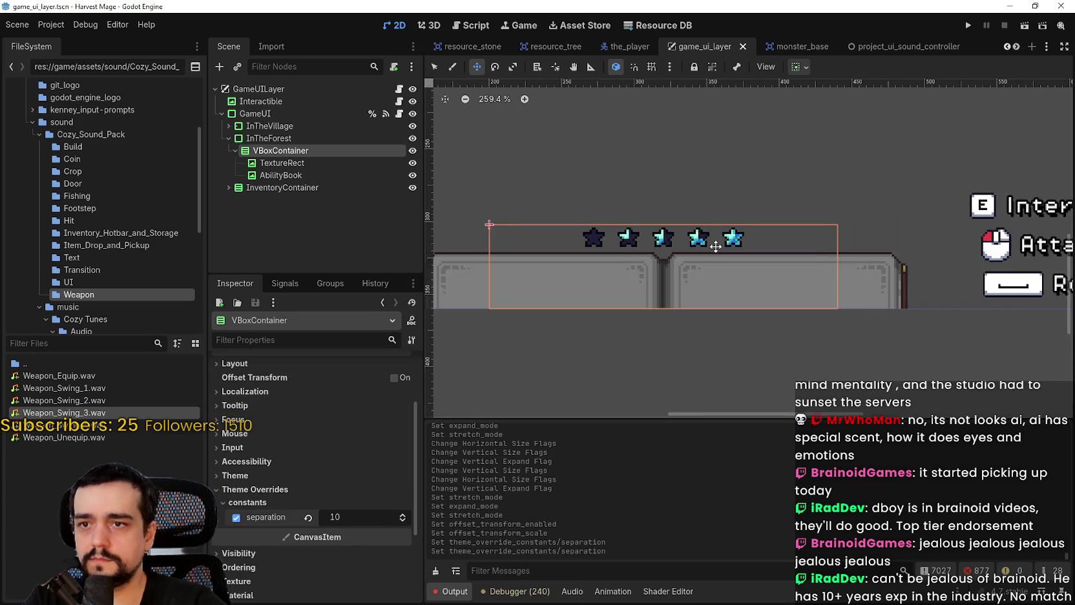
{"action": "left_click", "coordinate": [968, 26]}
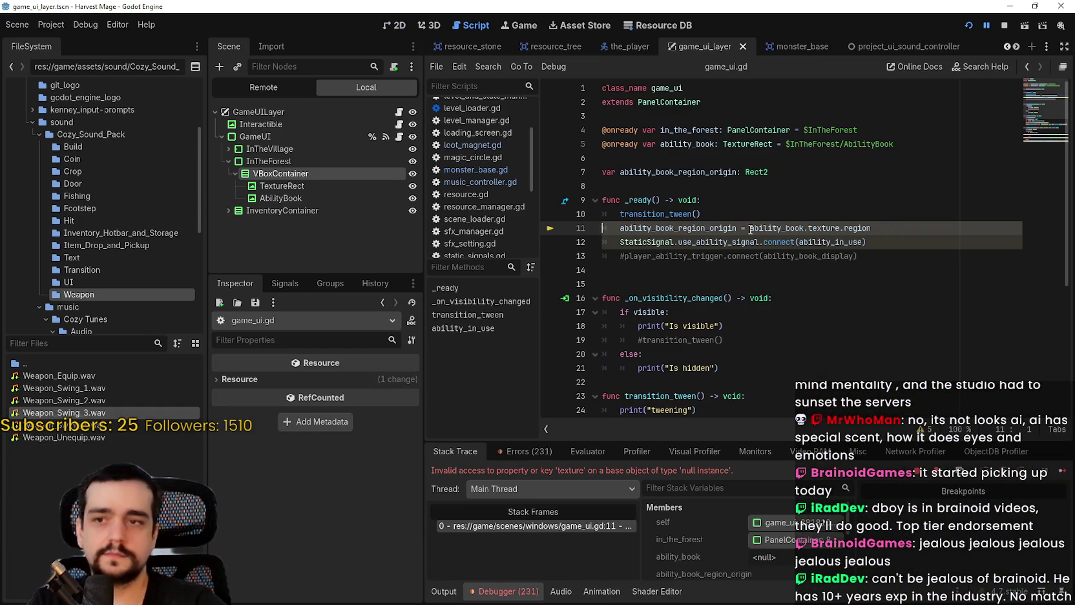
- Change line 5 of game_ui.gd to $InTheForest/VBoxContainer/AbilityBook and stop the crashed run
{"action": "left_click", "coordinate": [731, 257]}
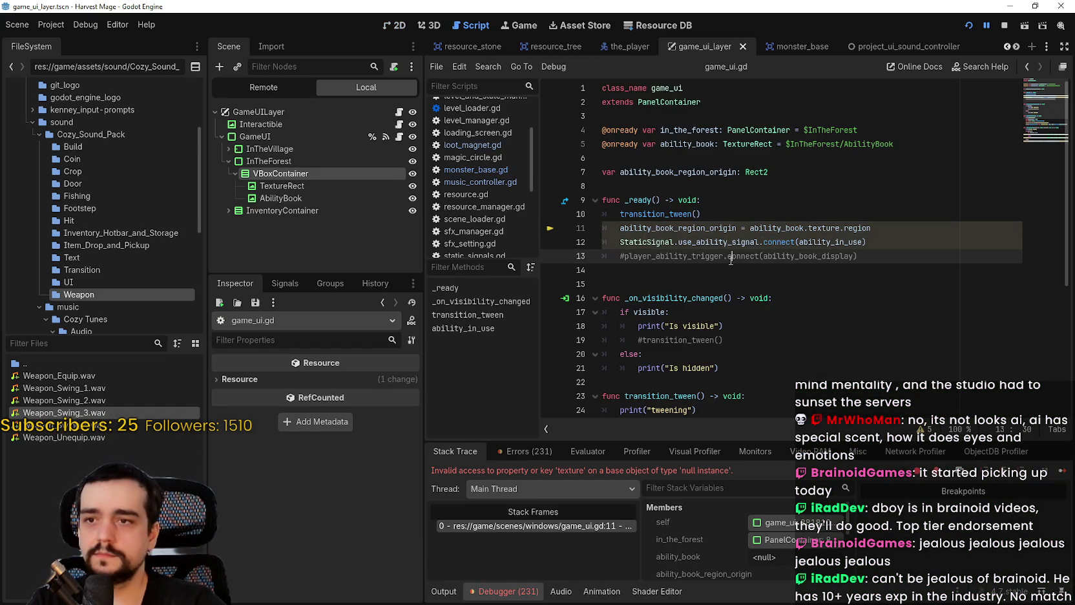
{"action": "left_click", "coordinate": [735, 271]}
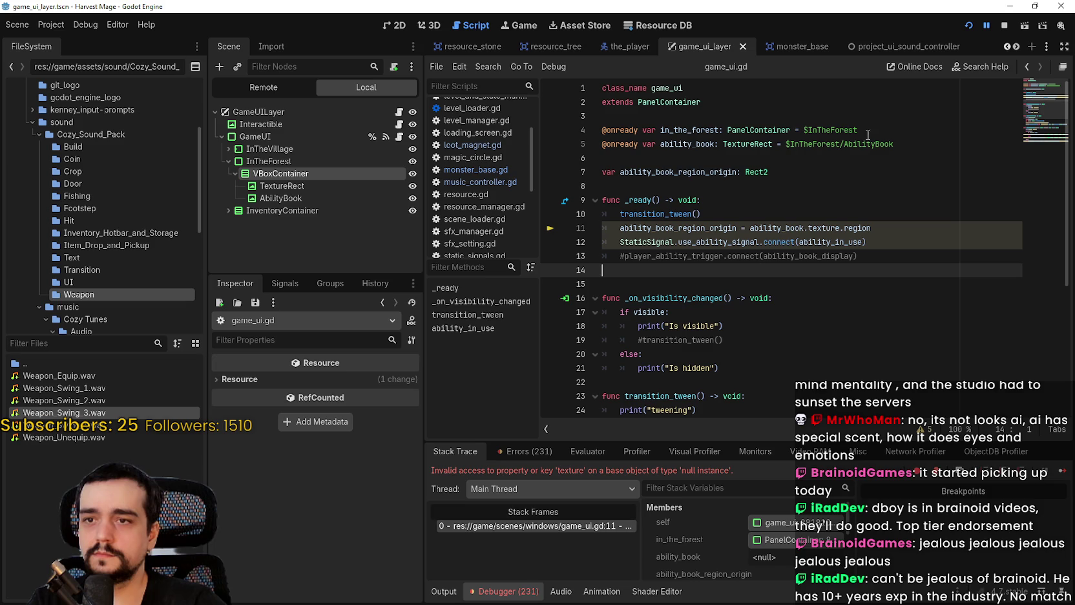
{"action": "double_click", "coordinate": [655, 226]}
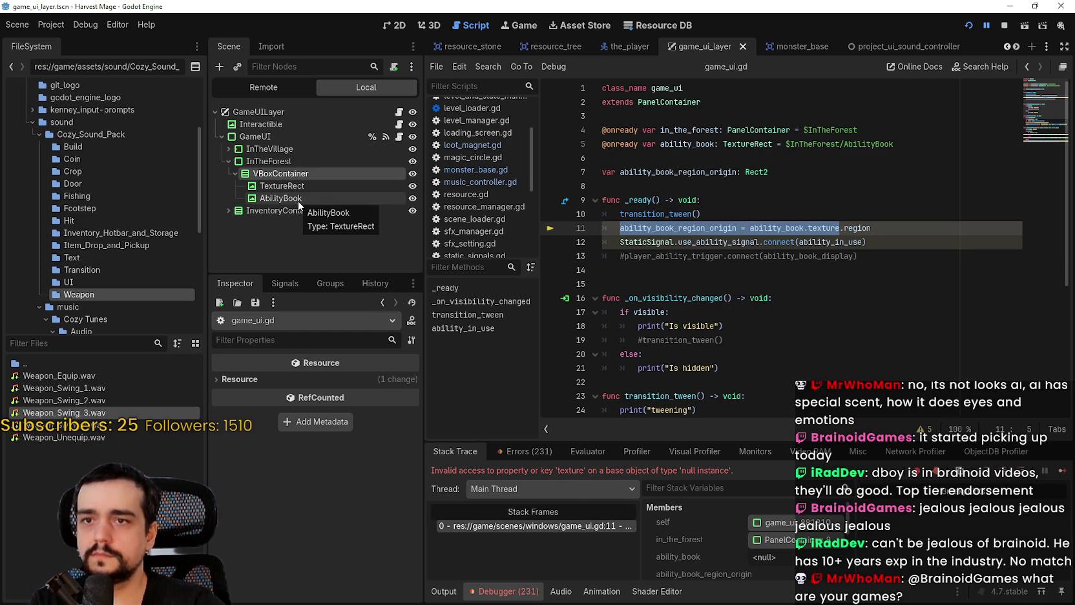
{"action": "left_click", "coordinate": [841, 144]}
{"action": "type", "text": "VBoxContainer/"}
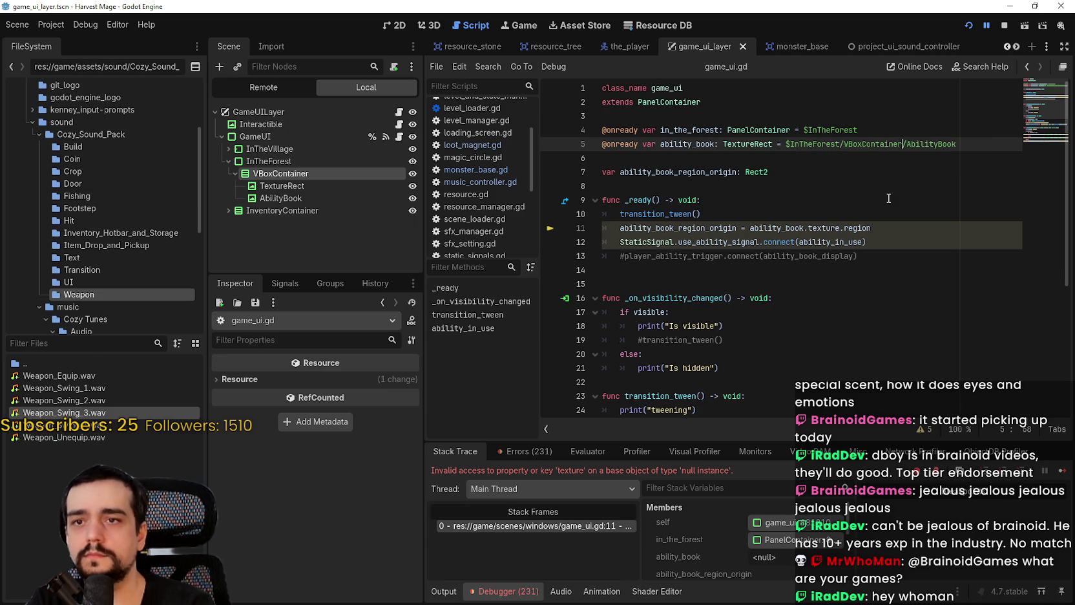
{"action": "left_click", "coordinate": [1005, 26]}
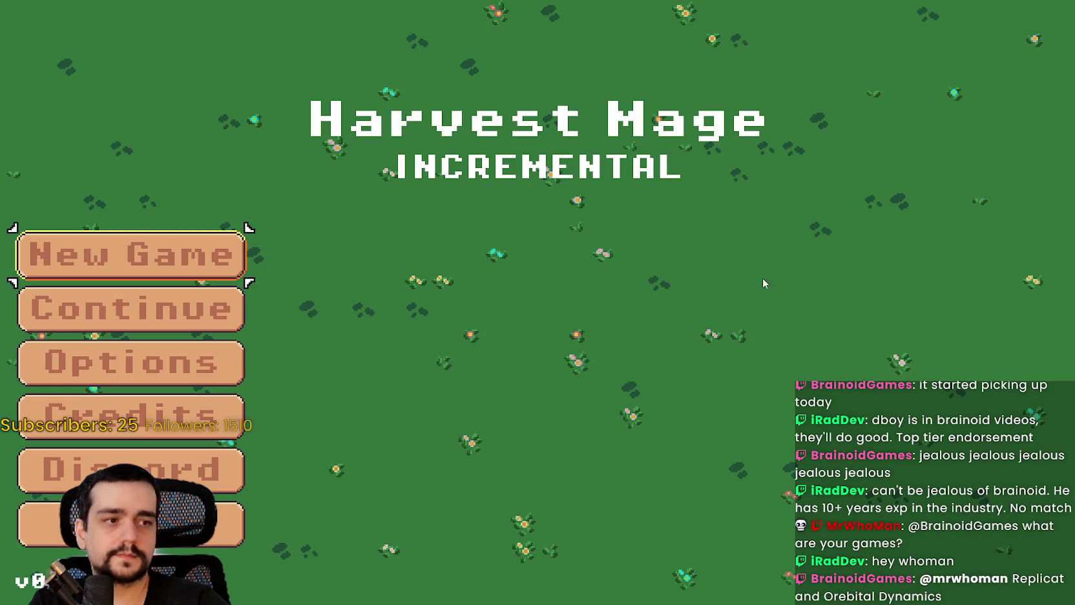
- Start the game from the title menu and walk the mage around the meadow
{"action": "left_click", "coordinate": [236, 312]}
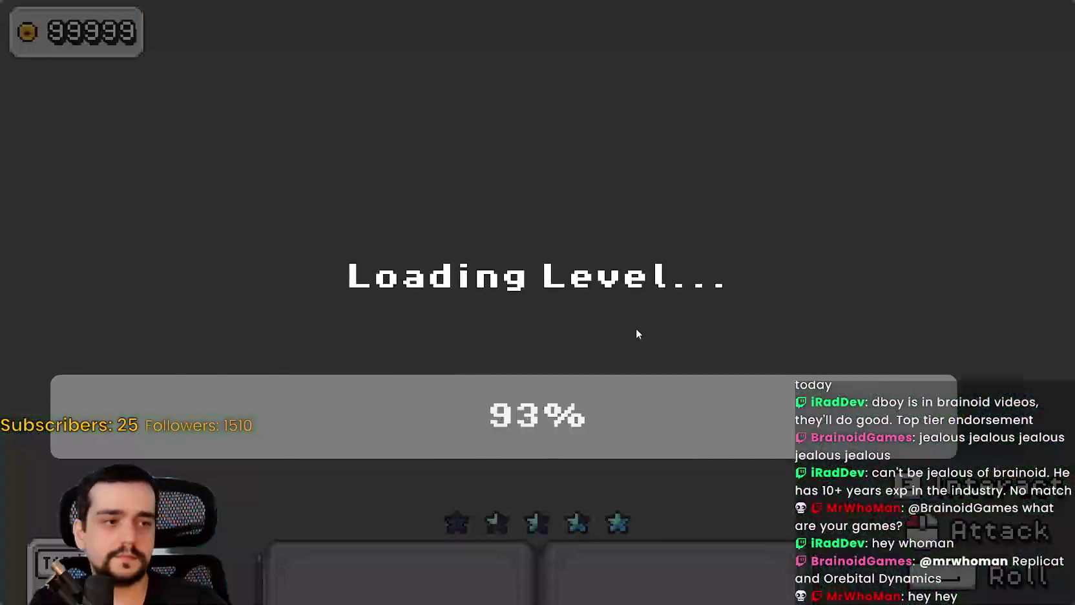
{"action": "key", "text": "a"}
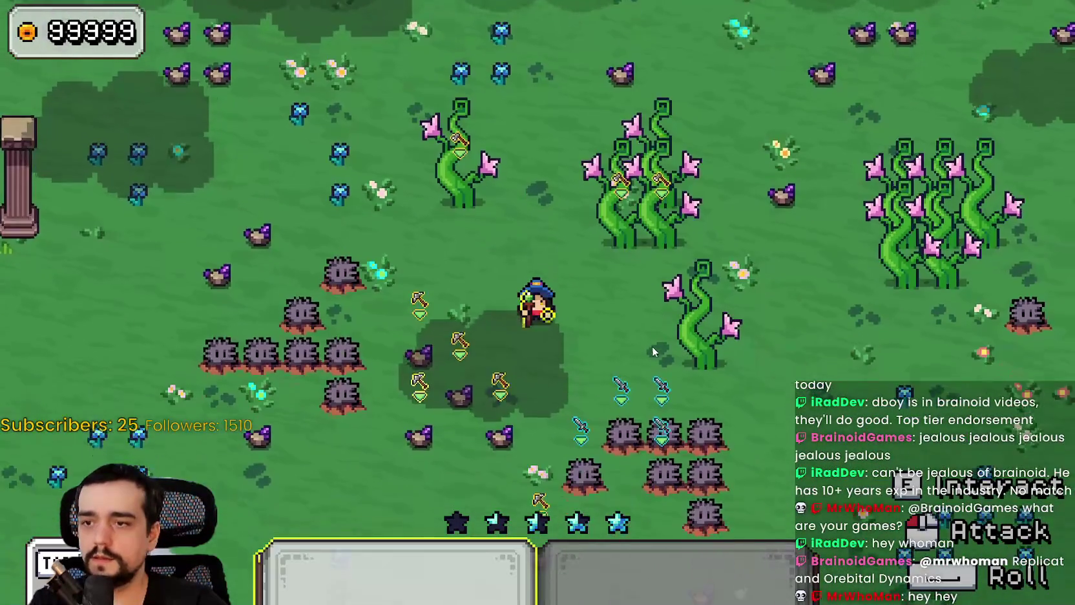
{"action": "key", "text": "s"}
{"action": "key", "text": "w"}
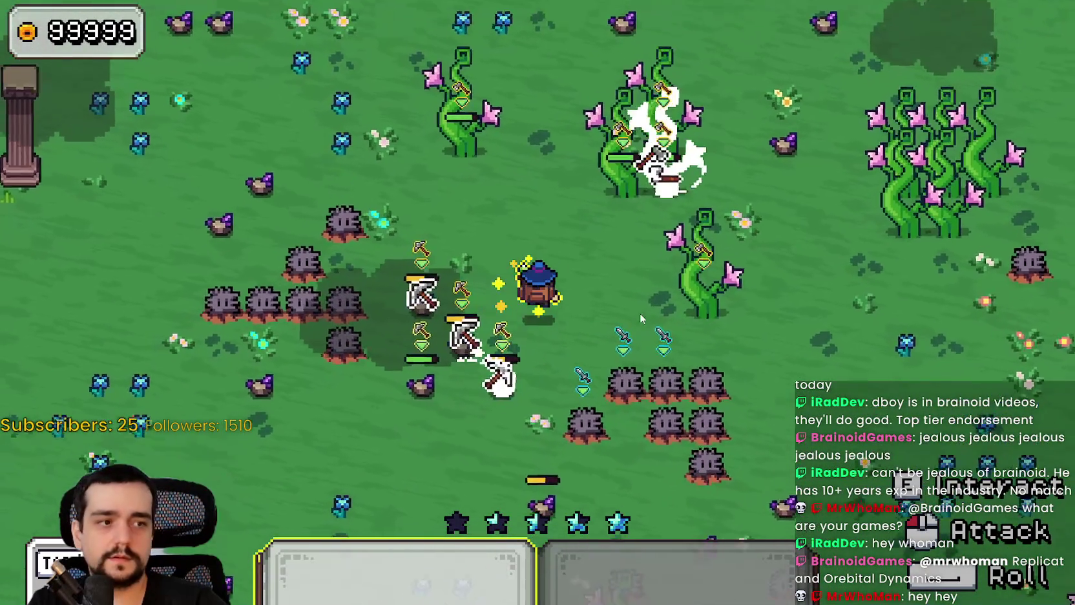
{"action": "key", "text": "d"}
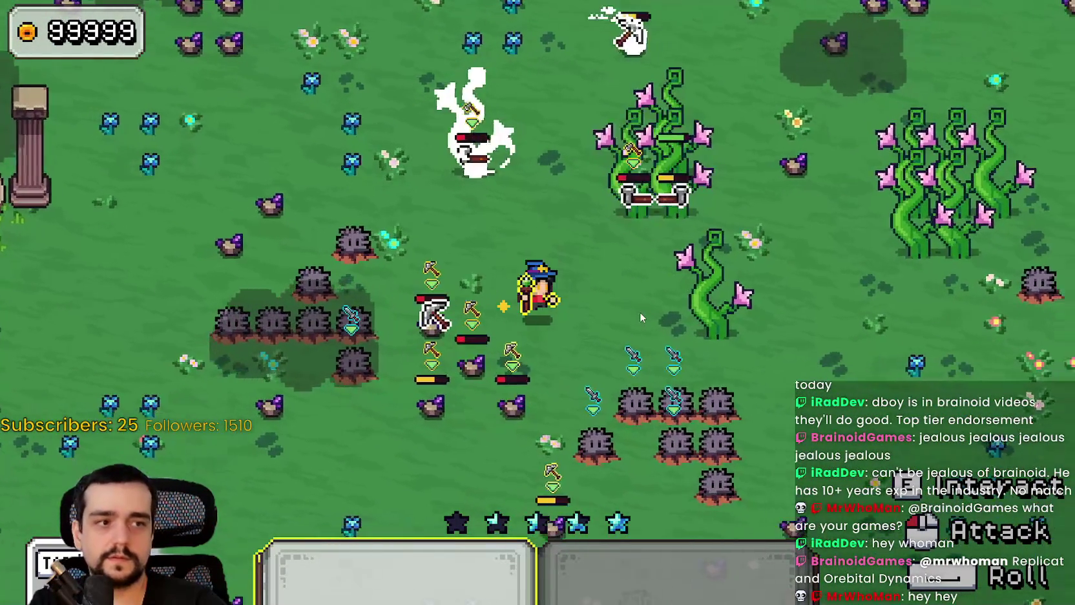
{"action": "key", "text": "s"}
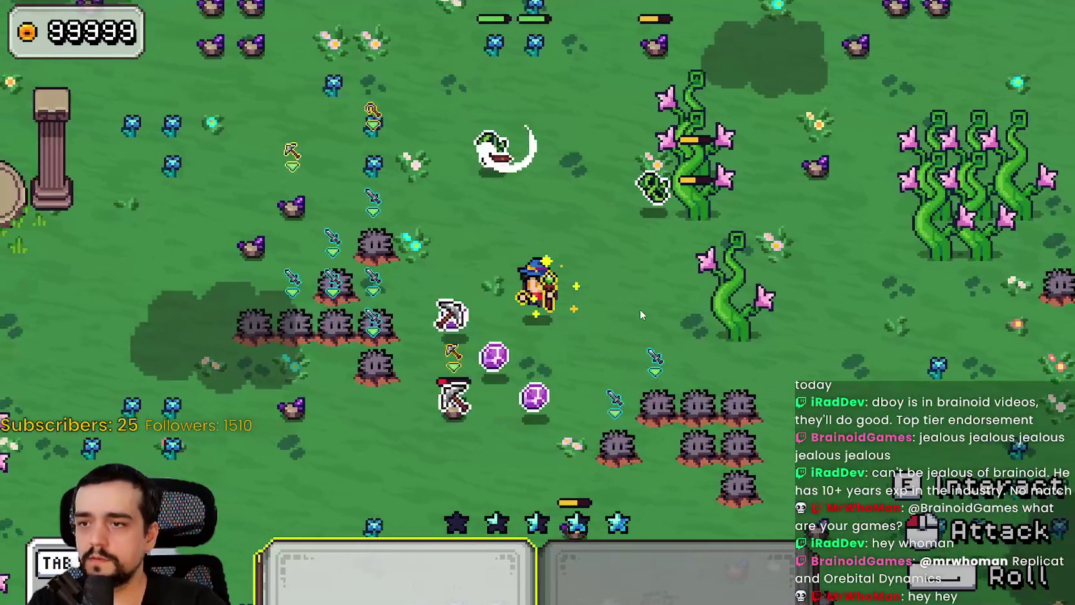
{"action": "key", "text": "a"}
{"action": "key", "text": "w"}
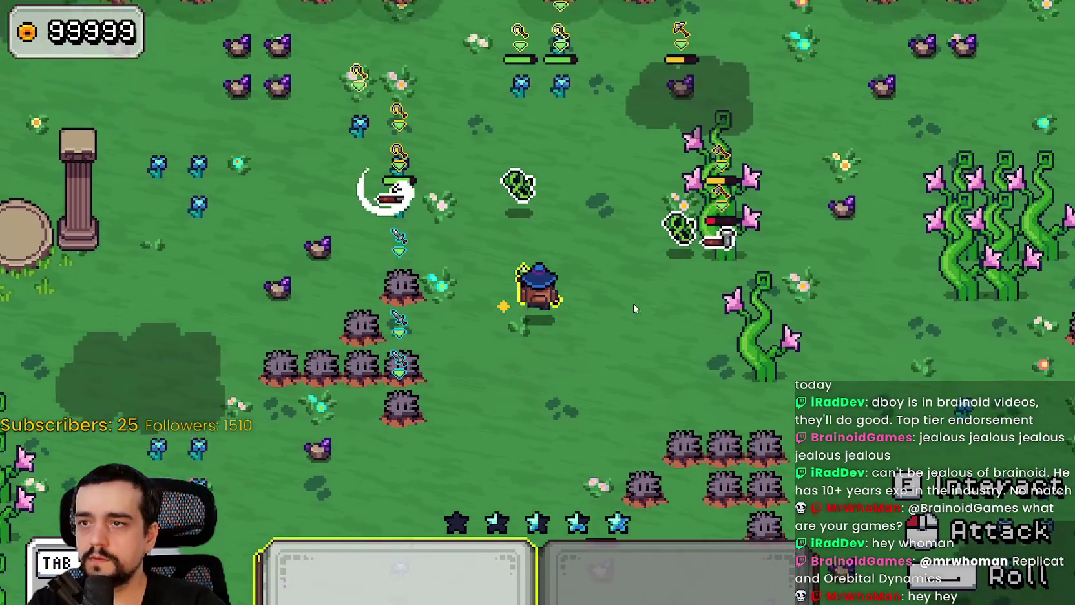
{"action": "key", "text": "w"}
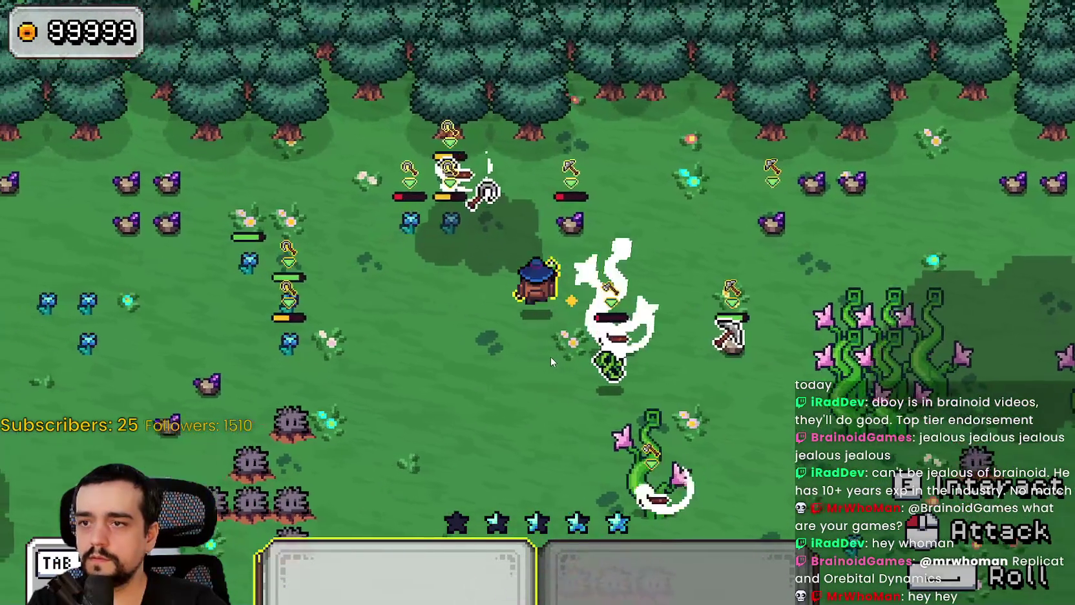
{"action": "key", "text": "a"}
{"action": "key", "text": "d"}
{"action": "key", "text": "a"}
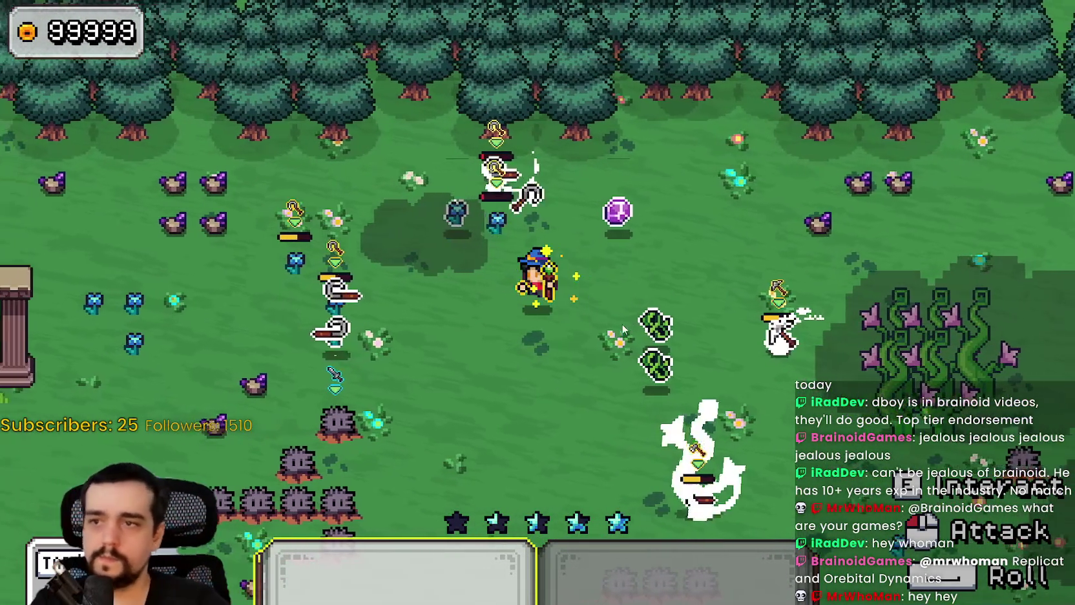
{"action": "key", "text": "d"}
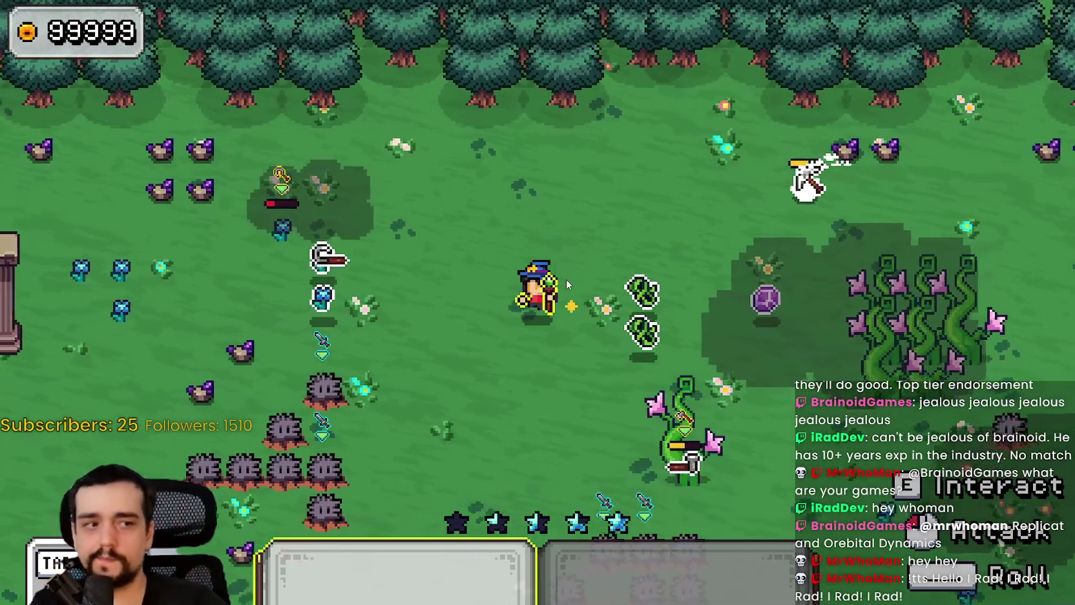
{"action": "key", "text": "a"}
{"action": "key", "text": "a"}
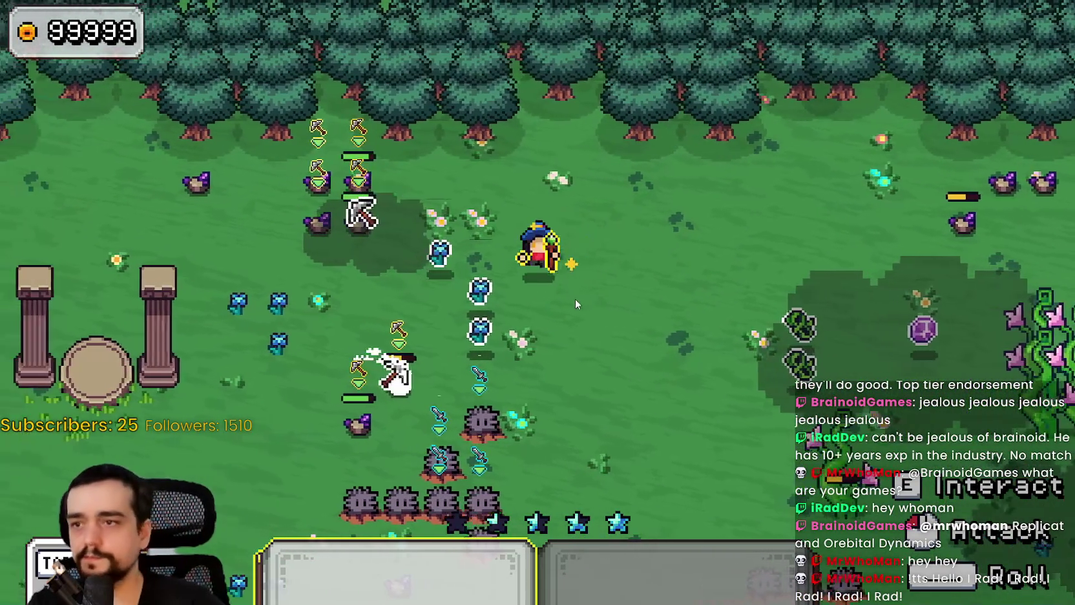
{"action": "key", "text": "a"}
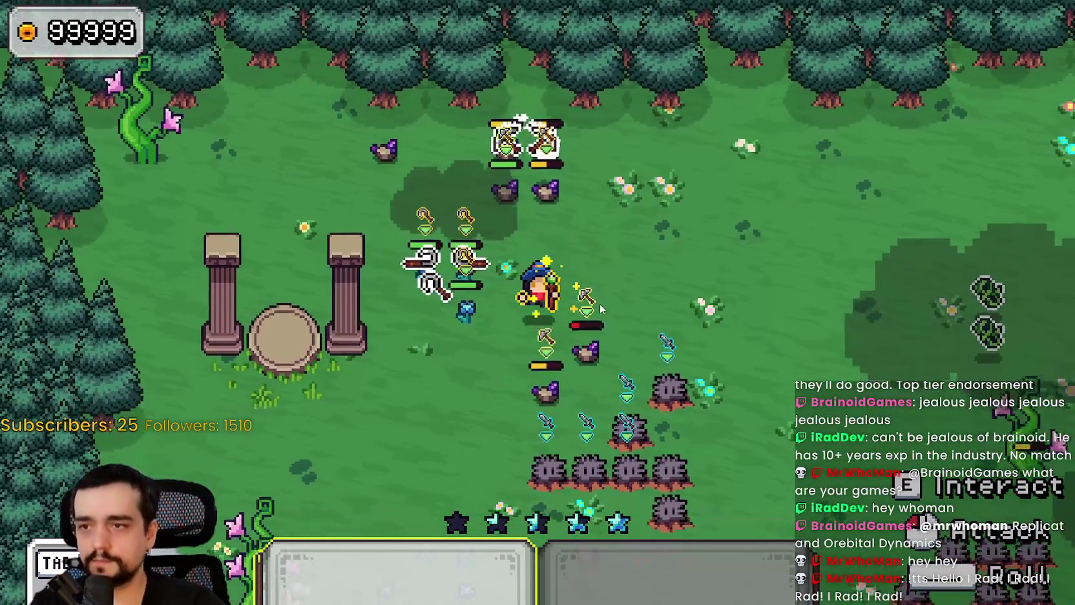
{"action": "key", "text": "a"}
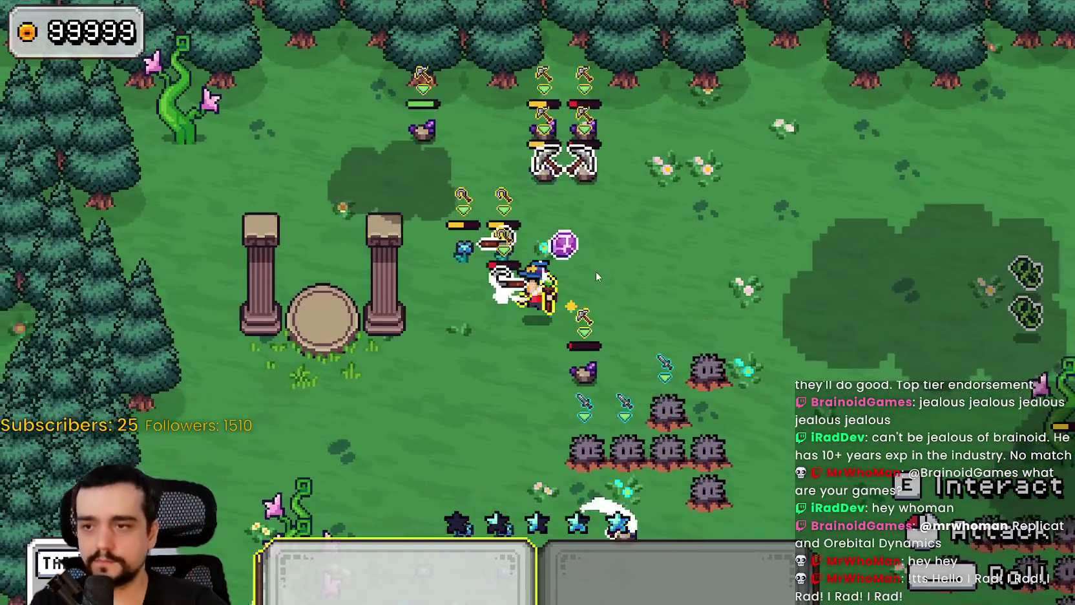
- Move the wizard into the enemy cluster so auto-attacks defeat them
{"action": "key", "text": "w"}
{"action": "key", "text": "s"}
{"action": "key", "text": "d"}
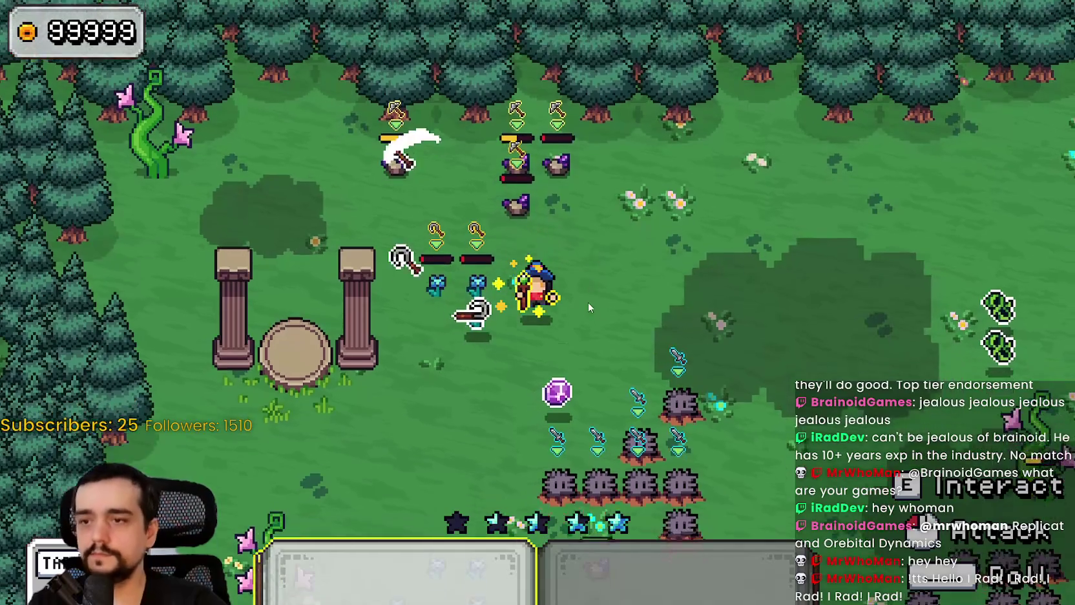
{"action": "key", "text": "w"}
{"action": "key", "text": "d"}
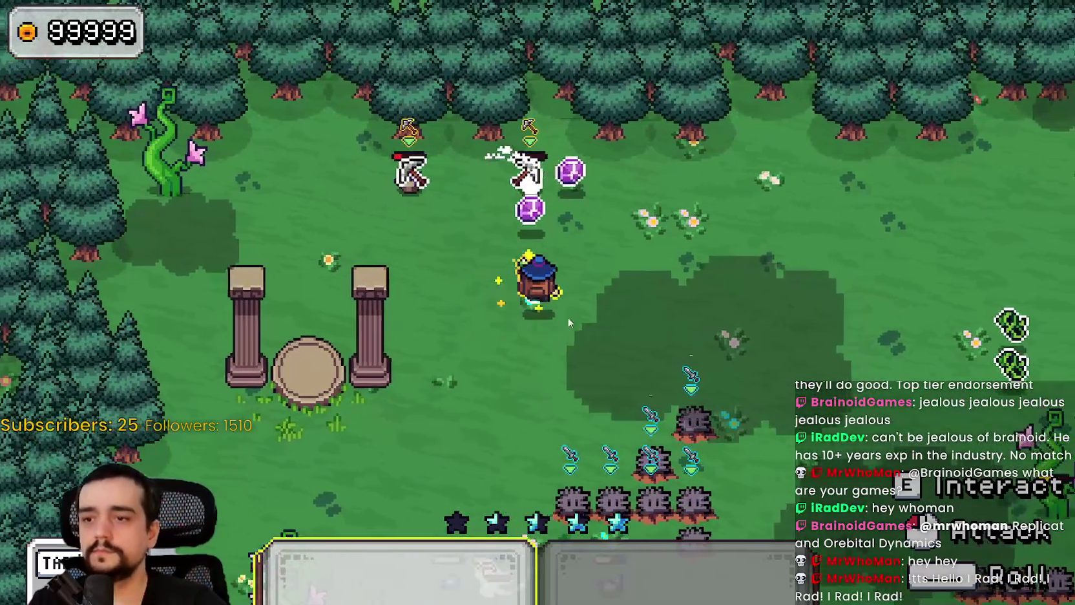
{"action": "key", "text": "a"}
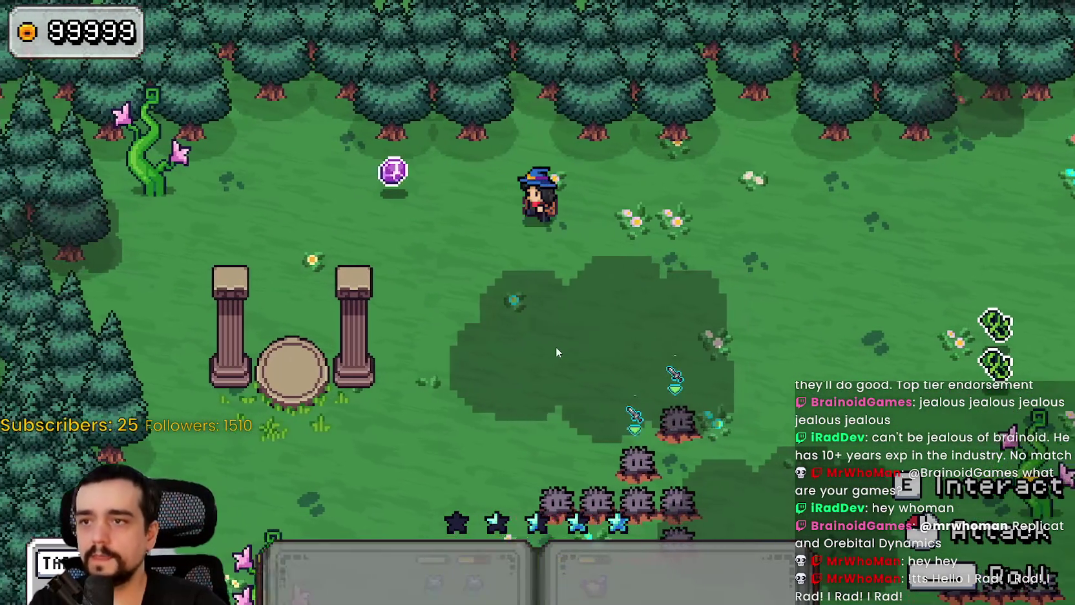
{"action": "key", "text": "s"}
{"action": "key", "text": "d"}
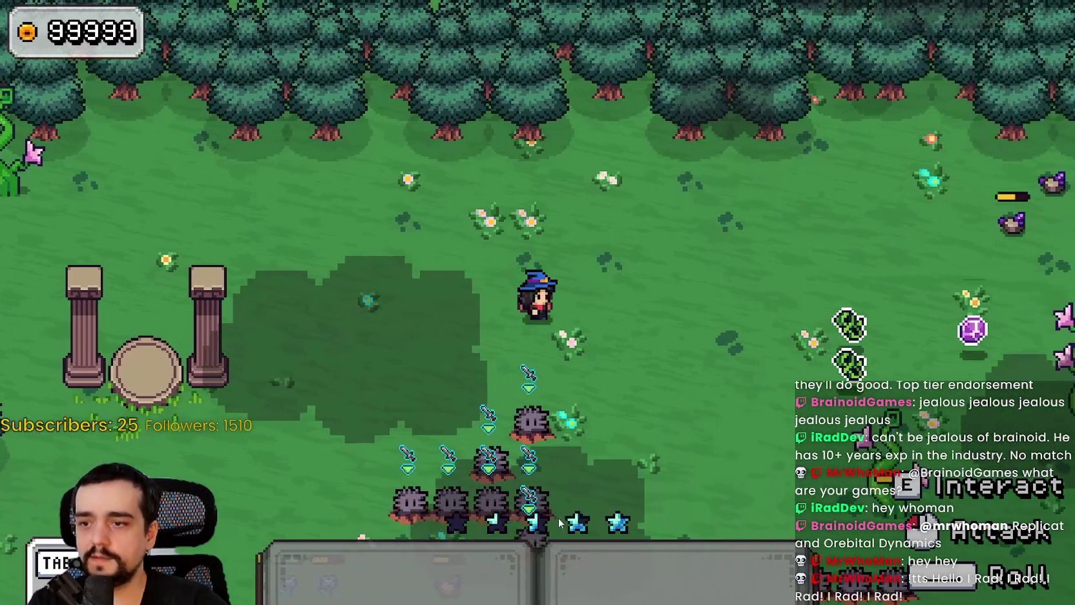
{"action": "key", "text": "s"}
{"action": "key", "text": "d"}
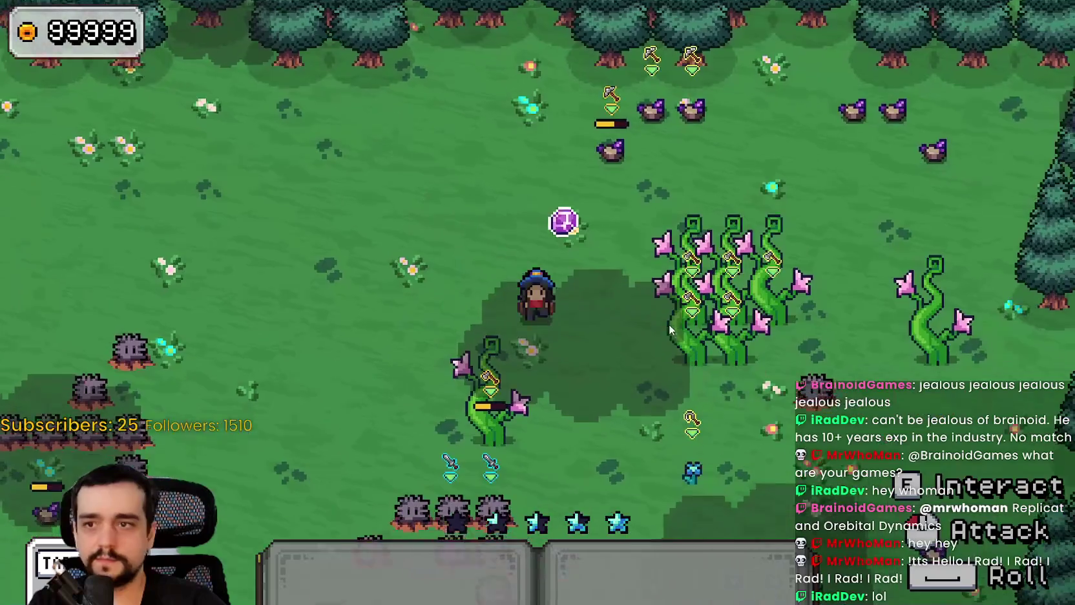
{"action": "key", "text": "s"}
{"action": "key", "text": "a"}
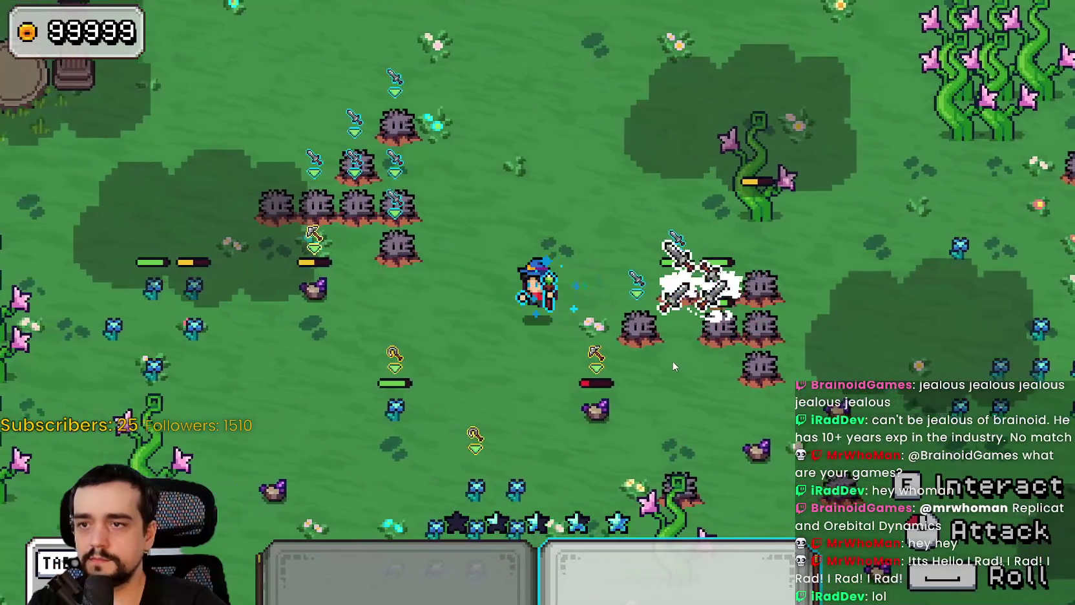
- Walk the wizard back and forth to collect the dropped gems
{"action": "key", "text": "d"}
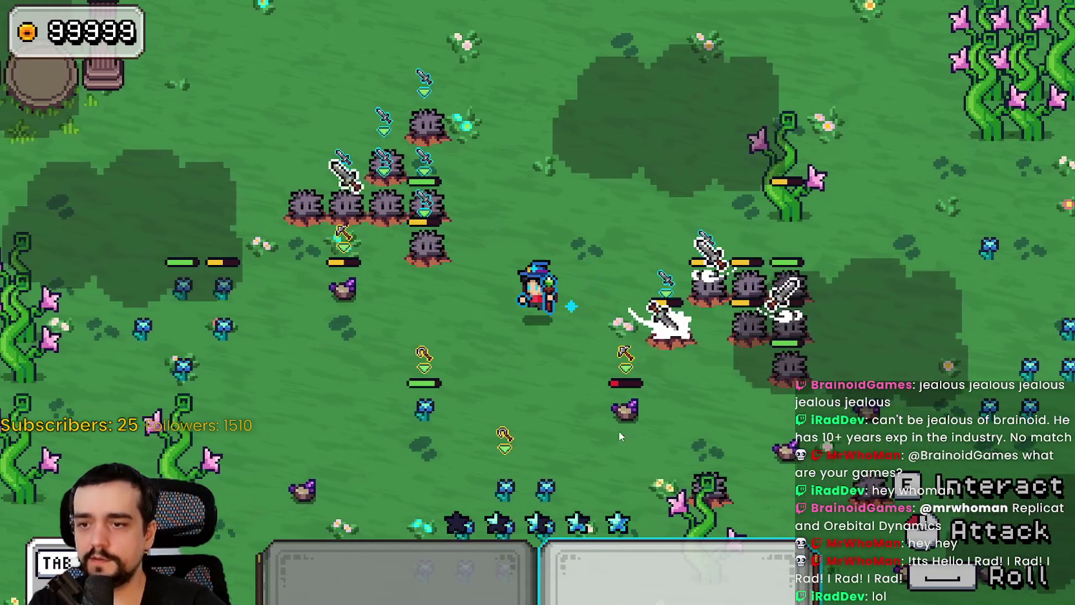
{"action": "key", "text": "a"}
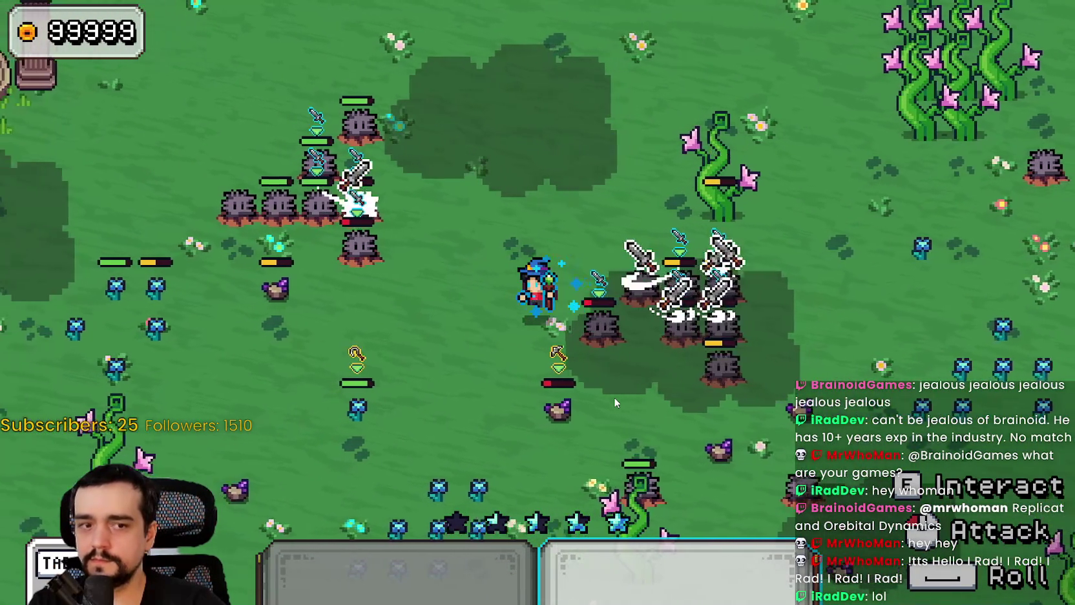
{"action": "key", "text": "a"}
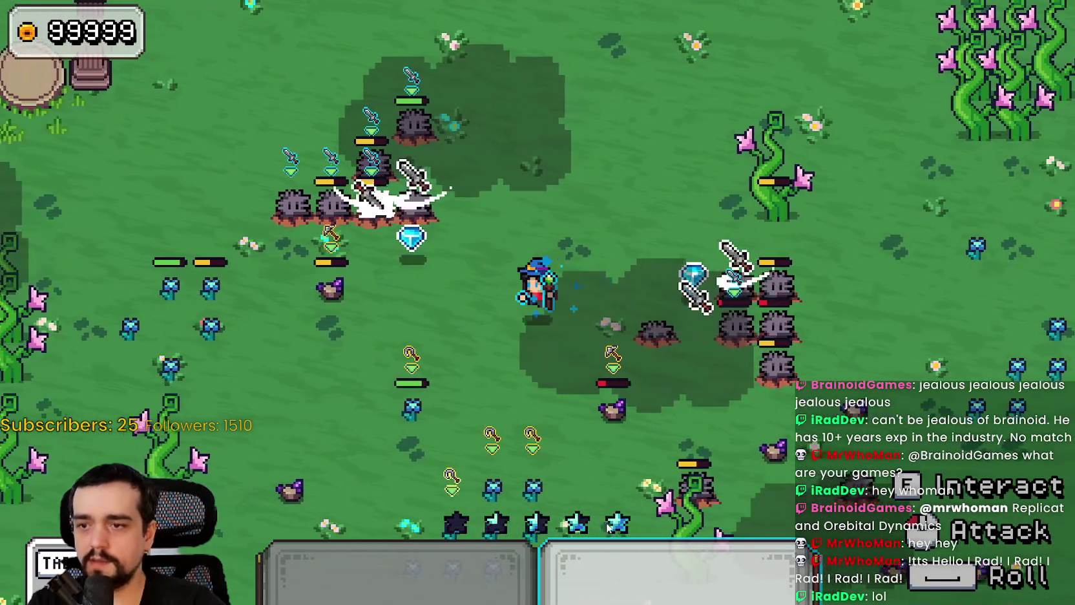
{"action": "key", "text": "a"}
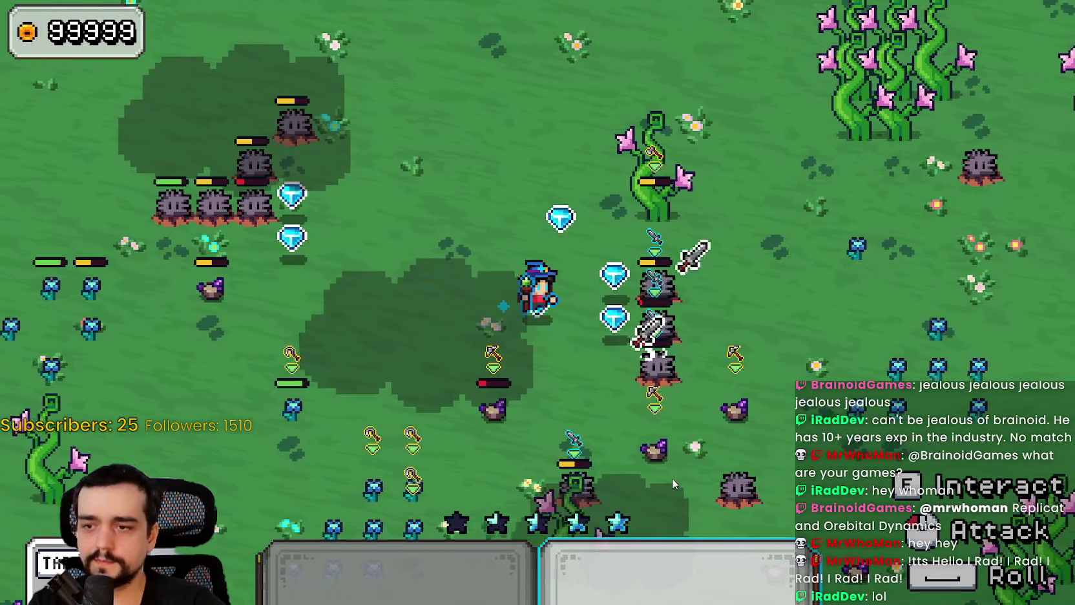
{"action": "key", "text": "d"}
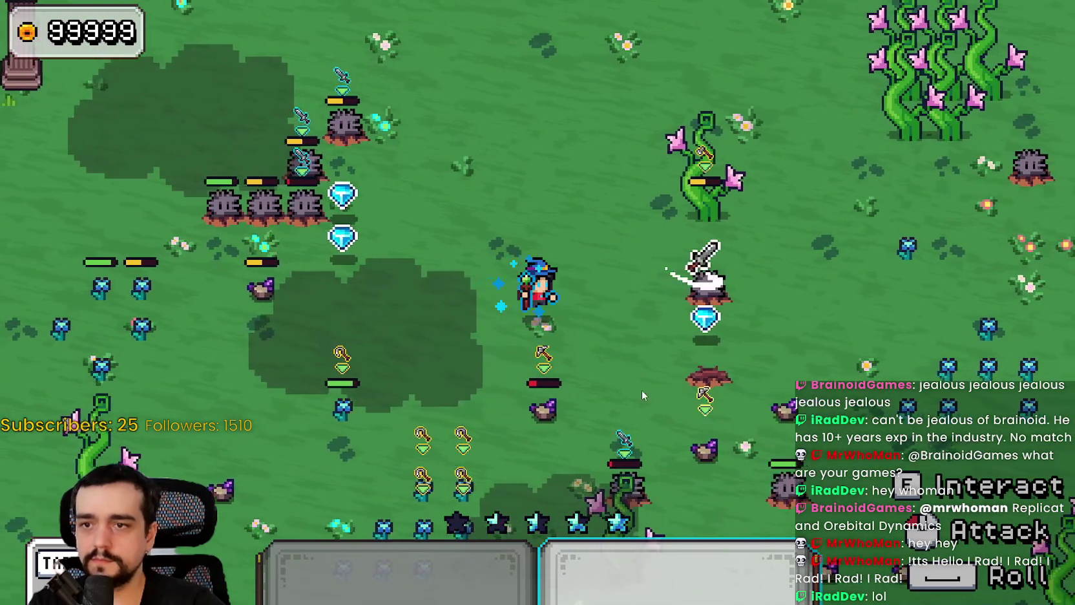
{"action": "key", "text": "s"}
{"action": "key", "text": "a"}
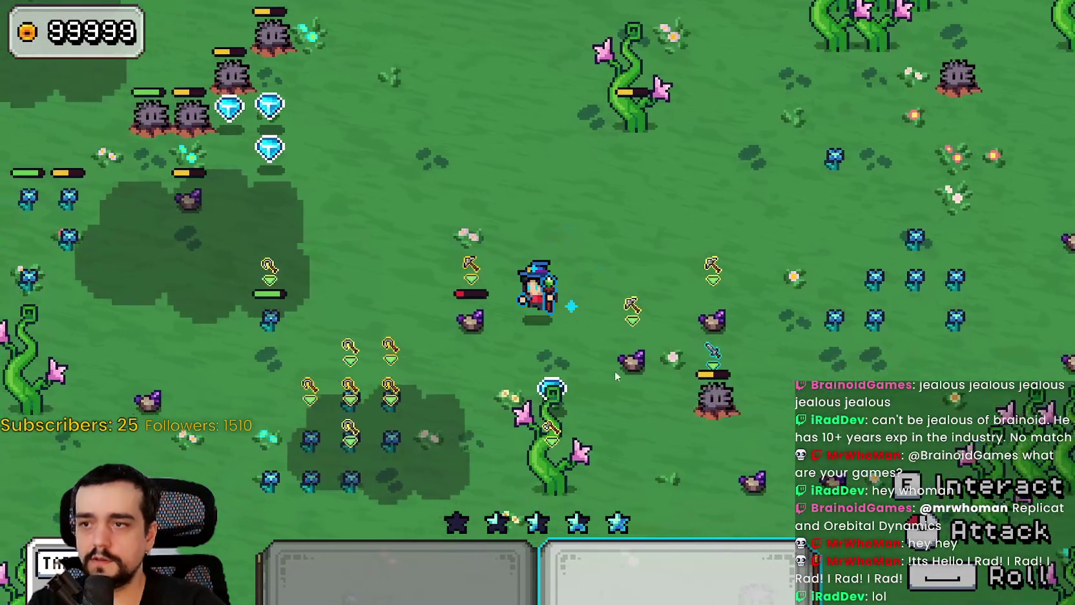
{"action": "key", "text": "w"}
{"action": "key", "text": "w"}
{"action": "key", "text": "a"}
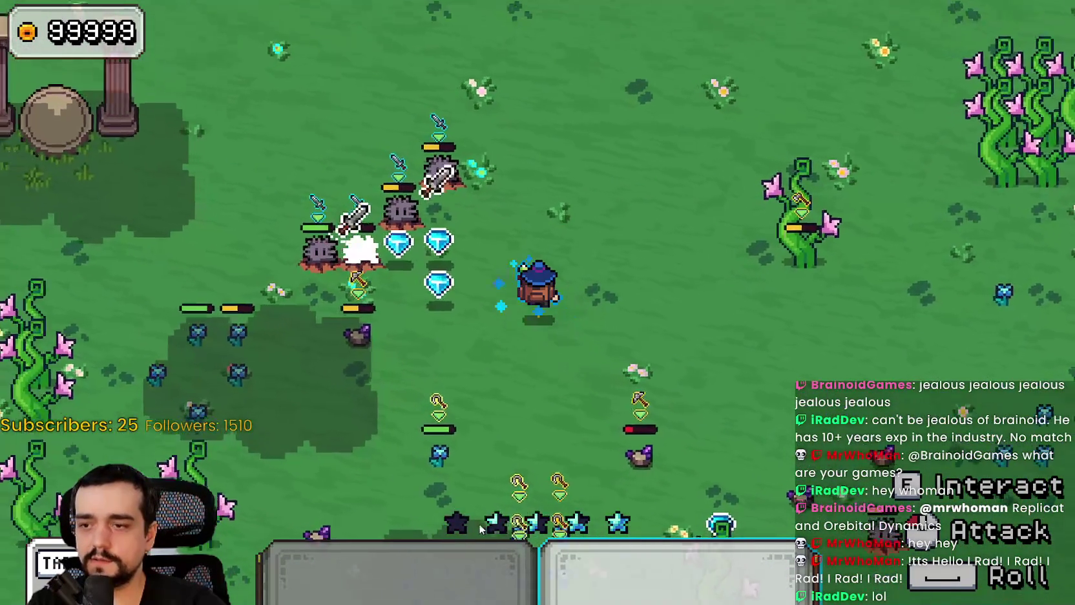
{"action": "key", "text": "d"}
{"action": "key", "text": "s"}
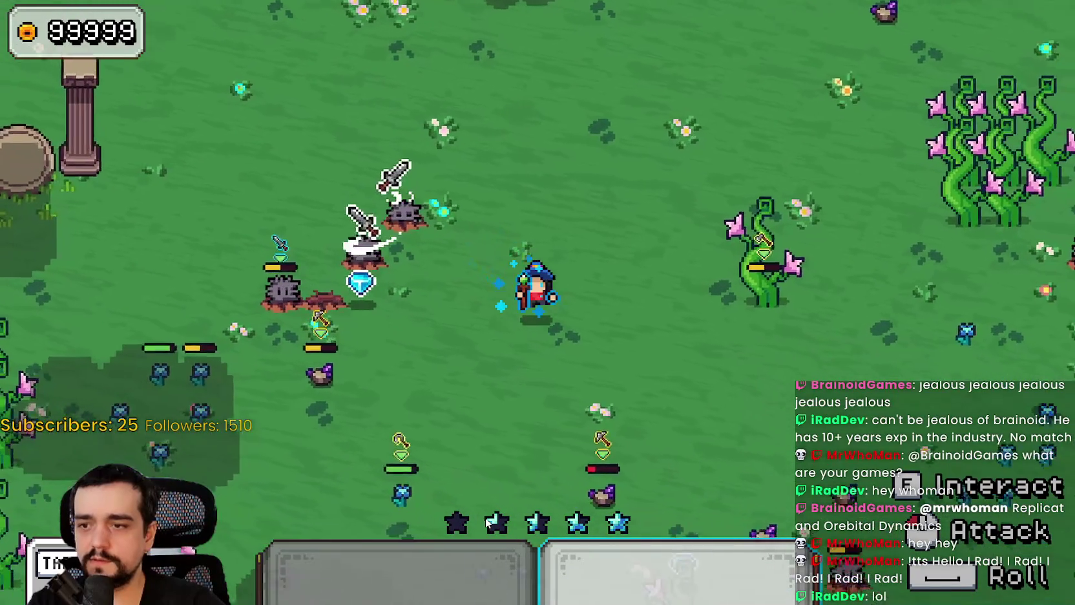
{"action": "key", "text": "a"}
{"action": "key", "text": "a"}
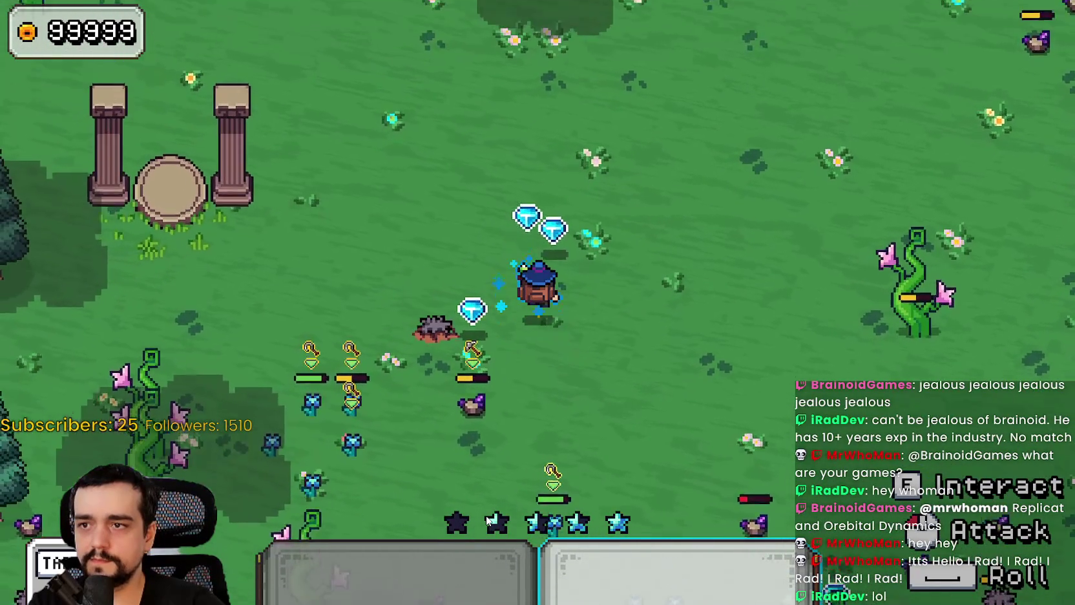
- Select hotbar slot 1 and walk the wizard down-right toward the enemies
{"action": "key", "text": "s"}
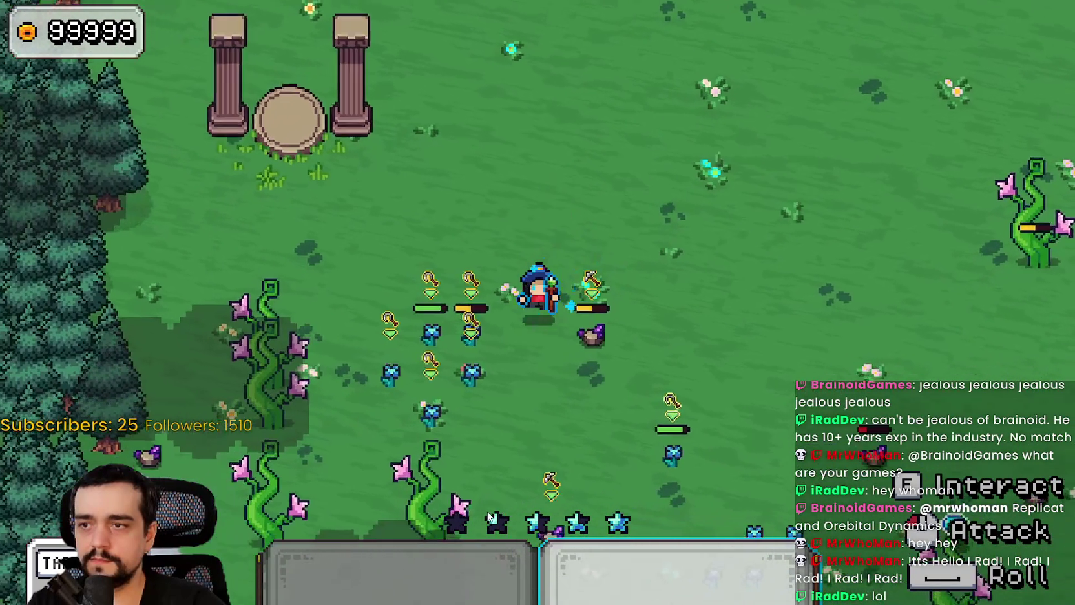
{"action": "key", "text": "1"}
{"action": "key", "text": "s"}
{"action": "key", "text": "d"}
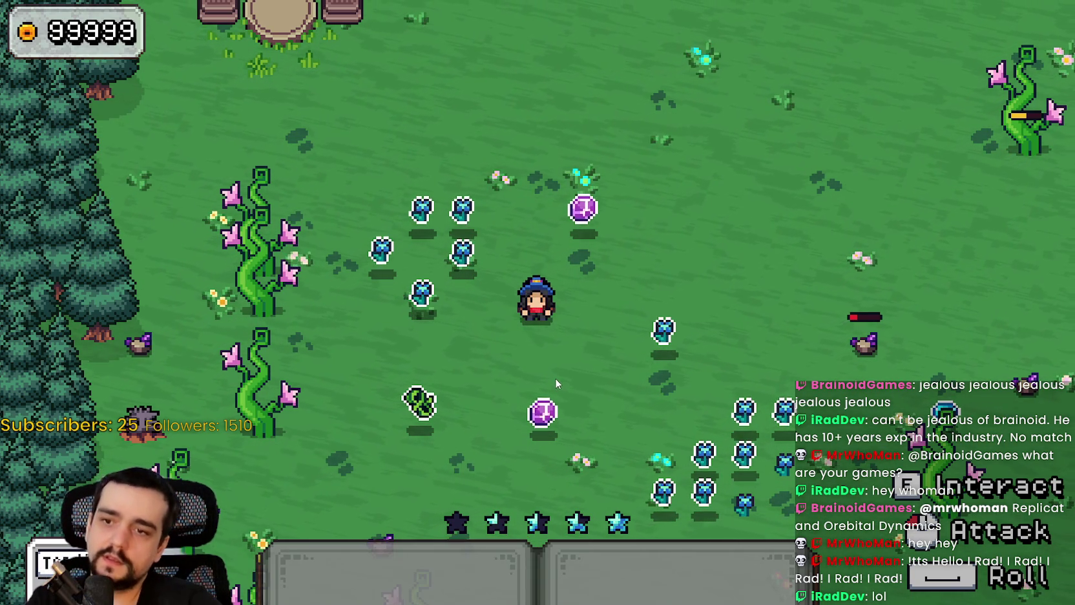
{"action": "key", "text": "s+d"}
{"action": "key", "text": "a+w"}
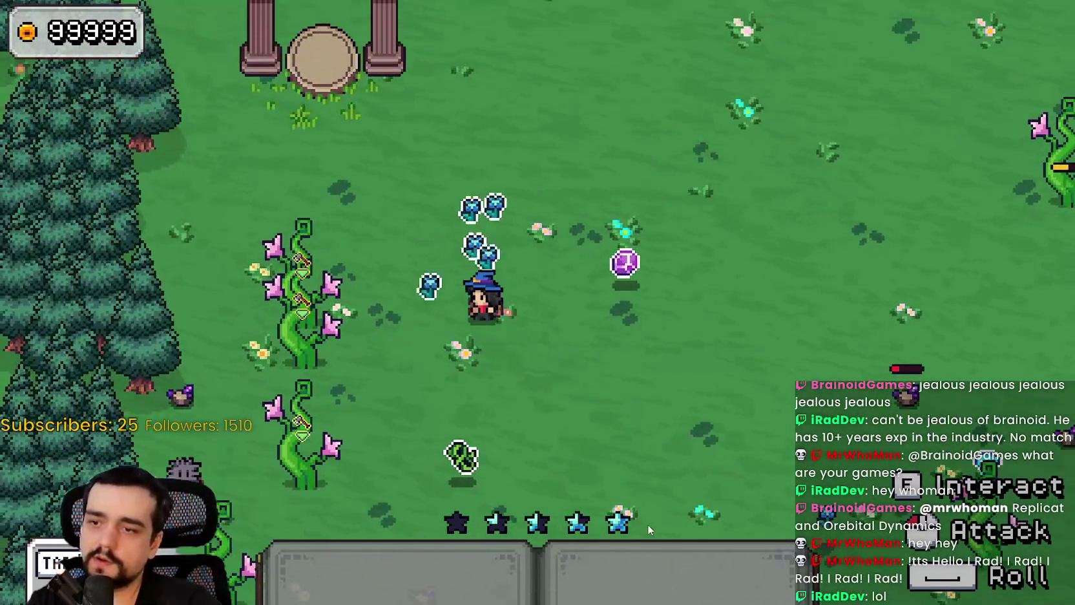
{"action": "key", "text": "s+d"}
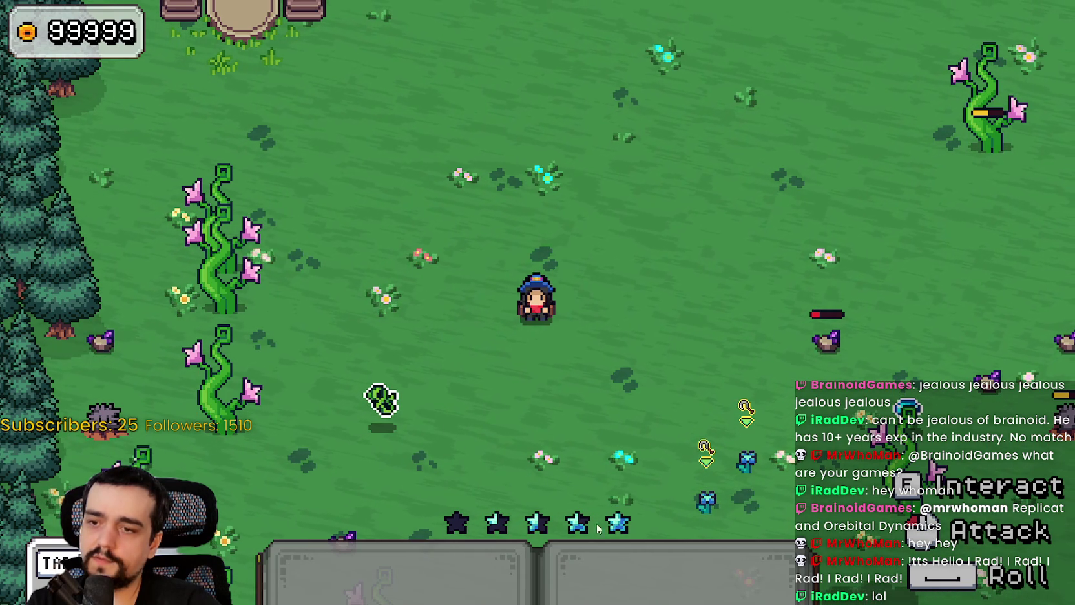
- Equip the sparkling staff, close in on the enemies and swing at them twice
{"action": "key", "text": "d+w"}
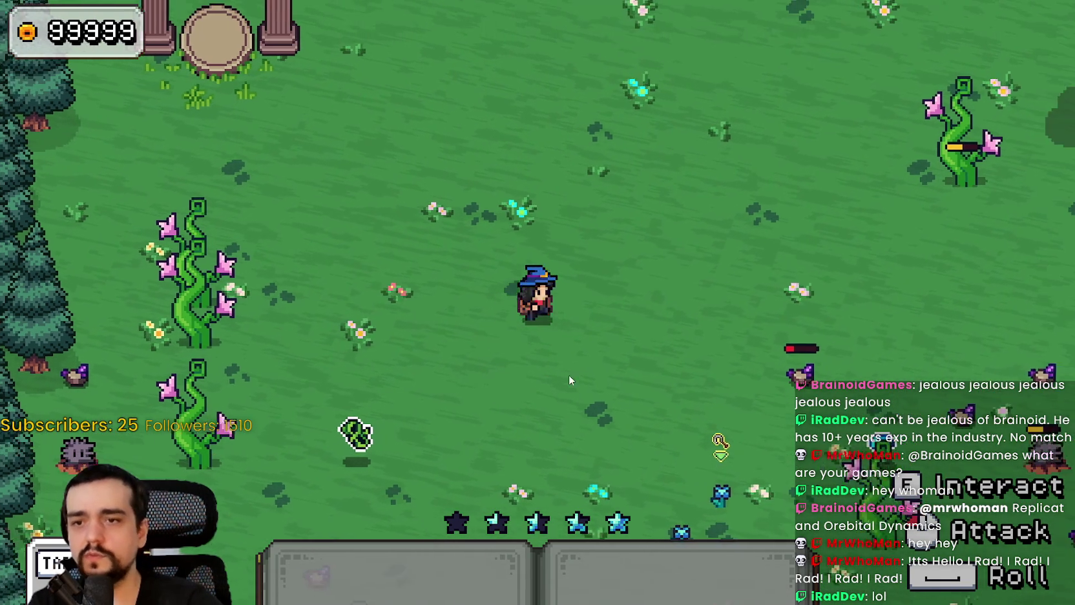
{"action": "key", "text": "1"}
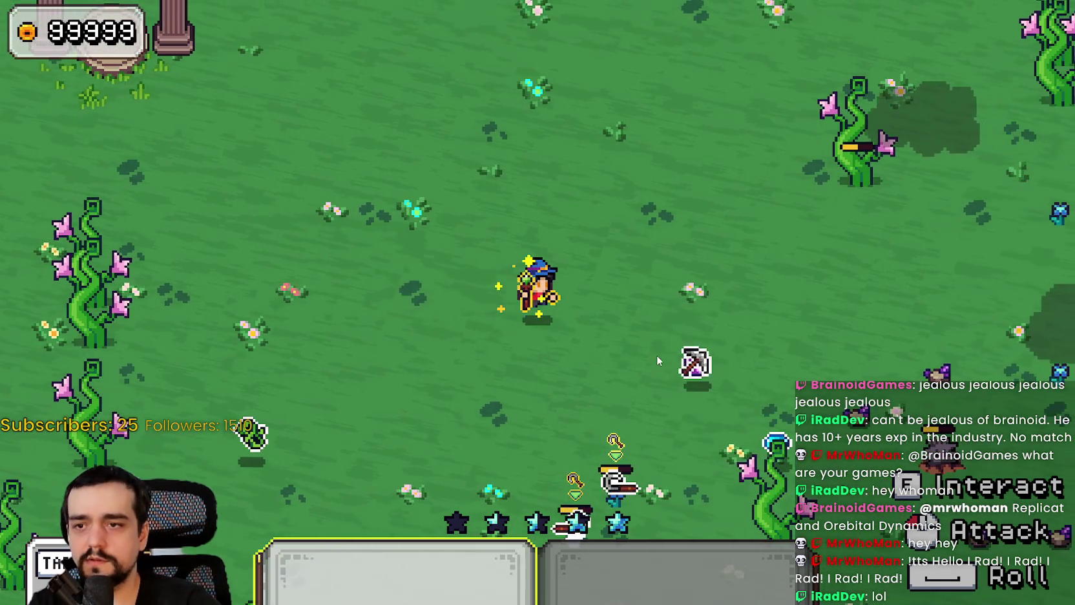
{"action": "key", "text": "s"}
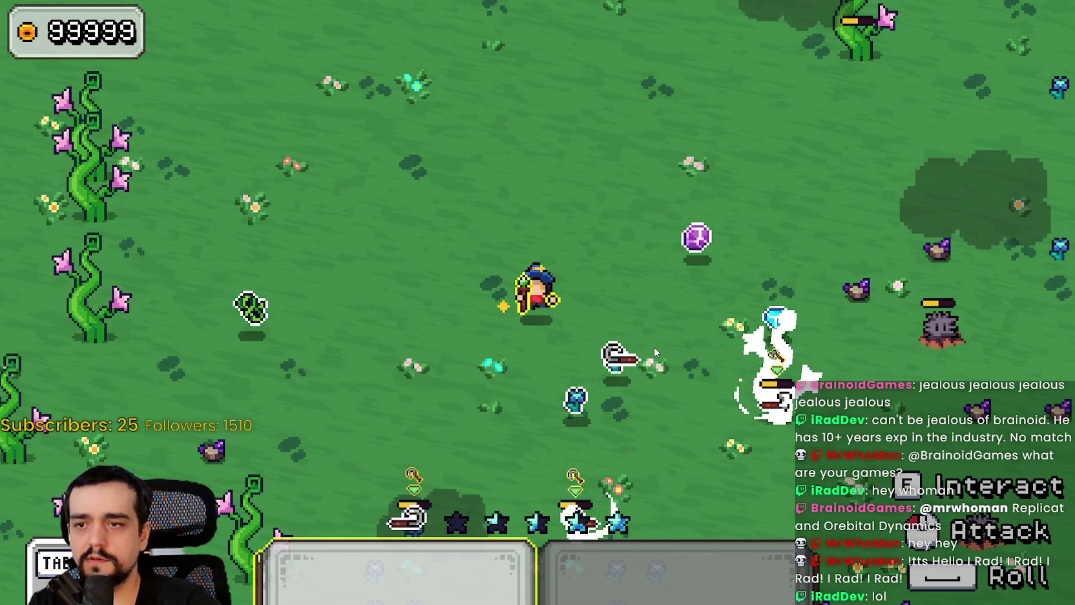
{"action": "key", "text": "s+d"}
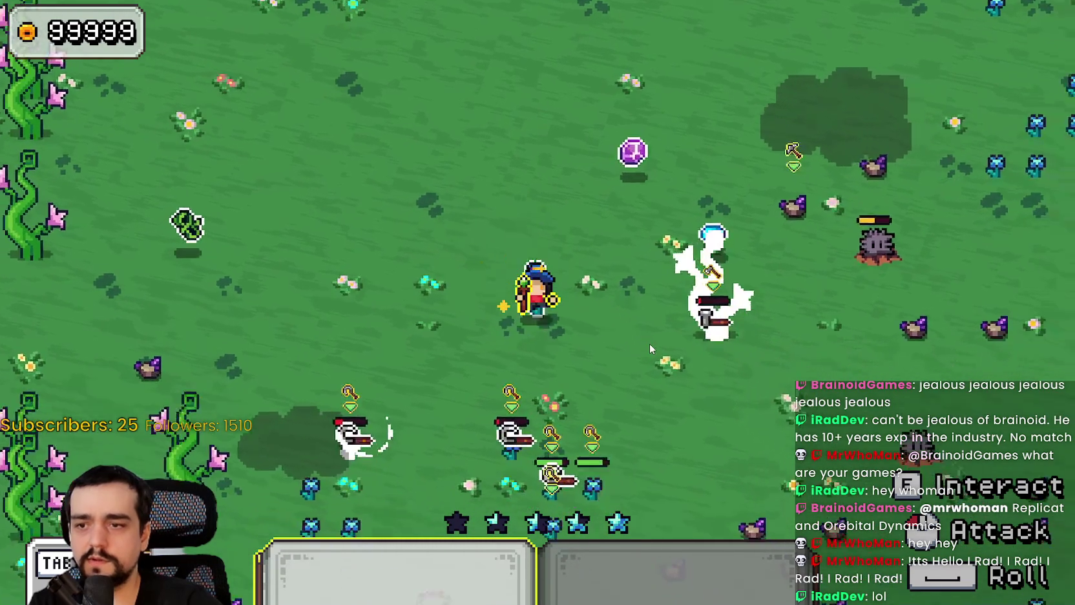
{"action": "key", "text": "d"}
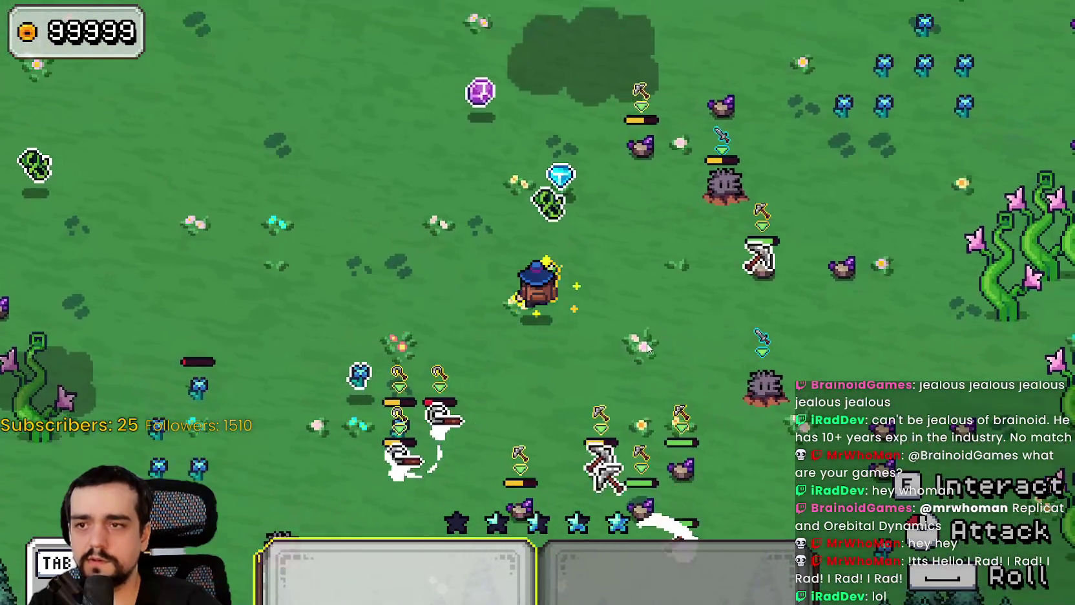
{"action": "key", "text": "d"}
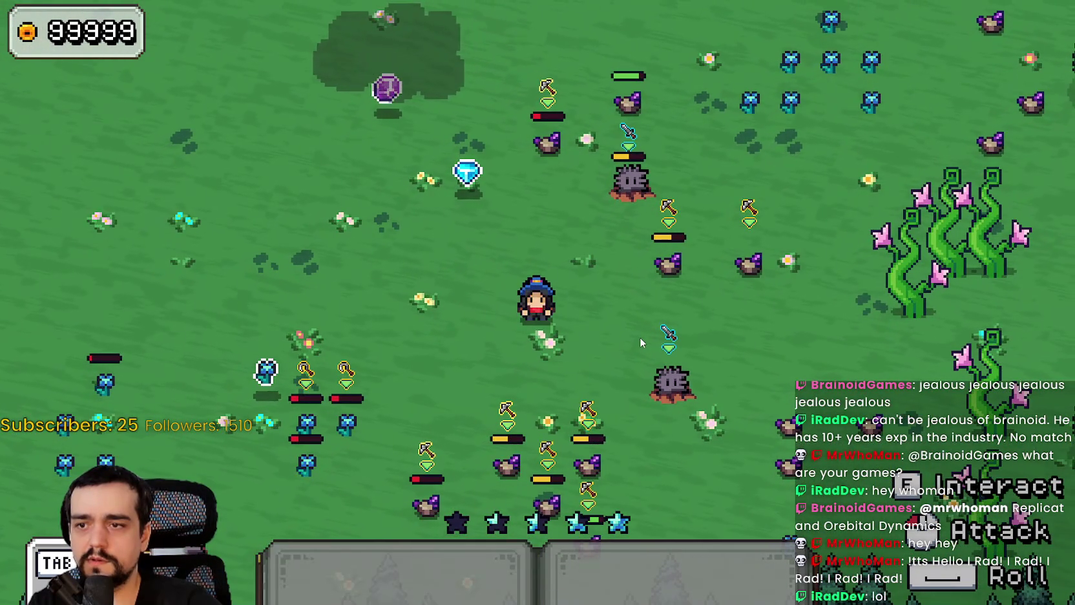
{"action": "left_click", "coordinate": [641, 337]}
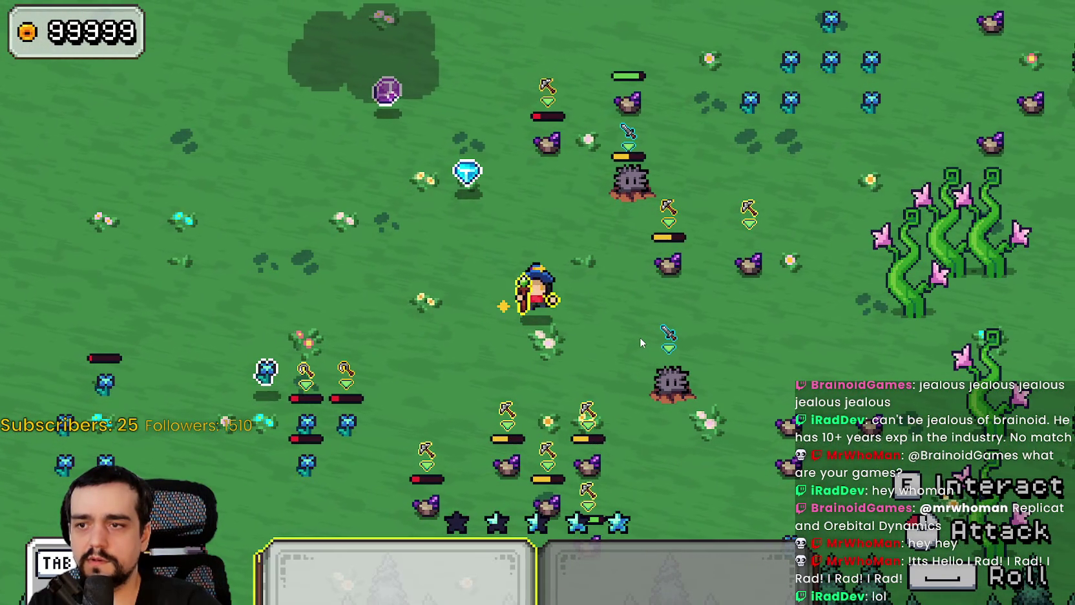
{"action": "left_click", "coordinate": [613, 325]}
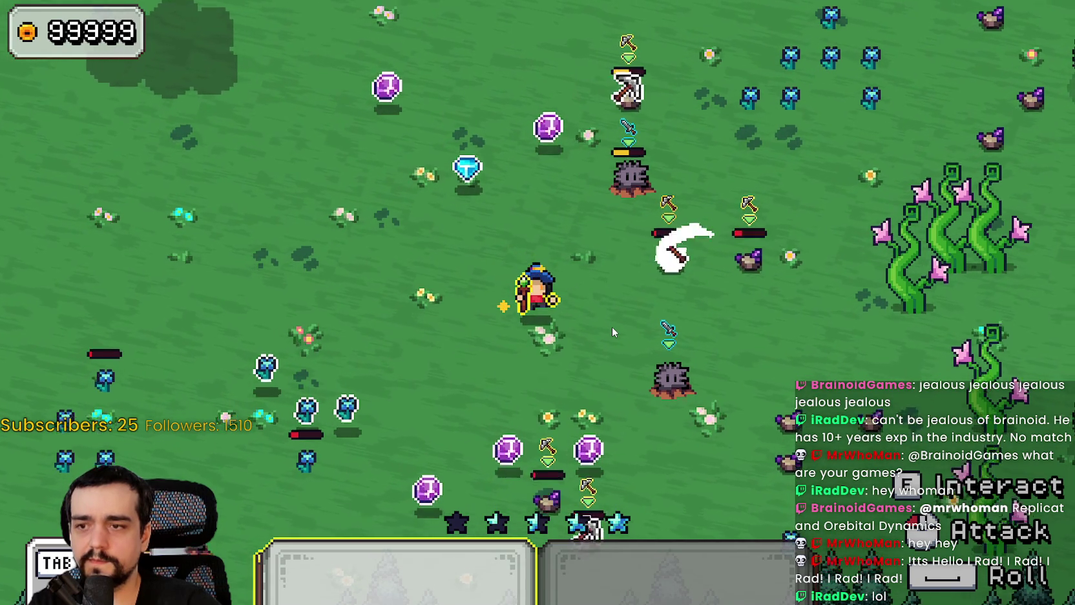
- Roam the meadow in all directions to collect the purple gems
{"action": "key", "text": "s"}
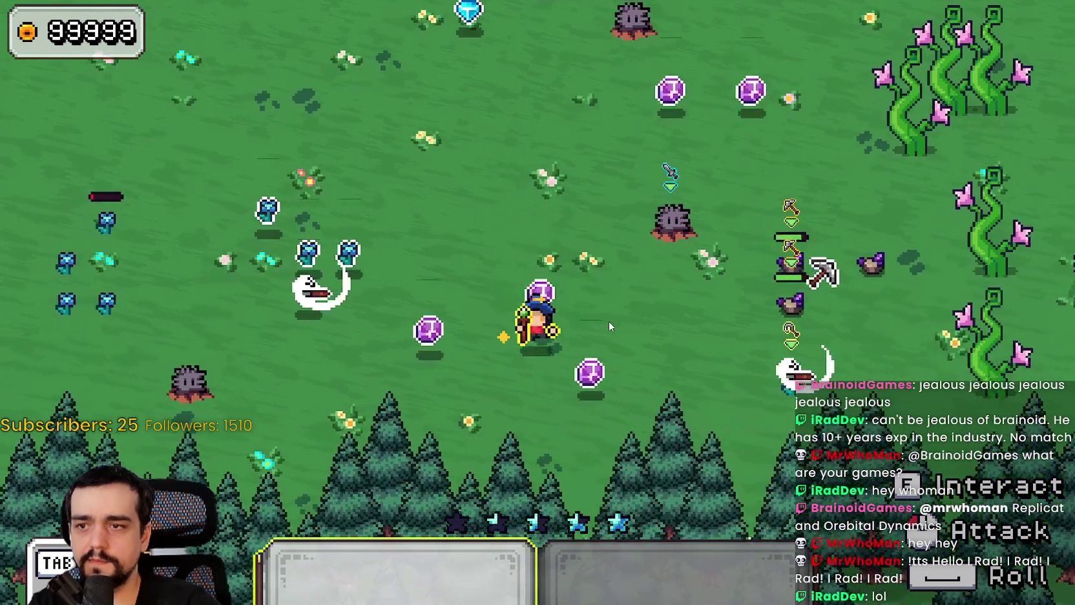
{"action": "key", "text": "a"}
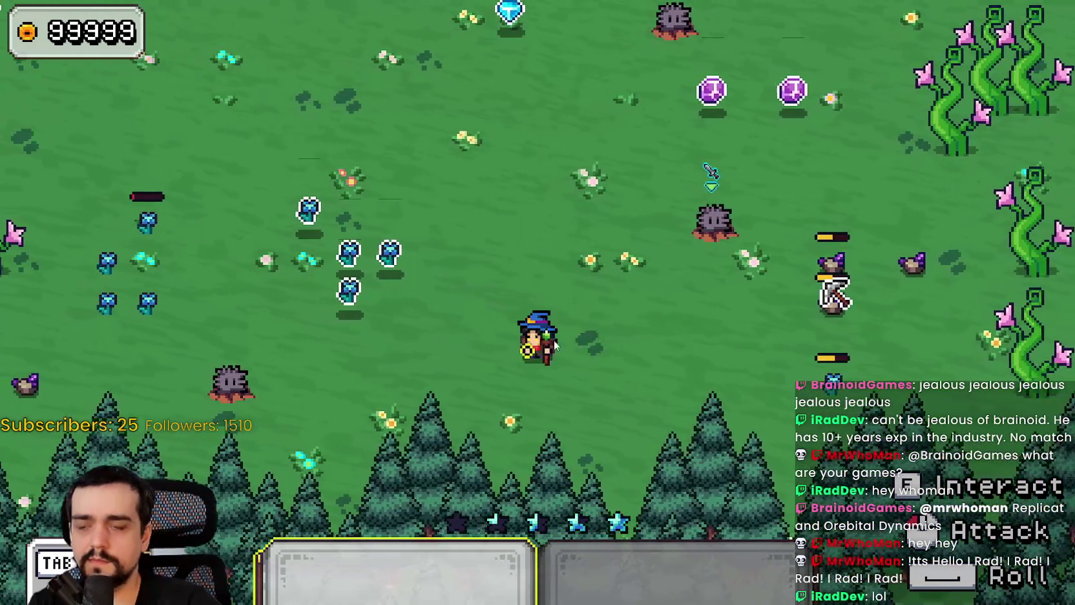
{"action": "key", "text": "a"}
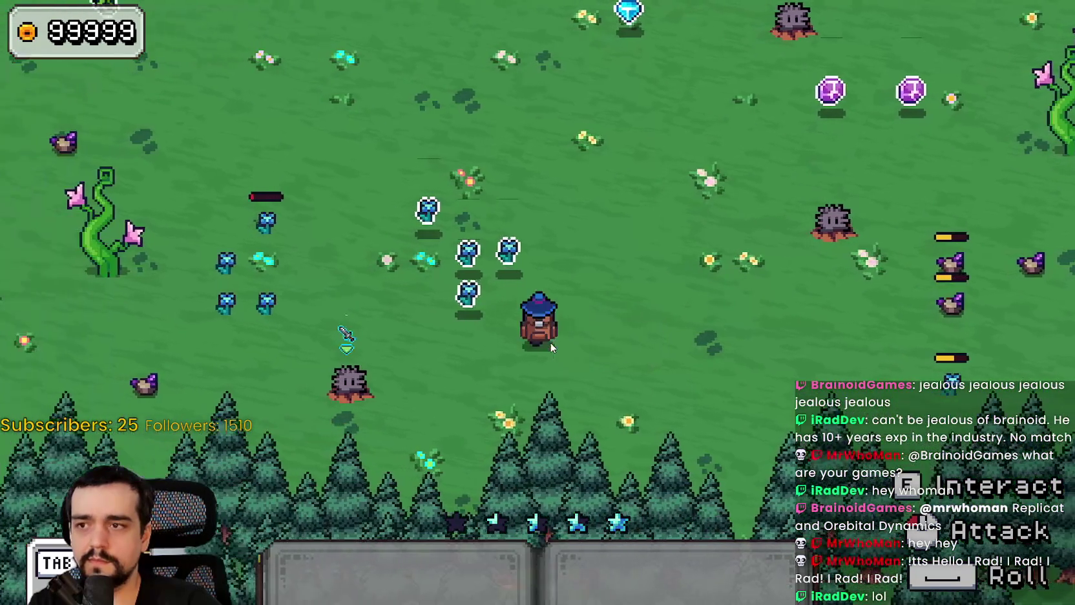
{"action": "key", "text": "w"}
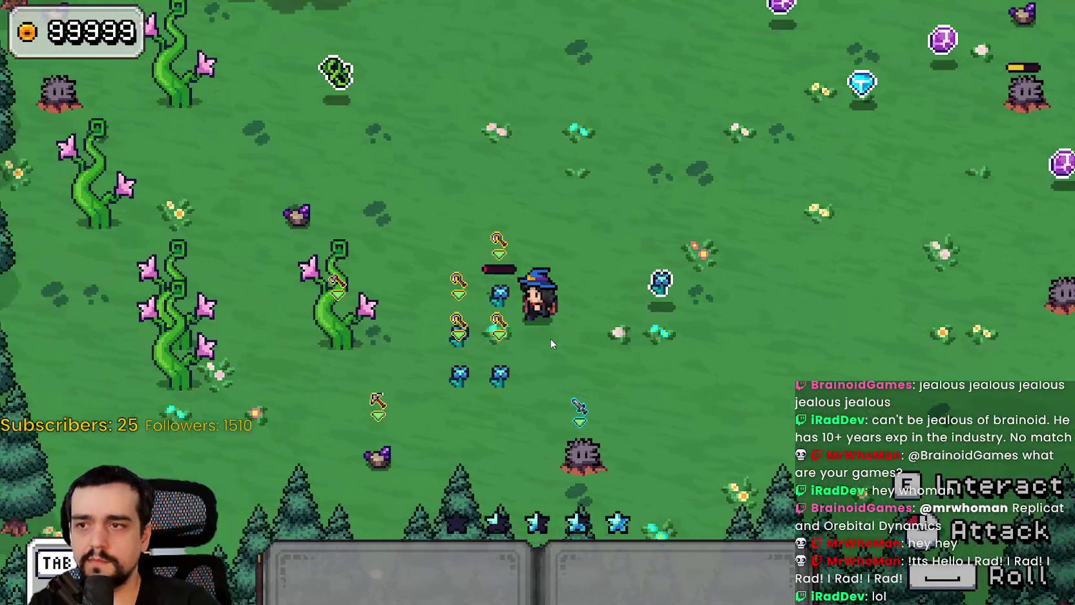
{"action": "key", "text": "w"}
{"action": "key", "text": "a"}
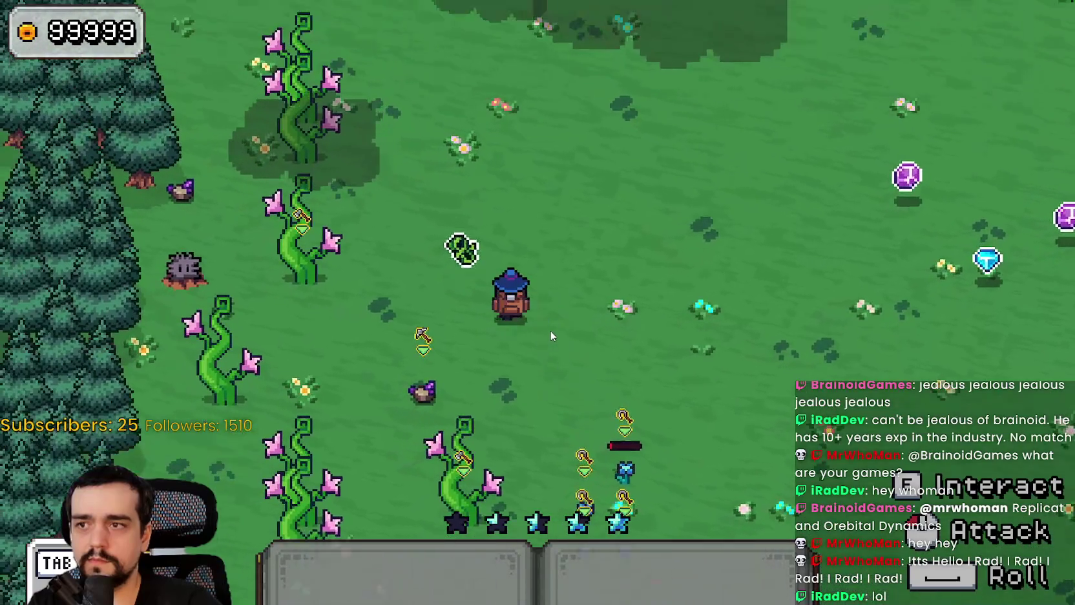
{"action": "key", "text": "d"}
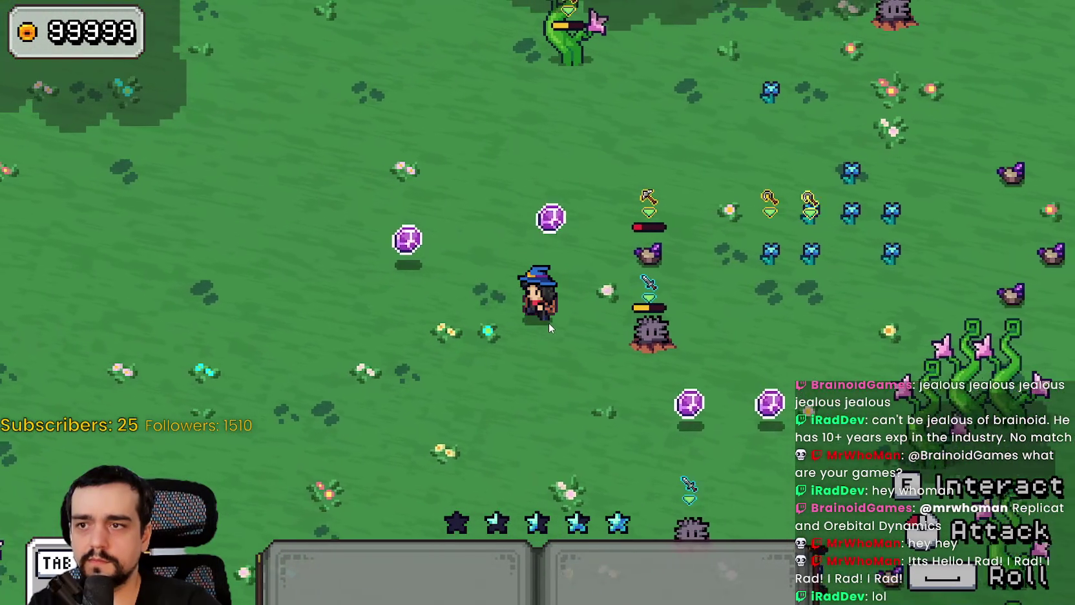
{"action": "key", "text": "d"}
{"action": "key", "text": "s"}
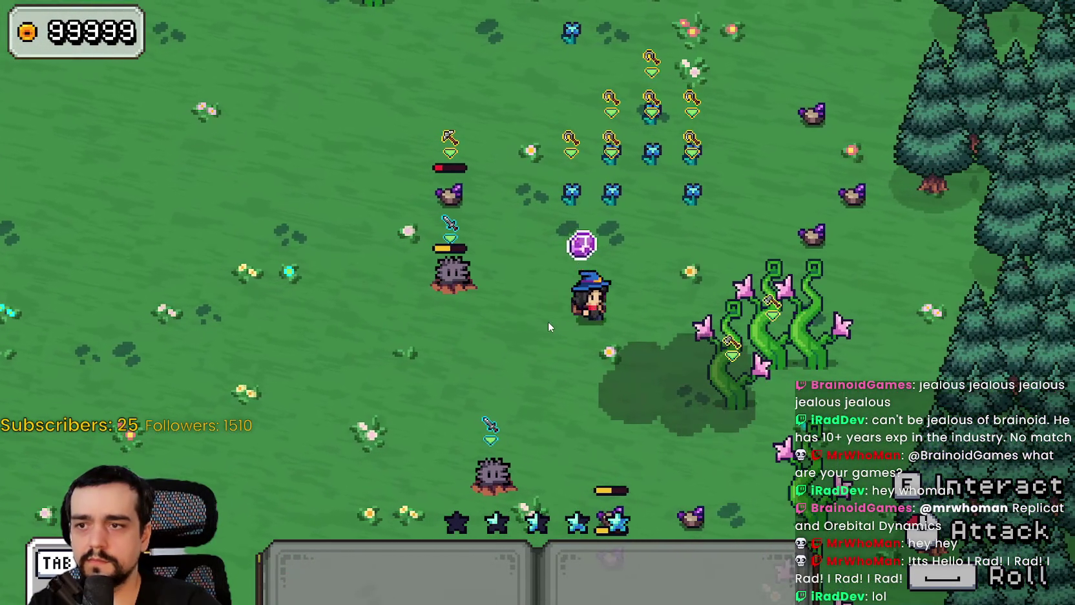
{"action": "key", "text": "w"}
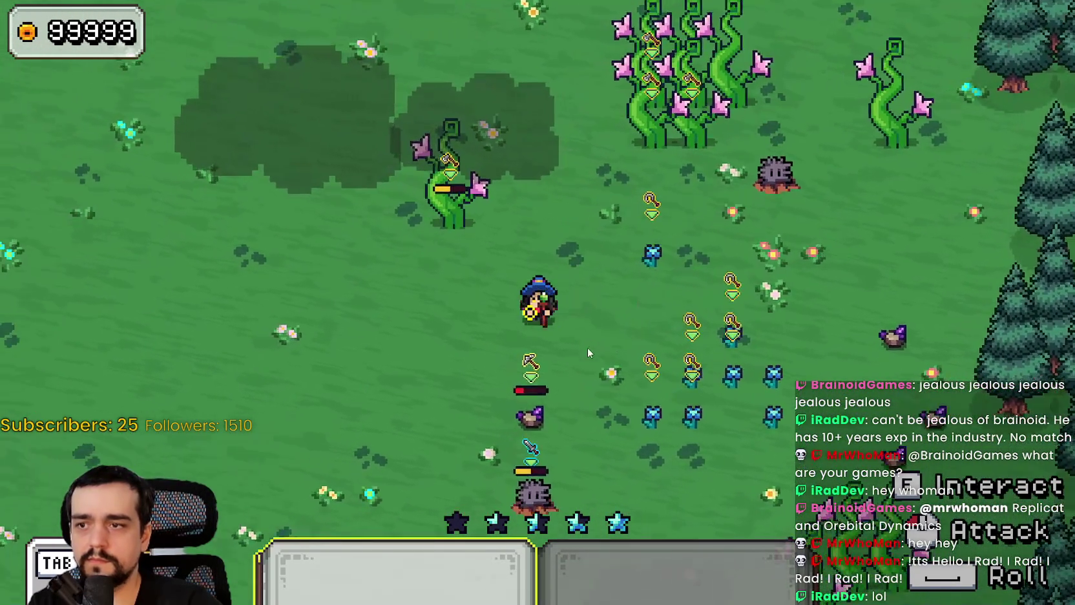
{"action": "key", "text": "s"}
{"action": "key", "text": "d"}
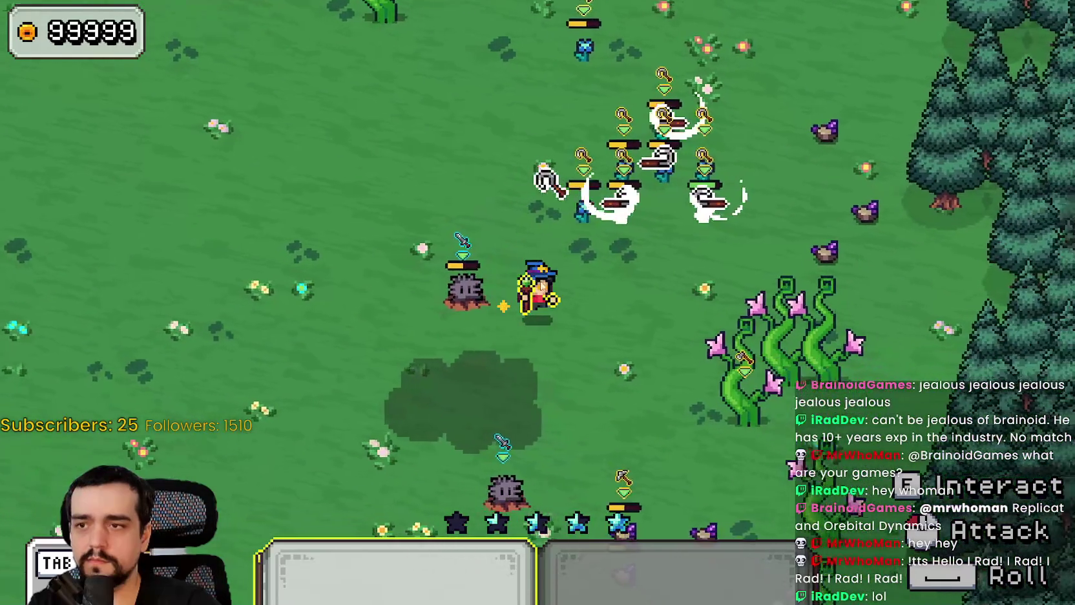
{"action": "key", "text": "d"}
{"action": "key", "text": "w"}
{"action": "key", "text": "a"}
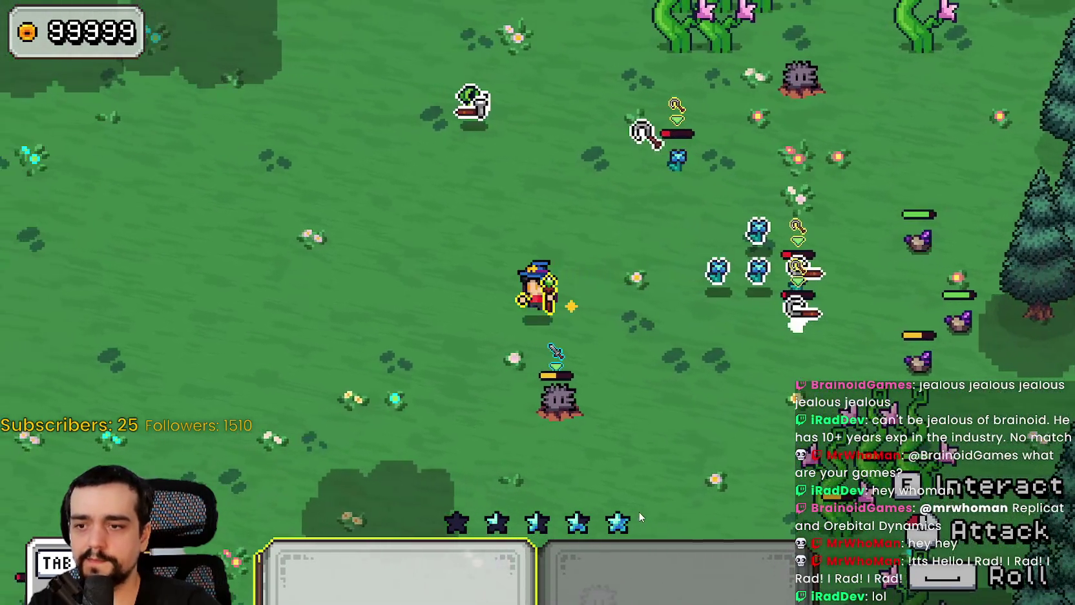
{"action": "key", "text": "s"}
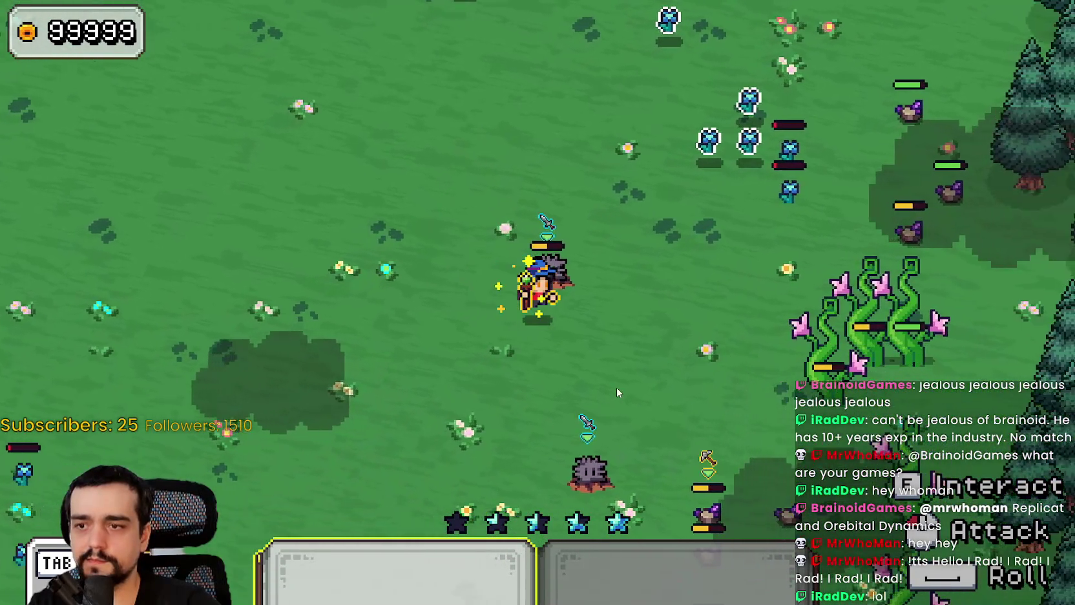
{"action": "key", "text": "w"}
{"action": "key", "text": "d"}
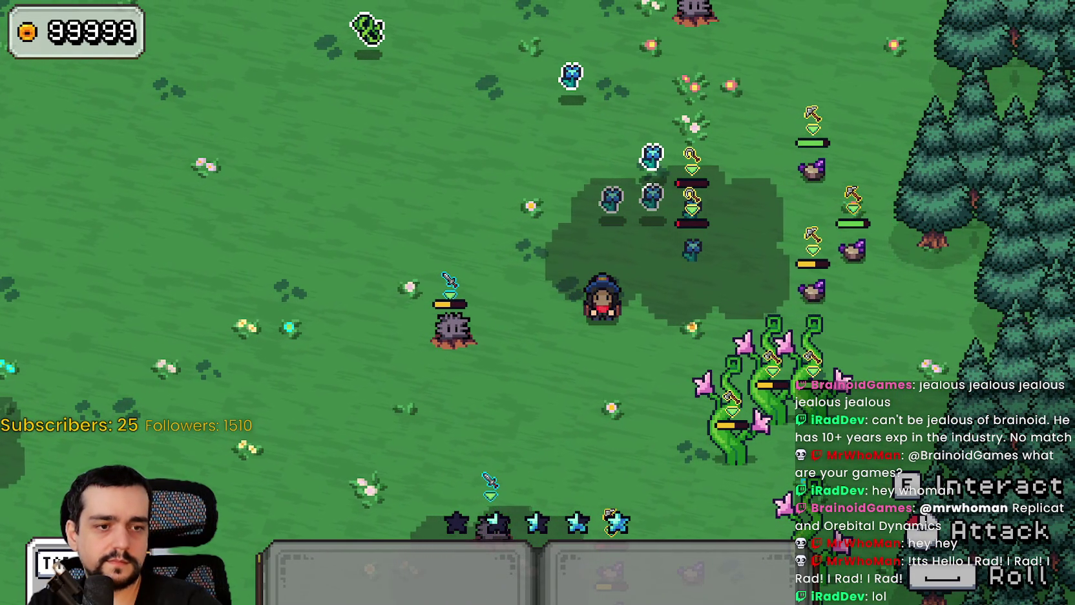
- Select the top row of five stars in the Aseprite sprite atlas
{"action": "key", "text": "alt+Tab"}
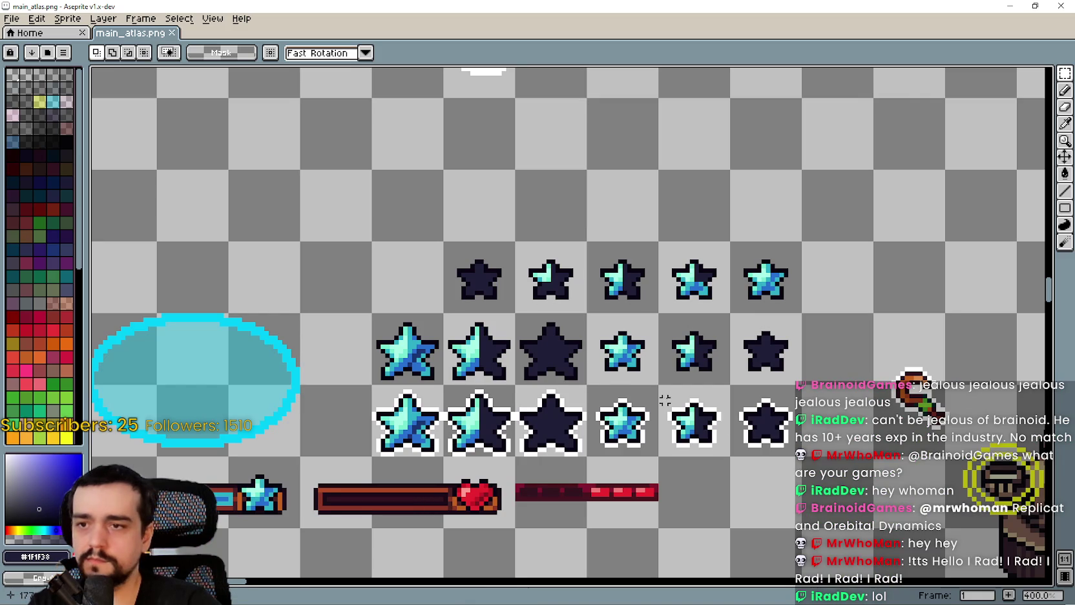
{"action": "scroll", "coordinate": [665, 401], "scroll_direction": "right", "scroll_amount": 3}
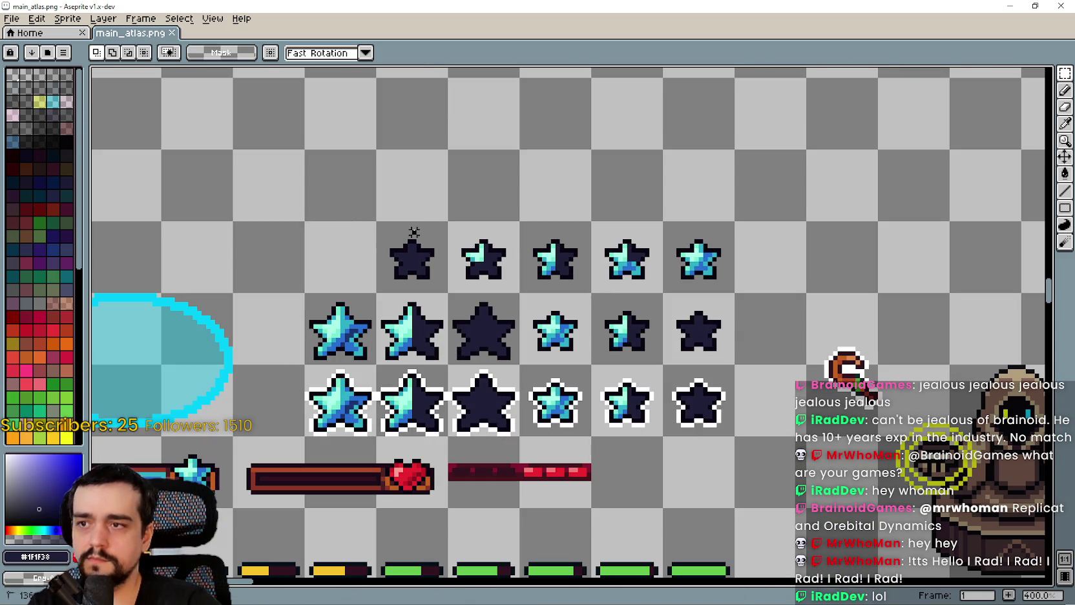
{"action": "left_click_drag", "start_coordinate": [413, 231], "coordinate": [729, 290]}
- Give the selected stars a white outline and save main_atlas.png
{"action": "key", "text": "shift+o"}
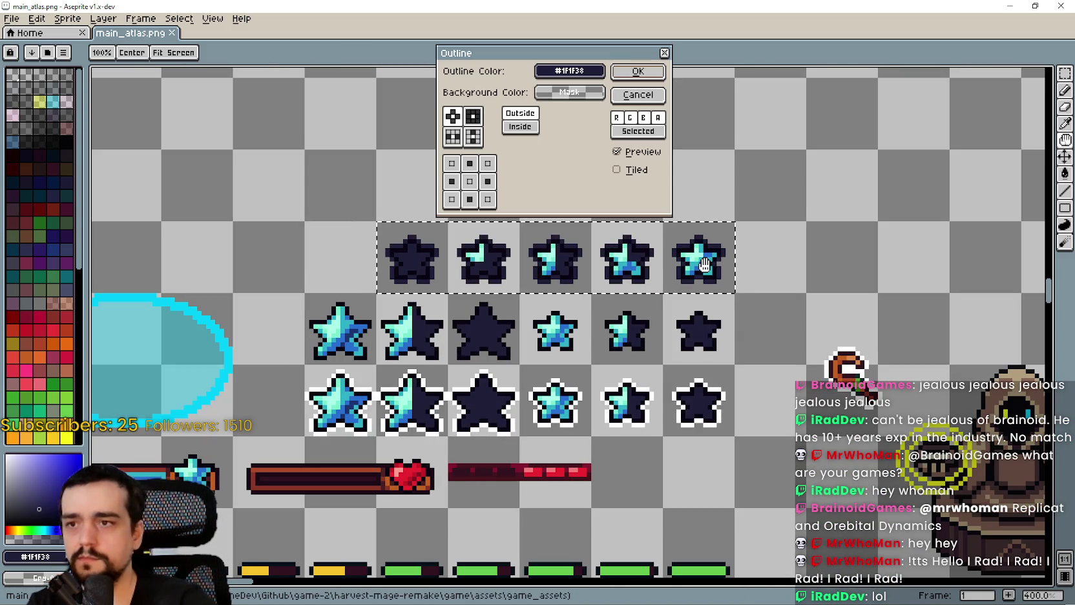
{"action": "left_click", "coordinate": [569, 70]}
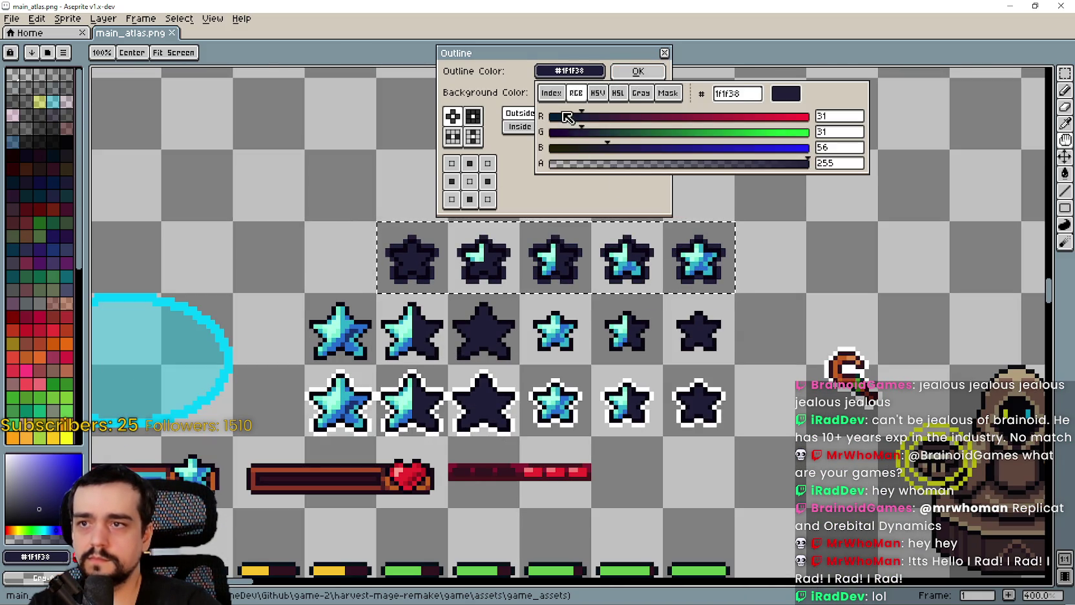
{"action": "left_click", "coordinate": [551, 93]}
{"action": "left_click", "coordinate": [646, 69]}
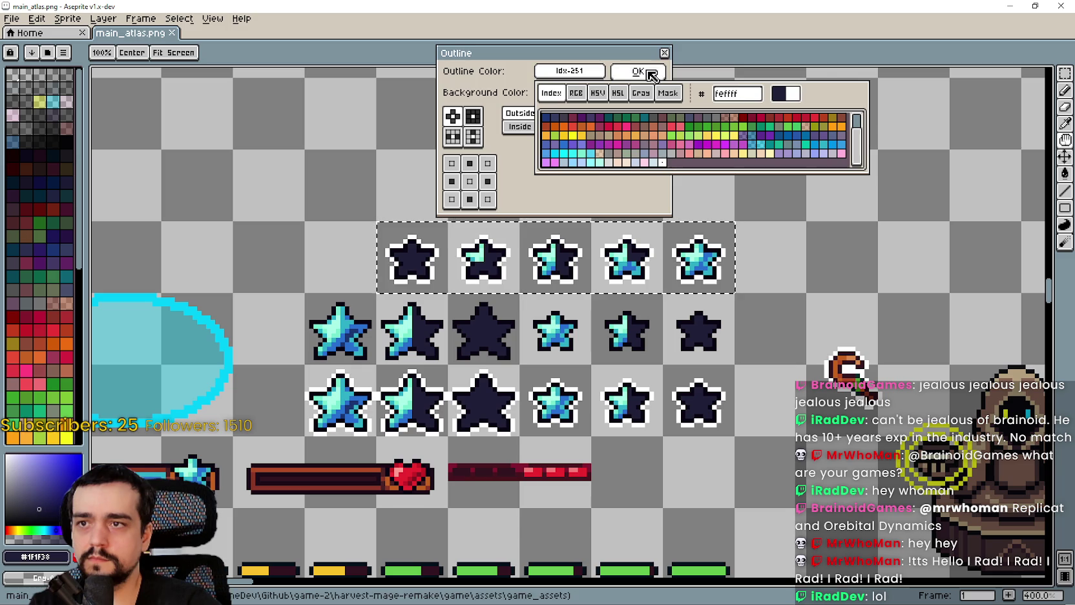
{"action": "left_click", "coordinate": [638, 71]}
{"action": "key", "text": "ctrl+s"}
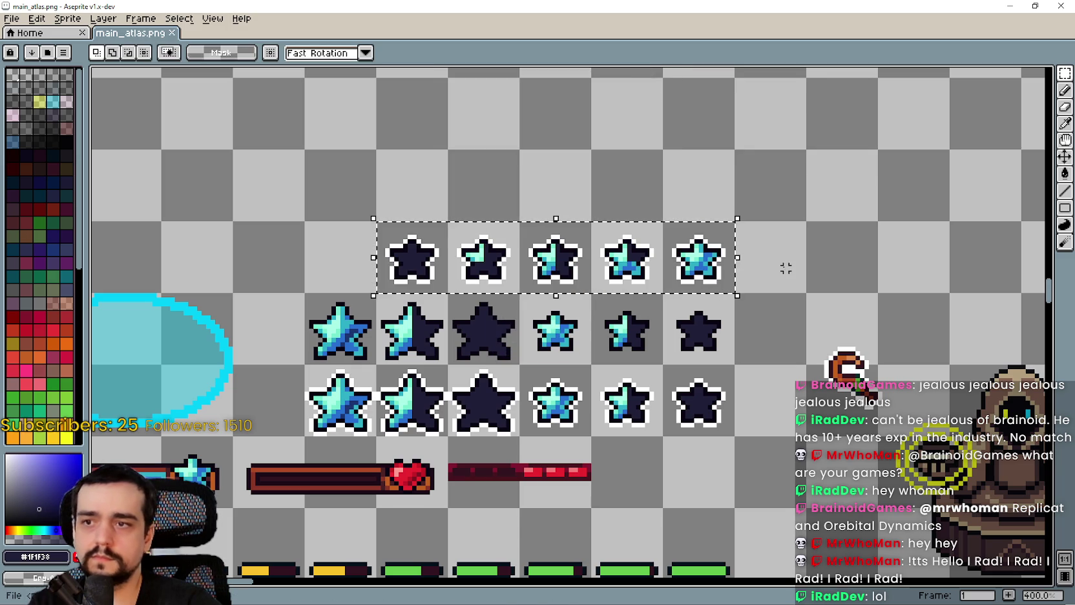
{"action": "key", "text": "alt+Tab"}
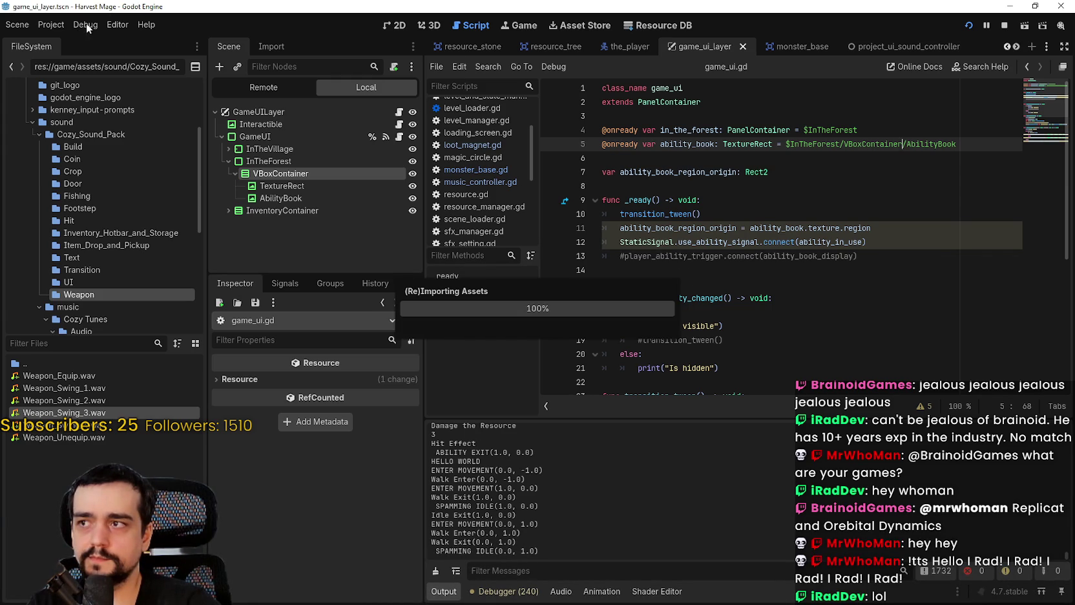
- Browse Godot's menus, including Debug, while the edited atlas reimports
{"action": "left_click", "coordinate": [118, 24]}
{"action": "left_click", "coordinate": [85, 25]}
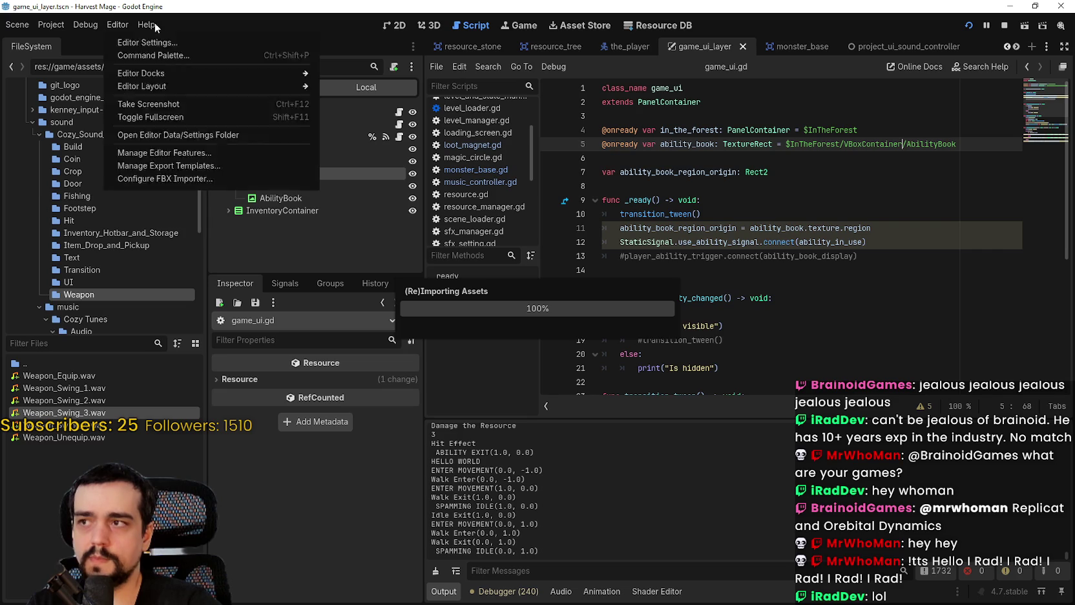
{"action": "mouse_move", "coordinate": [26, 26]}
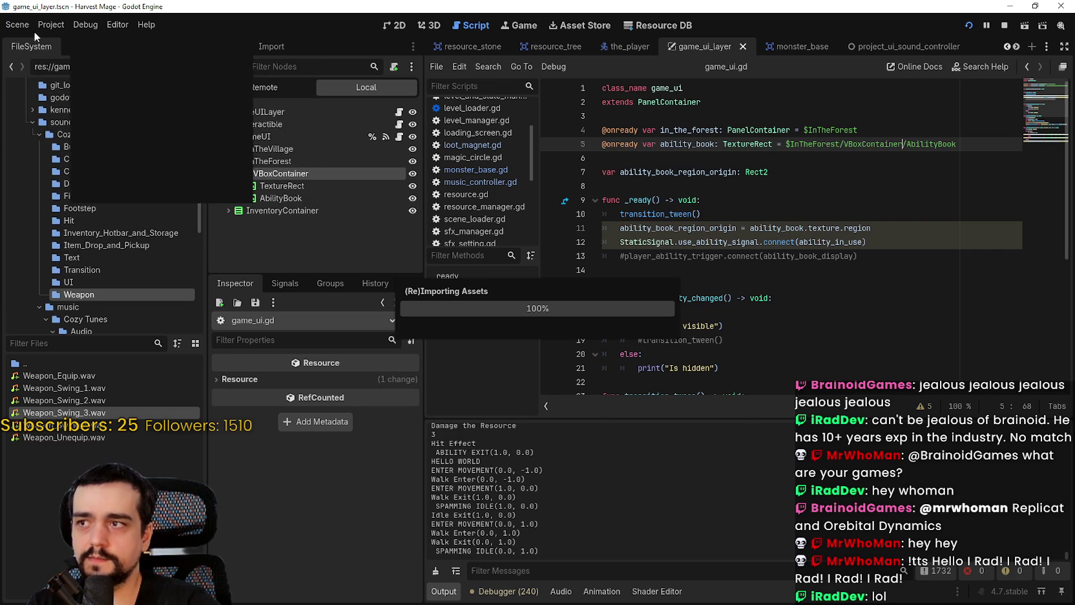
{"action": "mouse_move", "coordinate": [146, 25]}
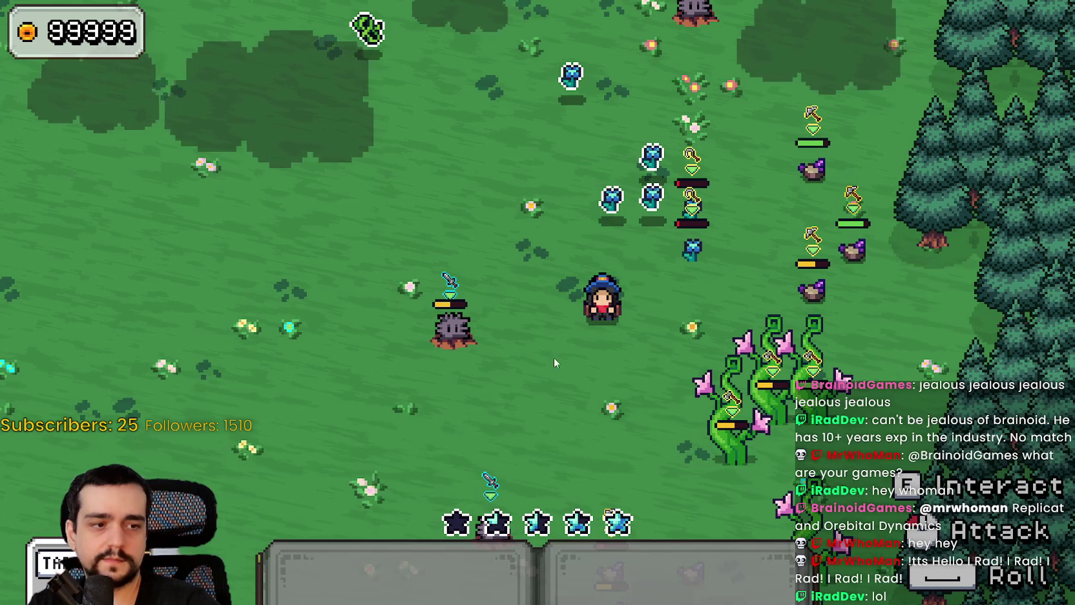
- Walk the character around the field, picking up purple gems near the vines
{"action": "key", "text": "s"}
{"action": "key", "text": "a"}
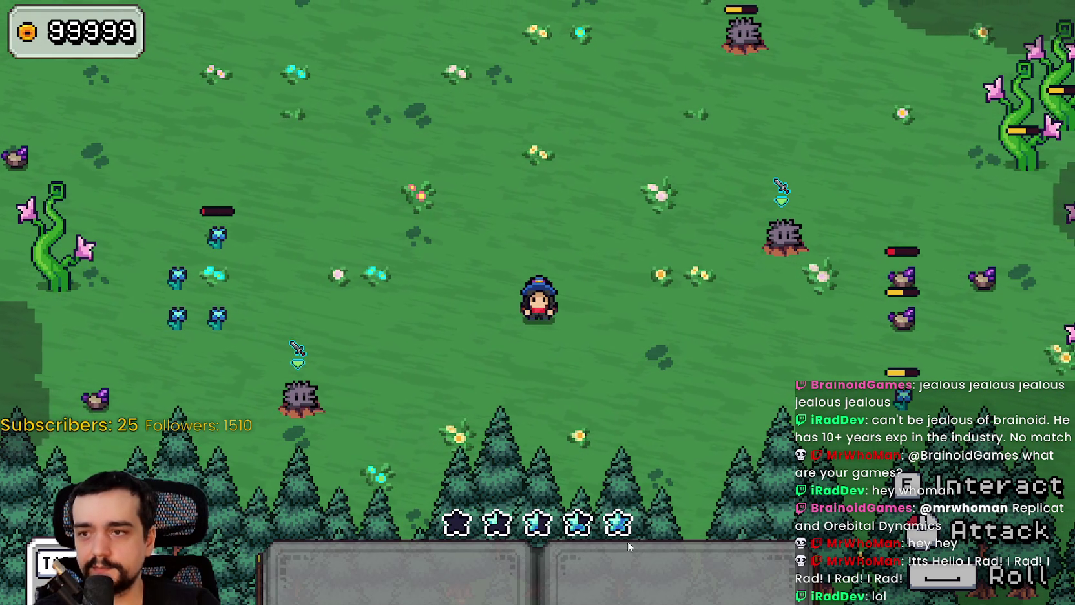
{"action": "key", "text": "w"}
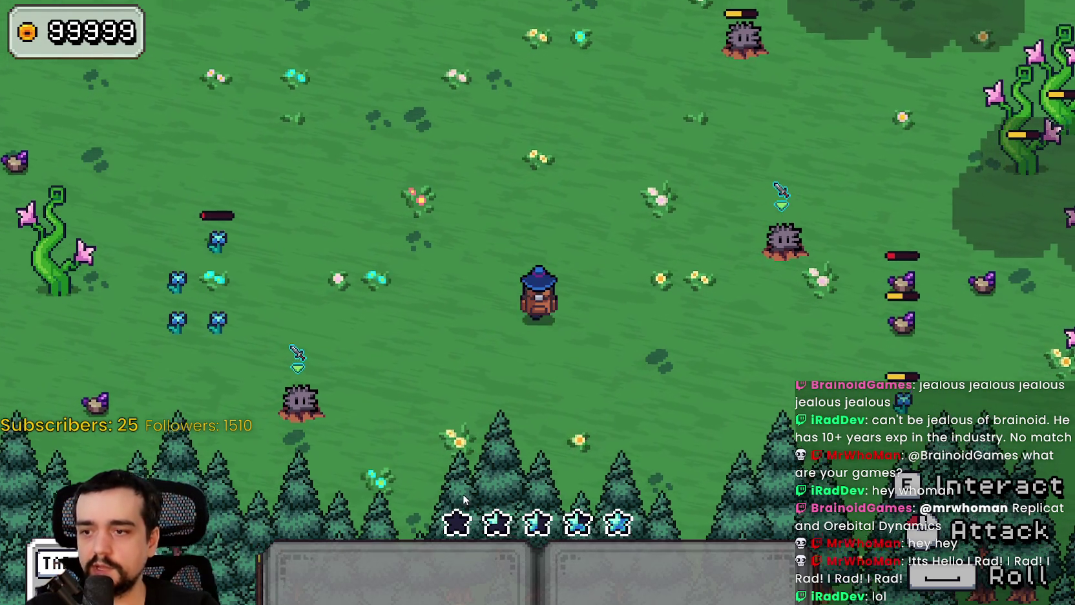
{"action": "key", "text": "d"}
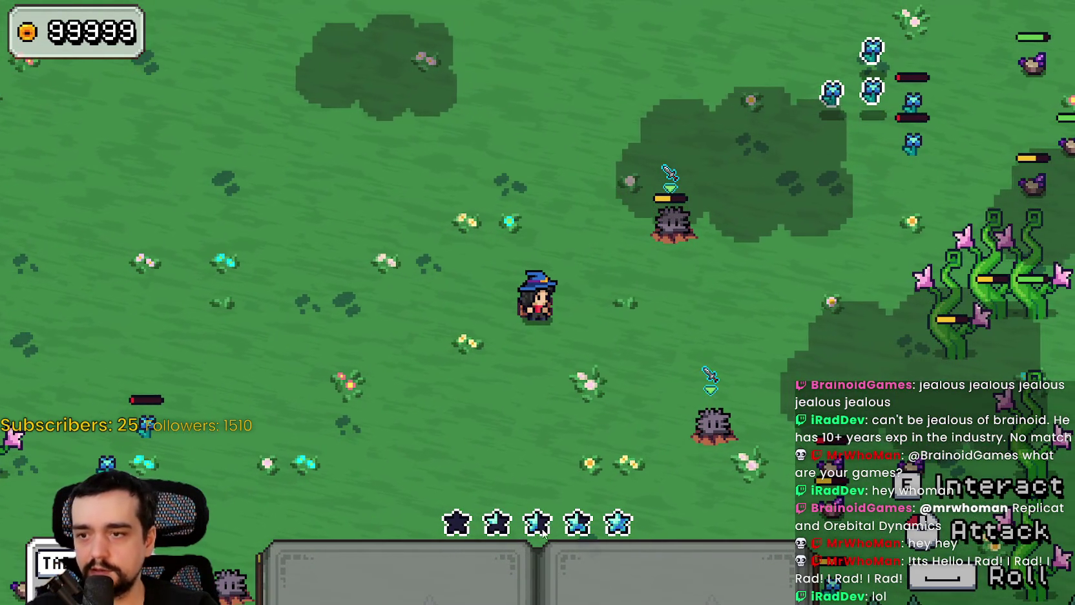
{"action": "key", "text": "s"}
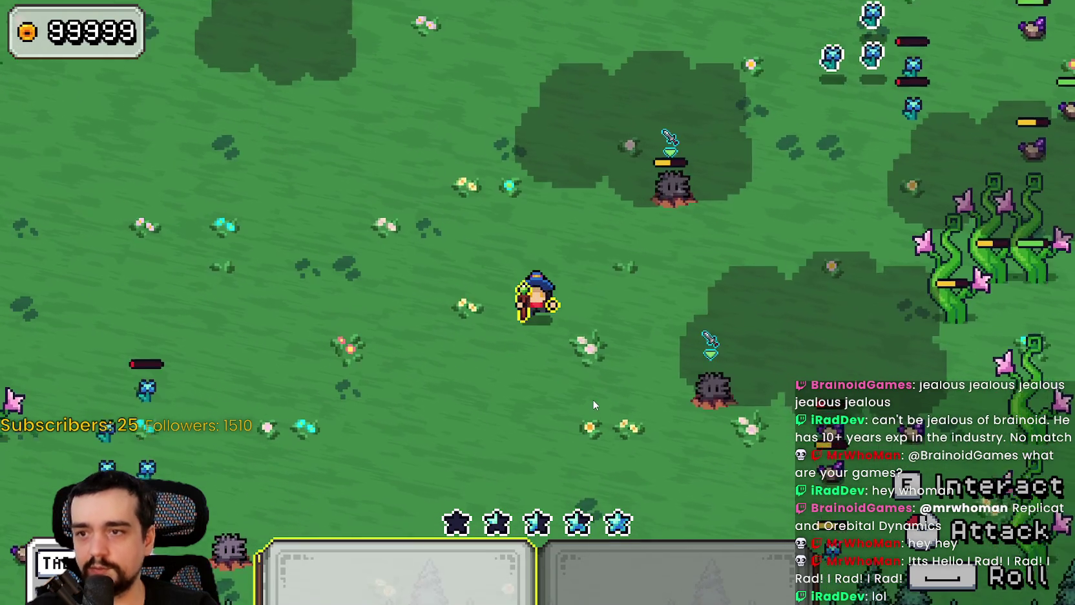
{"action": "key", "text": "d"}
{"action": "key", "text": "w"}
{"action": "key", "text": "s"}
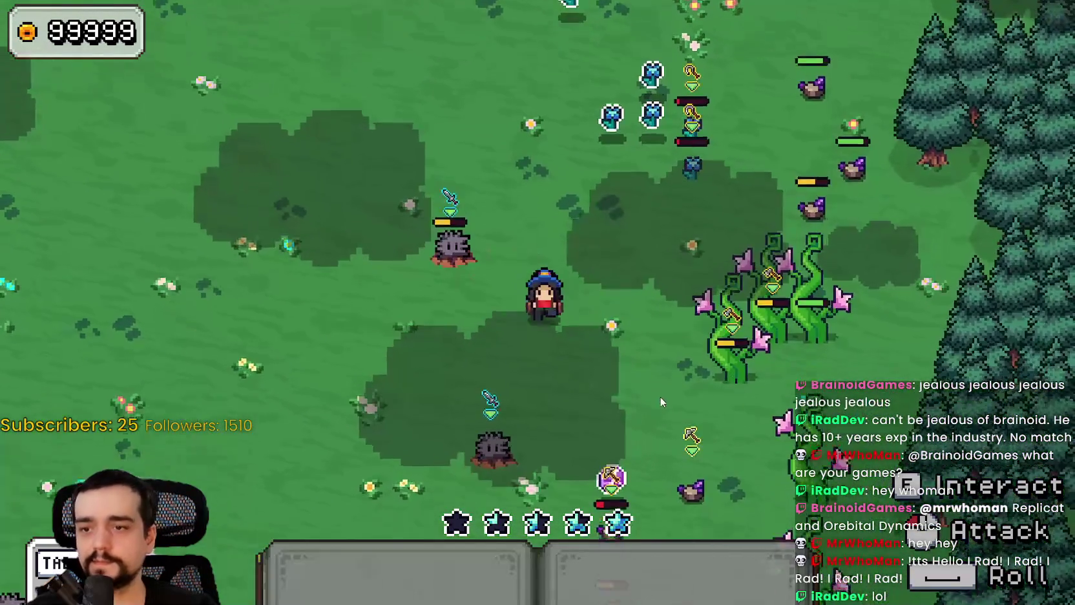
{"action": "key", "text": "d"}
{"action": "key", "text": "w"}
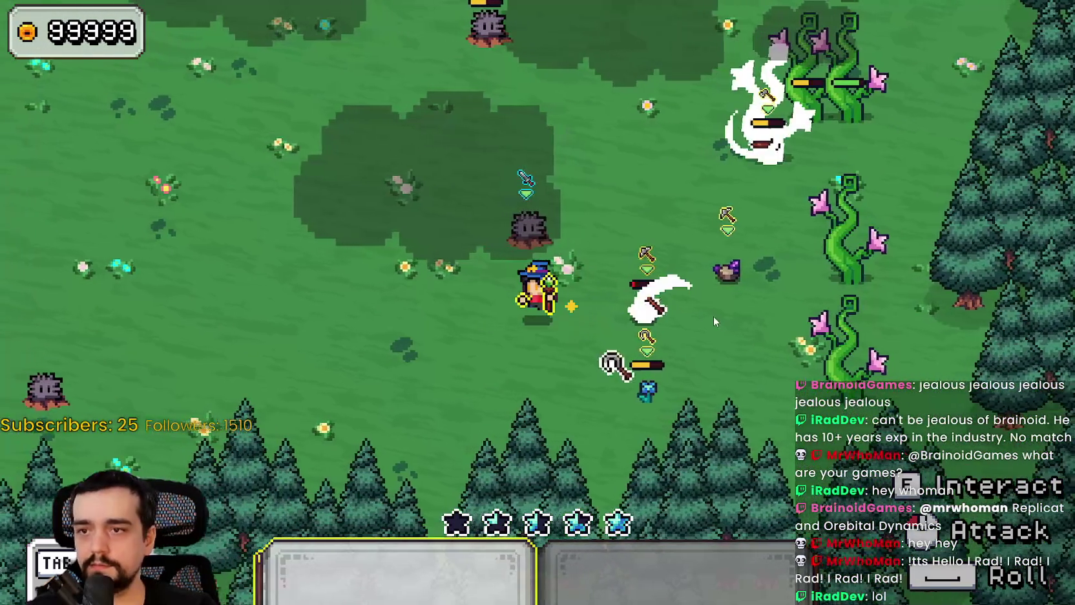
{"action": "key", "text": "d"}
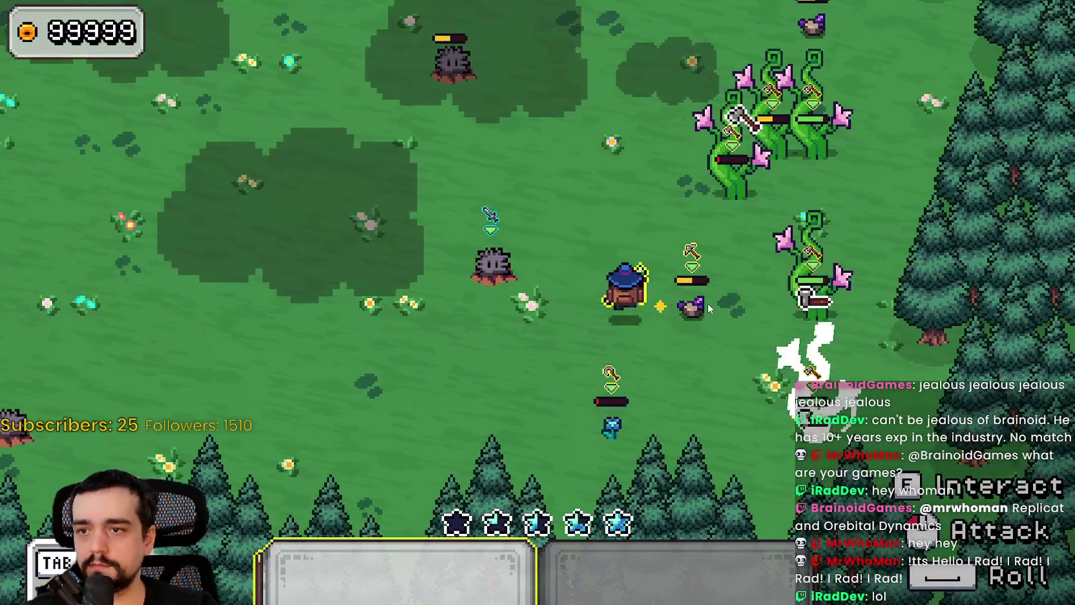
{"action": "key", "text": "w"}
{"action": "key", "text": "s"}
{"action": "key", "text": "a"}
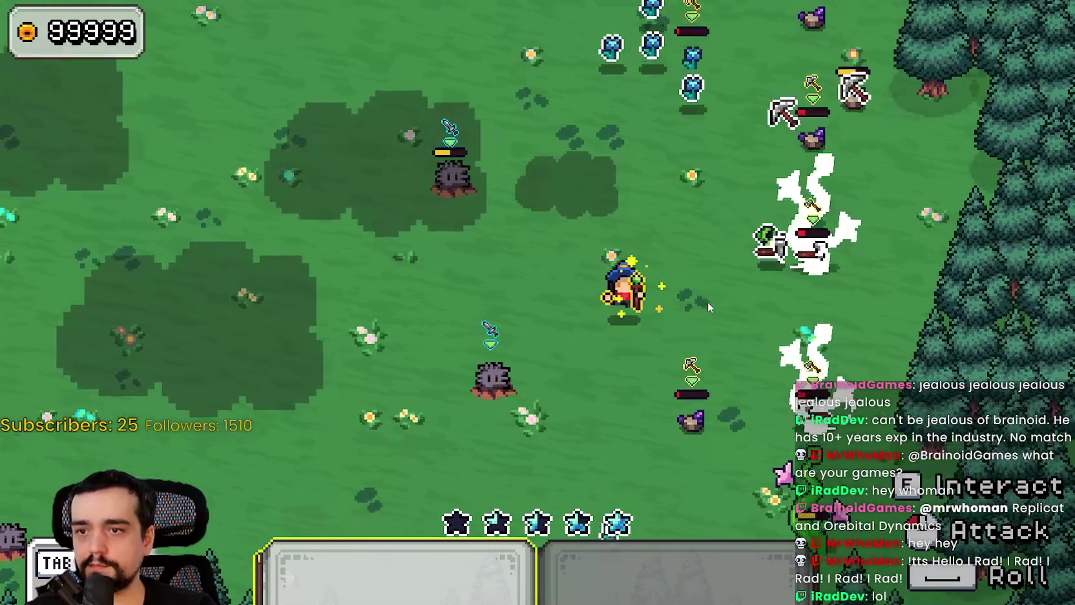
{"action": "key", "text": "d"}
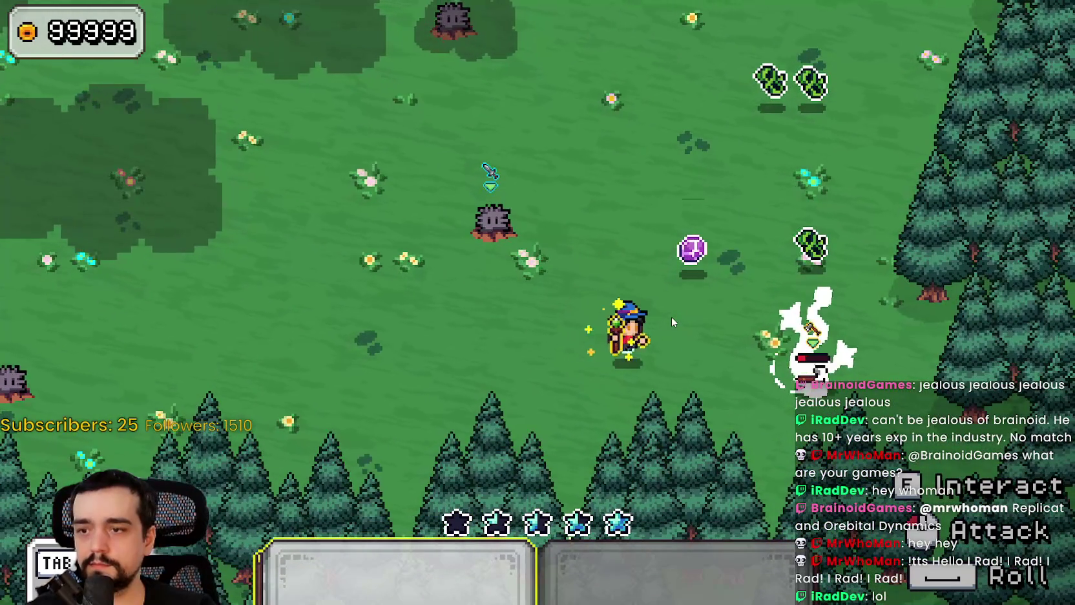
{"action": "key", "text": "w"}
{"action": "key", "text": "w"}
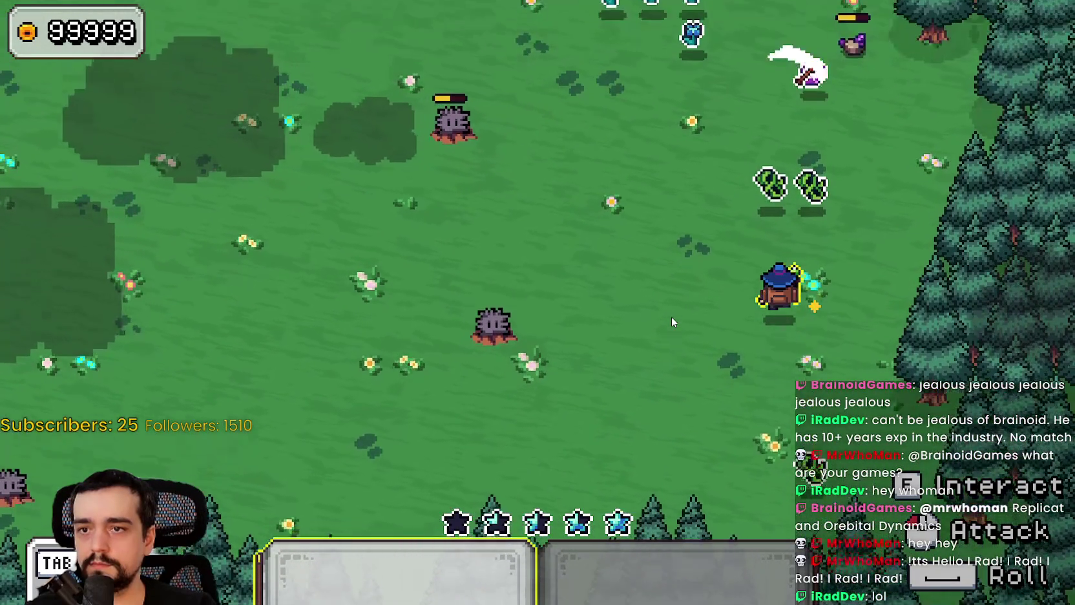
{"action": "key", "text": "w"}
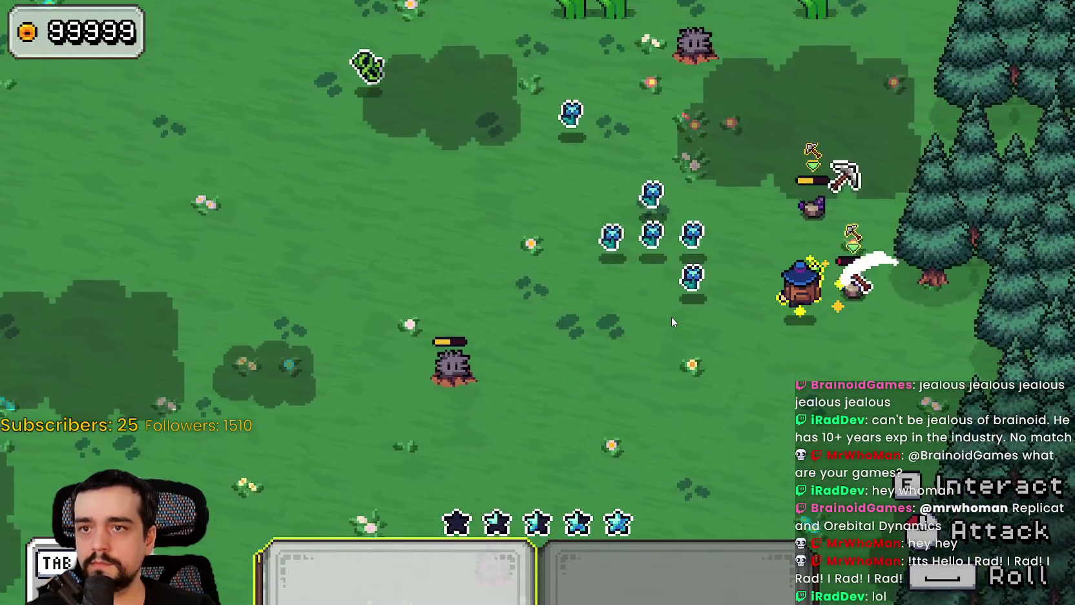
{"action": "key", "text": "a"}
{"action": "key", "text": "a"}
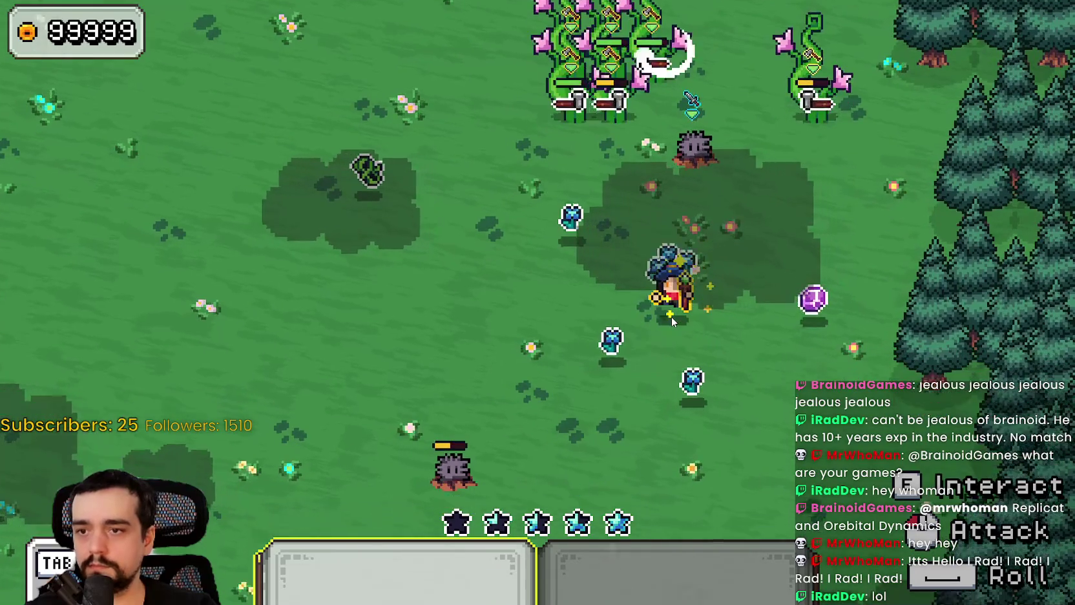
{"action": "key", "text": "d"}
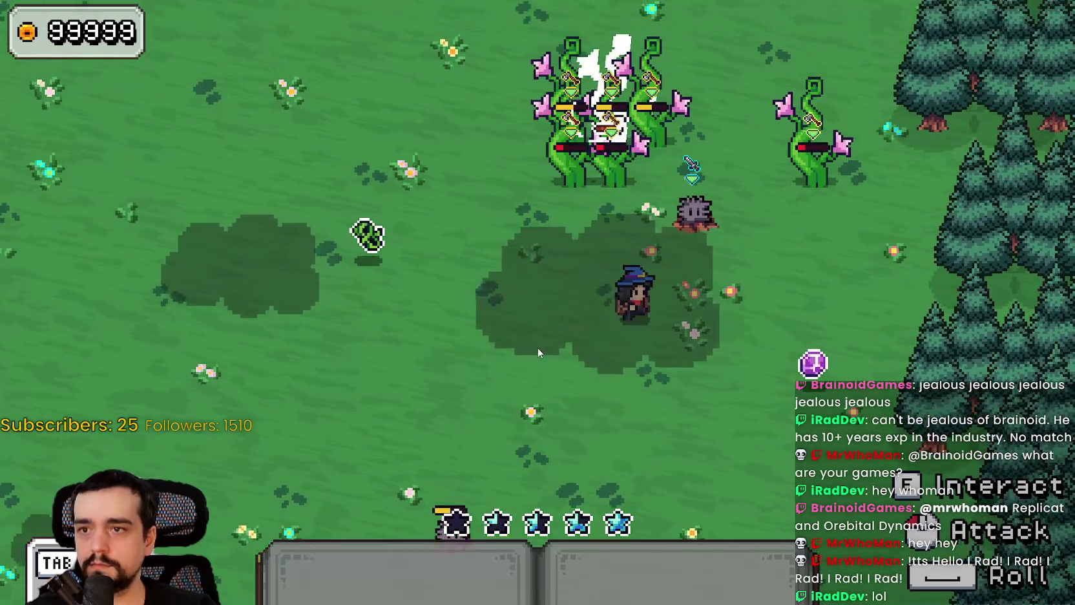
{"action": "key", "text": "a"}
{"action": "key", "text": "w"}
{"action": "key", "text": "a"}
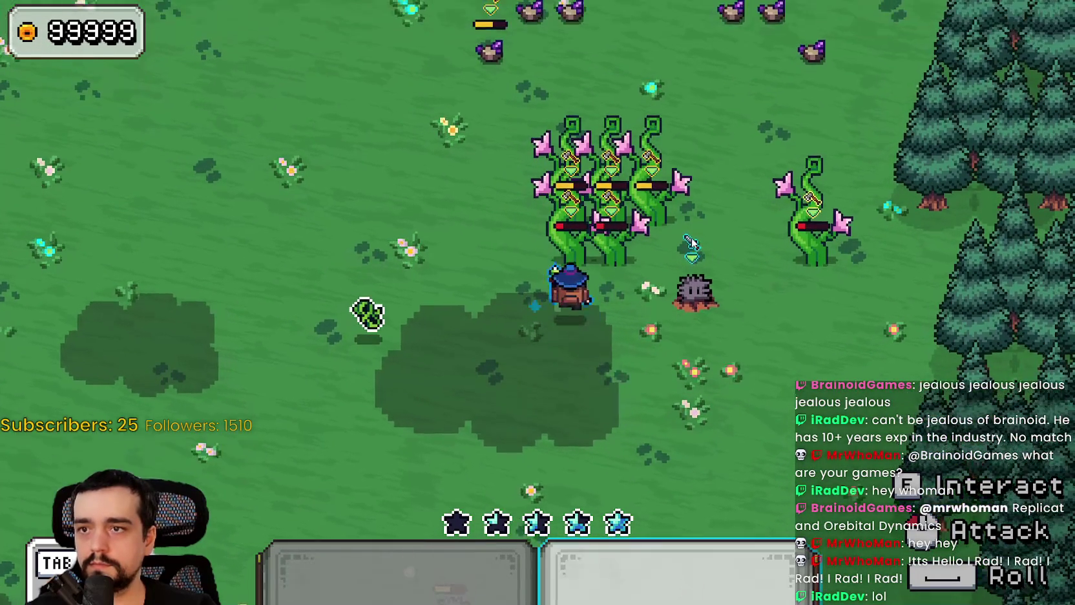
{"action": "key", "text": "d"}
- Swing the sword at the vines, defeat the sword enemy and grab the blue gem
{"action": "left_click", "coordinate": [701, 237]}
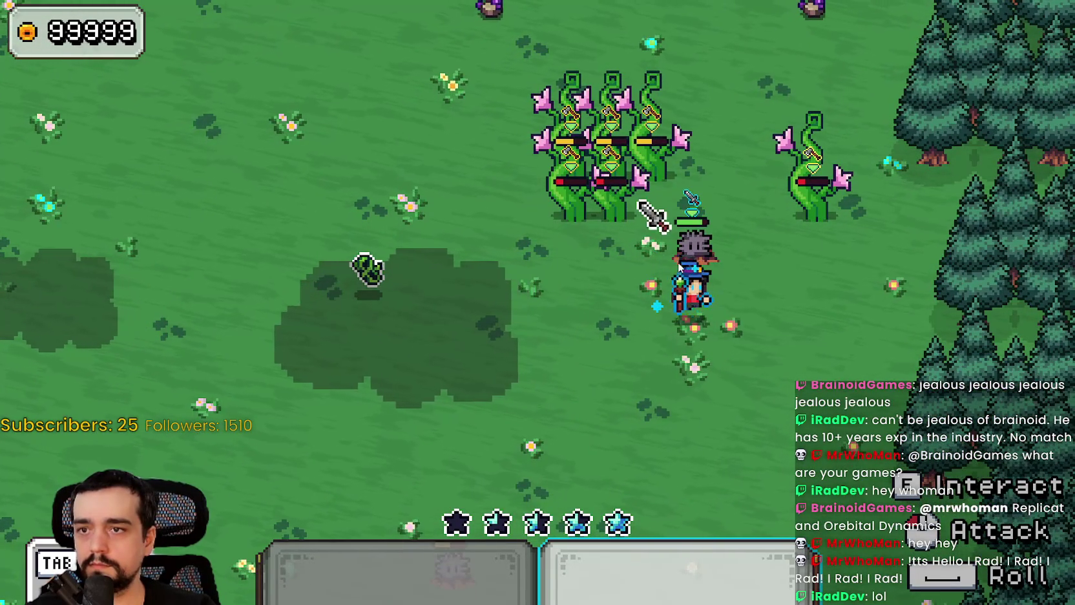
{"action": "key", "text": "a"}
{"action": "key", "text": "d"}
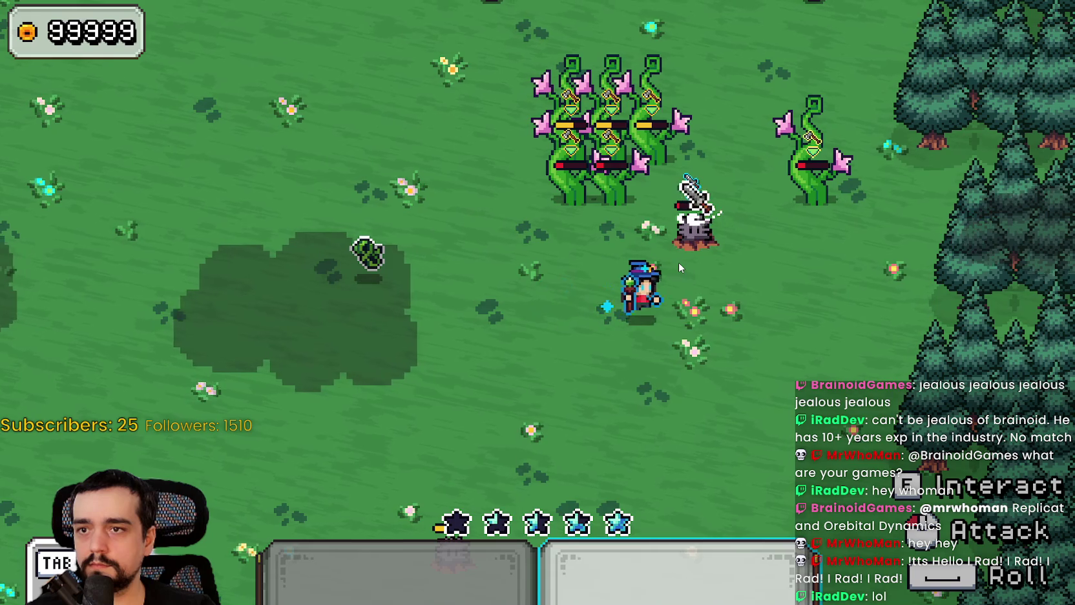
{"action": "left_click", "coordinate": [678, 262]}
{"action": "key", "text": "s"}
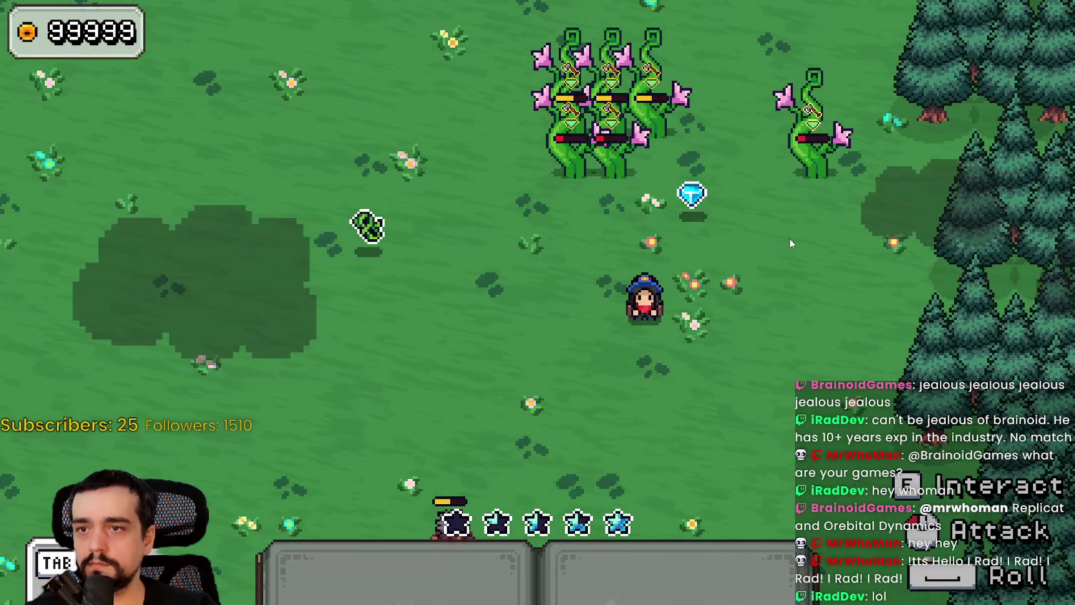
{"action": "key", "text": "d"}
{"action": "key", "text": "w"}
{"action": "key", "text": "s"}
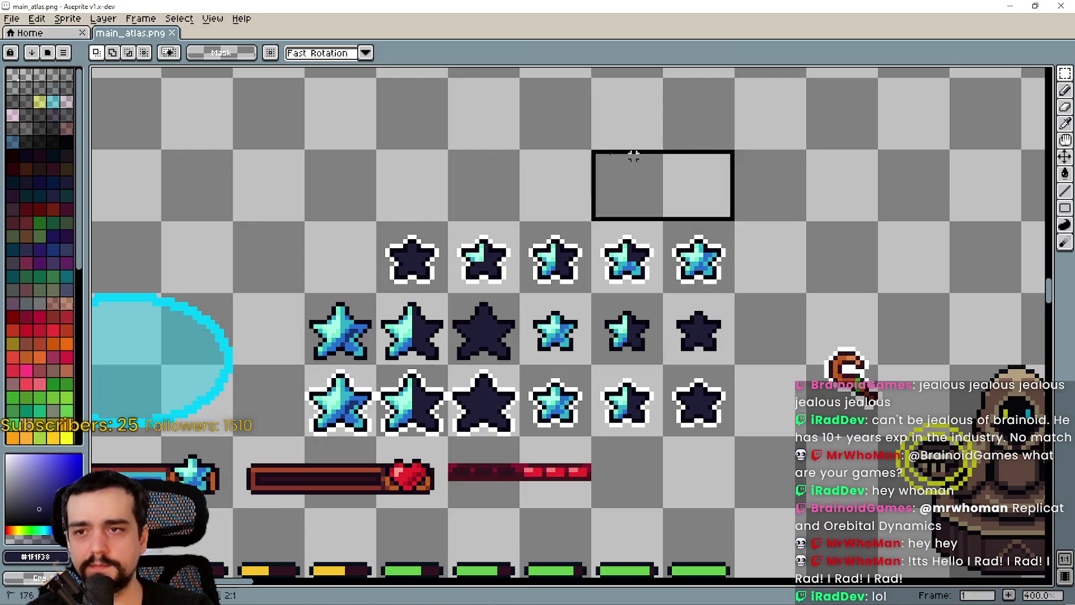
- Reselect the empty atlas cells in Aseprite, then save game_ui.gd in Godot
{"action": "key", "text": "ctrl+z"}
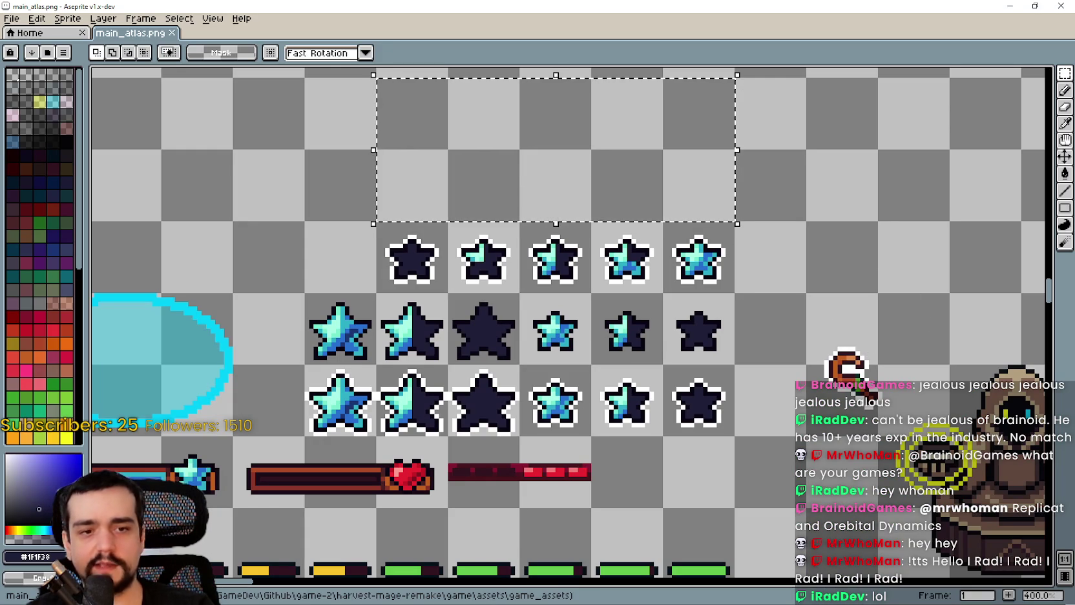
{"action": "key", "text": "alt+Tab"}
{"action": "left_click", "coordinate": [753, 160]}
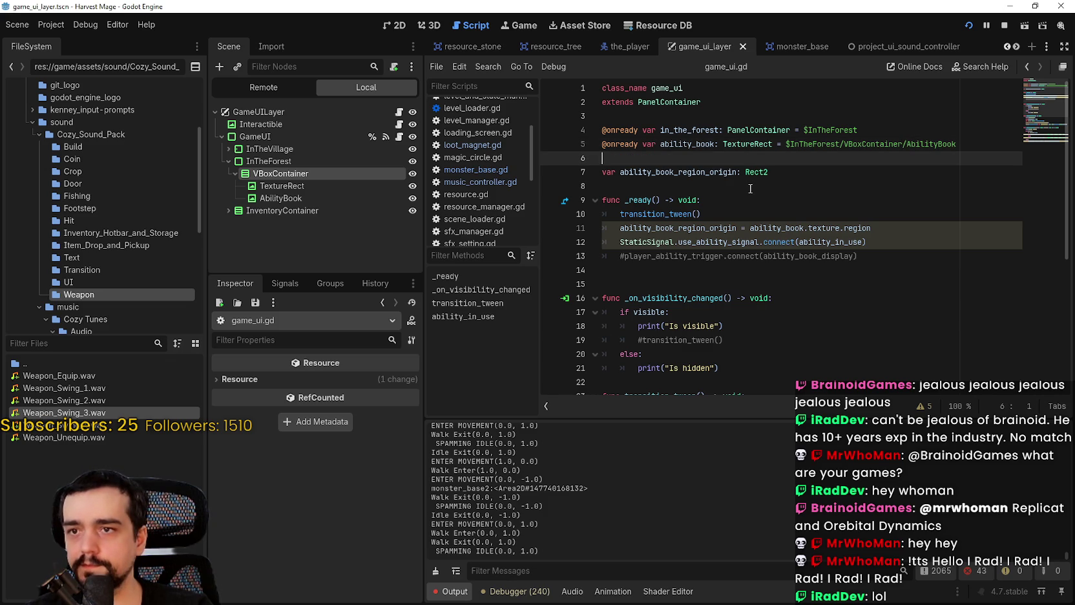
{"action": "key", "text": "ctrl+s"}
{"action": "key", "text": "Up"}
{"action": "key", "text": "Up"}
{"action": "key", "text": "Up"}
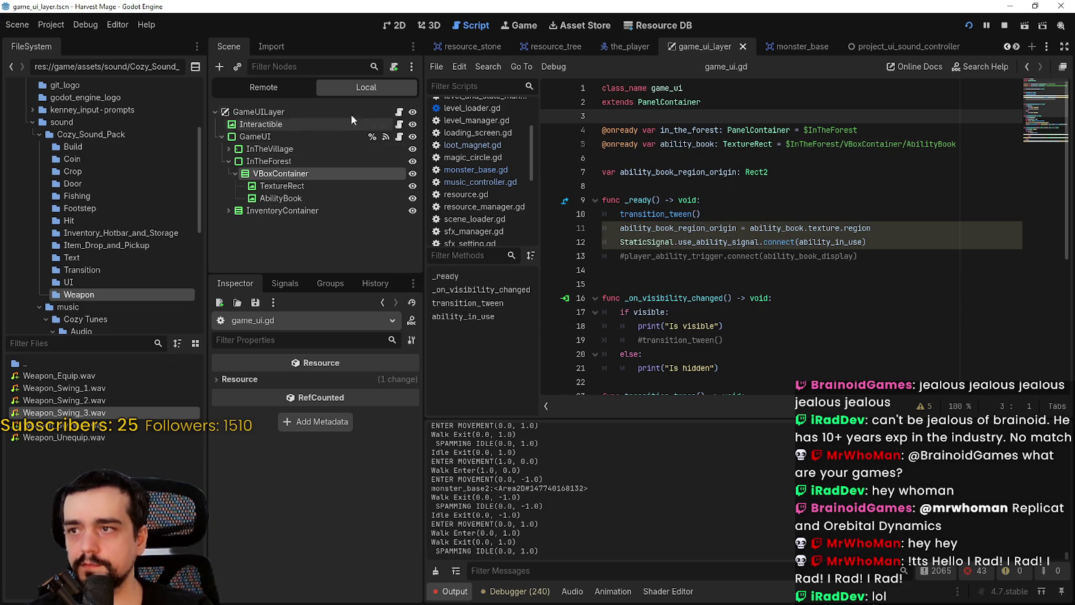
- Scroll through game_ui.gd, then open the_player.gd from the Filter Scripts list
{"action": "scroll", "coordinate": [481, 155], "scroll_direction": "up", "scroll_amount": 2}
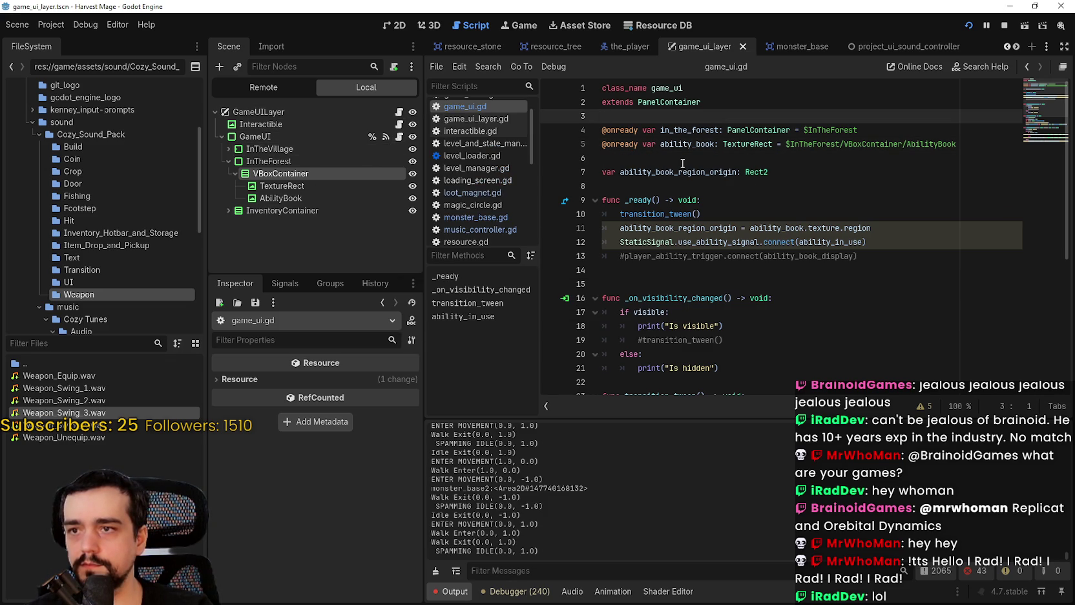
{"action": "left_click", "coordinate": [705, 256]}
{"action": "scroll", "coordinate": [710, 232], "scroll_direction": "down", "scroll_amount": 5}
{"action": "scroll", "coordinate": [692, 207], "scroll_direction": "up", "scroll_amount": 3}
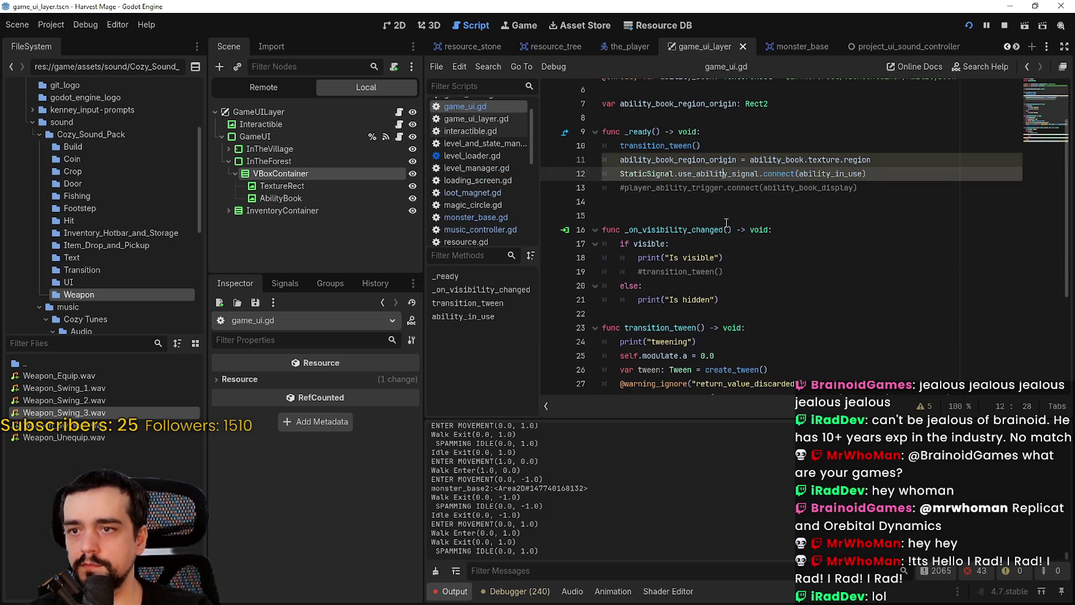
{"action": "scroll", "coordinate": [720, 188], "scroll_direction": "up", "scroll_amount": 2}
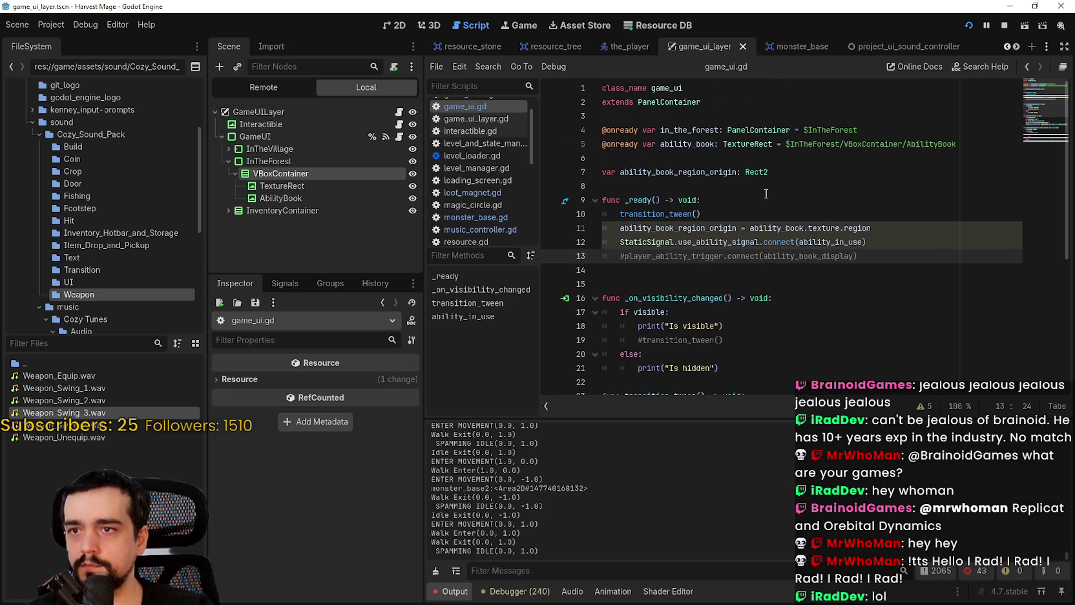
{"action": "left_click", "coordinate": [720, 185]}
{"action": "left_click", "coordinate": [707, 158]}
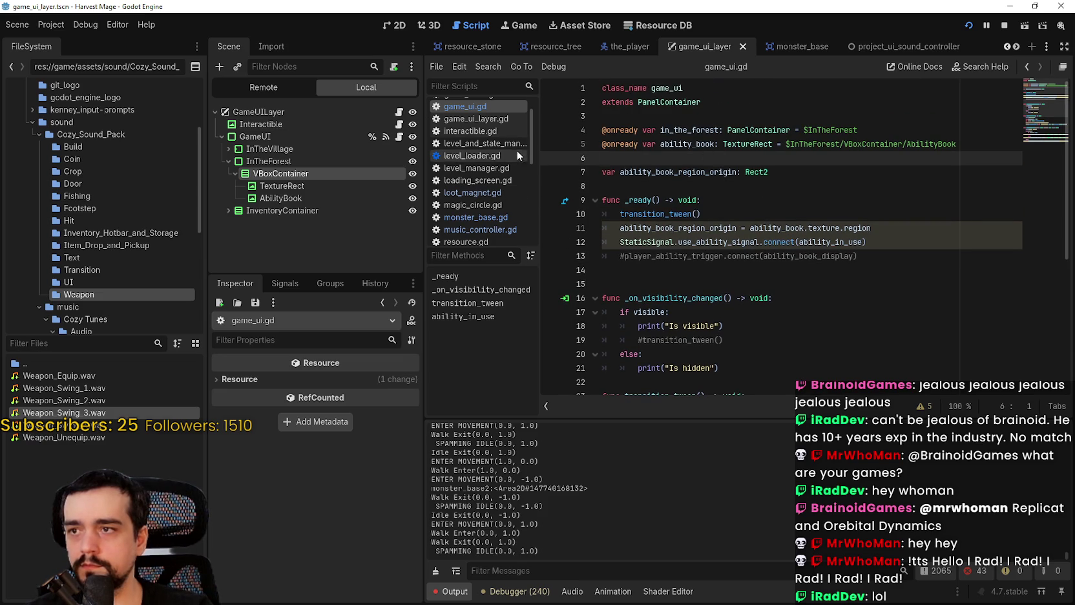
{"action": "scroll", "coordinate": [507, 194], "scroll_direction": "down", "scroll_amount": 3}
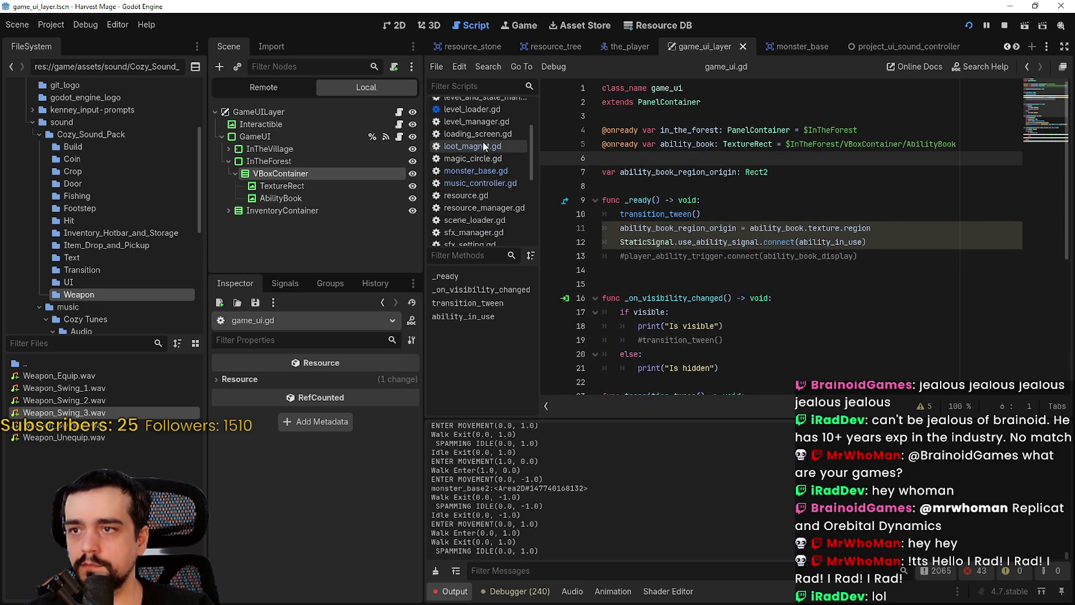
{"action": "scroll", "coordinate": [483, 146], "scroll_direction": "down", "scroll_amount": 10}
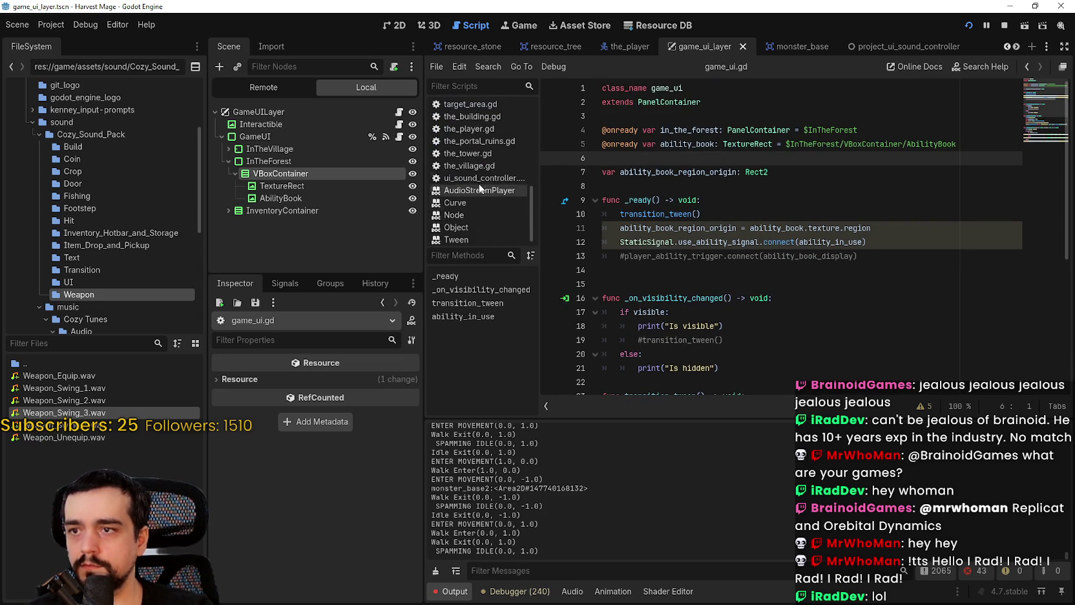
{"action": "left_click", "coordinate": [478, 129]}
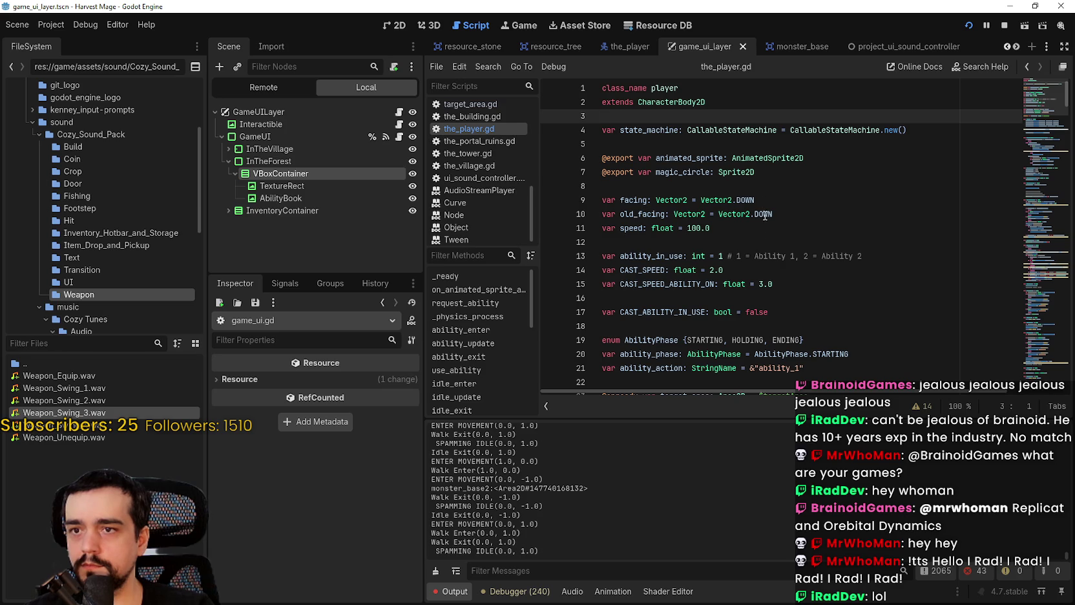
- Add 'var mana: int = 5' below the speed line in the_player.gd and save
{"action": "left_click", "coordinate": [762, 238]}
{"action": "left_click", "coordinate": [767, 218]}
{"action": "scroll", "coordinate": [775, 229], "scroll_direction": "down", "scroll_amount": 2}
{"action": "left_click", "coordinate": [792, 208]}
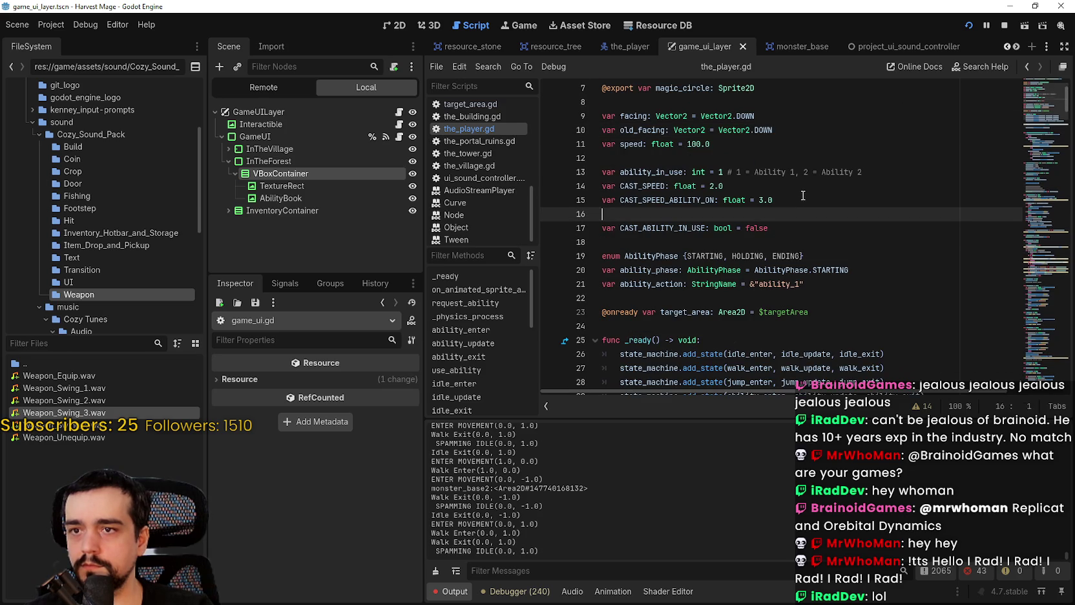
{"action": "left_click", "coordinate": [870, 203]}
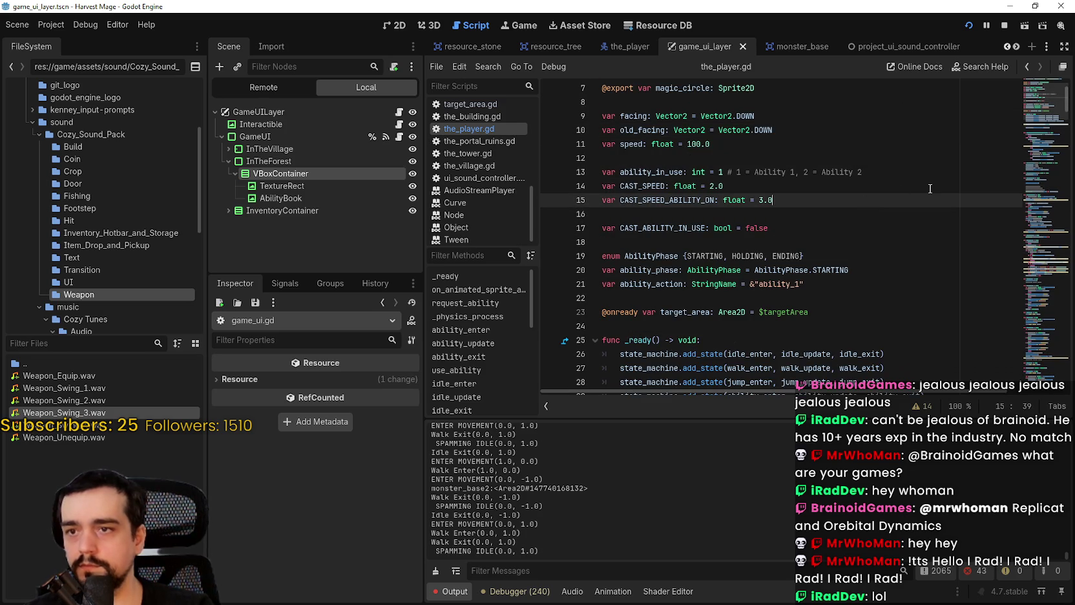
{"action": "left_click", "coordinate": [830, 160]}
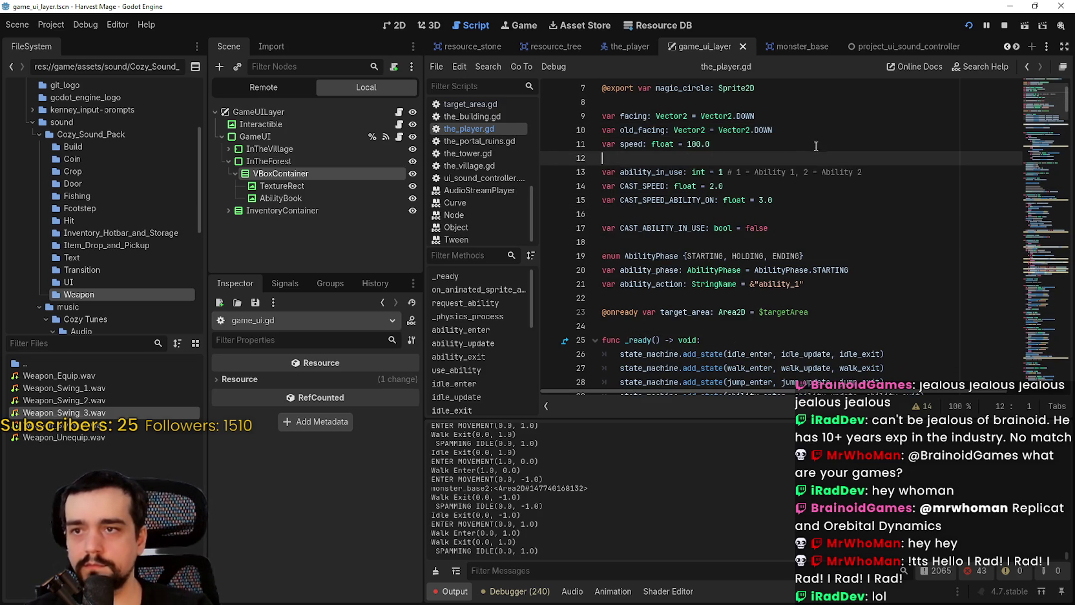
{"action": "left_click", "coordinate": [814, 145]}
{"action": "key", "text": "Return"}
{"action": "key", "text": "Return"}
{"action": "type", "text": "var mana:"}
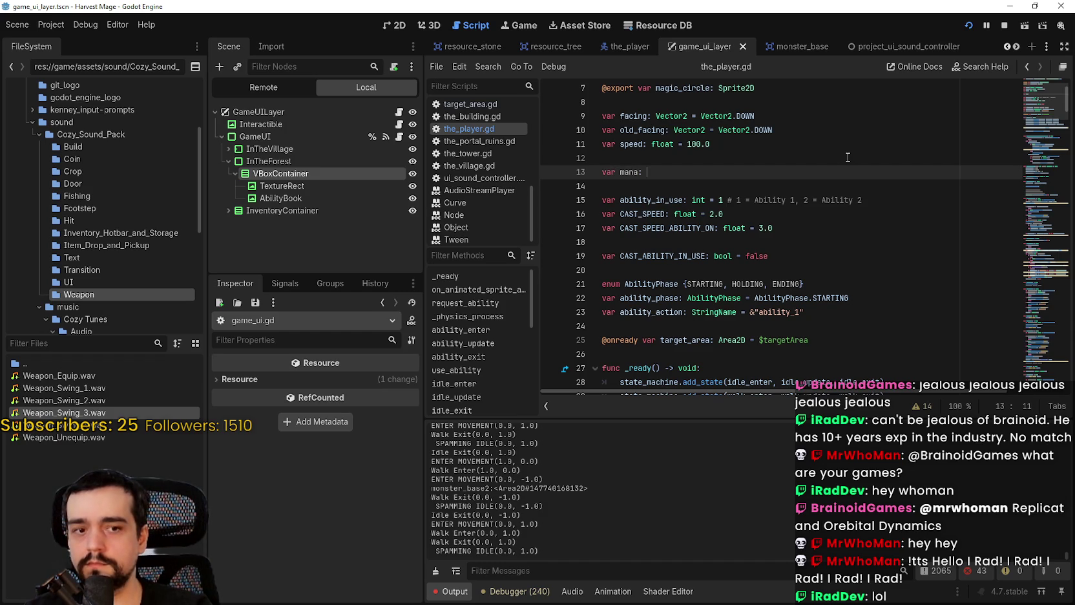
{"action": "type", "text": "= 5"}
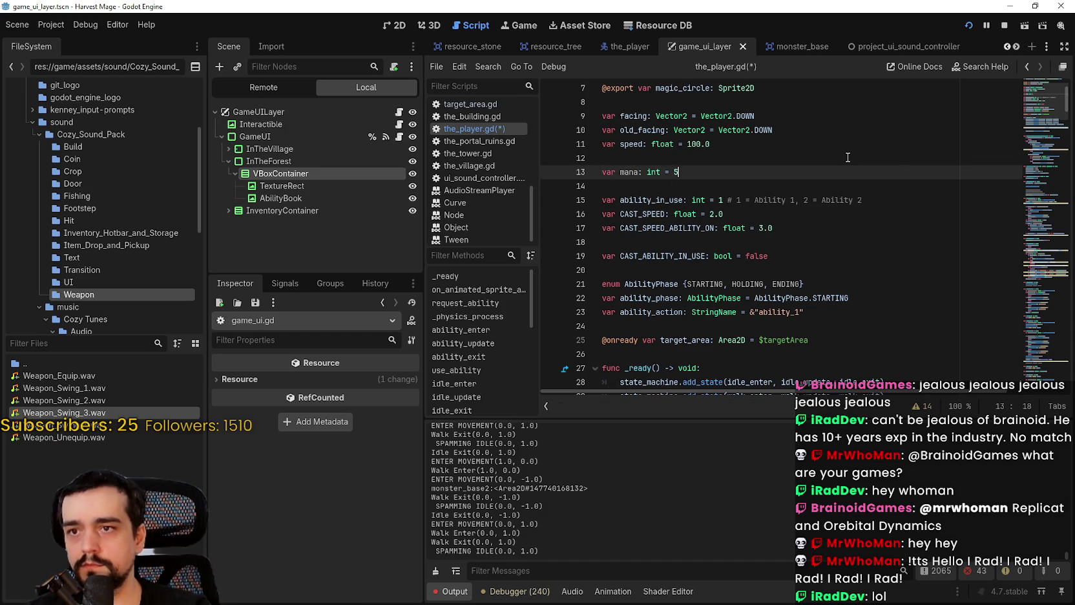
{"action": "key", "text": "ctrl+s"}
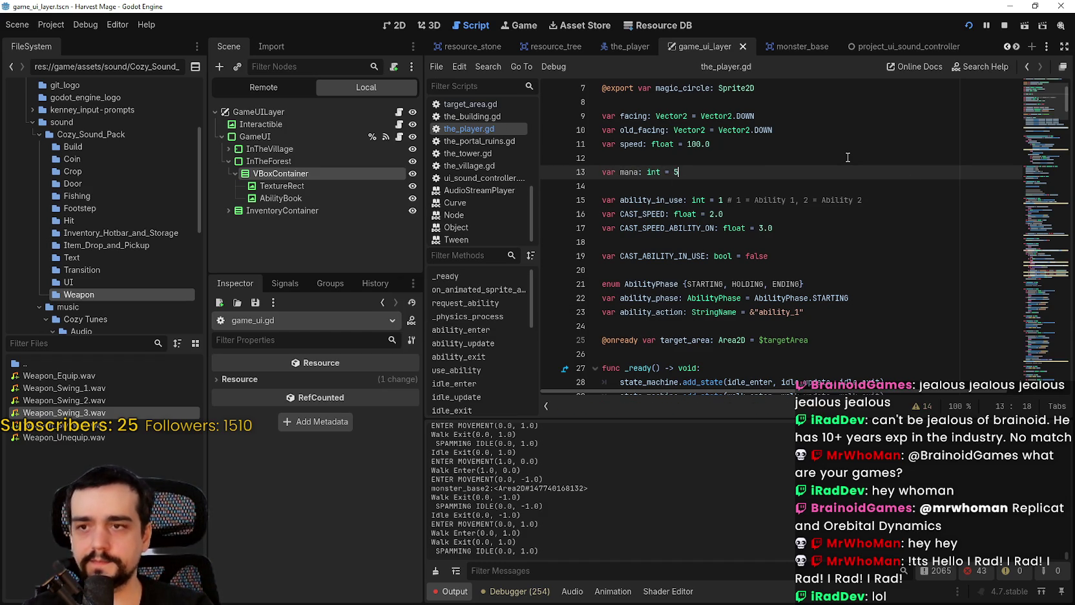
{"action": "key", "text": "Return"}
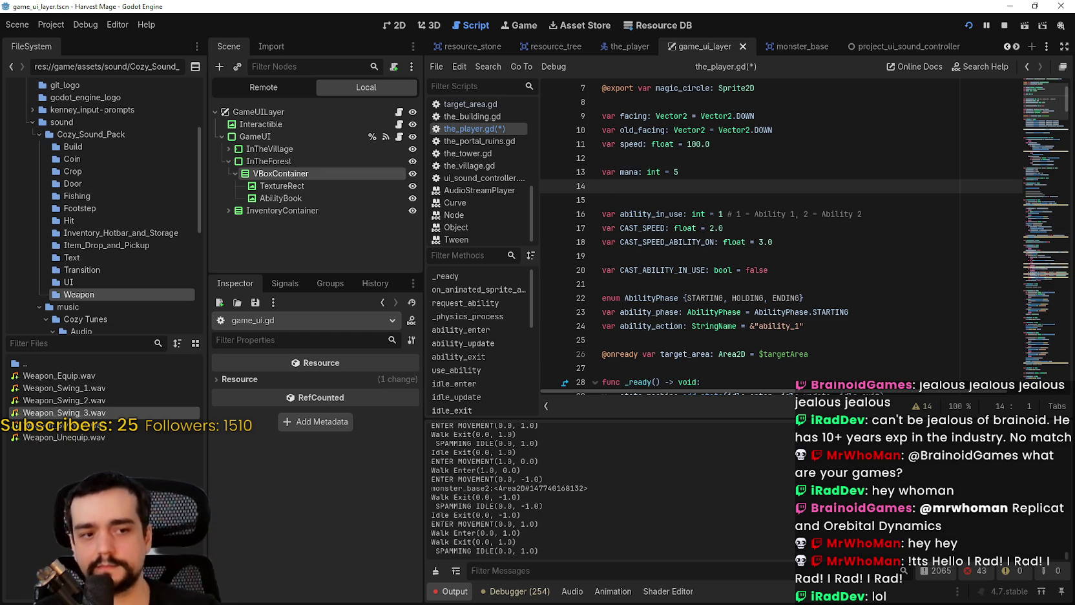
{"action": "key", "text": "alt+Tab"}
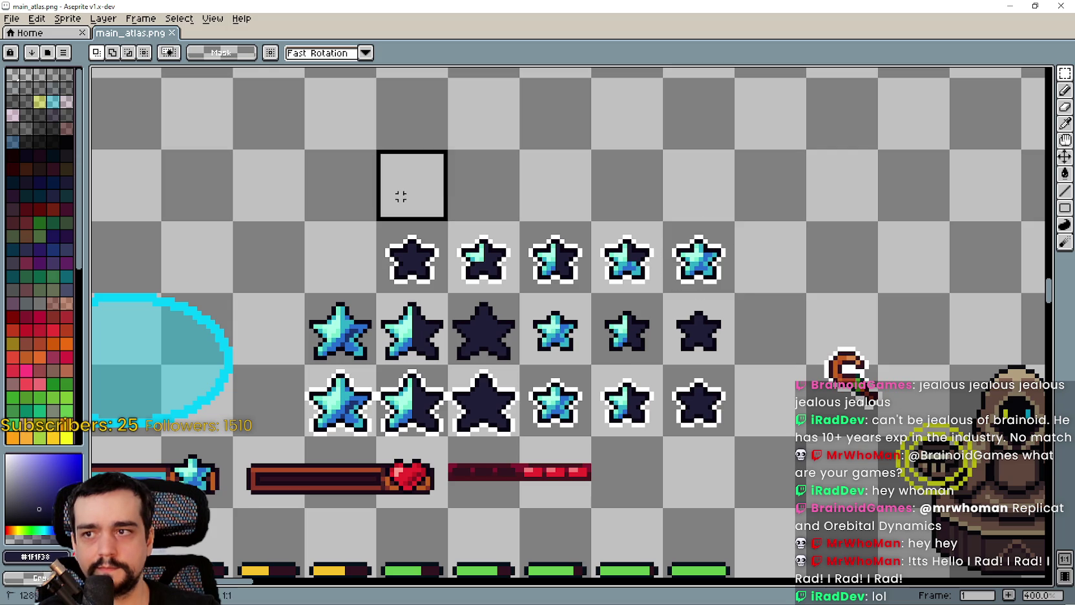
- Marquee the five grid cells above the star row, then return to the mana line in Godot
{"action": "mouse_move", "coordinate": [401, 196]}
{"action": "left_mouse_down"}
{"action": "mouse_move", "coordinate": [646, 203]}
{"action": "mouse_move", "coordinate": [724, 266]}
{"action": "left_mouse_up"}
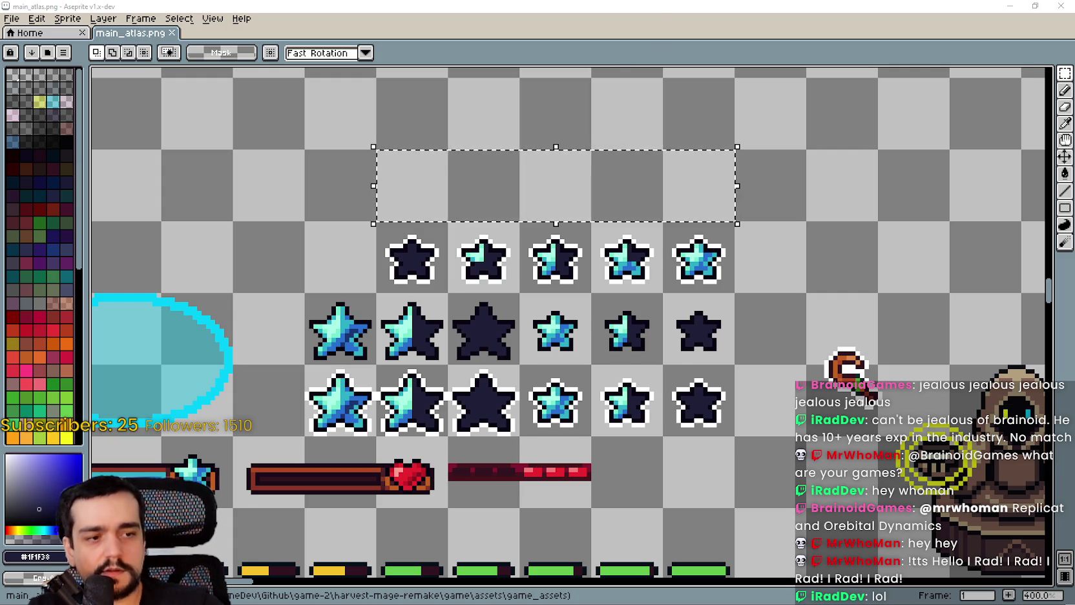
{"action": "key", "text": "alt+Tab"}
{"action": "left_click", "coordinate": [684, 173]}
- Save, then select AbilityBook, the star TextureRect and VBoxContainer in the 2D game UI layout
{"action": "key", "text": "ctrl+s"}
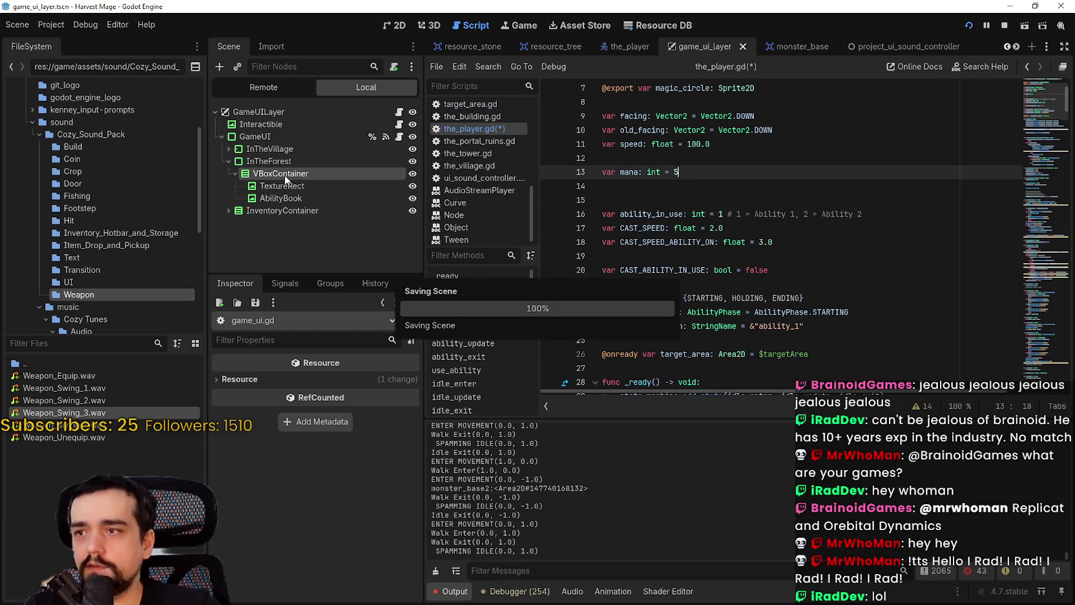
{"action": "left_click", "coordinate": [304, 197]}
{"action": "left_click", "coordinate": [396, 24]}
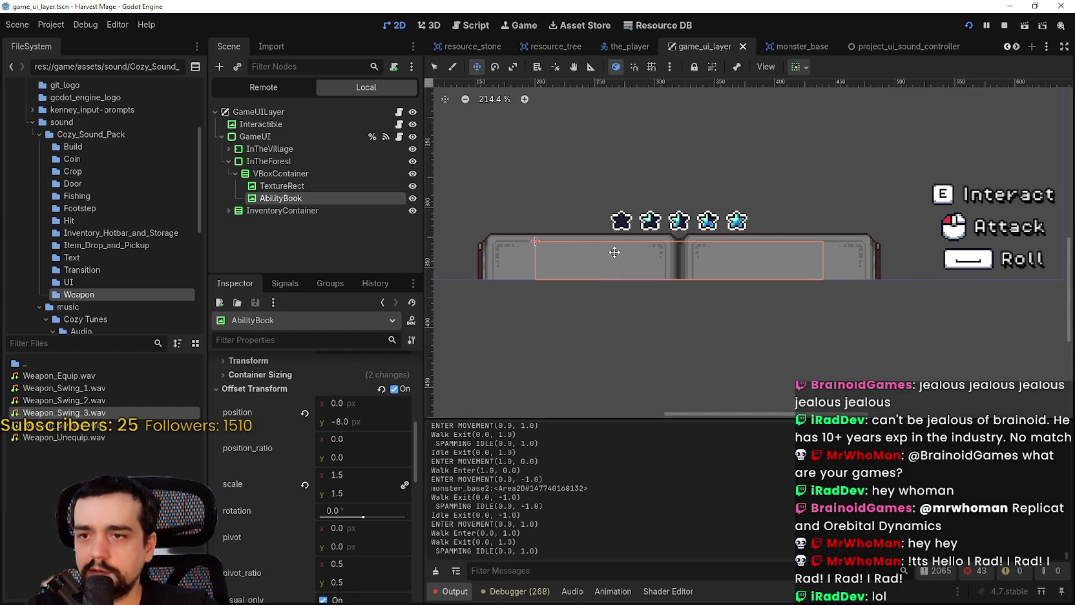
{"action": "left_click", "coordinate": [282, 186]}
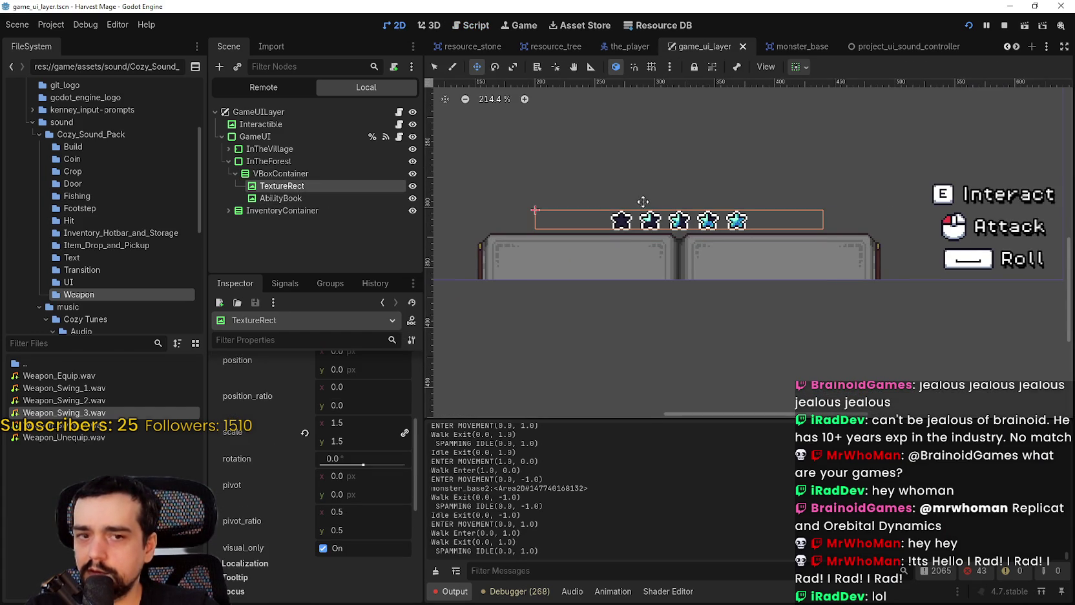
{"action": "scroll", "coordinate": [643, 202], "scroll_direction": "up", "scroll_amount": 1}
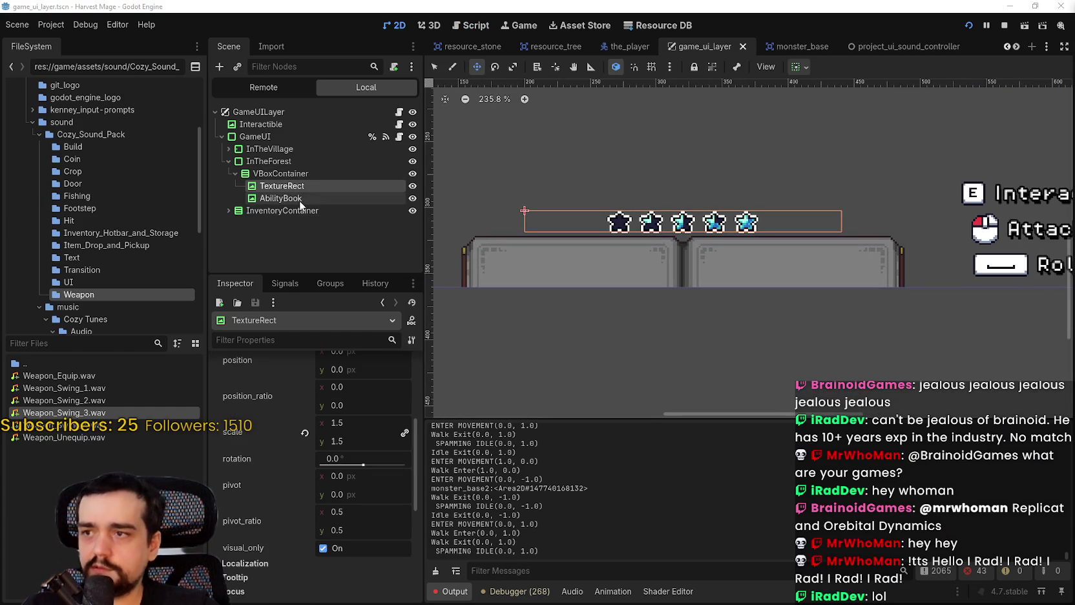
{"action": "scroll", "coordinate": [735, 187], "scroll_direction": "down", "scroll_amount": 1}
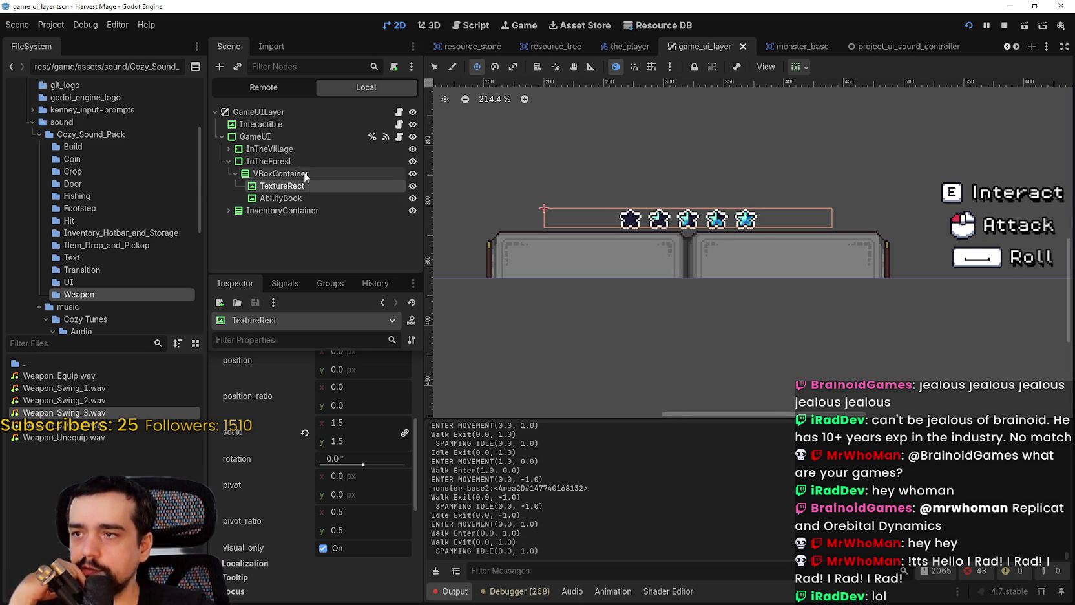
{"action": "left_click", "coordinate": [305, 175]}
{"action": "right_click", "coordinate": [304, 173]}
- Search the Add Child Node dialog for 'vbox' and 'prog', inspect TextureProgressBar, then cancel
{"action": "left_click", "coordinate": [398, 186]}
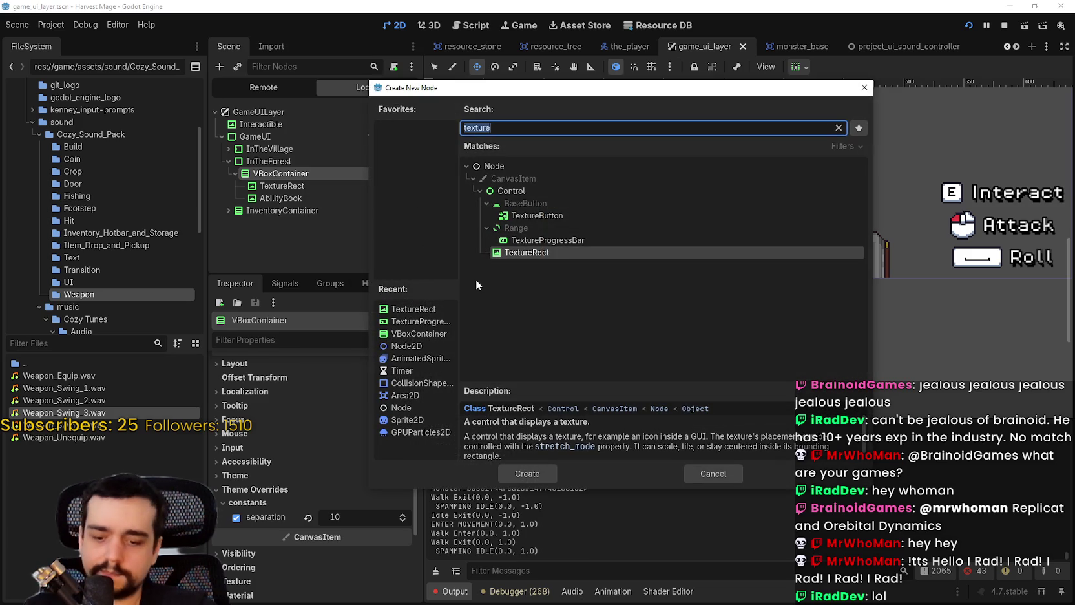
{"action": "type", "text": "vbox"}
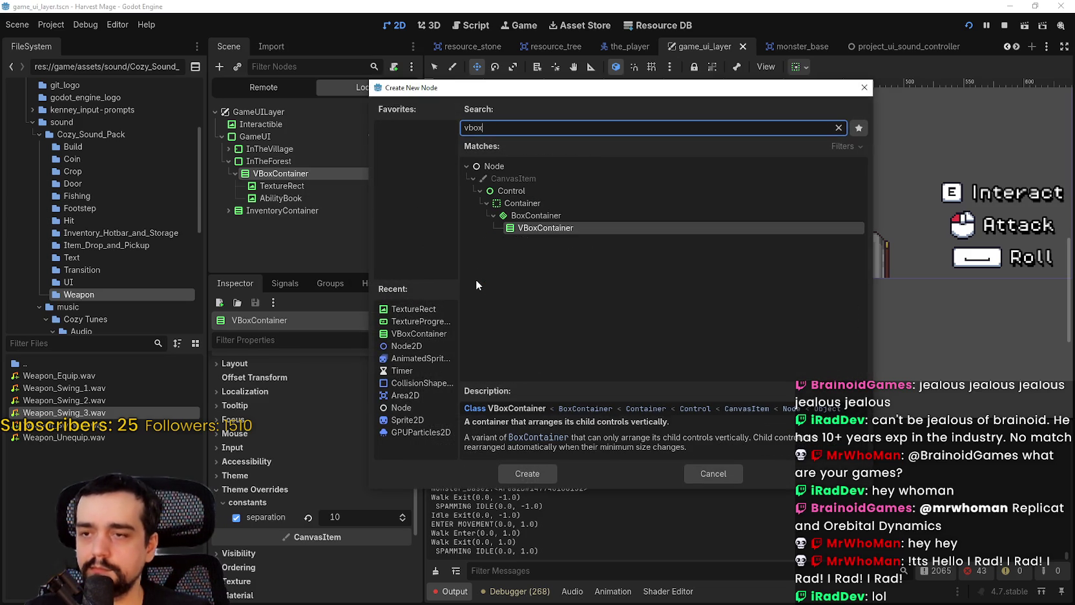
{"action": "key", "text": "BackSpace"}
{"action": "key", "text": "BackSpace"}
{"action": "key", "text": "BackSpace"}
{"action": "type", "text": "p["}
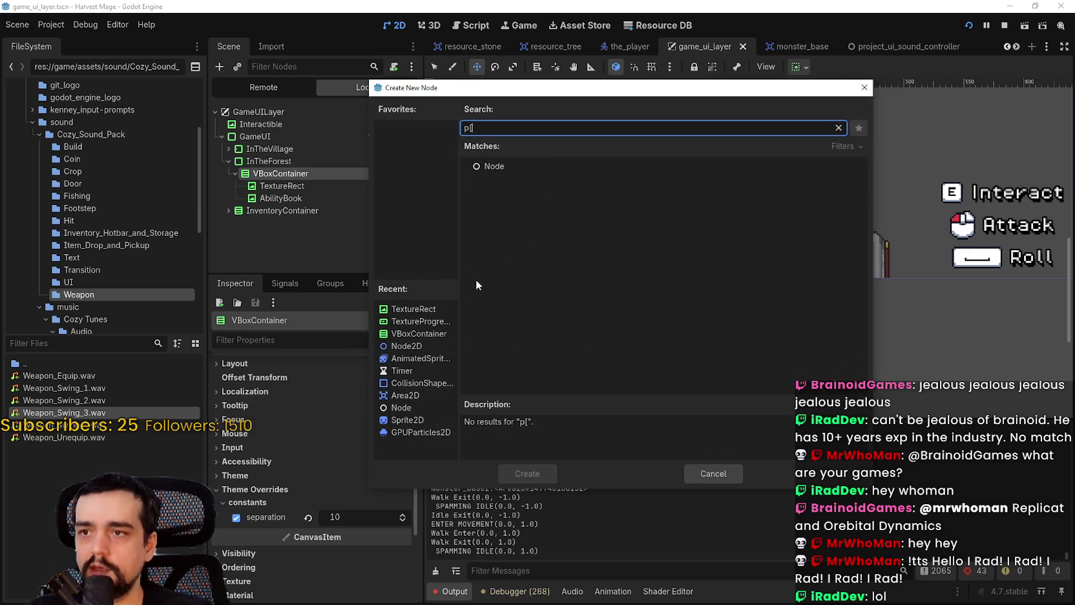
{"action": "key", "text": "BackSpace"}
{"action": "type", "text": "rog"}
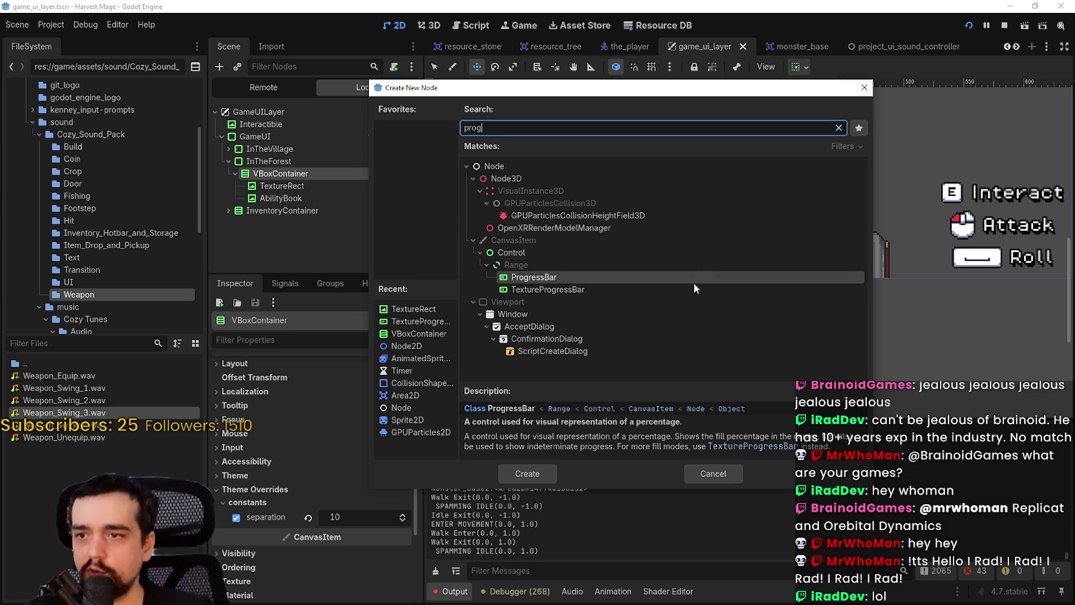
{"action": "left_click", "coordinate": [587, 289]}
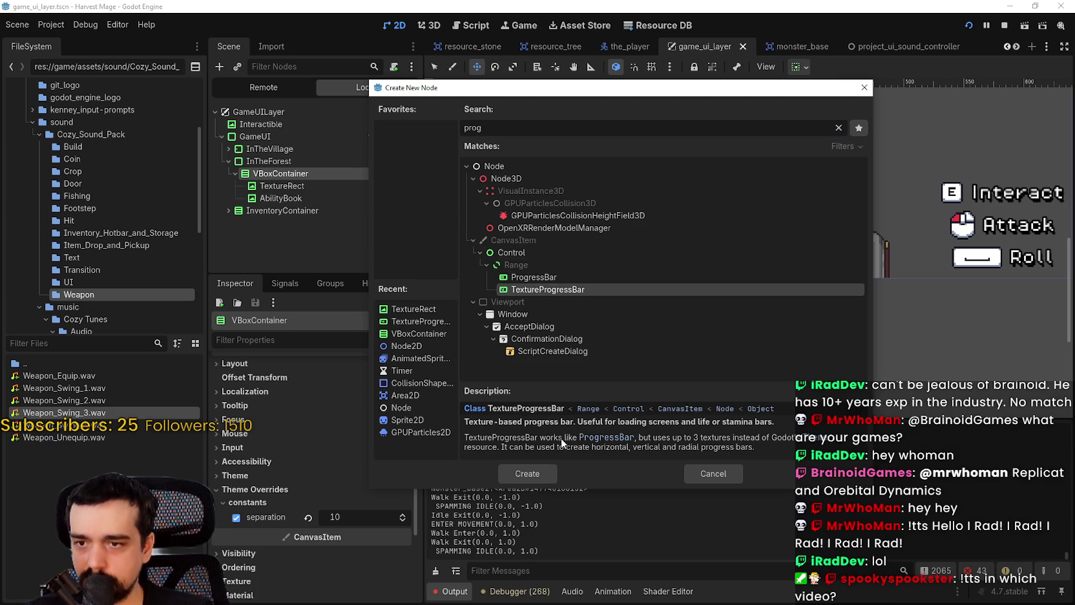
{"action": "left_click", "coordinate": [729, 469]}
- Create an HBoxContainer child under VBoxContainer by searching 'hbox'
{"action": "right_click", "coordinate": [310, 172]}
{"action": "left_click", "coordinate": [384, 184]}
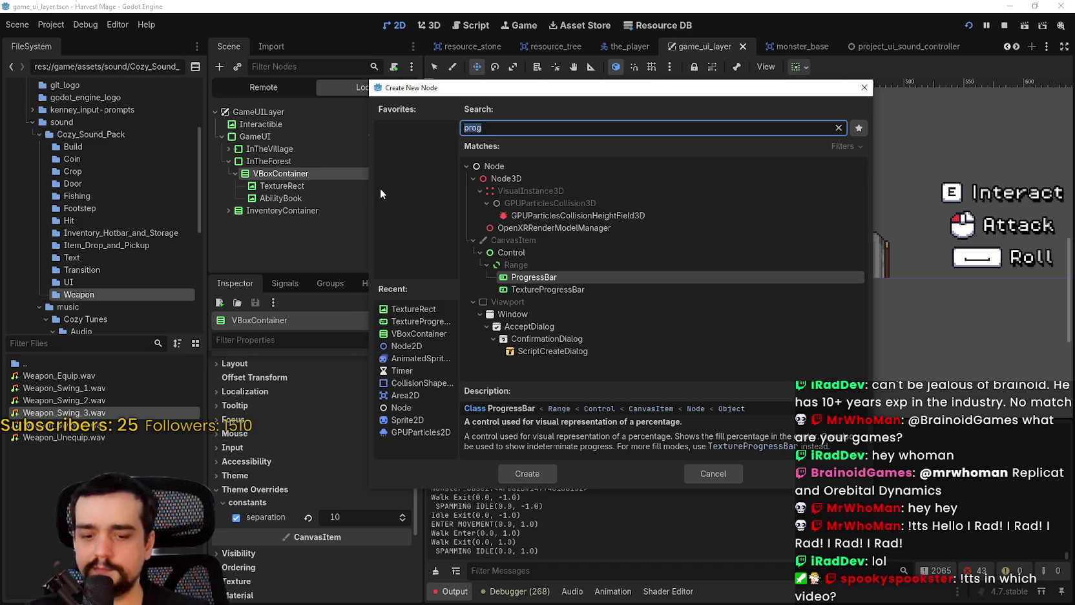
{"action": "type", "text": "vbox"}
{"action": "key", "text": "BackSpace"}
{"action": "key", "text": "BackSpace"}
{"action": "key", "text": "BackSpace"}
{"action": "type", "text": "hbox"}
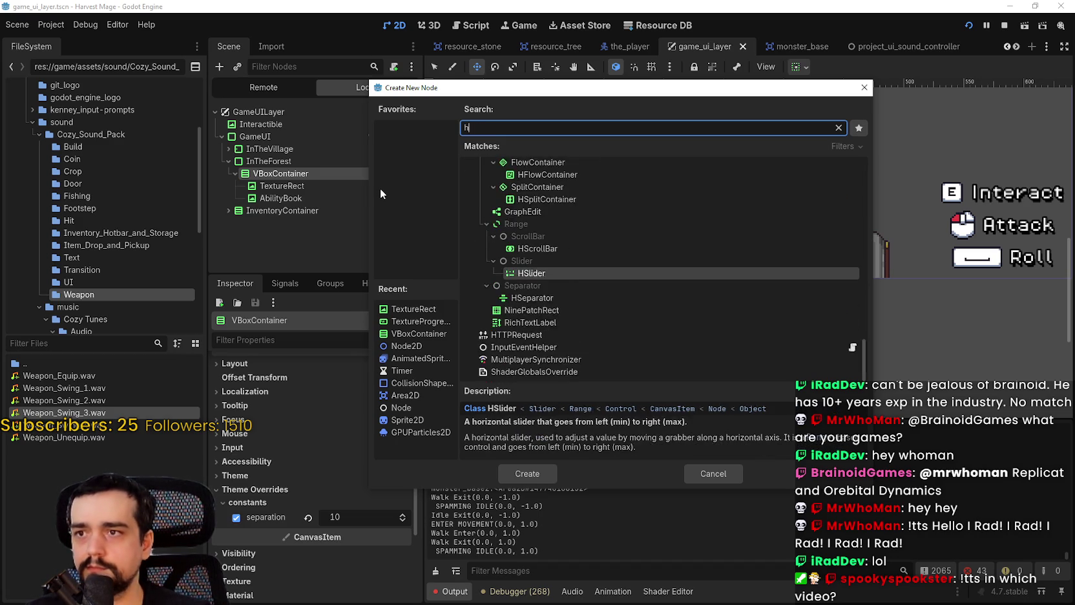
{"action": "key", "text": "Return"}
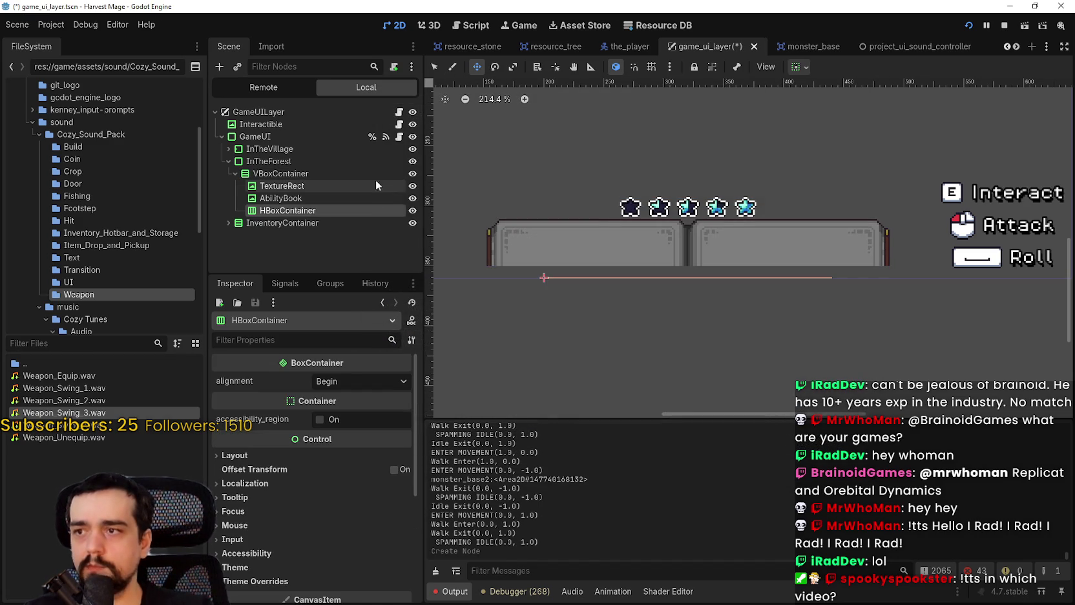
- Move the HBoxContainer to the top of the VBoxContainer and select the star TextureRect
{"action": "mouse_move", "coordinate": [287, 210]}
{"action": "left_mouse_down"}
{"action": "mouse_move", "coordinate": [288, 184]}
{"action": "mouse_move", "coordinate": [271, 193]}
{"action": "mouse_move", "coordinate": [297, 183]}
{"action": "left_mouse_up"}
{"action": "left_click", "coordinate": [267, 200]}
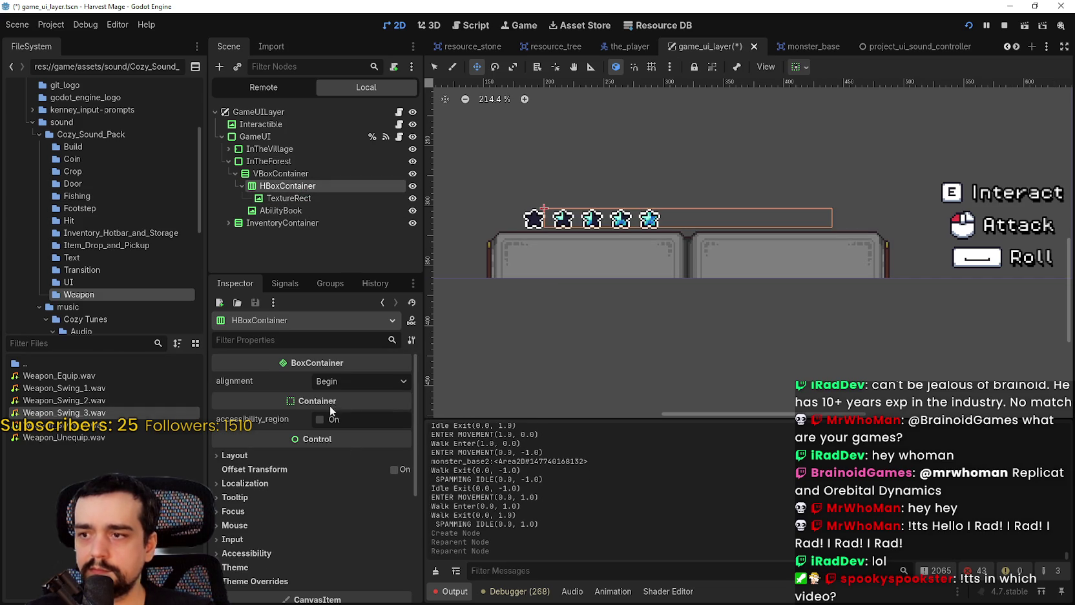
{"action": "scroll", "coordinate": [379, 490], "scroll_direction": "down", "scroll_amount": 3}
{"action": "left_click", "coordinate": [281, 198]}
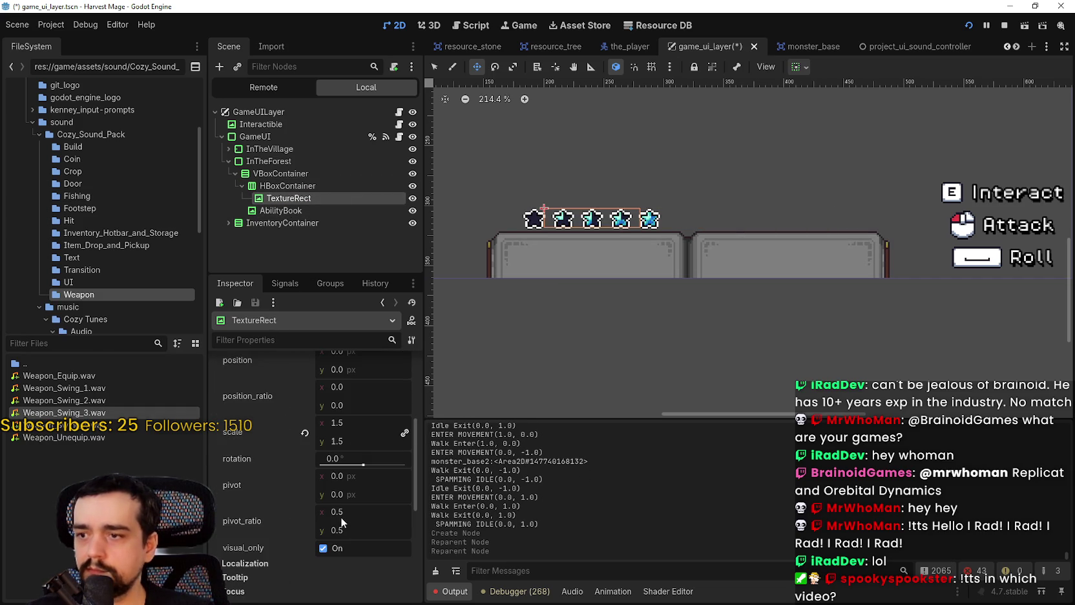
{"action": "scroll", "coordinate": [340, 517], "scroll_direction": "up", "scroll_amount": 5}
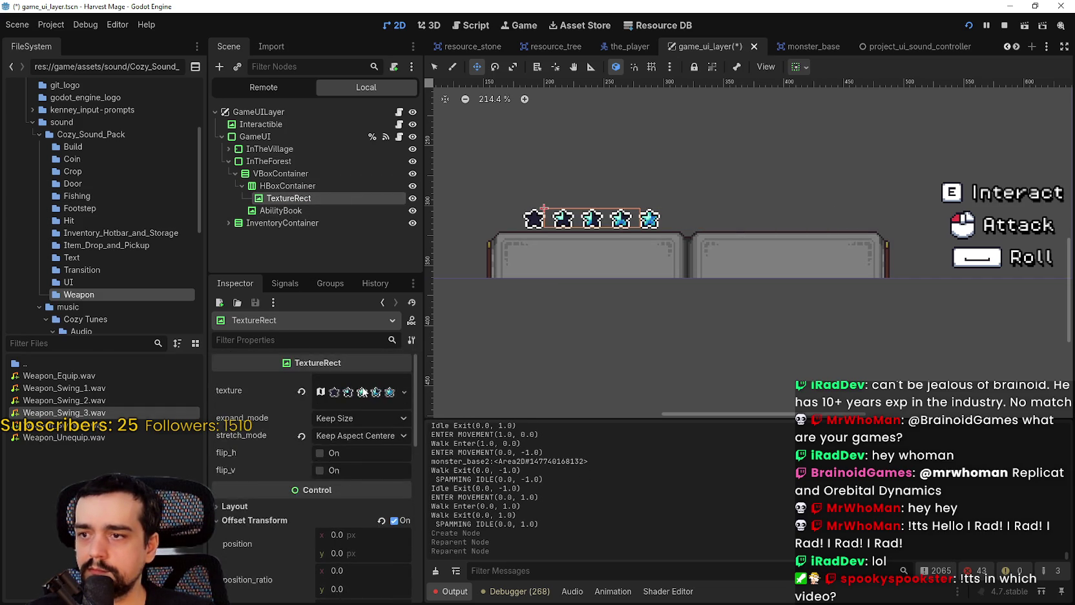
- Crop the TextureRect's atlas region to the last single star (192, 864, 16×16)
{"action": "left_click", "coordinate": [362, 392]}
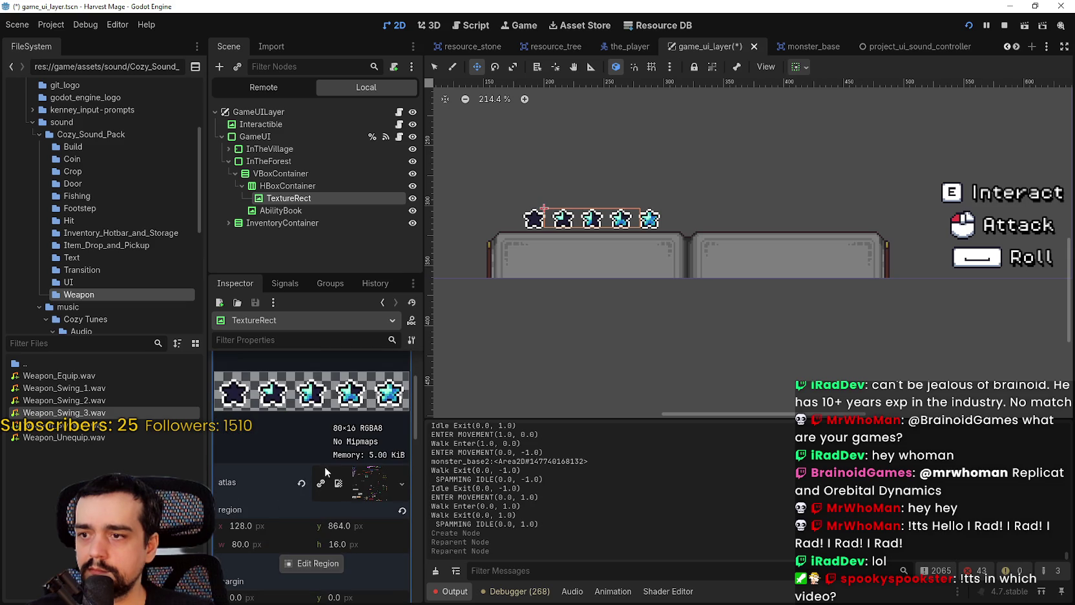
{"action": "scroll", "coordinate": [321, 470], "scroll_direction": "down", "scroll_amount": 3}
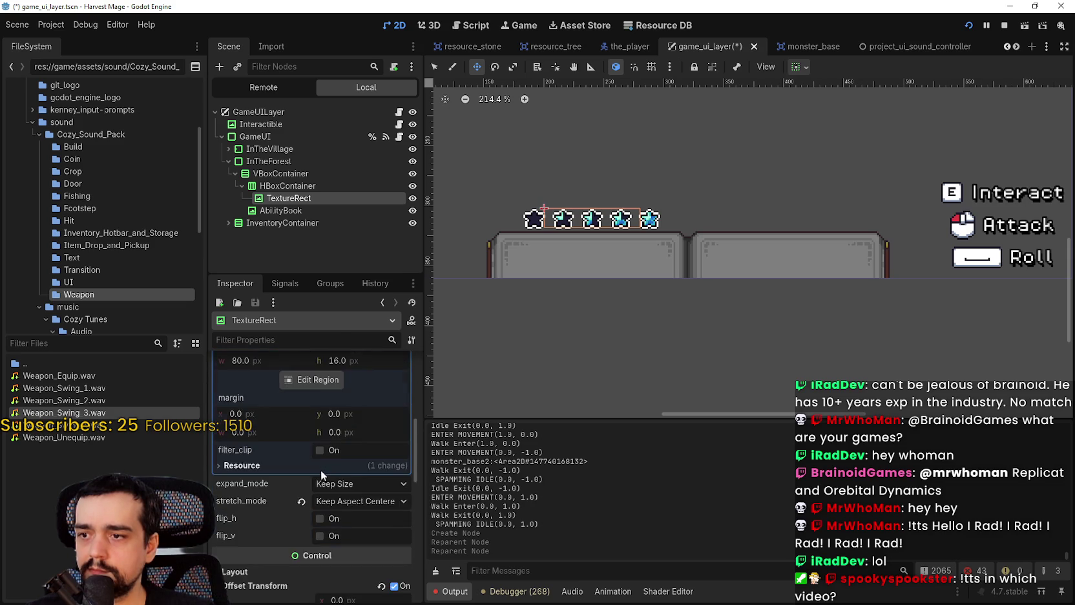
{"action": "left_click", "coordinate": [321, 471]}
{"action": "scroll", "coordinate": [565, 285], "scroll_direction": "down", "scroll_amount": 5}
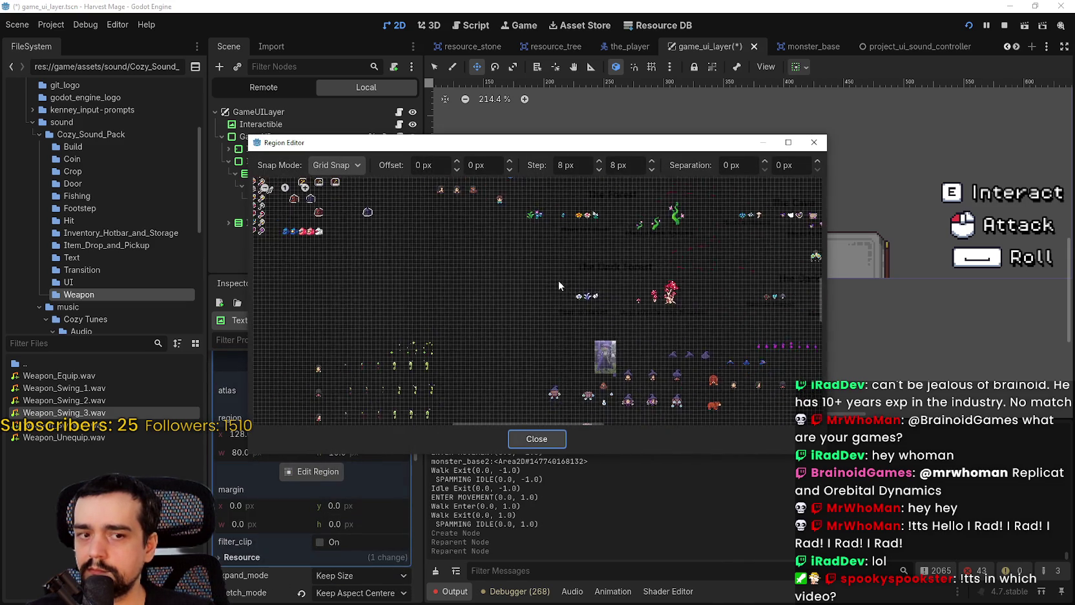
{"action": "scroll", "coordinate": [550, 316], "scroll_direction": "up", "scroll_amount": 3}
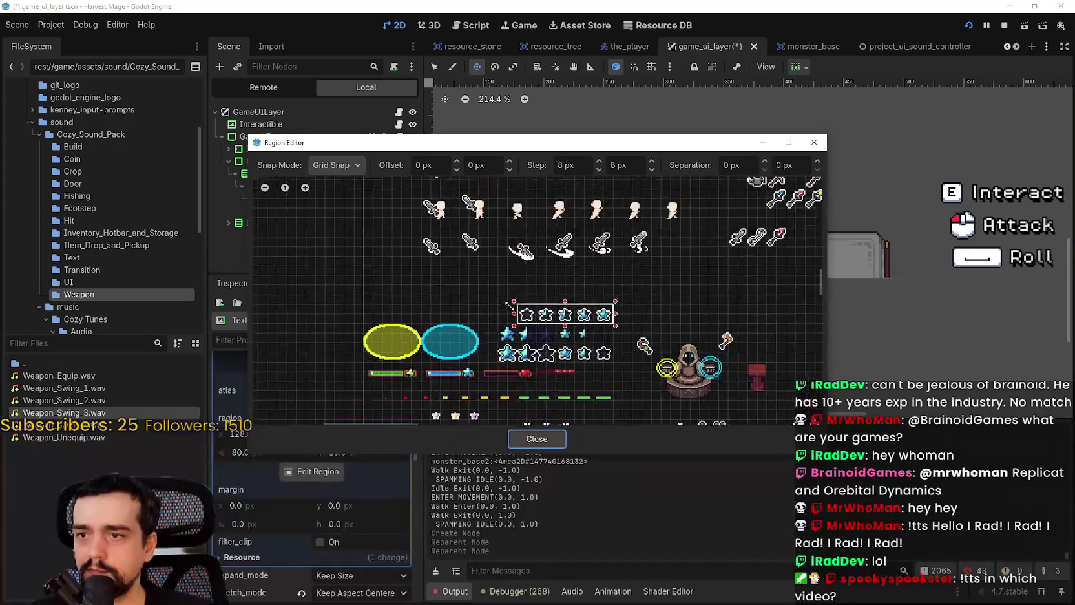
{"action": "left_click_drag", "start_coordinate": [504, 314], "coordinate": [624, 315]}
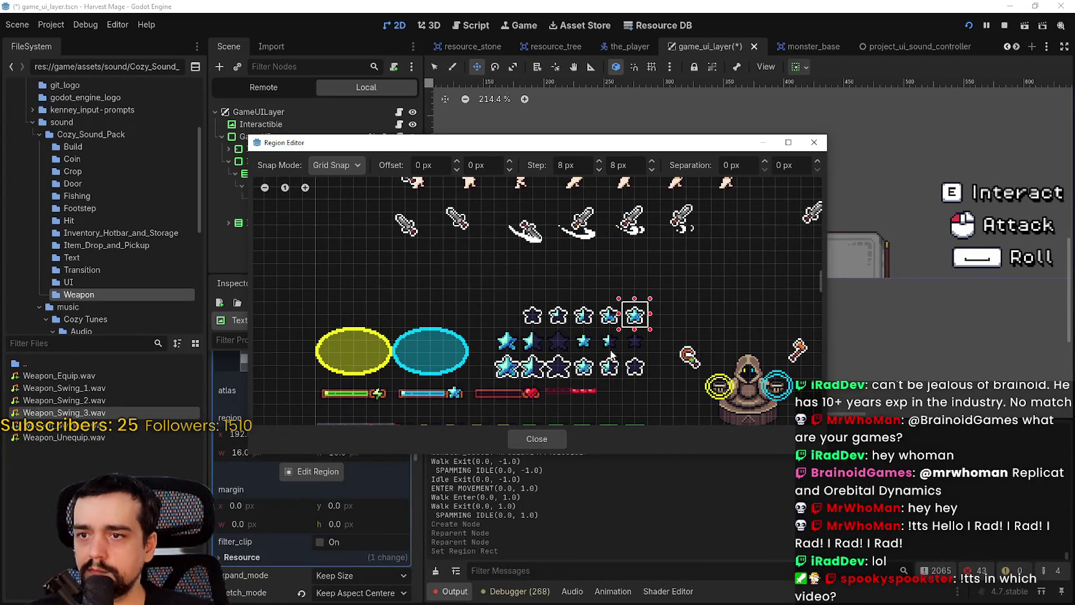
{"action": "left_click", "coordinate": [548, 442]}
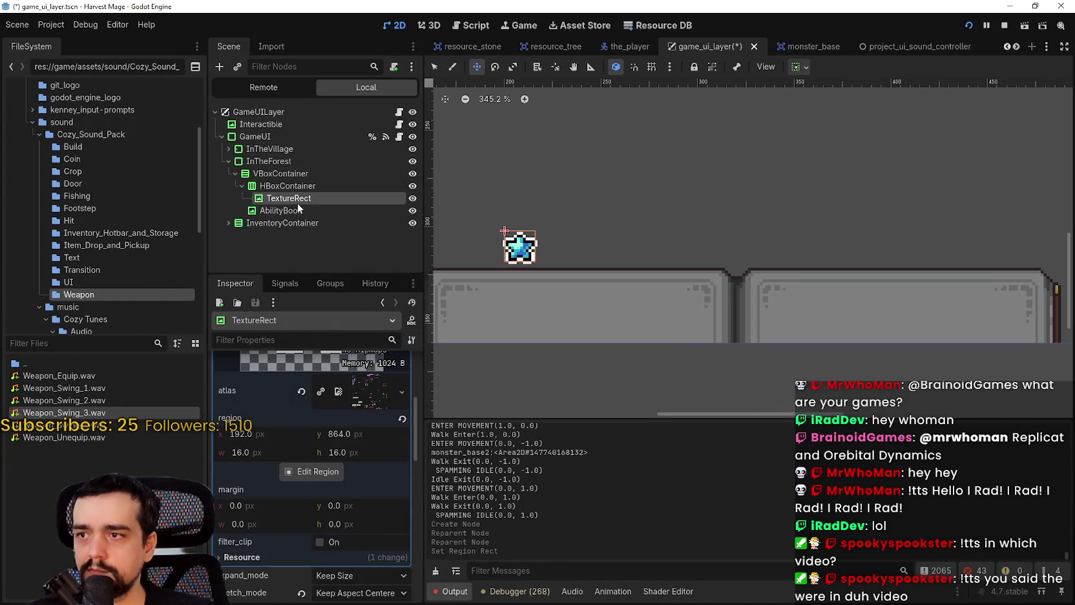
- Rename the star TextureRect to Health_1 and save the scene
{"action": "double_click", "coordinate": [297, 200]}
{"action": "type", "text": "Health"}
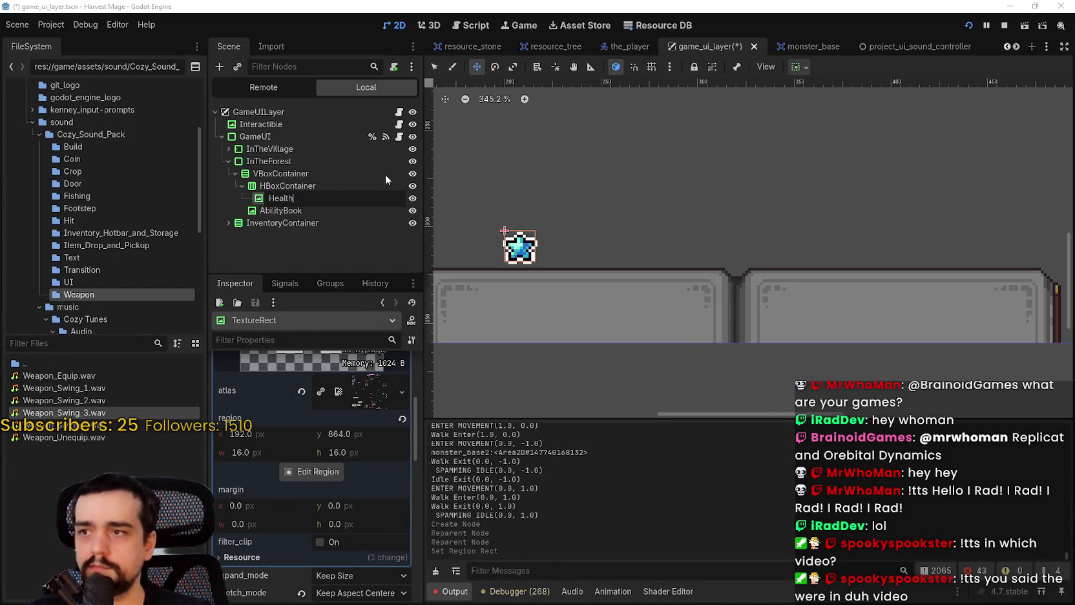
{"action": "type", "text": "_1"}
{"action": "key", "text": "Return"}
{"action": "key", "text": "ctrl+s"}
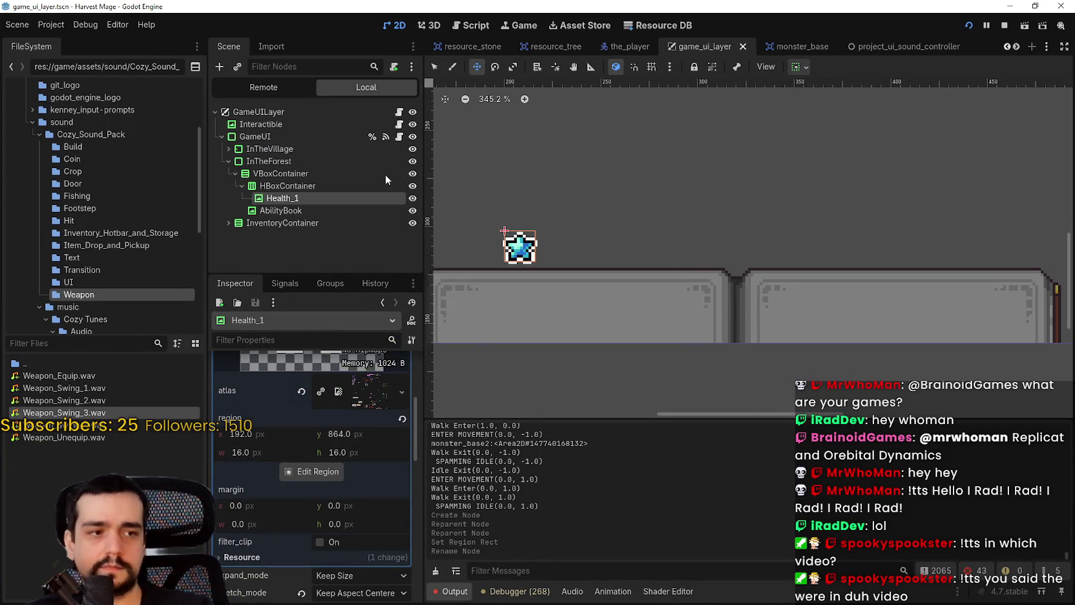
- Collapse the atlas texture settings and duplicate Health_1 into a second star, Health_2
{"action": "scroll", "coordinate": [625, 169], "scroll_direction": "down", "scroll_amount": 2}
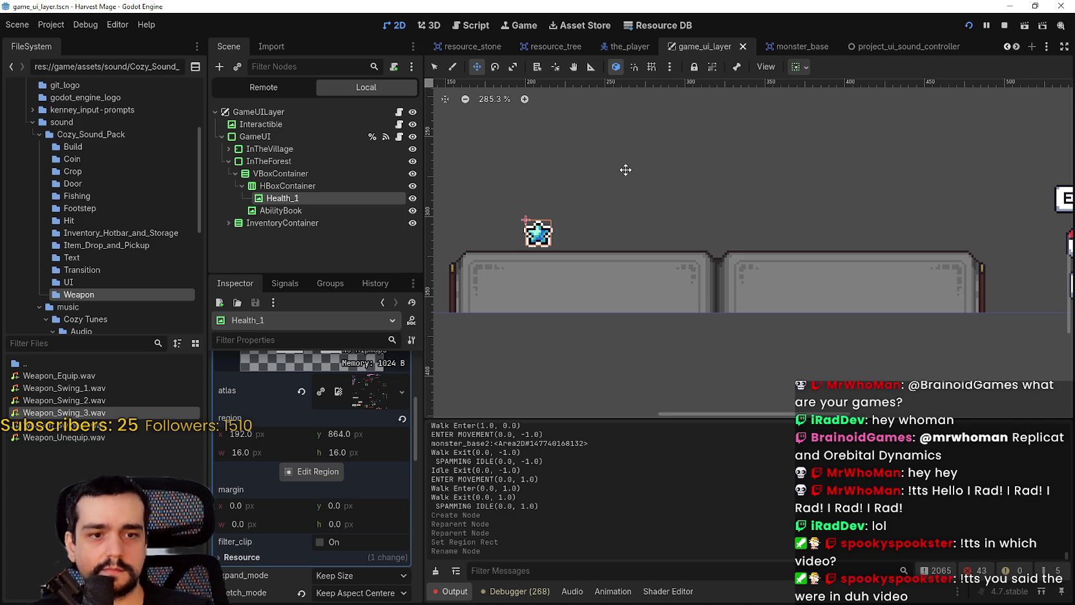
{"action": "scroll", "coordinate": [626, 175], "scroll_direction": "down", "scroll_amount": 6}
{"action": "scroll", "coordinate": [626, 180], "scroll_direction": "up", "scroll_amount": 3}
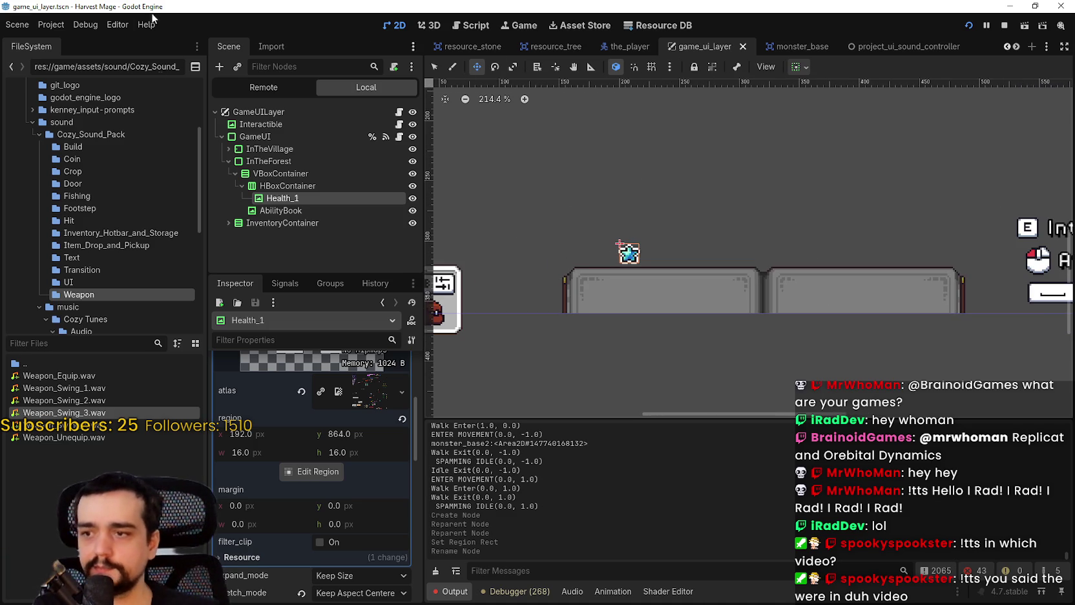
{"action": "scroll", "coordinate": [239, 529], "scroll_direction": "up", "scroll_amount": 5}
{"action": "left_click", "coordinate": [364, 373]}
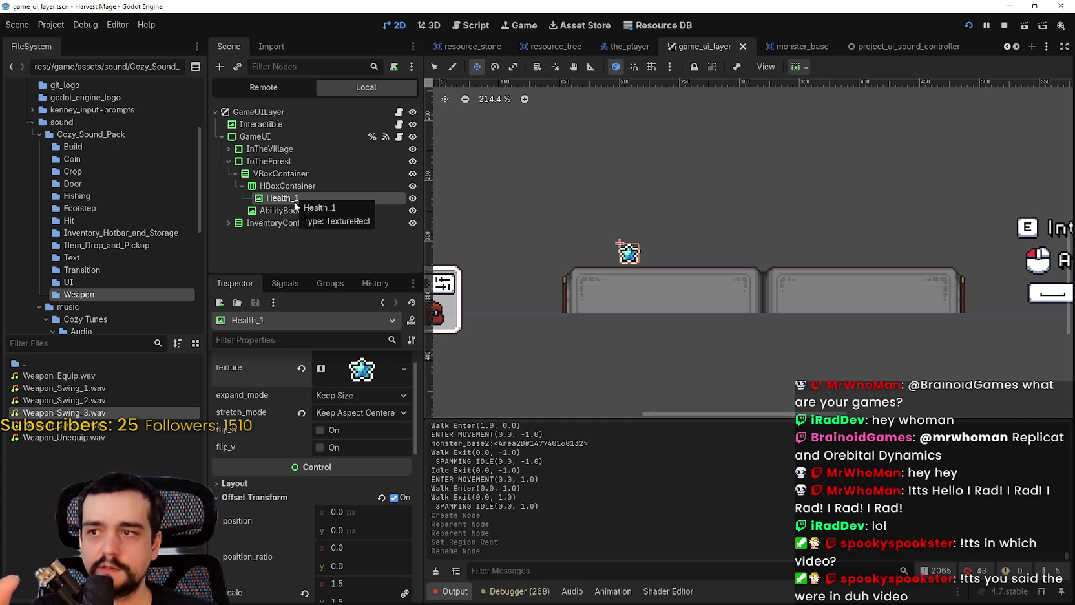
{"action": "scroll", "coordinate": [632, 209], "scroll_direction": "up", "scroll_amount": 2}
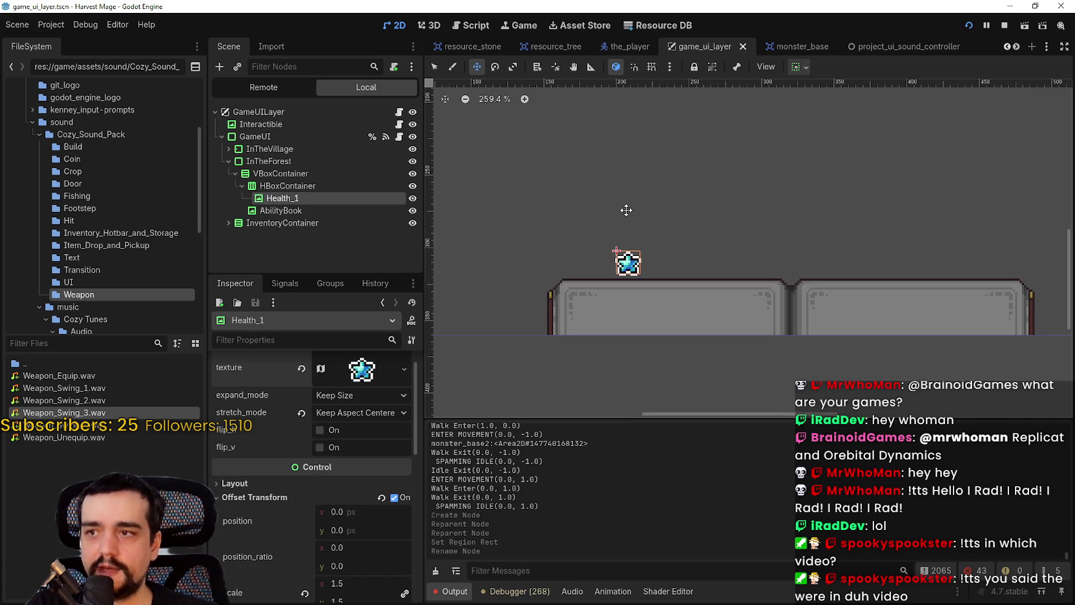
{"action": "key", "text": "ctrl+d"}
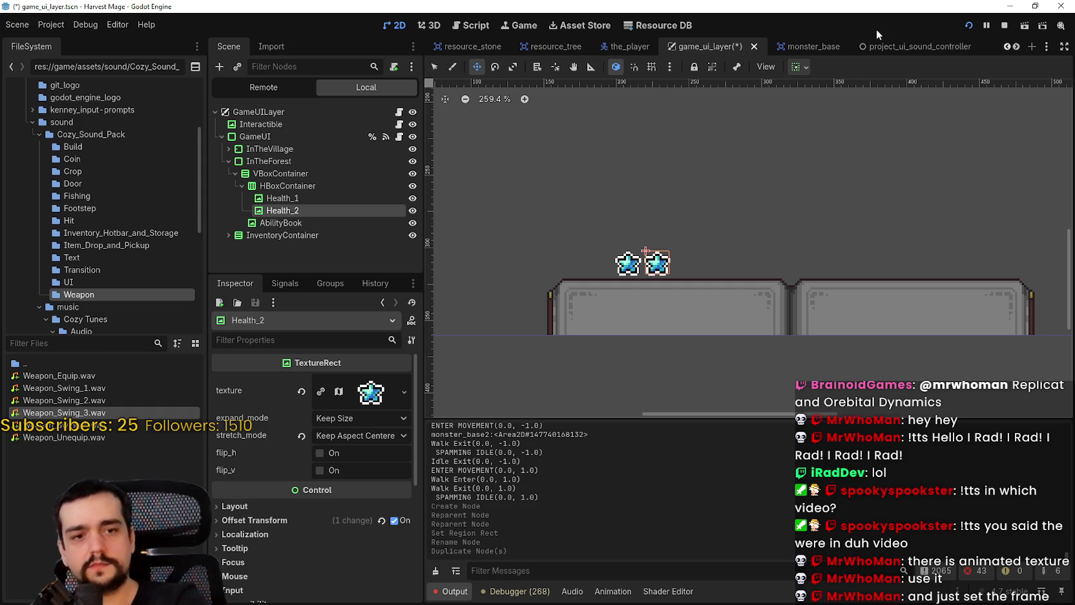
- Replace Health_2's texture with a new AnimatedTexture and expand its frame_0 settings
{"action": "left_click", "coordinate": [302, 391]}
{"action": "left_click", "coordinate": [349, 383]}
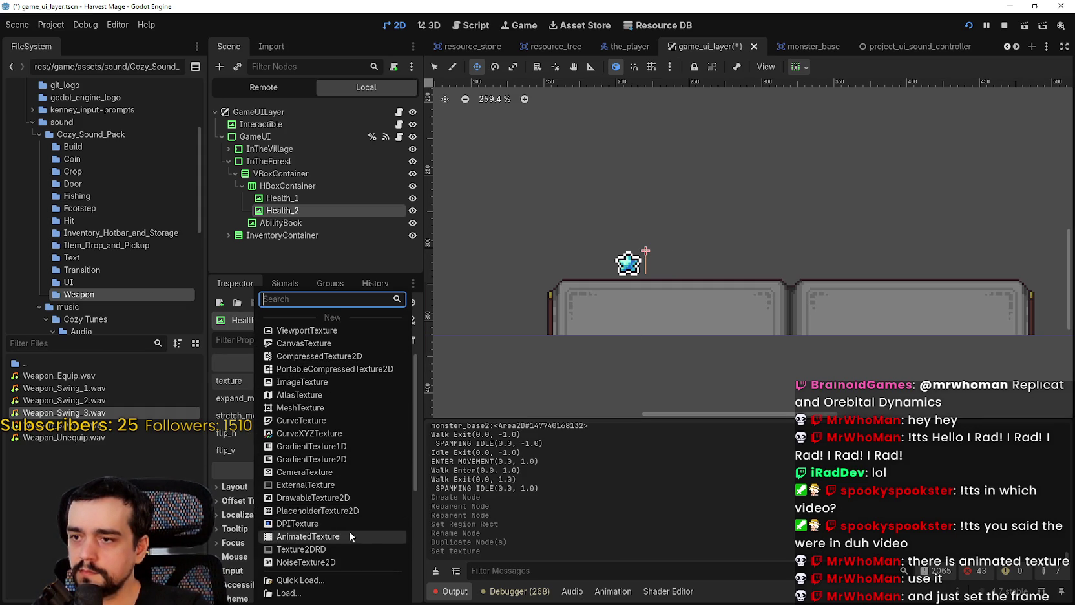
{"action": "left_click", "coordinate": [349, 531]}
{"action": "left_click", "coordinate": [349, 383]}
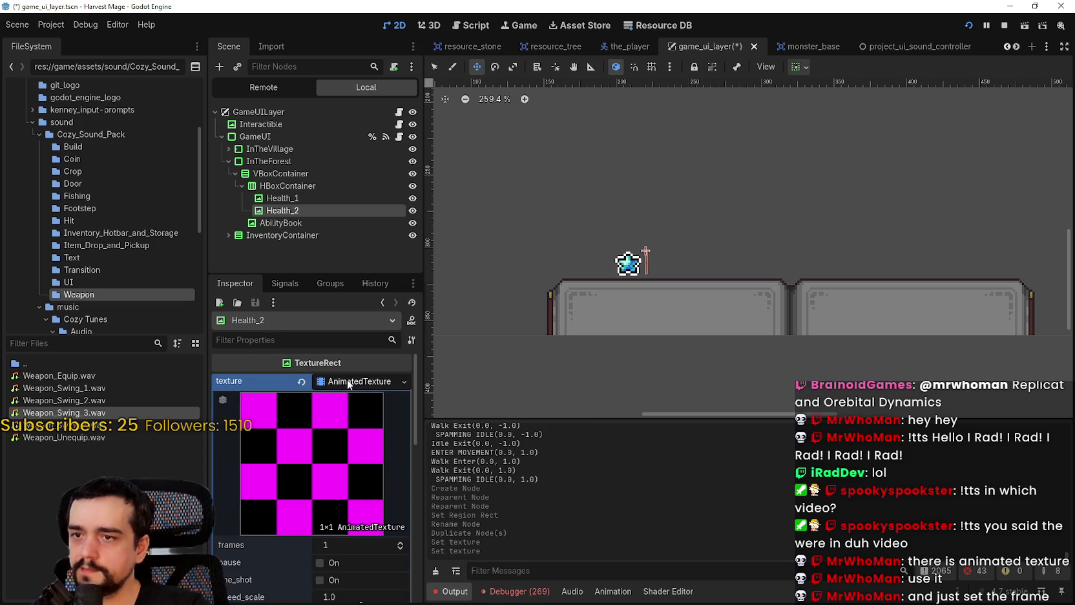
{"action": "scroll", "coordinate": [321, 549], "scroll_direction": "down", "scroll_amount": 3}
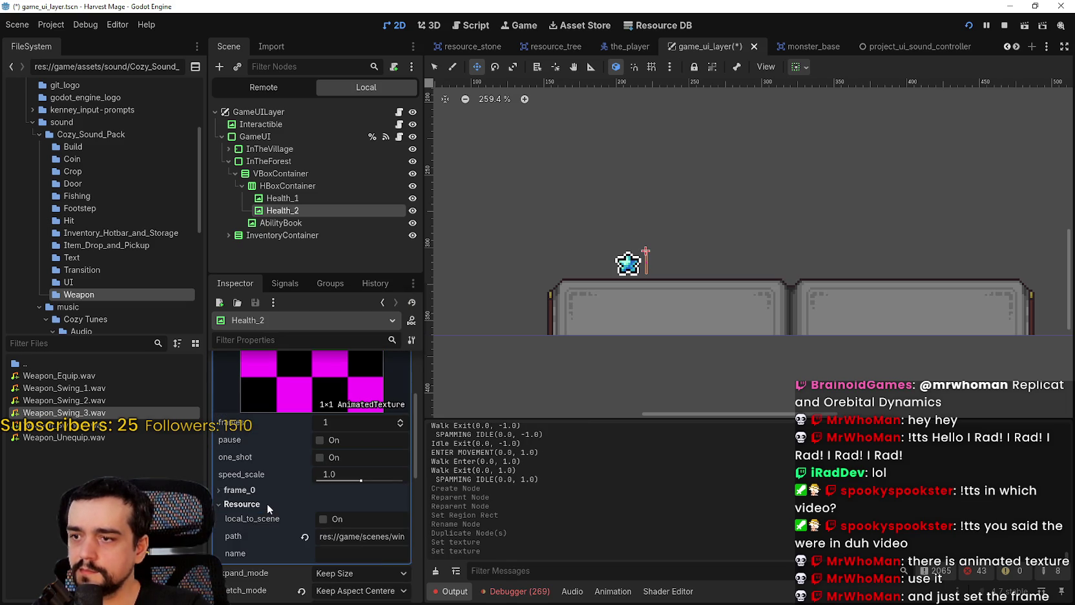
{"action": "left_click", "coordinate": [228, 490]}
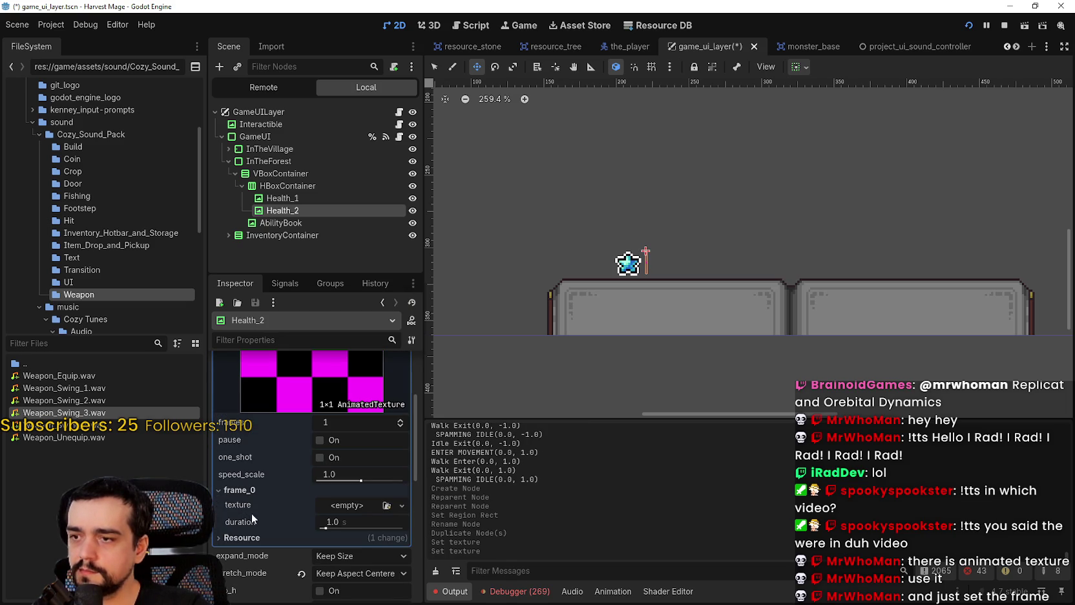
{"action": "left_click", "coordinate": [365, 506]}
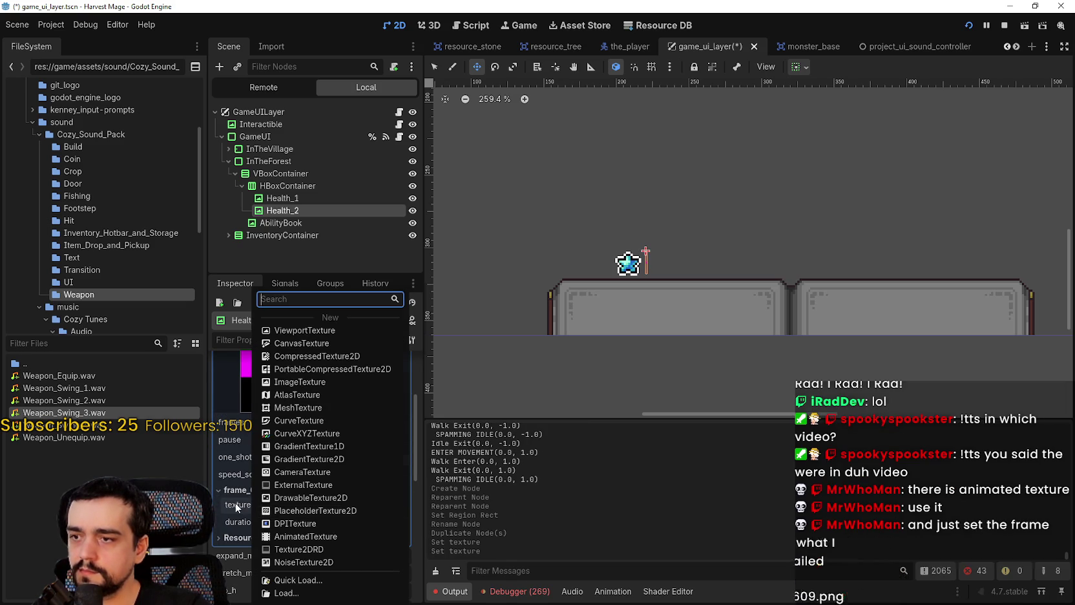
{"action": "left_click", "coordinate": [287, 173]}
- Copy Health_1's star texture and paste it into Health_2's frame_0 texture
{"action": "left_click", "coordinate": [285, 198]}
{"action": "right_click", "coordinate": [247, 369]}
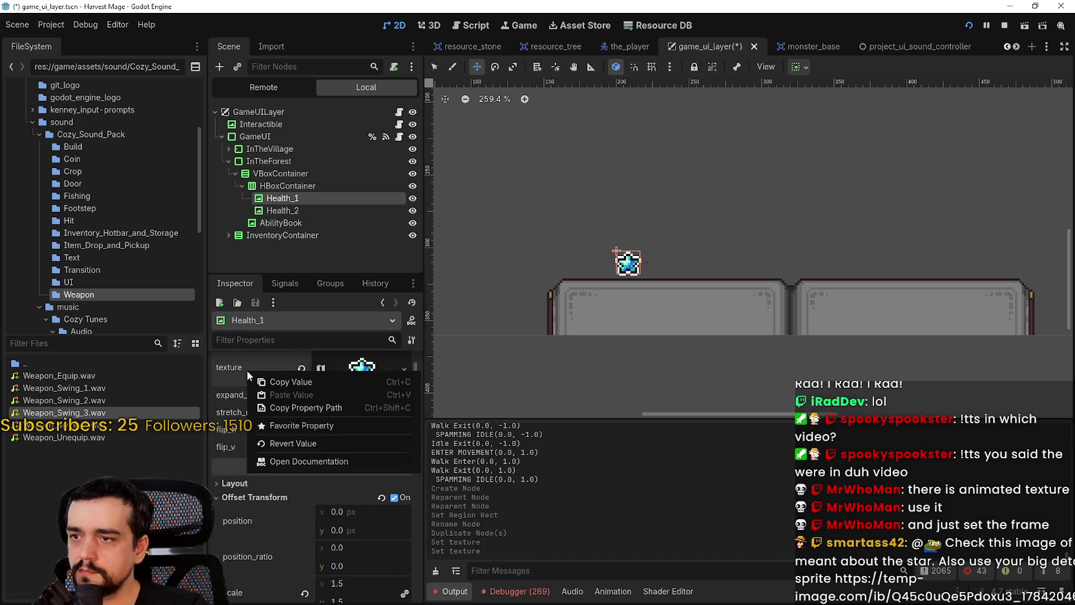
{"action": "left_click", "coordinate": [282, 382]}
{"action": "left_click", "coordinate": [282, 210]}
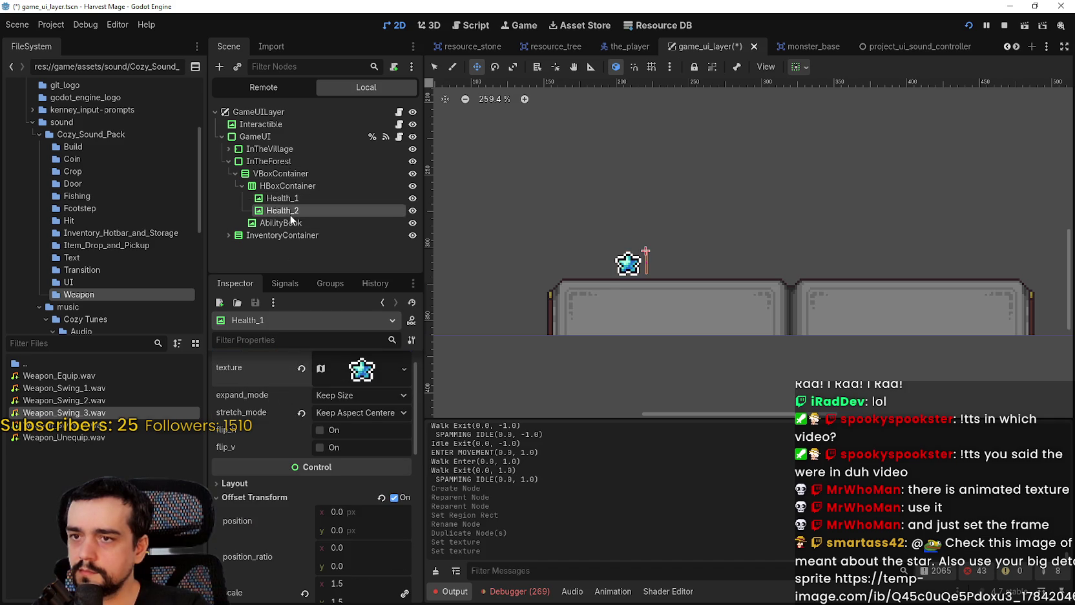
{"action": "scroll", "coordinate": [260, 490], "scroll_direction": "down", "scroll_amount": 1}
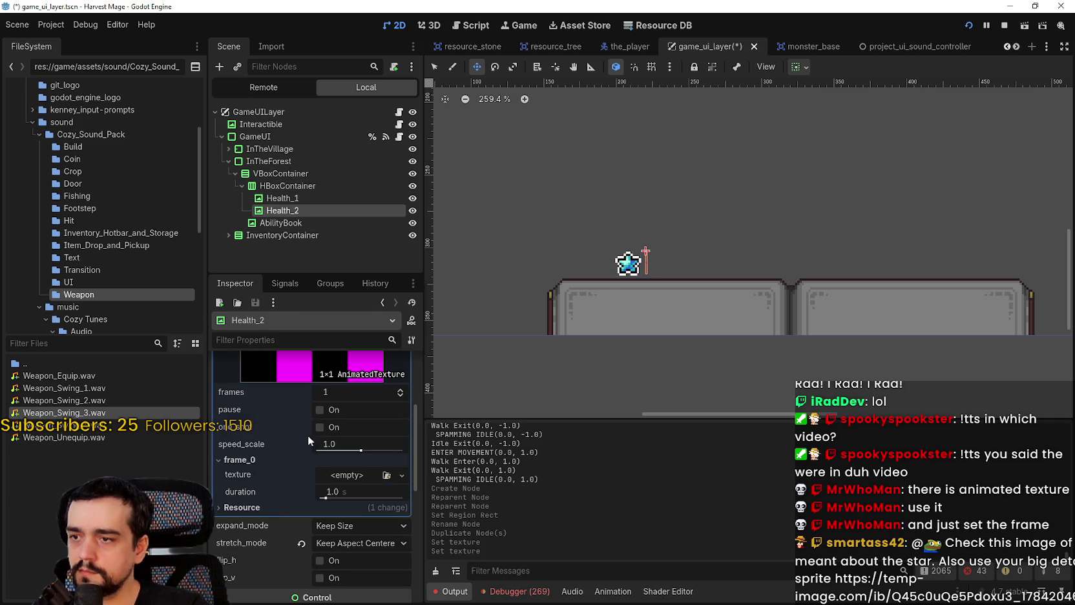
{"action": "left_click", "coordinate": [401, 475]}
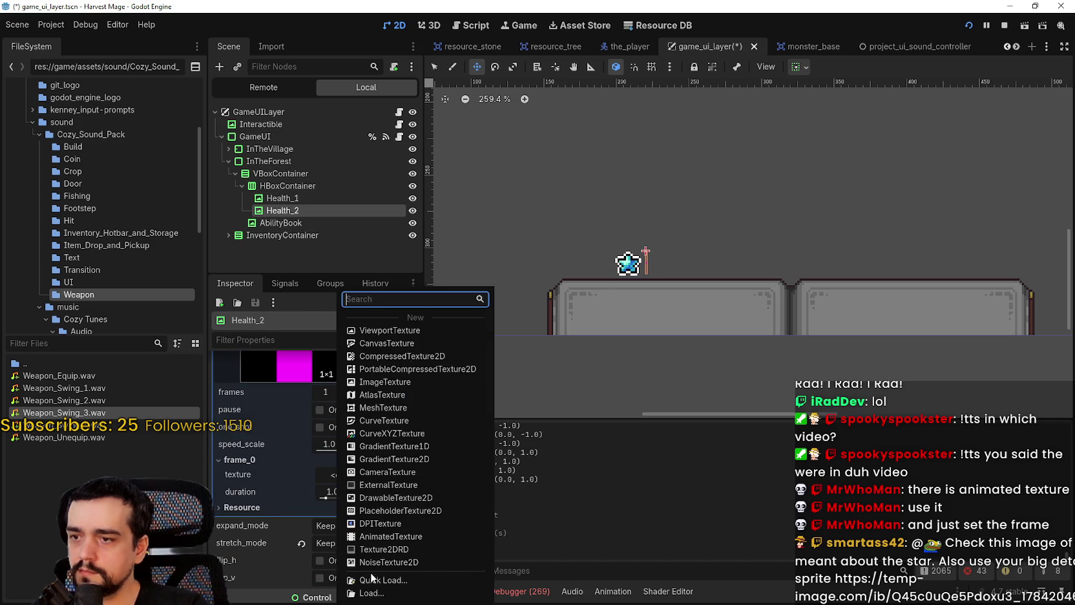
{"action": "left_click", "coordinate": [283, 474]}
{"action": "right_click", "coordinate": [274, 476]}
{"action": "left_click", "coordinate": [313, 510]}
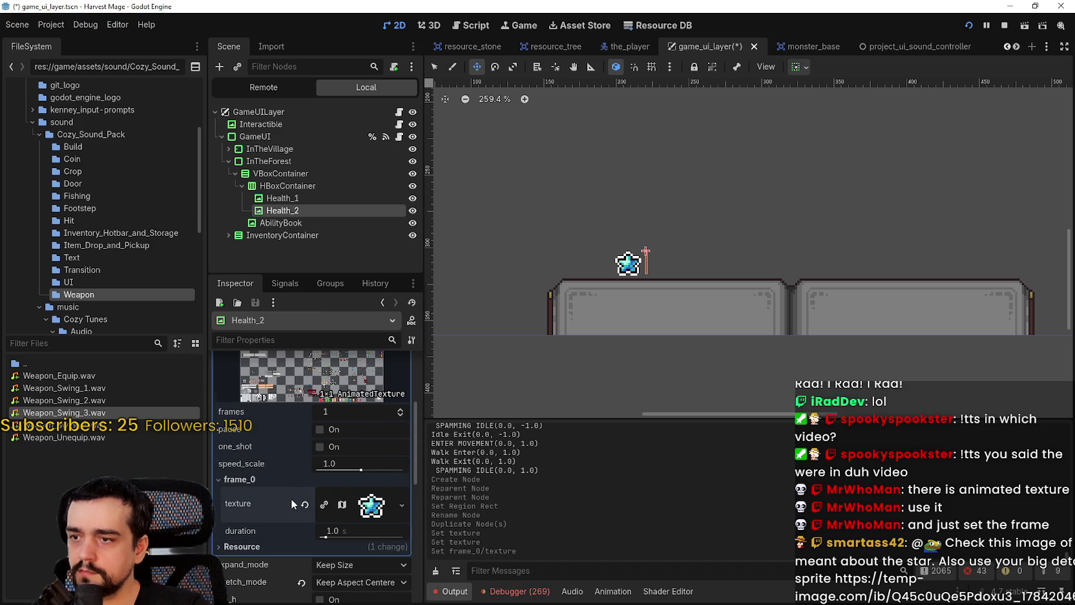
- Collapse, then reselect Health_2 and re-expand its AnimatedTexture settings
{"action": "left_click", "coordinate": [330, 454]}
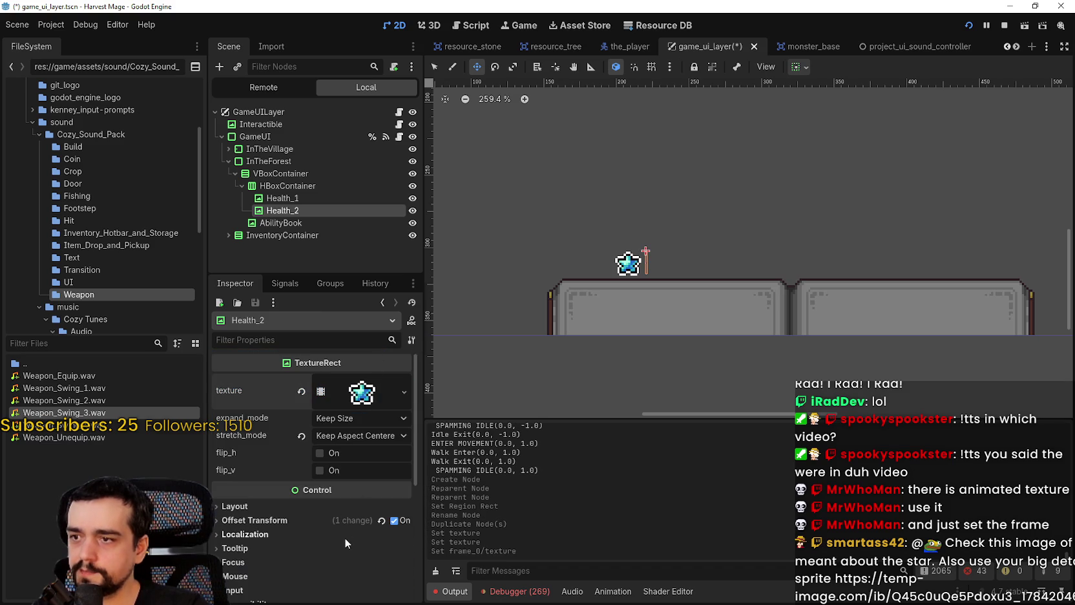
{"action": "left_click", "coordinate": [299, 211]}
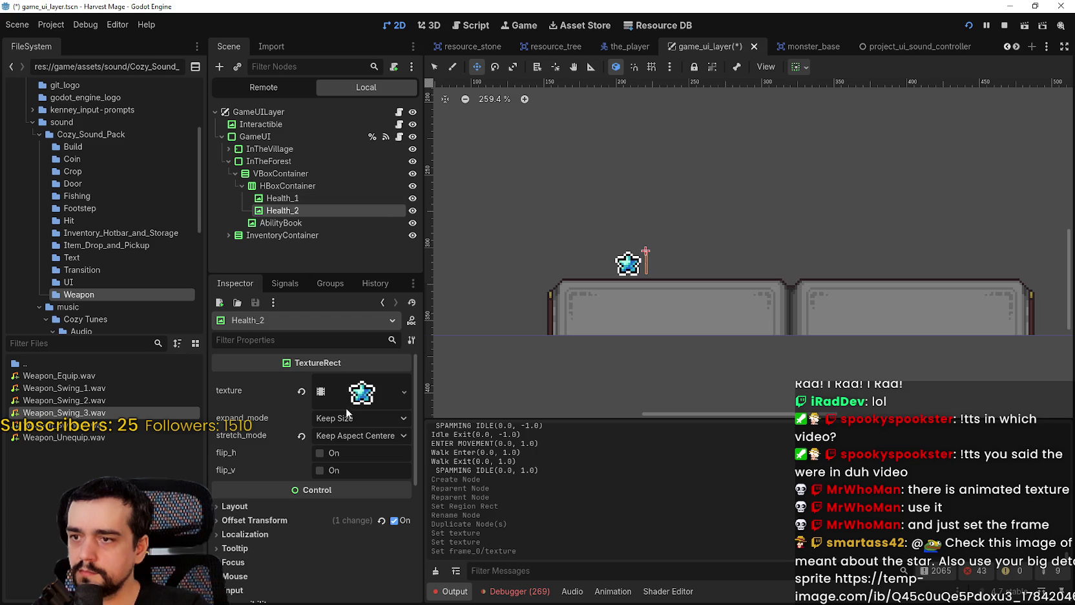
{"action": "left_click", "coordinate": [328, 390]}
{"action": "scroll", "coordinate": [320, 496], "scroll_direction": "down", "scroll_amount": 5}
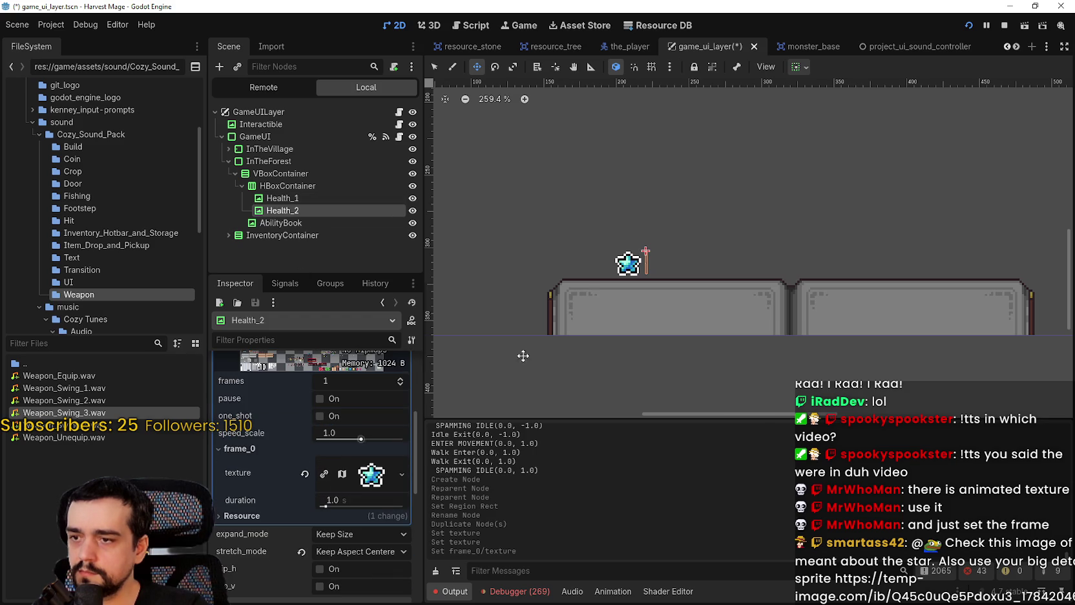
- Reset Health_2's stretch mode to Scale and change the AnimatedTexture frames to 3, then back to 1
{"action": "scroll", "coordinate": [648, 266], "scroll_direction": "up", "scroll_amount": 2}
{"action": "scroll", "coordinate": [648, 267], "scroll_direction": "up", "scroll_amount": 4}
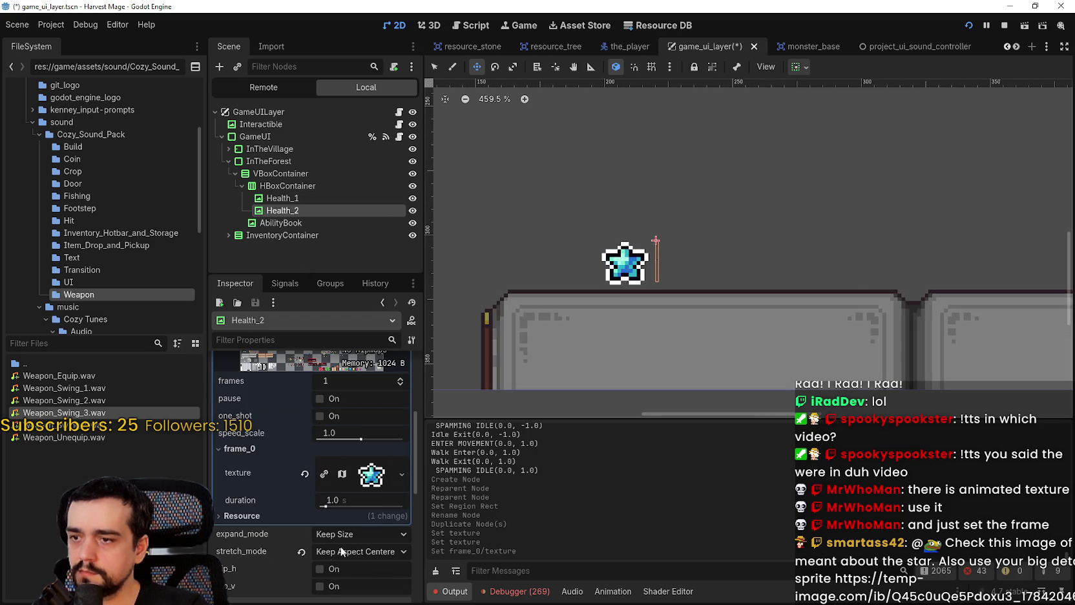
{"action": "left_click", "coordinate": [300, 551]}
{"action": "scroll", "coordinate": [685, 244], "scroll_direction": "up", "scroll_amount": 12}
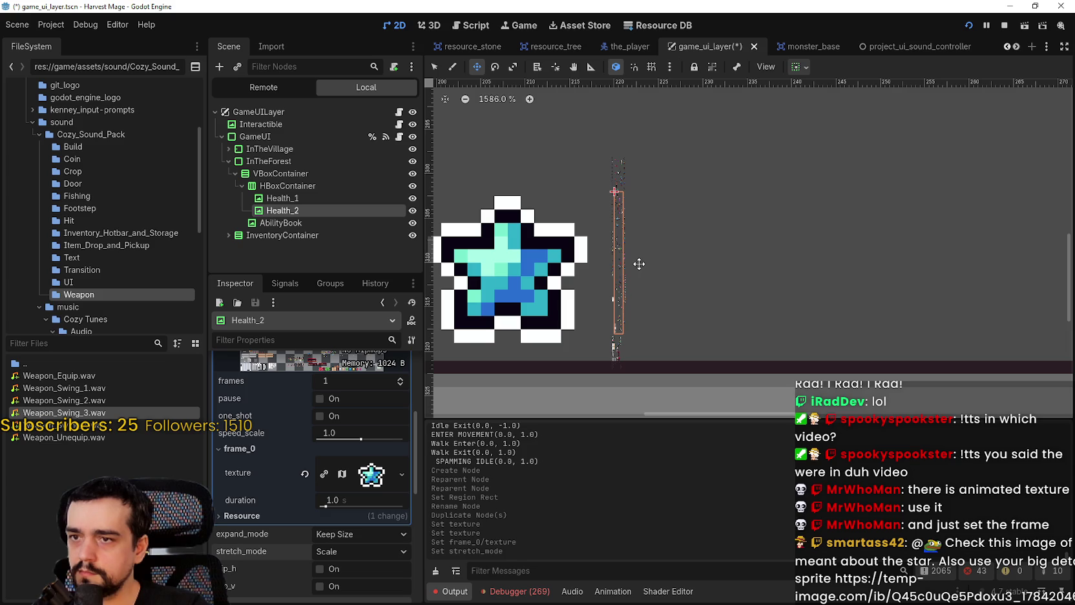
{"action": "scroll", "coordinate": [640, 264], "scroll_direction": "up", "scroll_amount": 20}
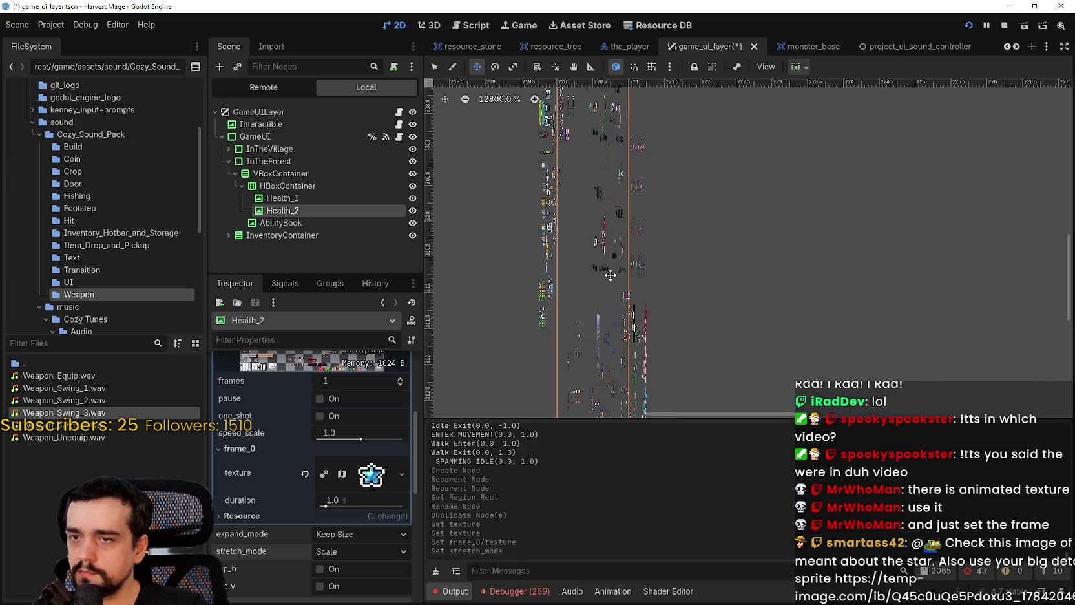
{"action": "scroll", "coordinate": [610, 271], "scroll_direction": "down", "scroll_amount": 20}
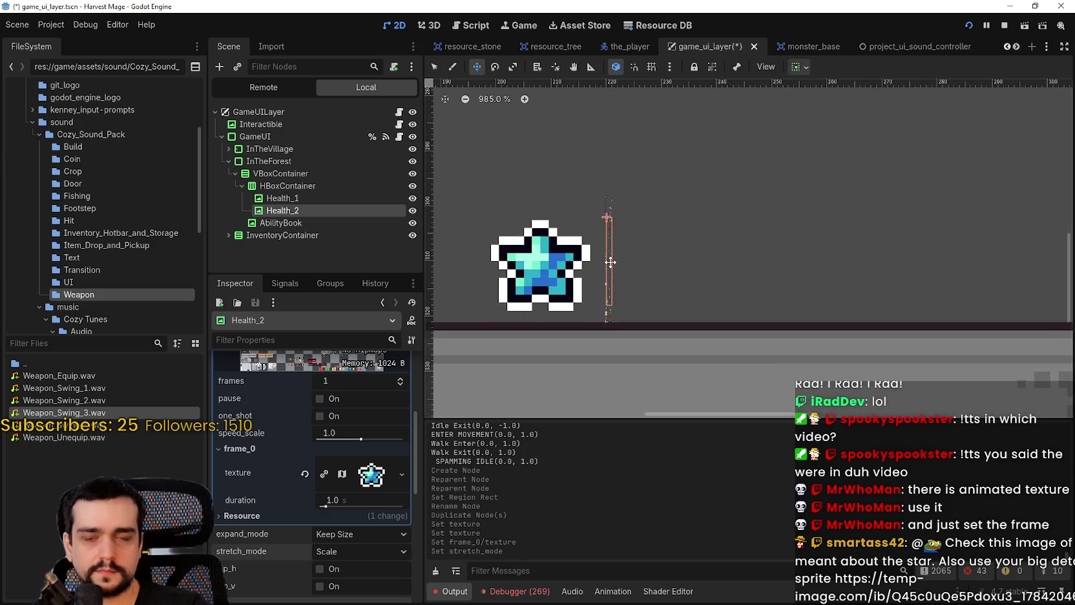
{"action": "scroll", "coordinate": [610, 262], "scroll_direction": "down", "scroll_amount": 4}
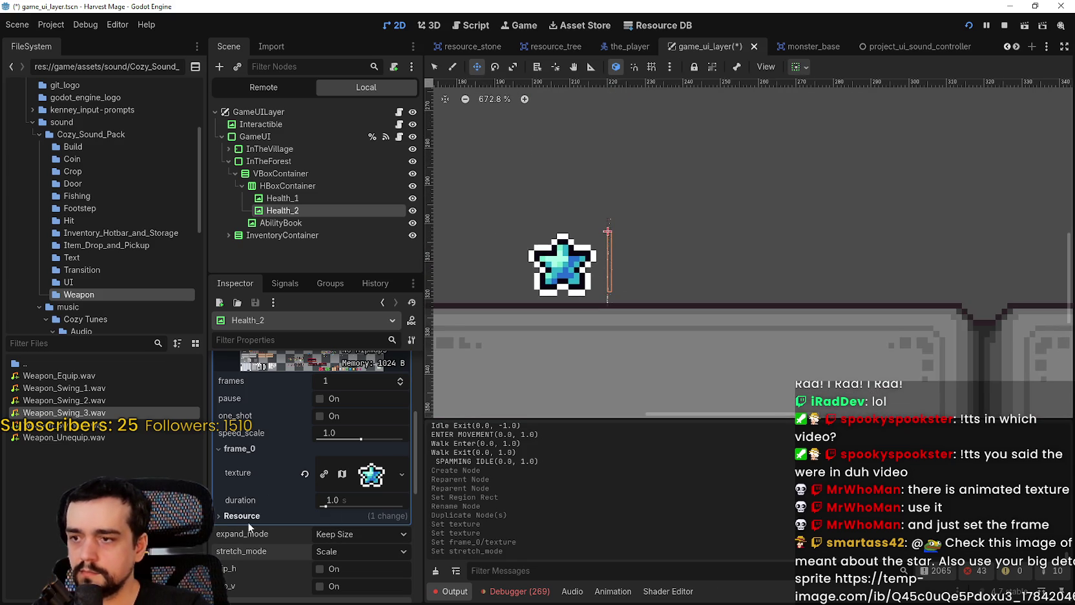
{"action": "scroll", "coordinate": [362, 465], "scroll_direction": "up", "scroll_amount": 3}
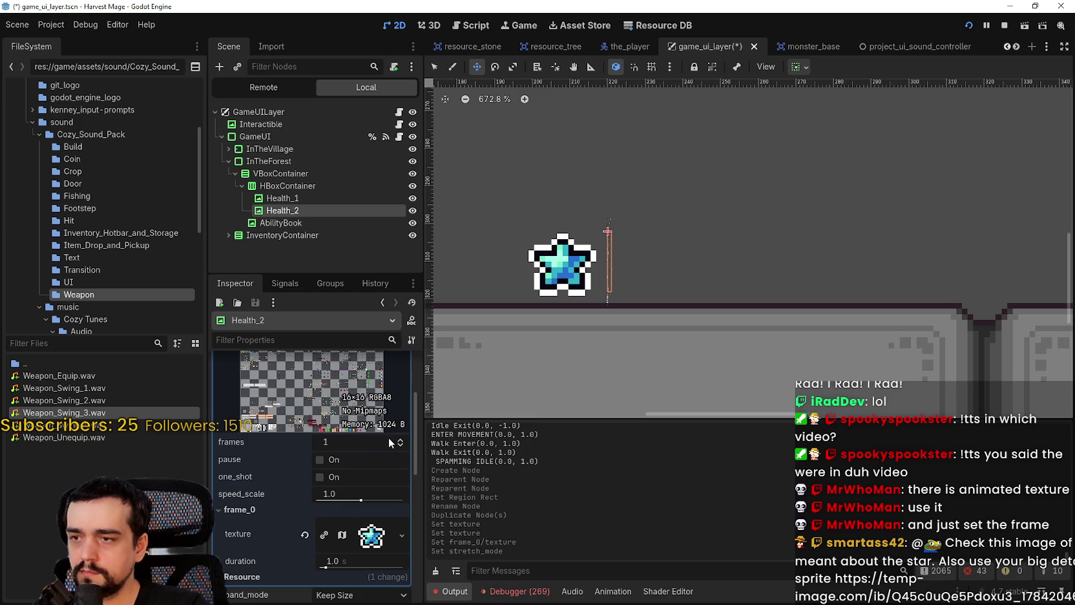
{"action": "left_click", "coordinate": [400, 440]}
{"action": "left_click", "coordinate": [400, 439]}
{"action": "left_click", "coordinate": [400, 445]}
{"action": "left_click", "coordinate": [400, 446]}
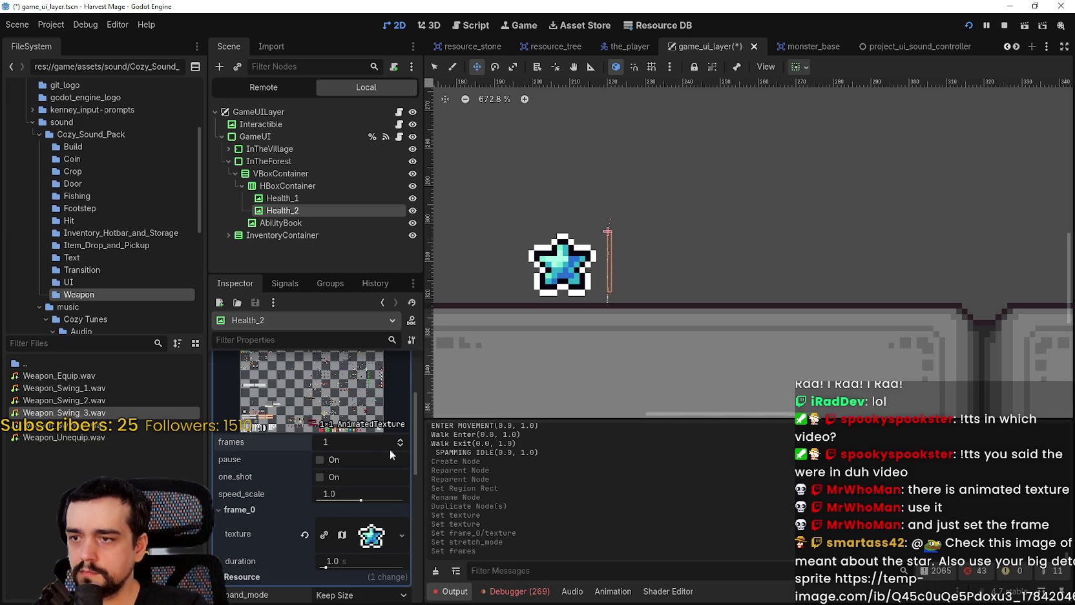
- Turn on filter_clip for frame_0's star AtlasTexture
{"action": "scroll", "coordinate": [359, 530], "scroll_direction": "down", "scroll_amount": 3}
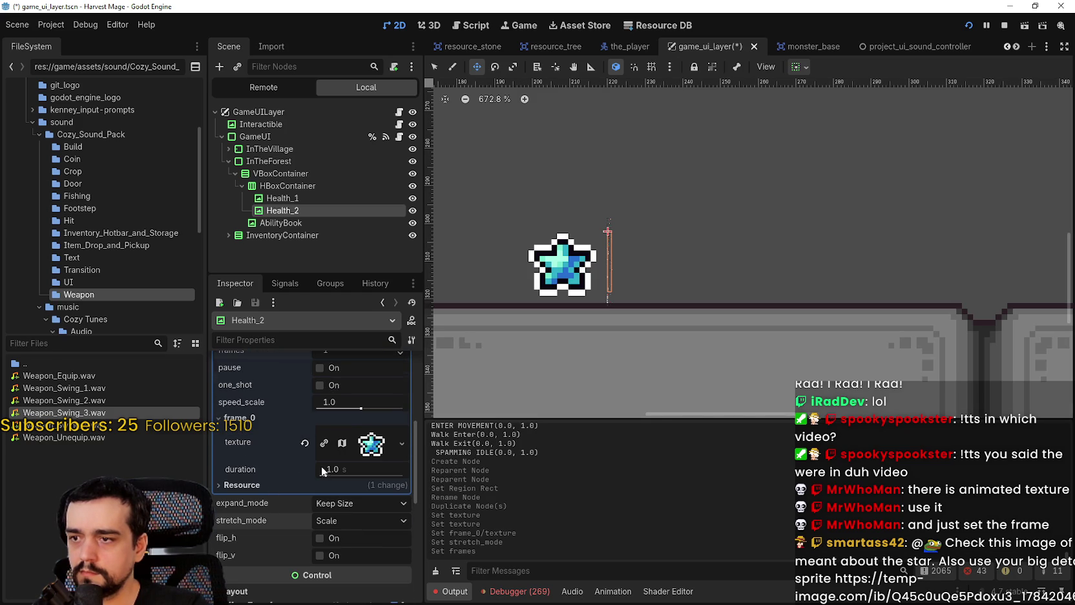
{"action": "scroll", "coordinate": [322, 472], "scroll_direction": "up", "scroll_amount": 2}
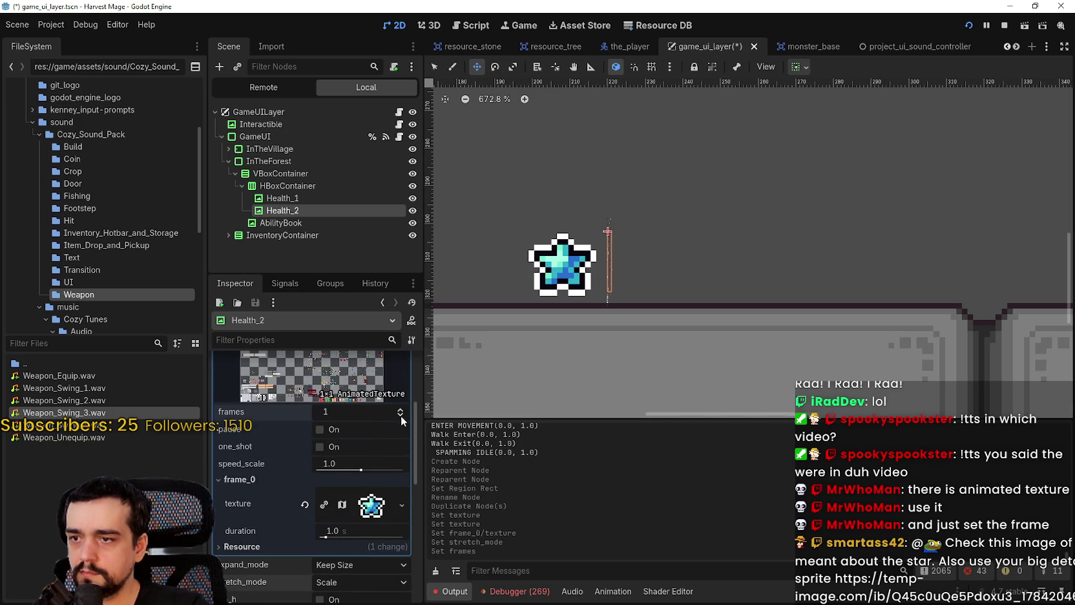
{"action": "scroll", "coordinate": [329, 541], "scroll_direction": "down", "scroll_amount": 2}
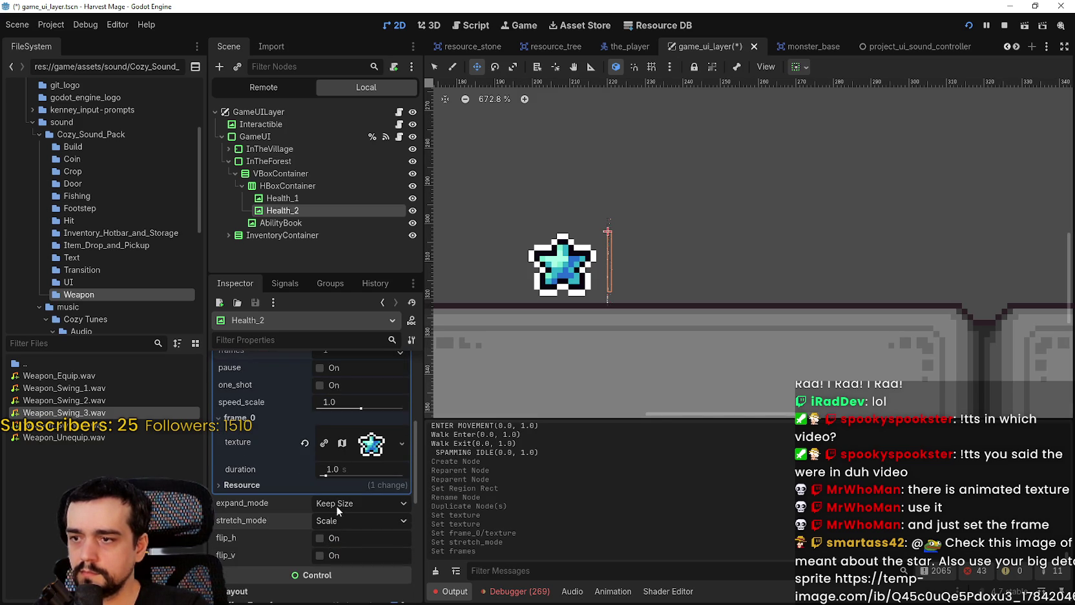
{"action": "left_click", "coordinate": [365, 446]}
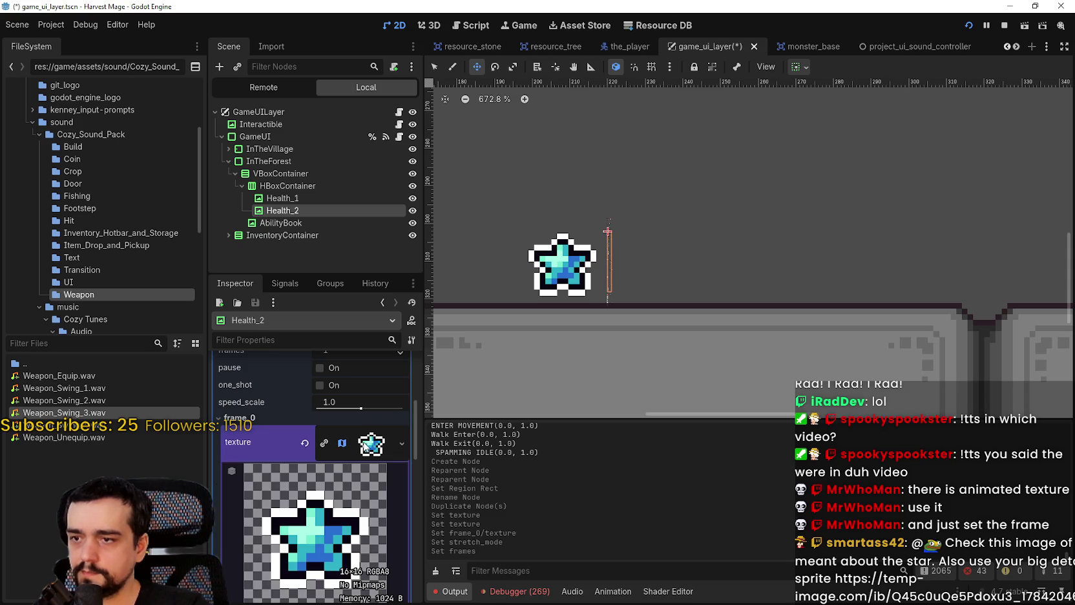
{"action": "scroll", "coordinate": [349, 523], "scroll_direction": "down", "scroll_amount": 5}
{"action": "scroll", "coordinate": [354, 552], "scroll_direction": "down", "scroll_amount": 5}
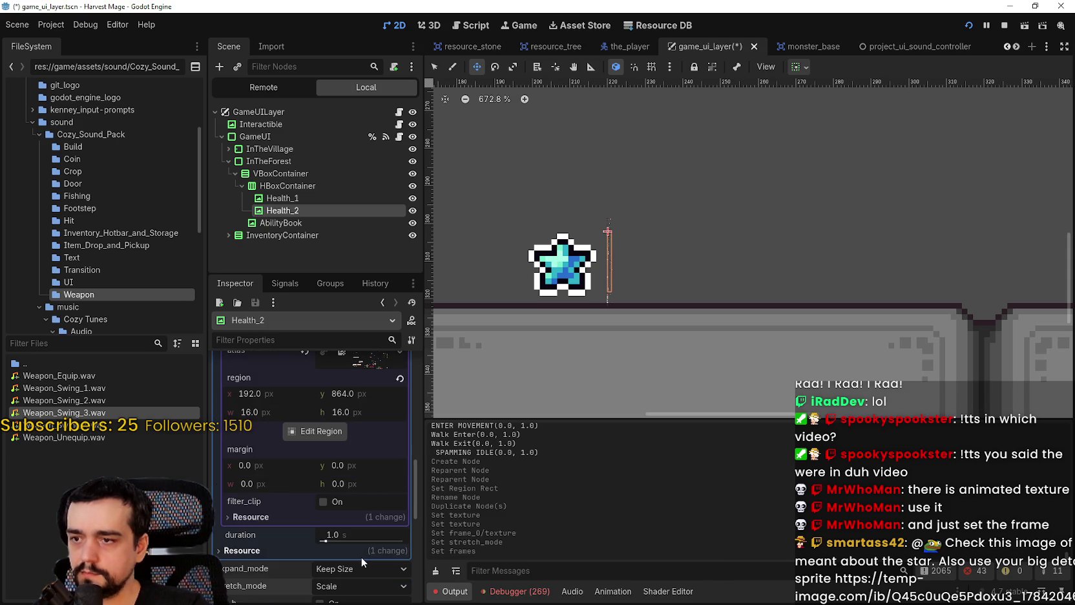
{"action": "left_click", "coordinate": [323, 502]}
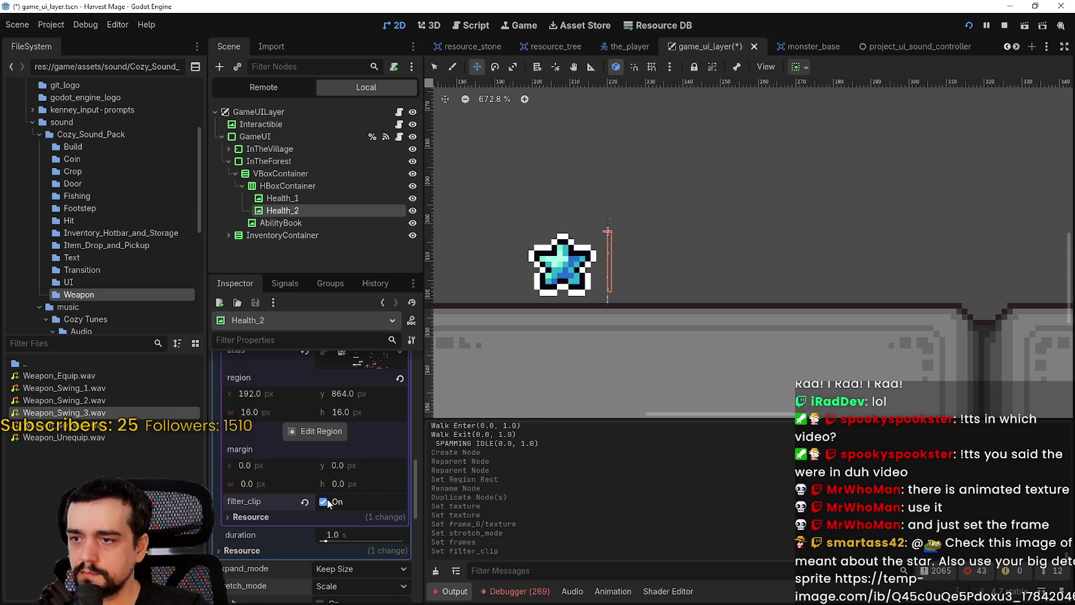
{"action": "scroll", "coordinate": [304, 514], "scroll_direction": "up", "scroll_amount": 10}
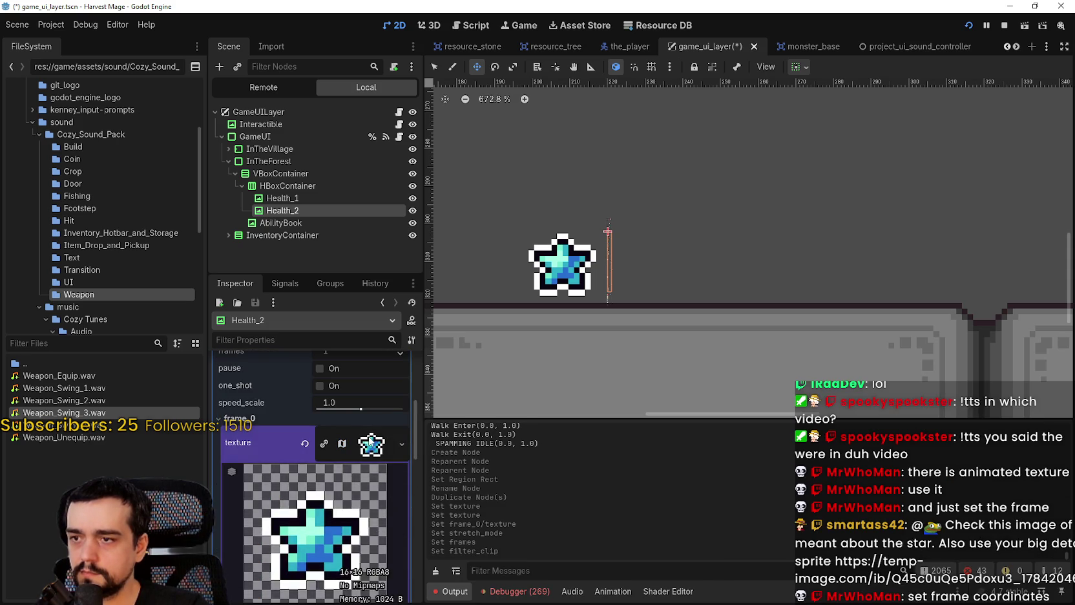
{"action": "left_click", "coordinate": [372, 444]}
{"action": "scroll", "coordinate": [605, 275], "scroll_direction": "up", "scroll_amount": 9}
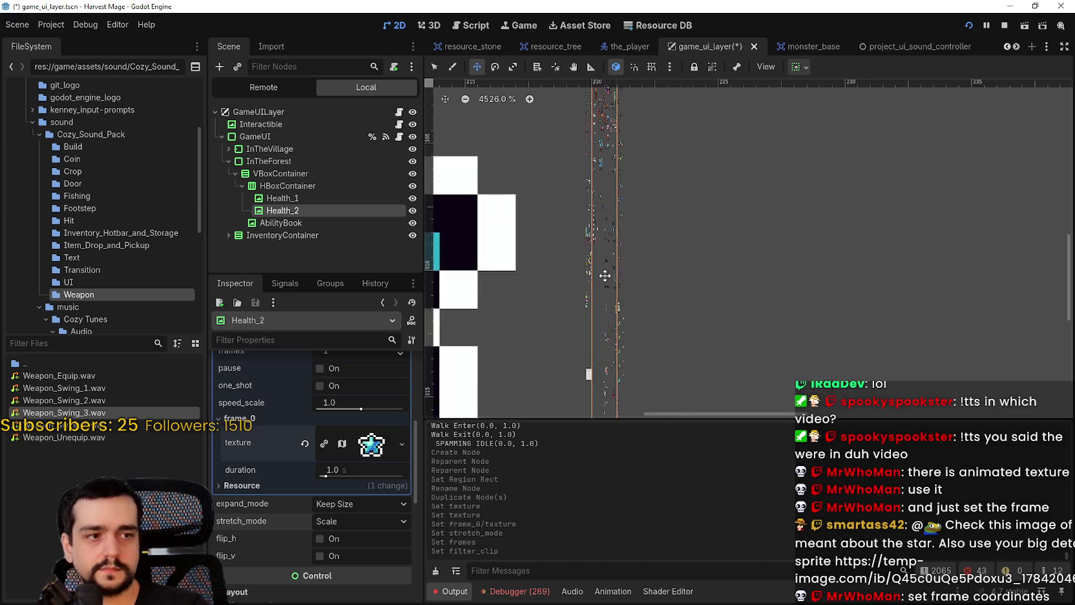
{"action": "scroll", "coordinate": [605, 276], "scroll_direction": "down", "scroll_amount": 9}
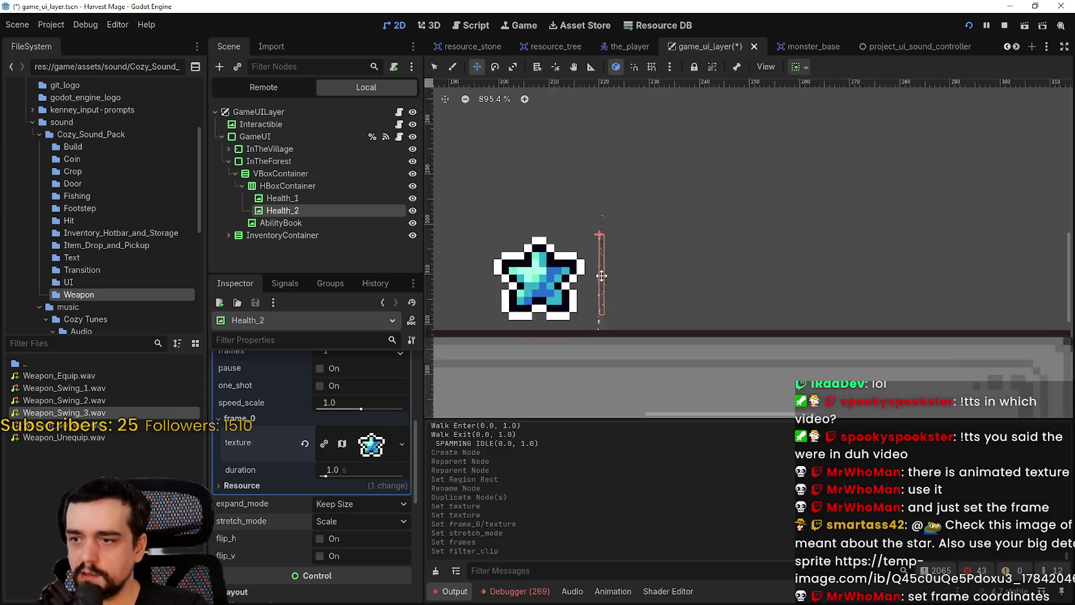
{"action": "scroll", "coordinate": [601, 275], "scroll_direction": "down", "scroll_amount": 2}
{"action": "scroll", "coordinate": [352, 468], "scroll_direction": "up", "scroll_amount": 3}
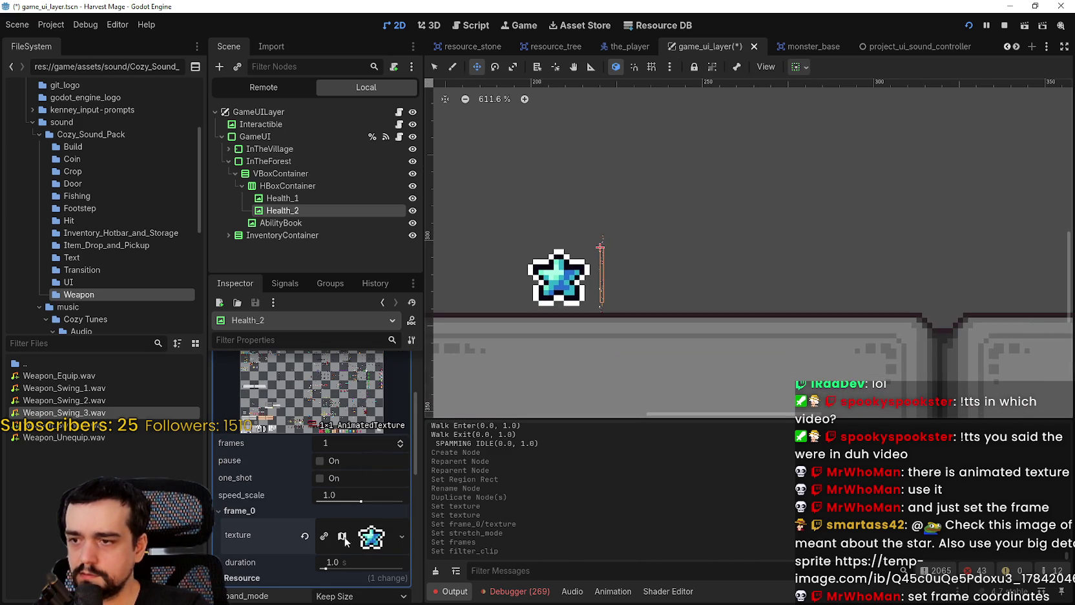
- Fit frame_0's atlas region around a single filled cyan star in the Region Editor
{"action": "left_click", "coordinate": [372, 536]}
{"action": "scroll", "coordinate": [345, 496], "scroll_direction": "down", "scroll_amount": 5}
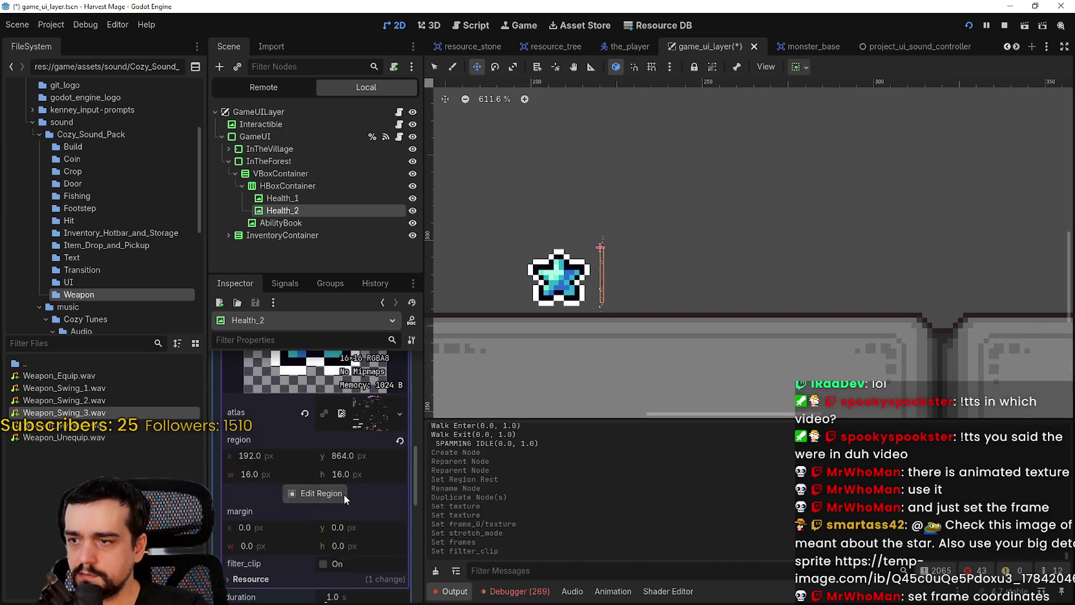
{"action": "scroll", "coordinate": [349, 501], "scroll_direction": "down", "scroll_amount": 1}
{"action": "left_click", "coordinate": [323, 464]}
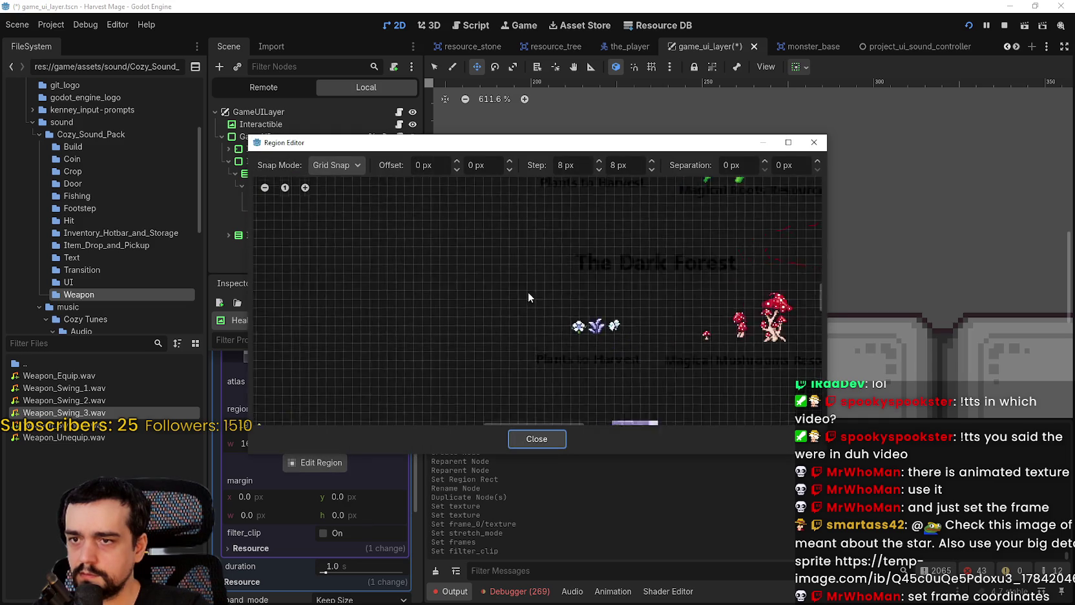
{"action": "scroll", "coordinate": [523, 289], "scroll_direction": "down", "scroll_amount": 4}
{"action": "scroll", "coordinate": [407, 280], "scroll_direction": "down", "scroll_amount": 2}
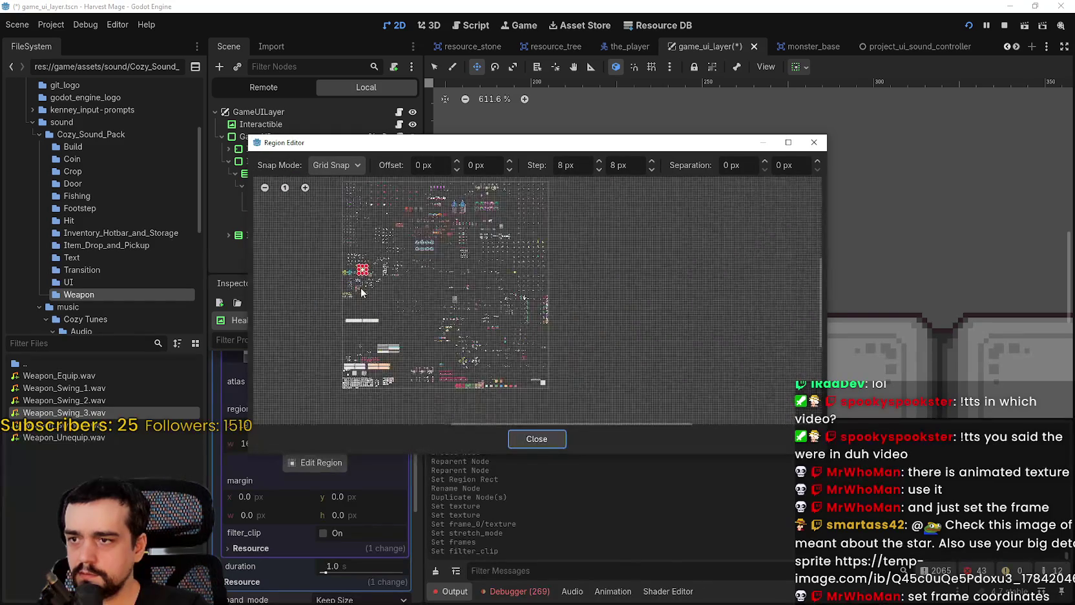
{"action": "scroll", "coordinate": [361, 284], "scroll_direction": "up", "scroll_amount": 2}
{"action": "scroll", "coordinate": [360, 274], "scroll_direction": "up", "scroll_amount": 5}
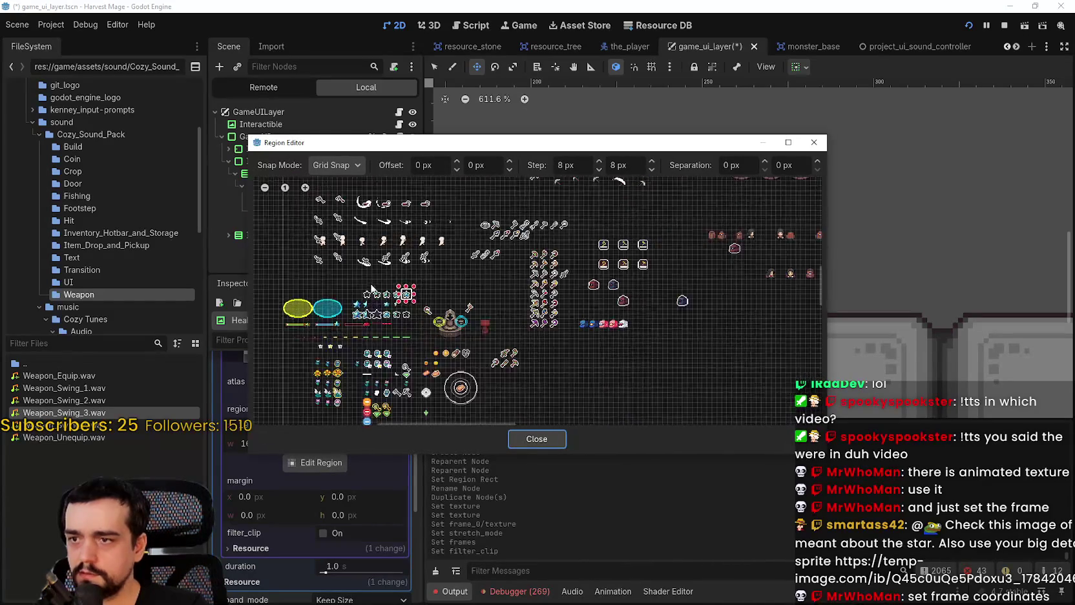
{"action": "mouse_move", "coordinate": [411, 293]}
{"action": "left_mouse_down"}
{"action": "mouse_move", "coordinate": [360, 293]}
{"action": "mouse_move", "coordinate": [453, 293]}
{"action": "mouse_move", "coordinate": [437, 294]}
{"action": "mouse_move", "coordinate": [417, 239]}
{"action": "mouse_move", "coordinate": [417, 276]}
{"action": "left_mouse_up"}
{"action": "scroll", "coordinate": [432, 293], "scroll_direction": "up", "scroll_amount": 2}
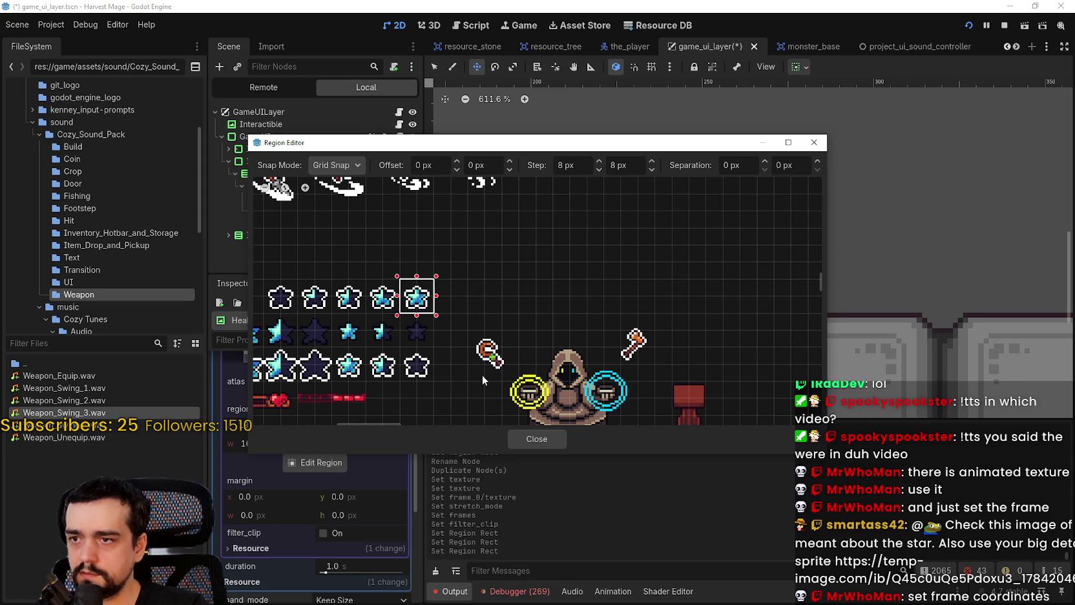
{"action": "left_click", "coordinate": [545, 442]}
{"action": "scroll", "coordinate": [352, 493], "scroll_direction": "up", "scroll_amount": 3}
{"action": "left_click", "coordinate": [362, 447]}
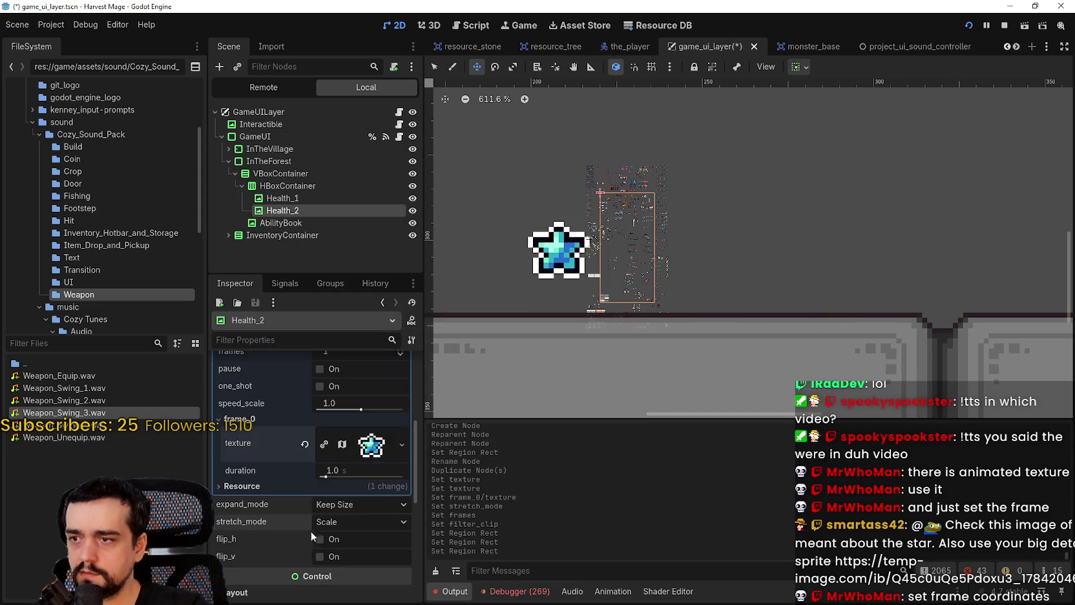
{"action": "scroll", "coordinate": [315, 532], "scroll_direction": "up", "scroll_amount": 2}
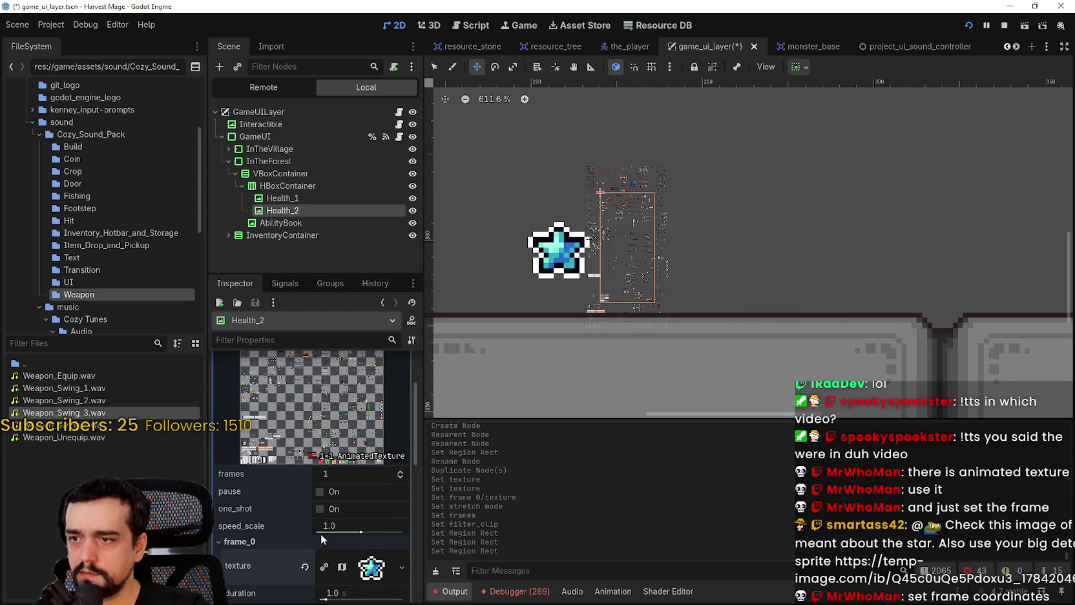
- Change the AnimatedTexture frames to 2 and back to 1
{"action": "left_click", "coordinate": [401, 472]}
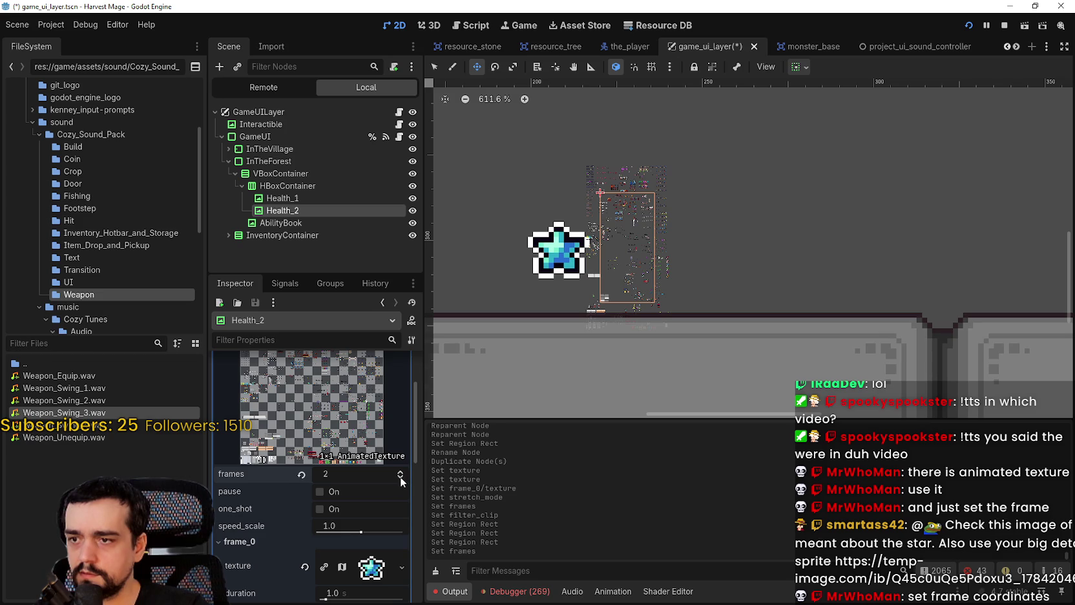
{"action": "left_click", "coordinate": [400, 478]}
{"action": "scroll", "coordinate": [372, 485], "scroll_direction": "down", "scroll_amount": 2}
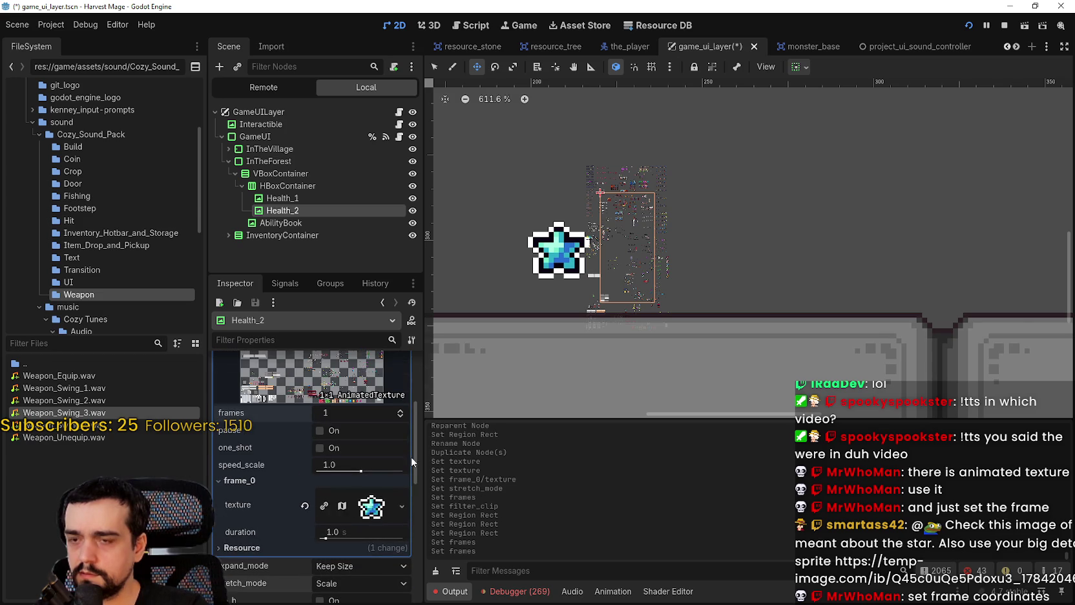
{"action": "scroll", "coordinate": [629, 278], "scroll_direction": "down", "scroll_amount": 3}
{"action": "scroll", "coordinate": [280, 512], "scroll_direction": "down", "scroll_amount": 5}
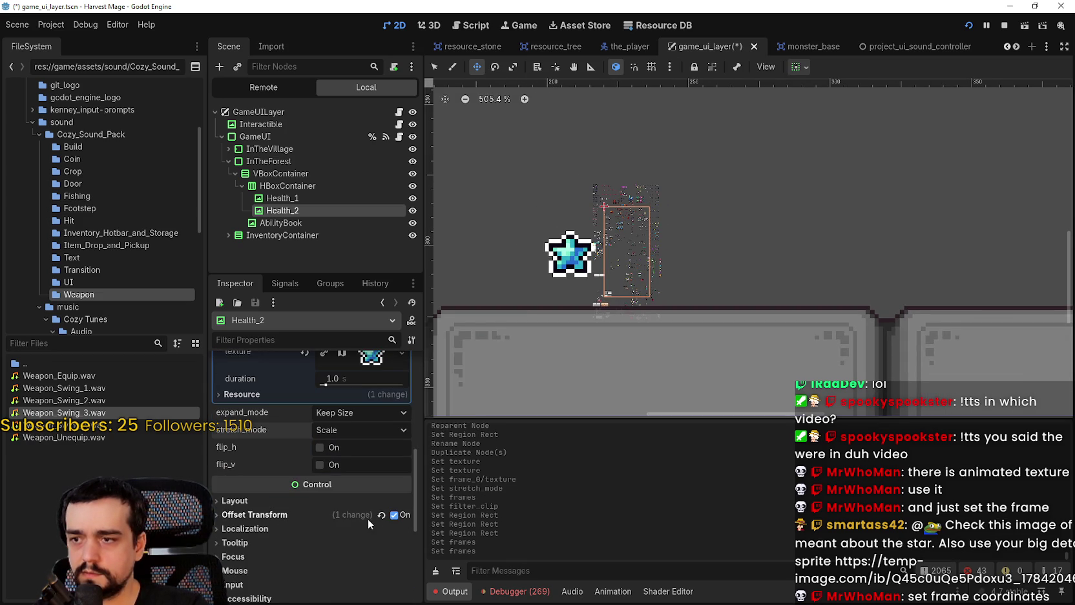
{"action": "scroll", "coordinate": [323, 521], "scroll_direction": "up", "scroll_amount": 5}
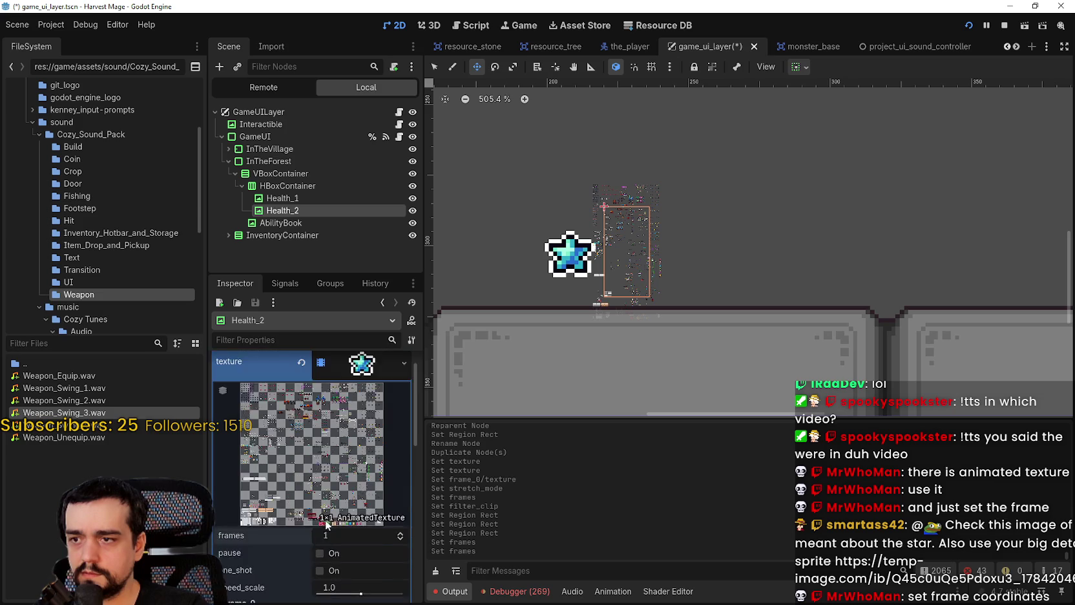
{"action": "left_click", "coordinate": [362, 393]}
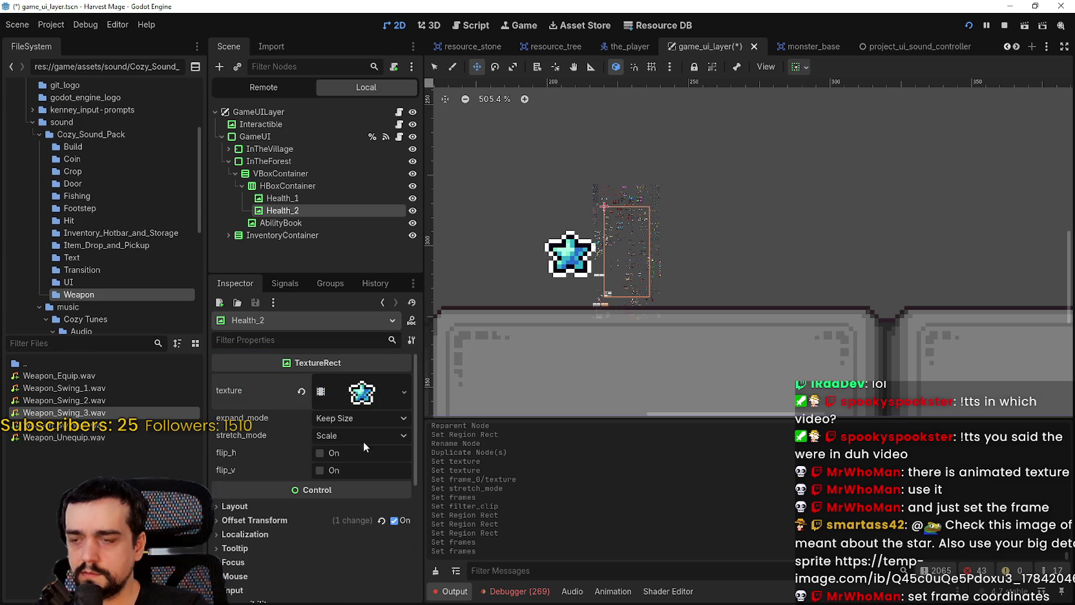
{"action": "left_click", "coordinate": [362, 392]}
{"action": "scroll", "coordinate": [313, 491], "scroll_direction": "down", "scroll_amount": 2}
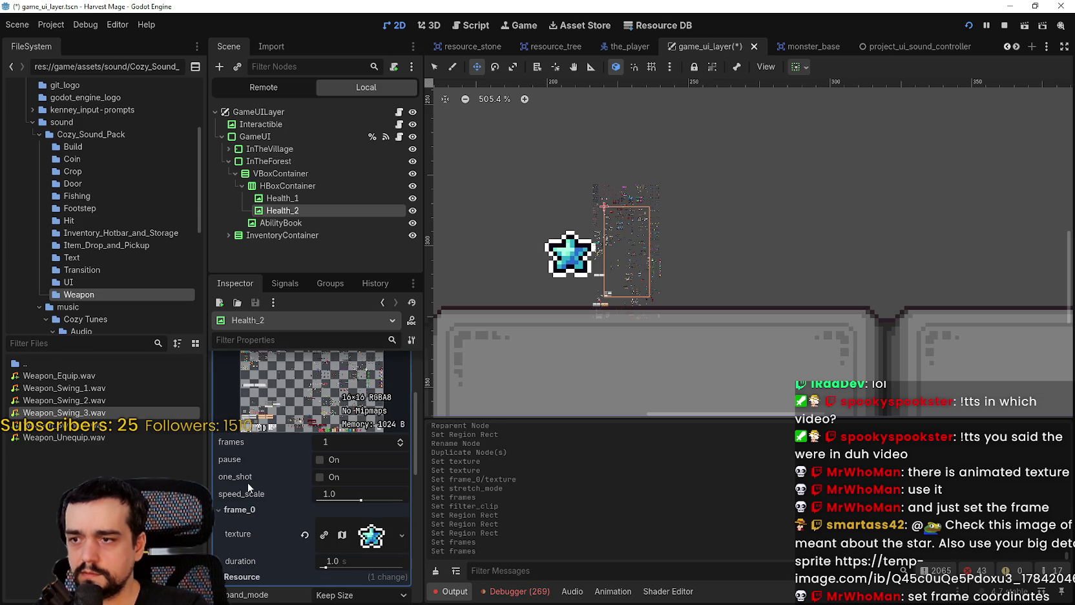
- Toggle pause and one_shot, and drag frame_0 duration to 0.03 s before reverting it to 1.0 s
{"action": "left_click", "coordinate": [330, 463]}
{"action": "left_click", "coordinate": [325, 477]}
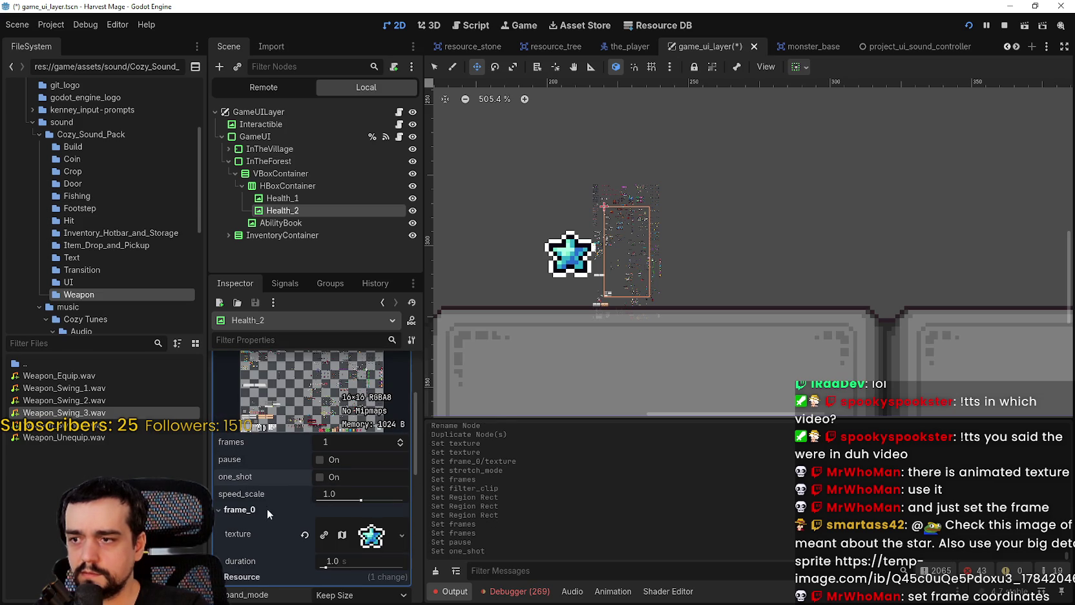
{"action": "scroll", "coordinate": [264, 540], "scroll_direction": "down", "scroll_amount": 1}
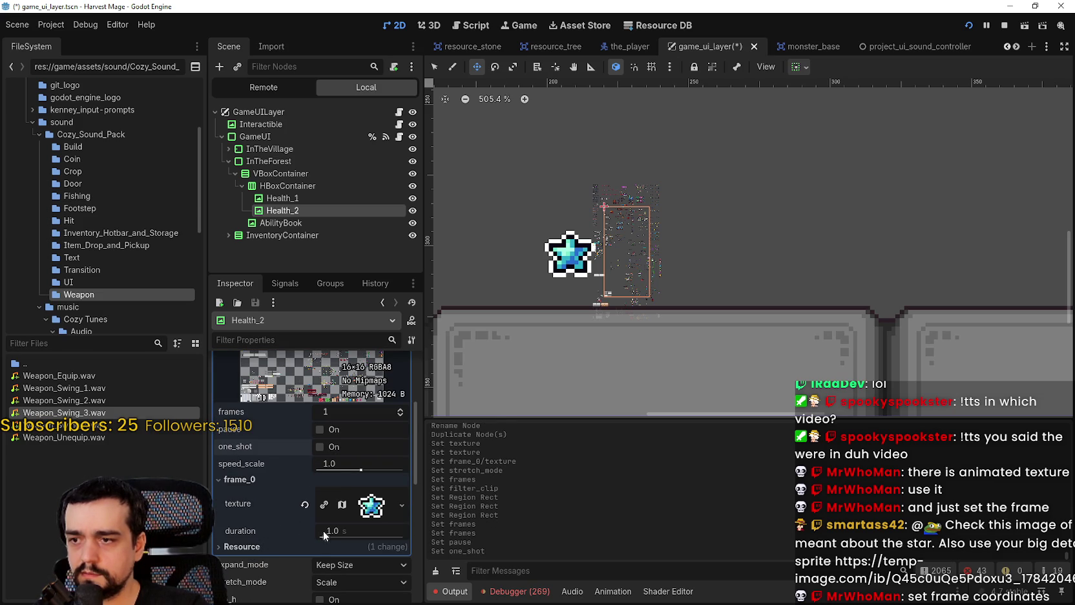
{"action": "left_click_drag", "start_coordinate": [333, 533], "coordinate": [307, 534]}
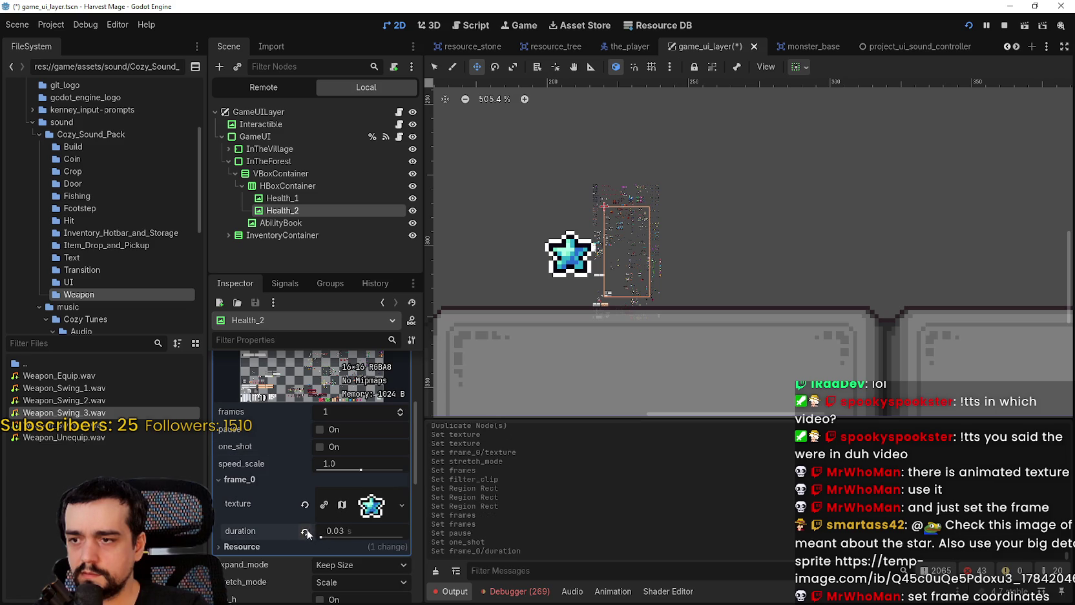
{"action": "left_click", "coordinate": [307, 533]}
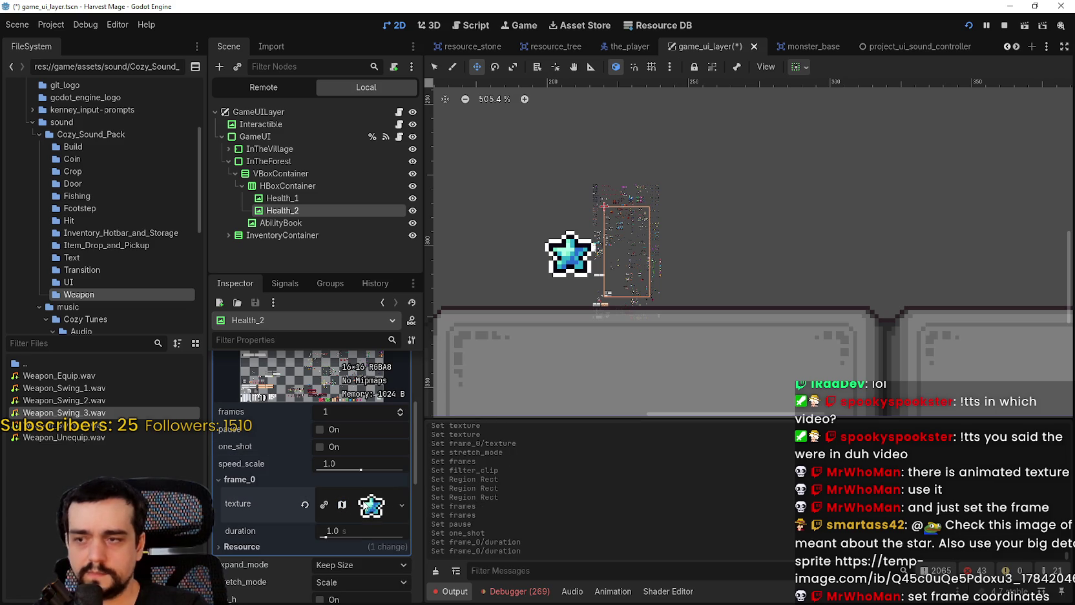
{"action": "left_click", "coordinate": [365, 506]}
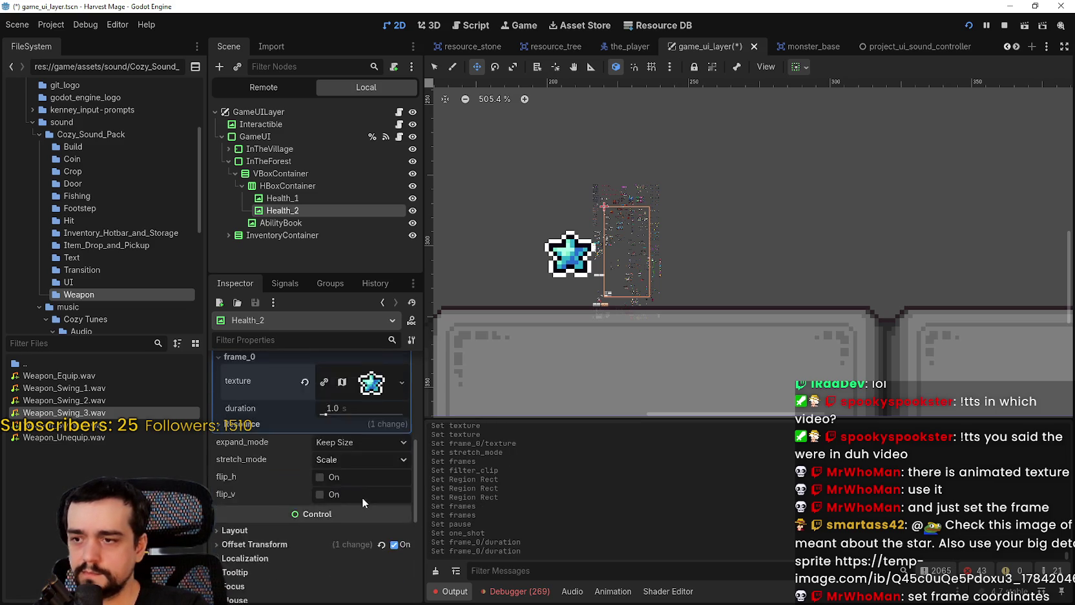
{"action": "left_click", "coordinate": [285, 284]}
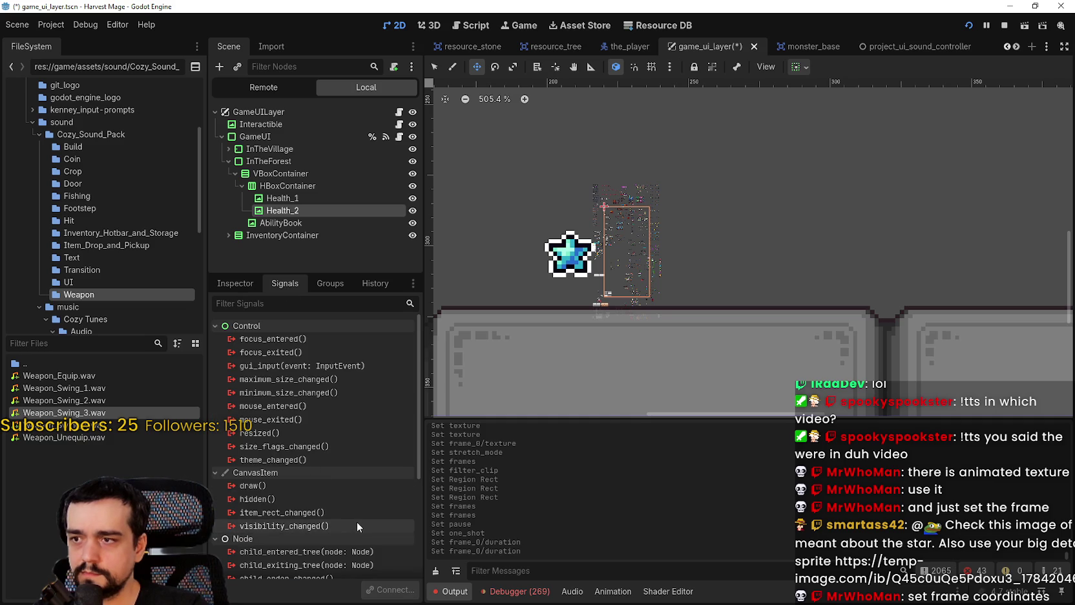
- Return to Health_2's Inspector and expand frame_0's texture to preview the cyan star
{"action": "left_click", "coordinate": [234, 284]}
{"action": "scroll", "coordinate": [591, 192], "scroll_direction": "up", "scroll_amount": 5}
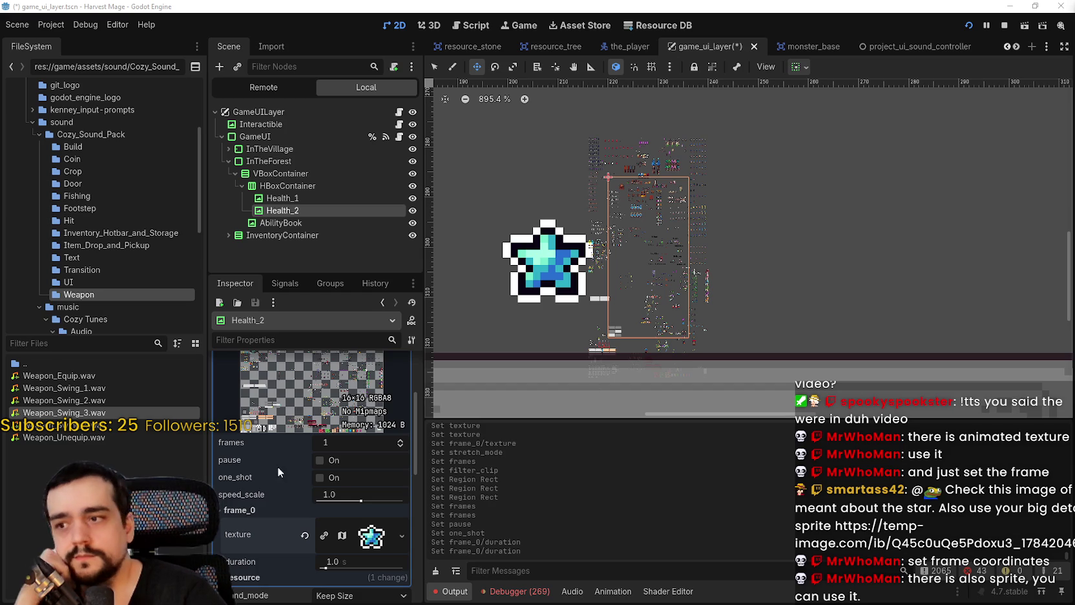
{"action": "scroll", "coordinate": [279, 472], "scroll_direction": "up", "scroll_amount": 4}
{"action": "scroll", "coordinate": [359, 506], "scroll_direction": "down", "scroll_amount": 5}
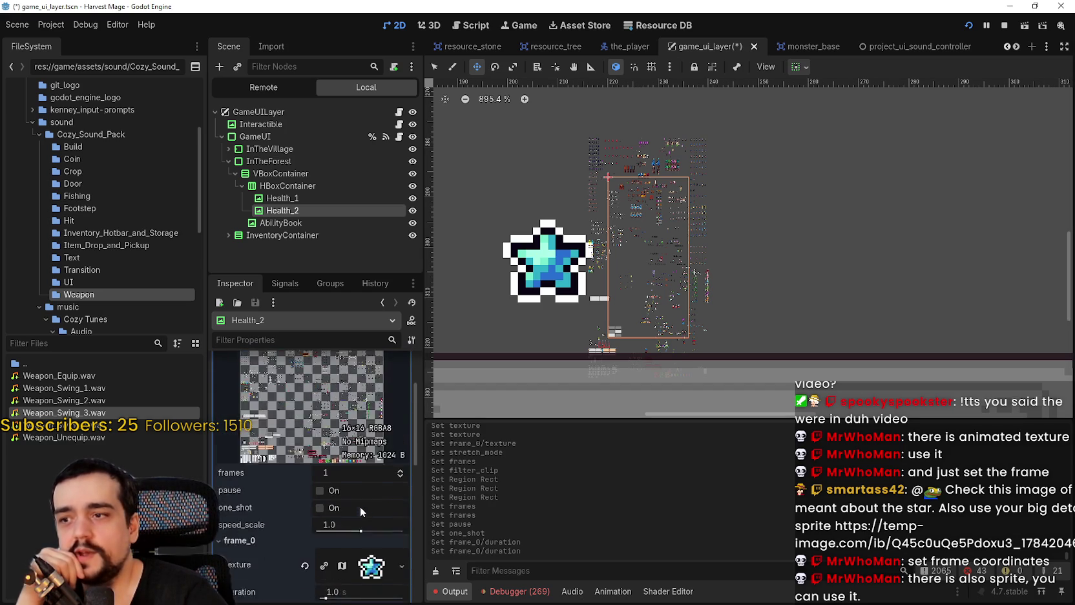
{"action": "left_click", "coordinate": [344, 446]}
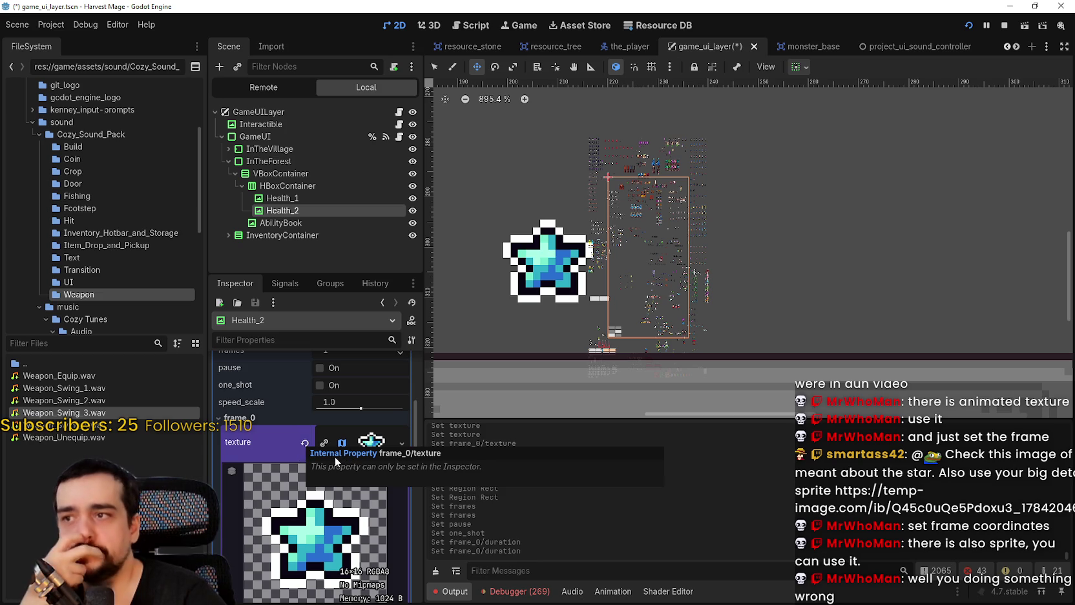
- Clear frame_0's star texture, dismissing the new-texture choices without picking one
{"action": "left_click", "coordinate": [305, 443]}
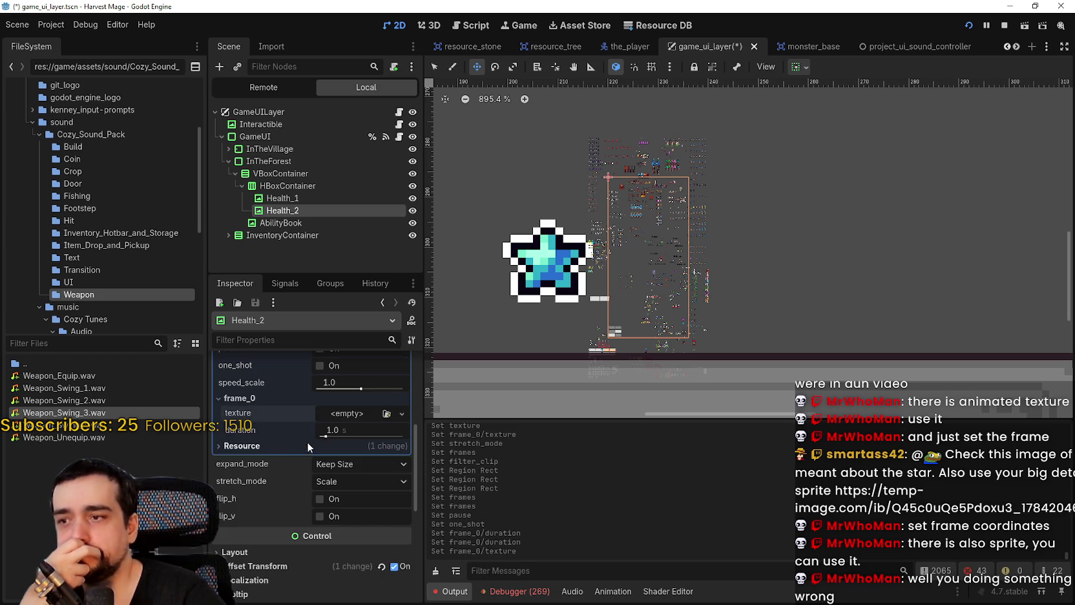
{"action": "left_click", "coordinate": [398, 415]}
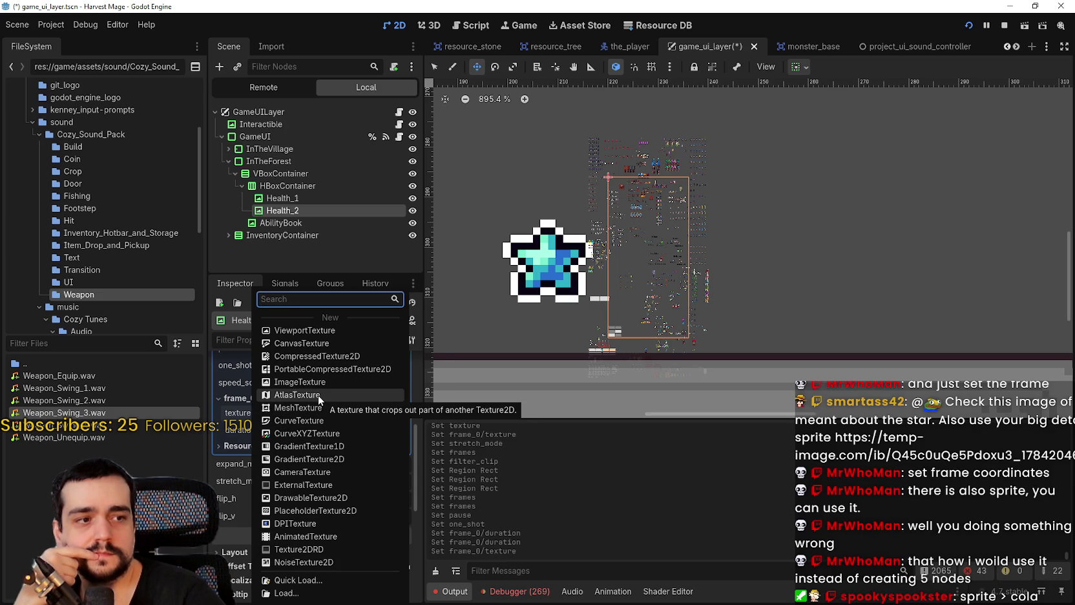
{"action": "key", "text": "Escape"}
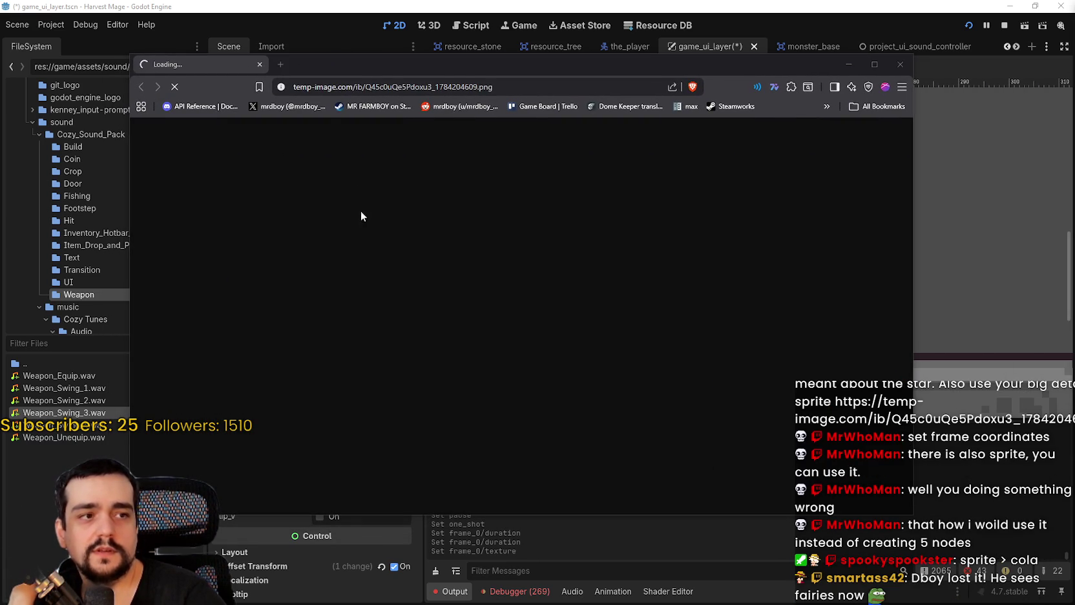
- Move the Brave window aside and close it after the ERR_SSL_PROTOCOL_ERROR page
{"action": "left_click_drag", "start_coordinate": [383, 70], "coordinate": [440, 72]}
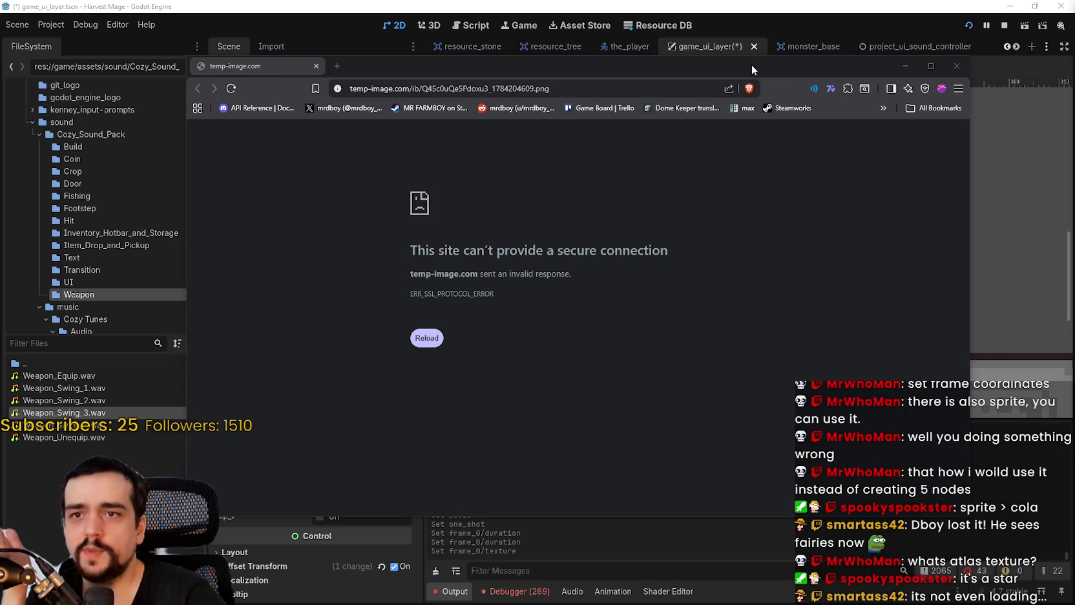
{"action": "left_click", "coordinate": [386, 59]}
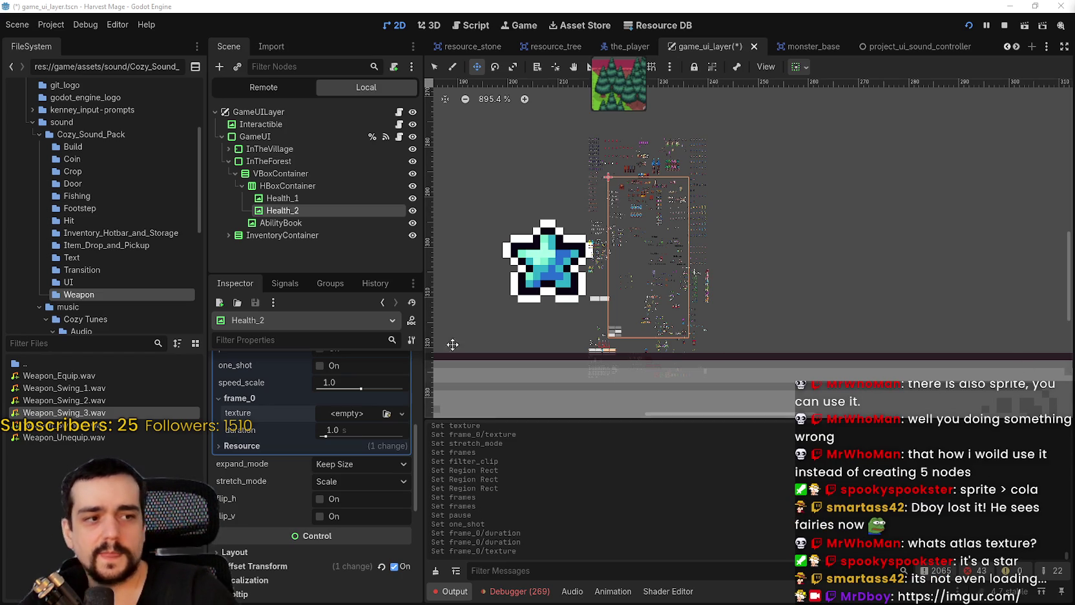
- Zoom the 2D canvas, collapse Health_2's AnimatedTexture sub-inspector, and switch to Aseprite
{"action": "scroll", "coordinate": [637, 258], "scroll_direction": "down", "scroll_amount": 2}
{"action": "scroll", "coordinate": [620, 150], "scroll_direction": "up", "scroll_amount": 2}
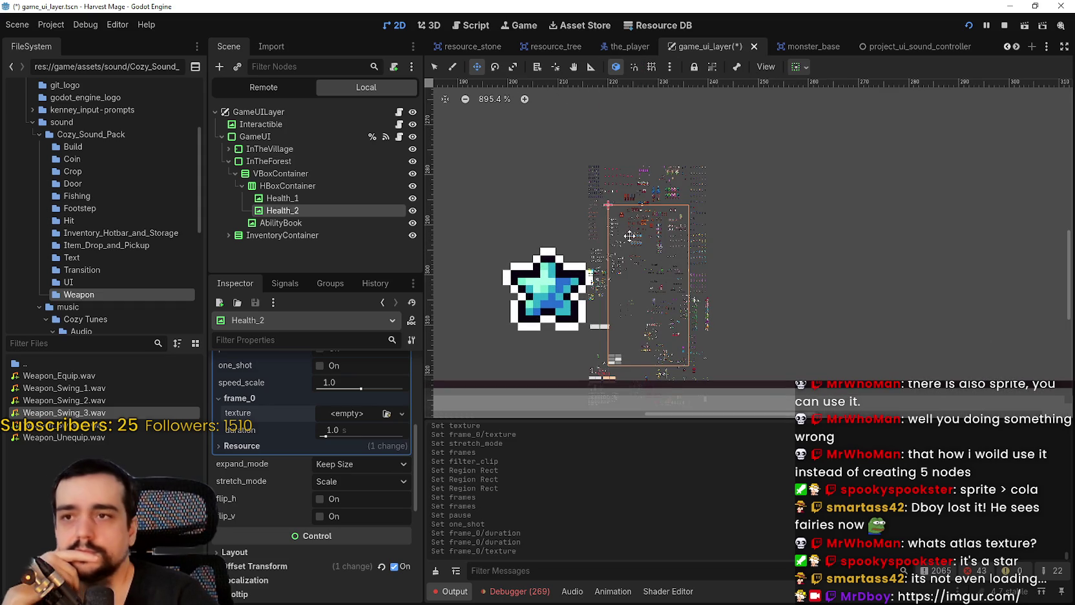
{"action": "scroll", "coordinate": [653, 271], "scroll_direction": "down", "scroll_amount": 2}
{"action": "scroll", "coordinate": [668, 278], "scroll_direction": "down", "scroll_amount": 2}
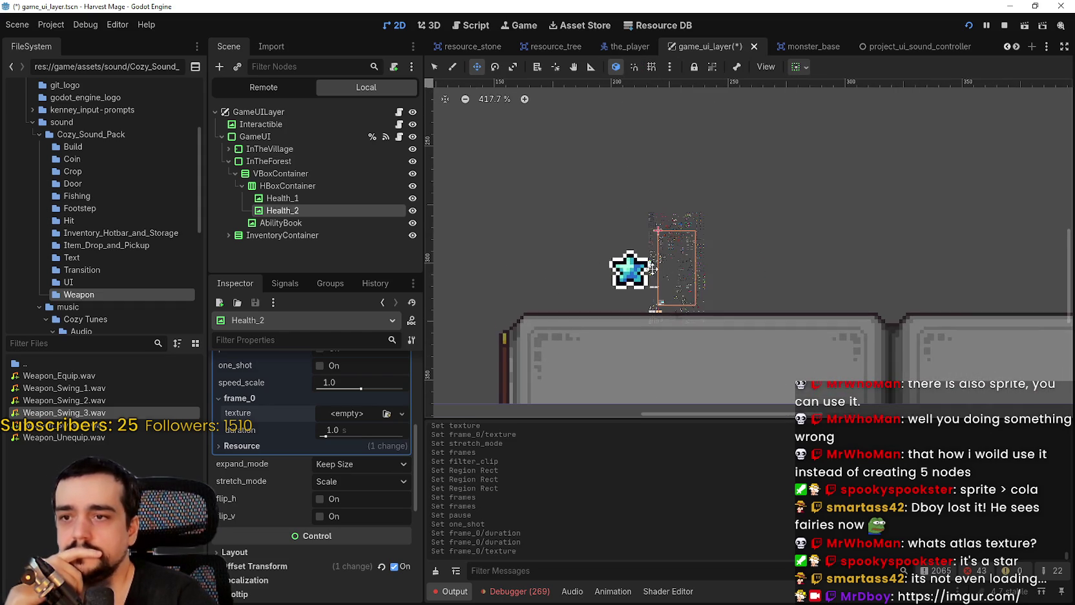
{"action": "scroll", "coordinate": [352, 486], "scroll_direction": "up", "scroll_amount": 3}
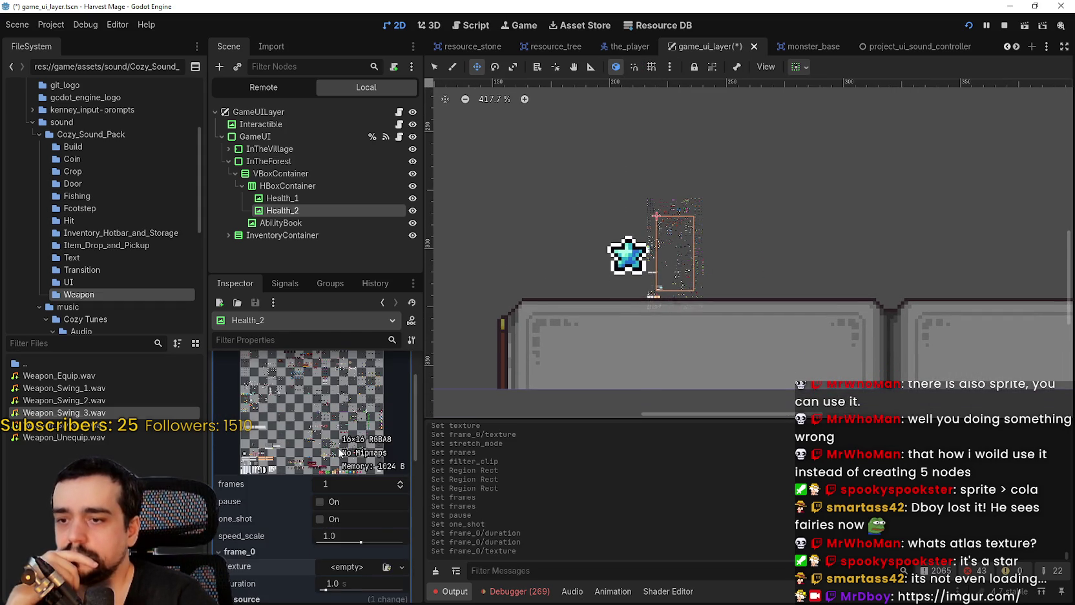
{"action": "scroll", "coordinate": [342, 446], "scroll_direction": "up", "scroll_amount": 1}
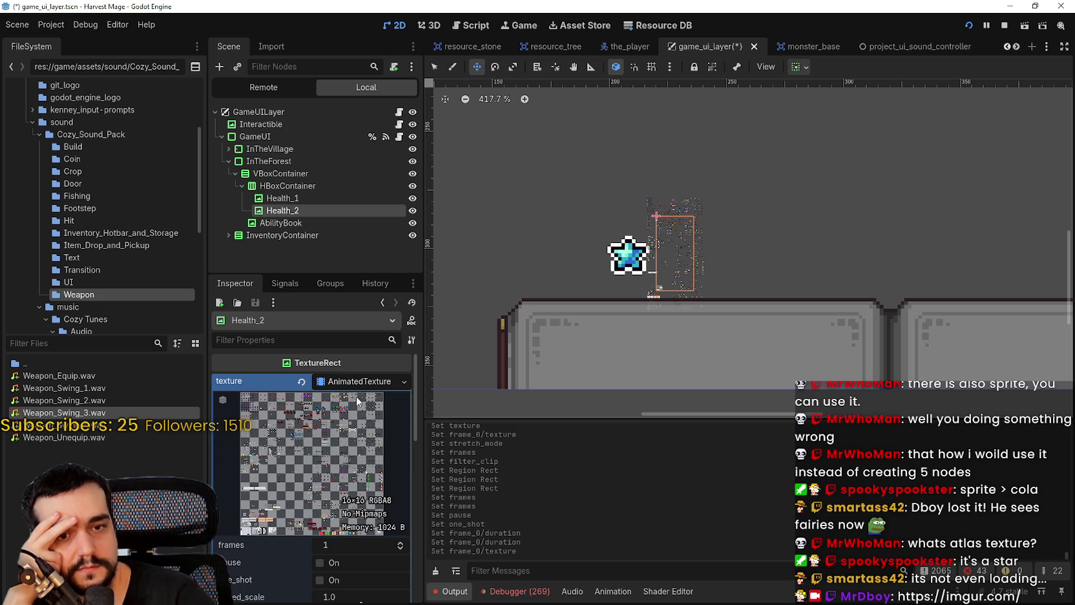
{"action": "scroll", "coordinate": [369, 425], "scroll_direction": "down", "scroll_amount": 1}
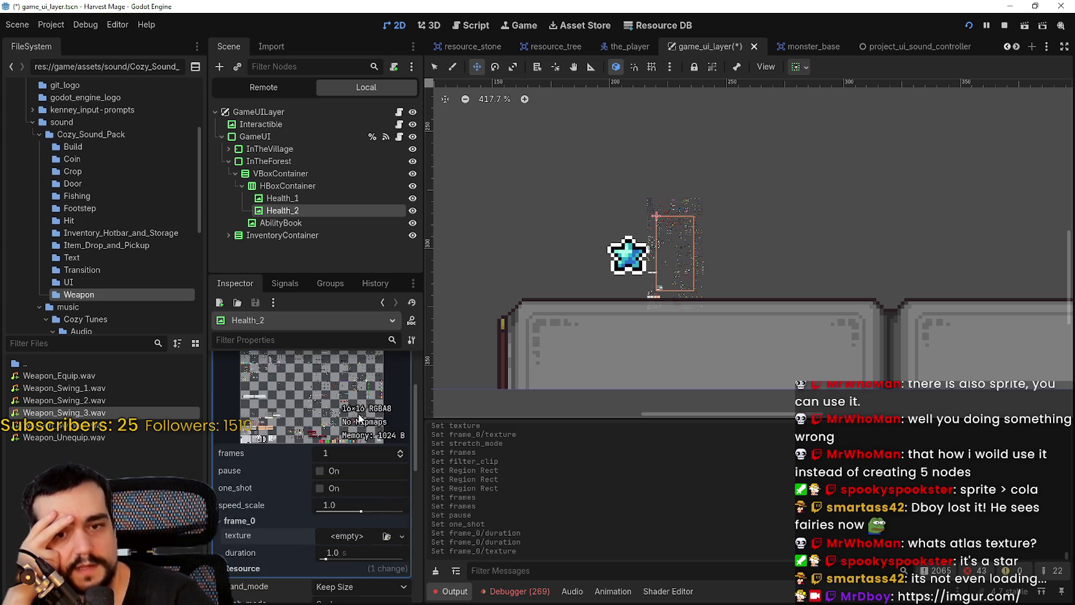
{"action": "scroll", "coordinate": [365, 407], "scroll_direction": "up", "scroll_amount": 1}
{"action": "left_click", "coordinate": [355, 381]}
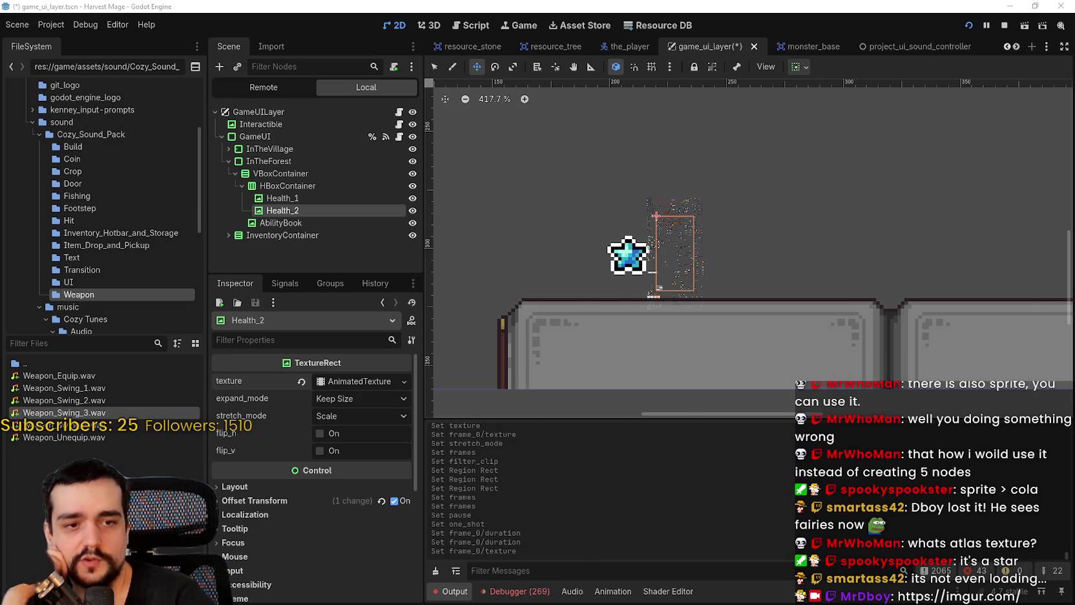
{"action": "key", "text": "alt+Tab"}
- Zoom in on the star sprites in main_atlas.png in Aseprite, then minimize Aseprite to return to Godot
{"action": "scroll", "coordinate": [562, 482], "scroll_direction": "down", "scroll_amount": 5}
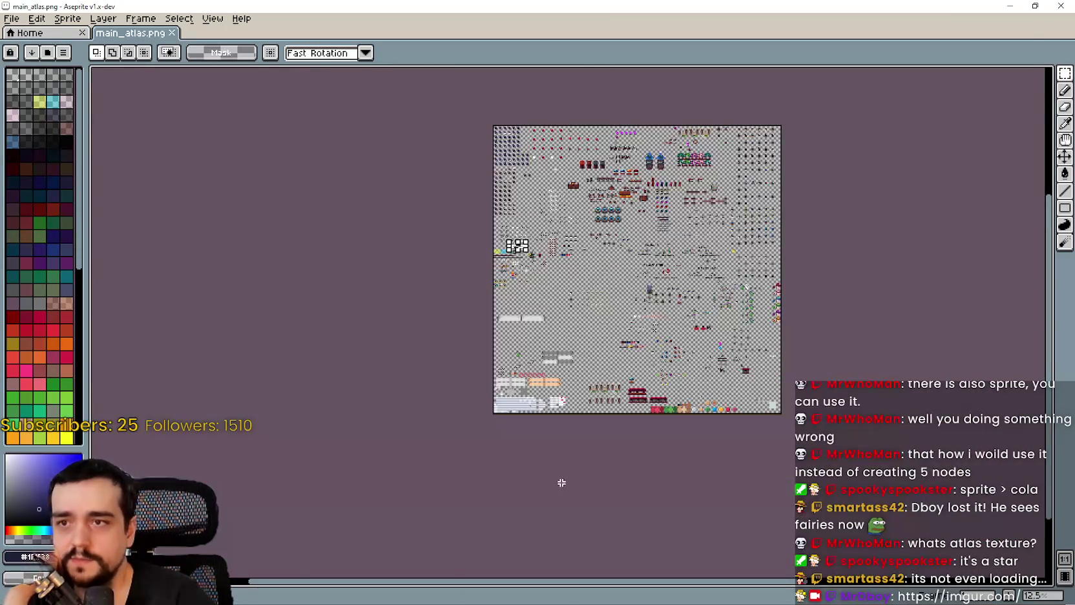
{"action": "scroll", "coordinate": [460, 216], "scroll_direction": "up", "scroll_amount": 5}
{"action": "scroll", "coordinate": [631, 375], "scroll_direction": "up", "scroll_amount": 2}
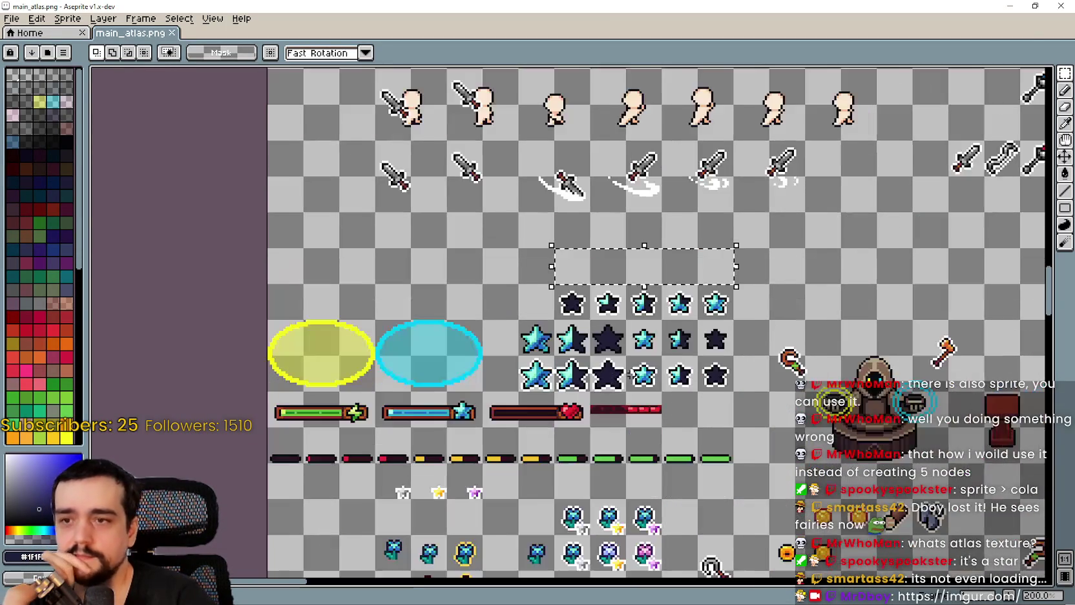
{"action": "scroll", "coordinate": [630, 375], "scroll_direction": "down", "scroll_amount": 2}
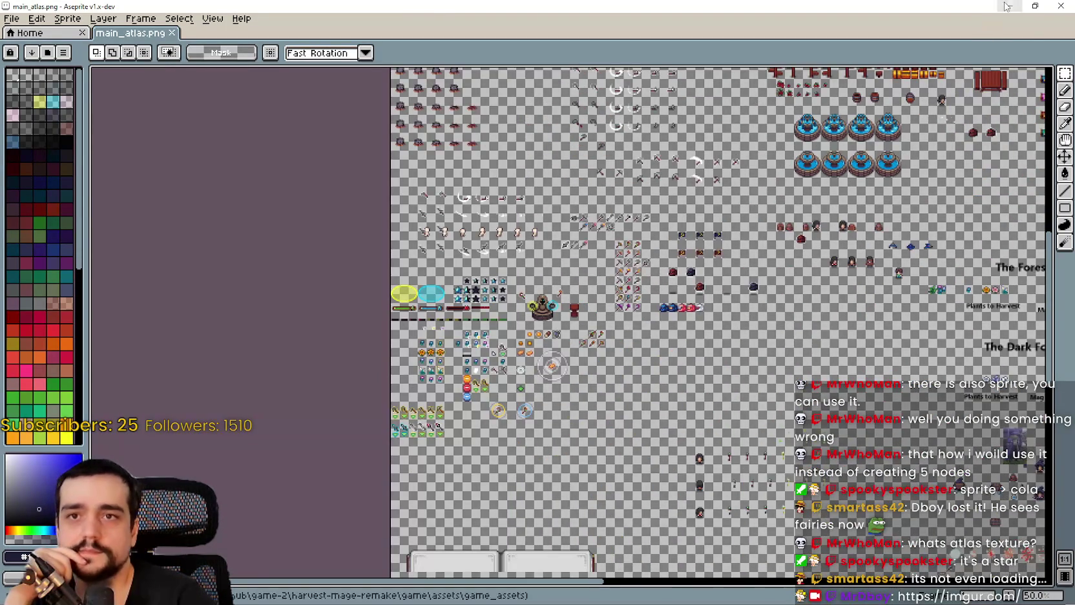
{"action": "left_click", "coordinate": [1010, 6]}
{"action": "scroll", "coordinate": [711, 239], "scroll_direction": "up", "scroll_amount": 5}
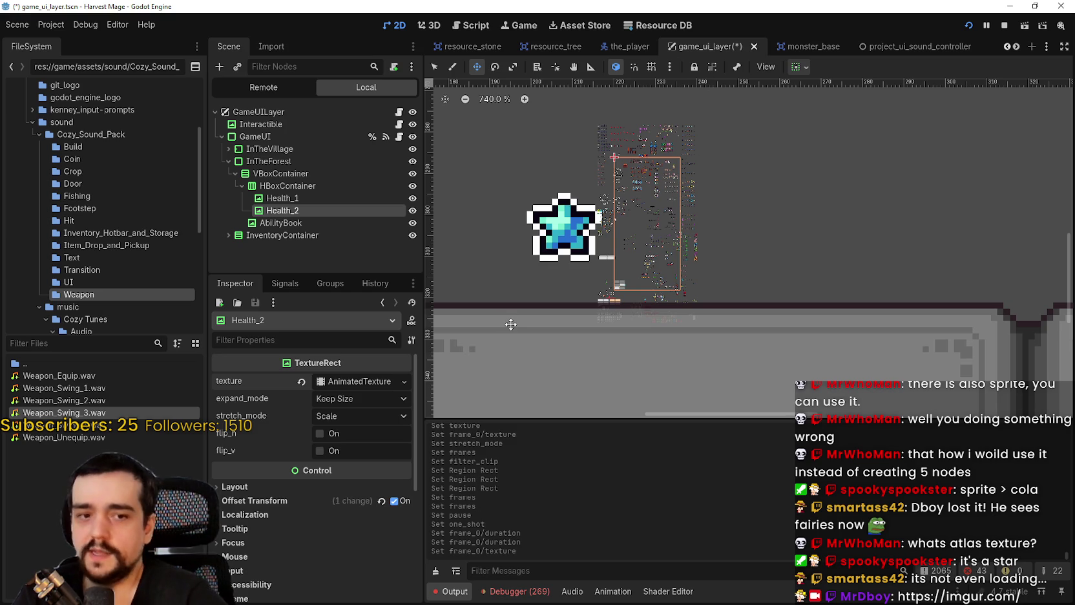
- Revert Health_2's texture to <empty>, removing its AnimatedTexture, and save the game_ui_layer scene
{"action": "scroll", "coordinate": [500, 230], "scroll_direction": "down", "scroll_amount": 2}
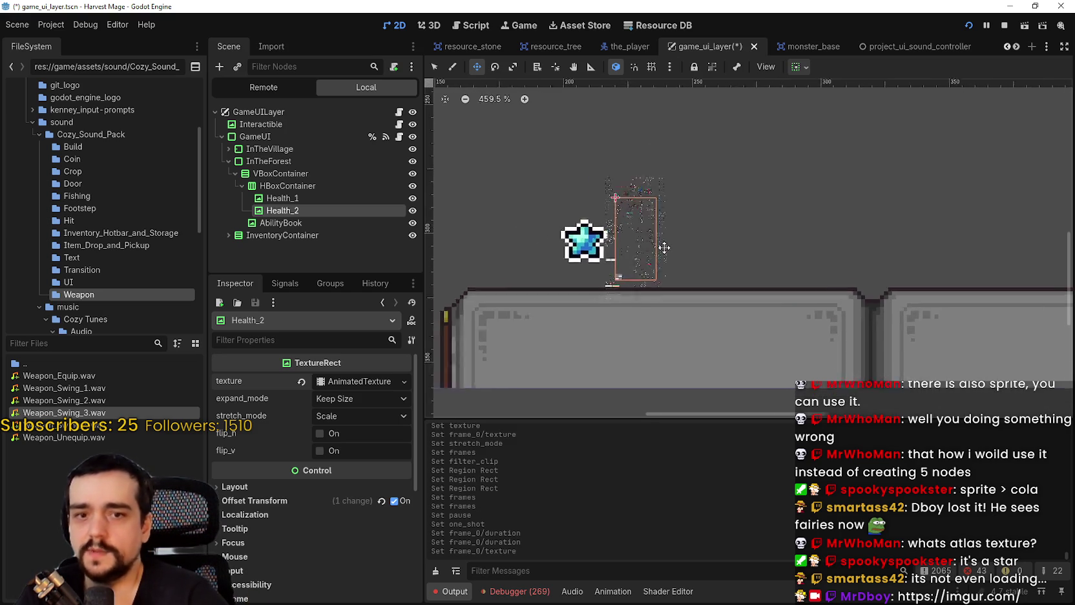
{"action": "scroll", "coordinate": [627, 217], "scroll_direction": "up", "scroll_amount": 9}
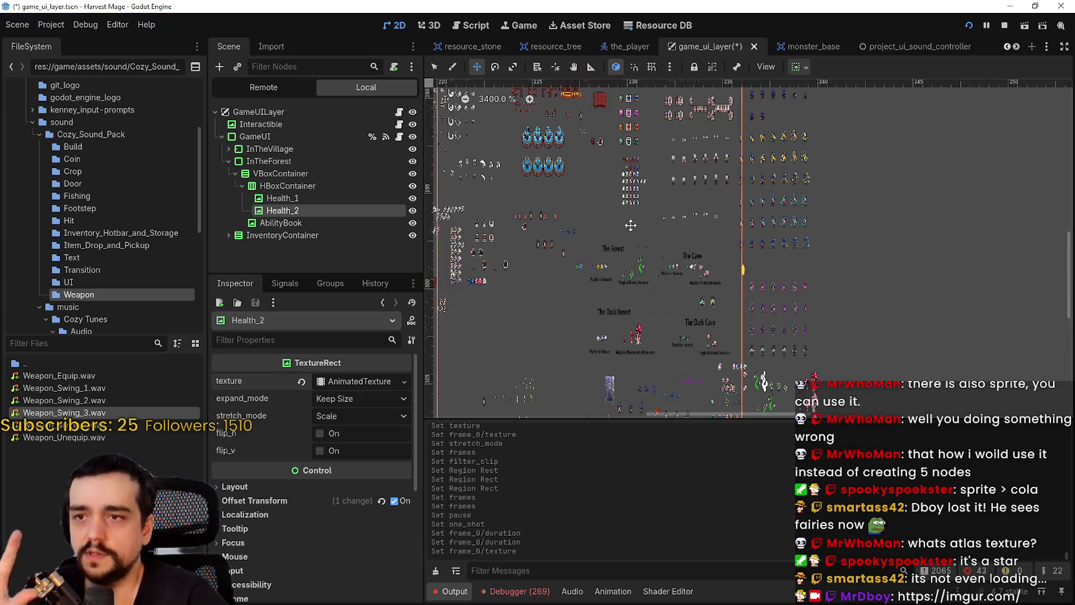
{"action": "scroll", "coordinate": [646, 232], "scroll_direction": "down", "scroll_amount": 8}
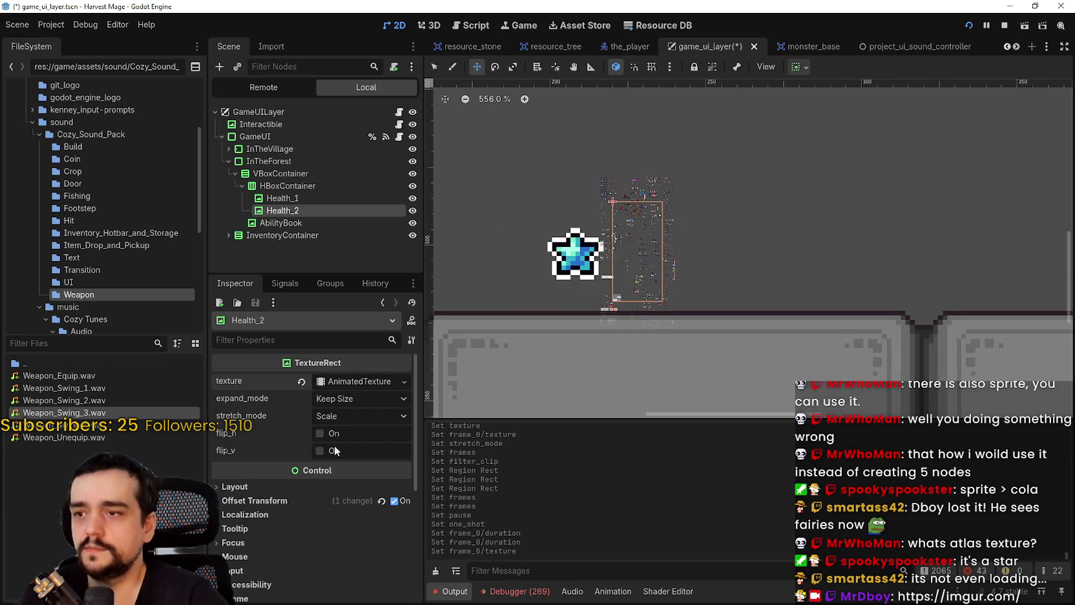
{"action": "left_click", "coordinate": [349, 381]}
{"action": "left_click", "coordinate": [302, 381]}
{"action": "key", "text": "ctrl+s"}
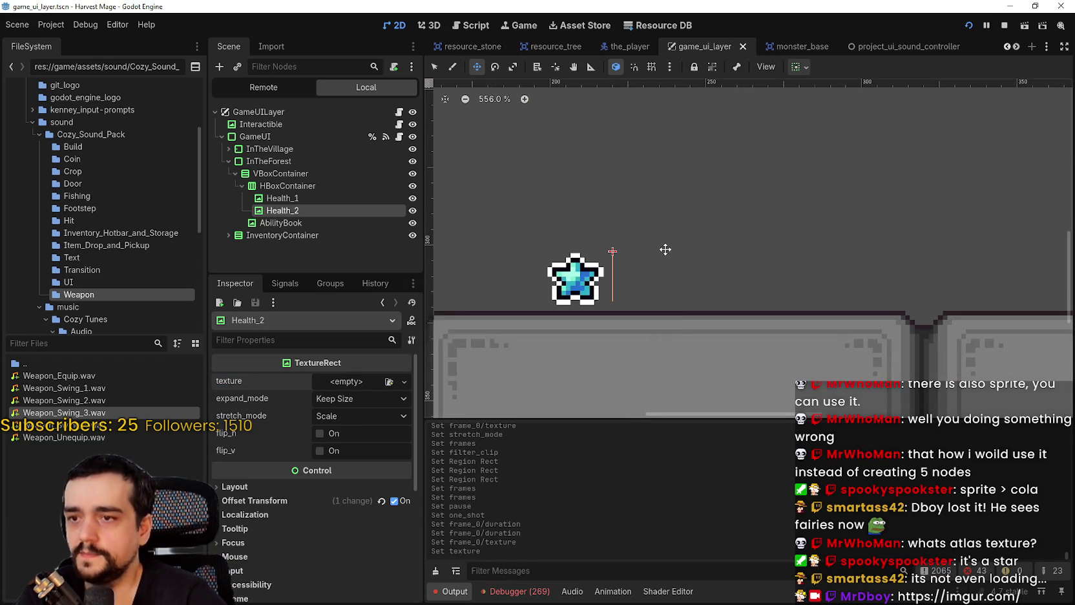
- Pan and zoom the canvas to confirm only Health_1's cyan star remains visible
{"action": "scroll", "coordinate": [665, 247], "scroll_direction": "down", "scroll_amount": 2}
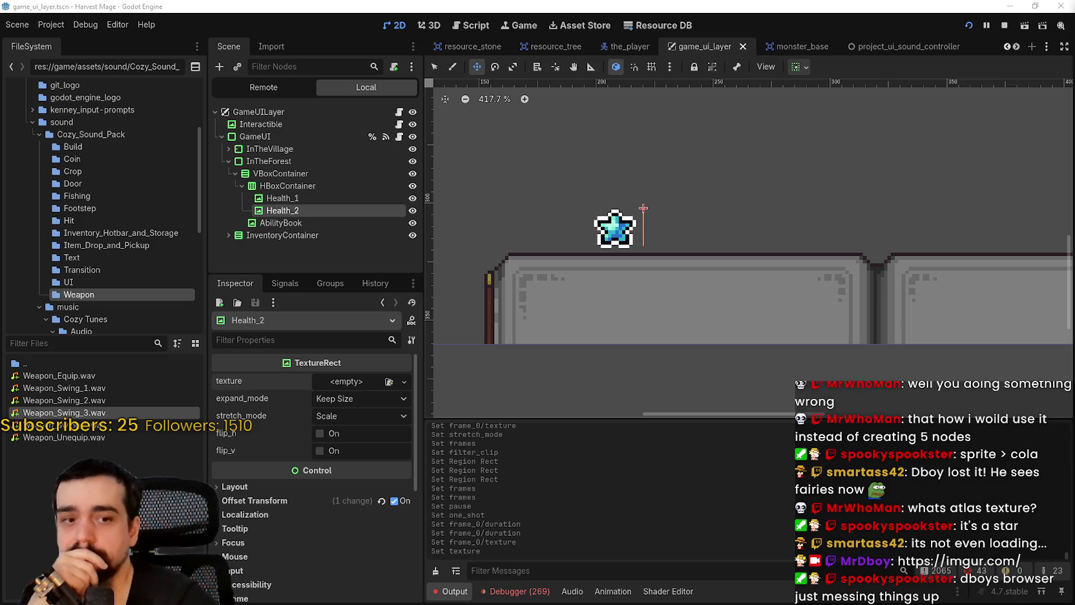
{"action": "scroll", "coordinate": [847, 289], "scroll_direction": "up", "scroll_amount": 2}
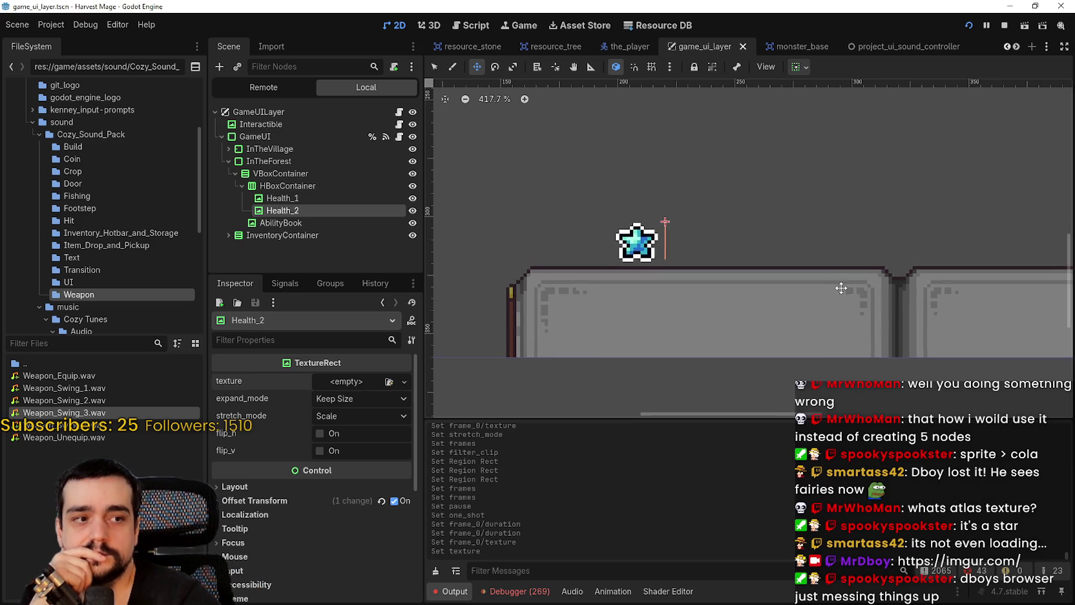
{"action": "scroll", "coordinate": [840, 285], "scroll_direction": "down", "scroll_amount": 1}
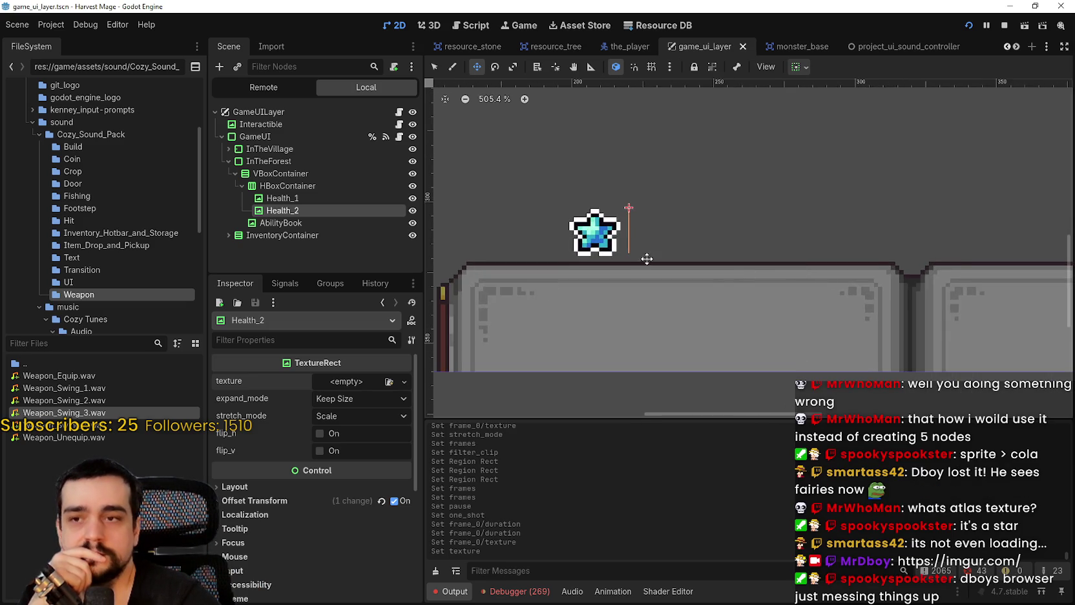
{"action": "left_click_drag", "start_coordinate": [643, 257], "coordinate": [730, 253]}
{"action": "scroll", "coordinate": [730, 253], "scroll_direction": "down", "scroll_amount": 1}
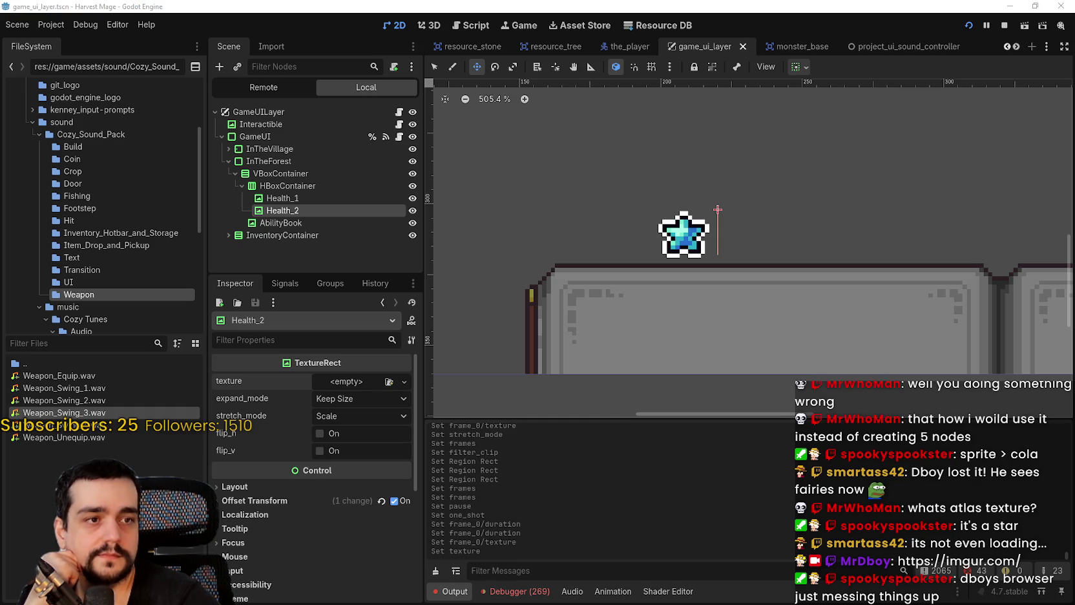
{"action": "scroll", "coordinate": [707, 235], "scroll_direction": "up", "scroll_amount": 3}
{"action": "scroll", "coordinate": [707, 235], "scroll_direction": "down", "scroll_amount": 2}
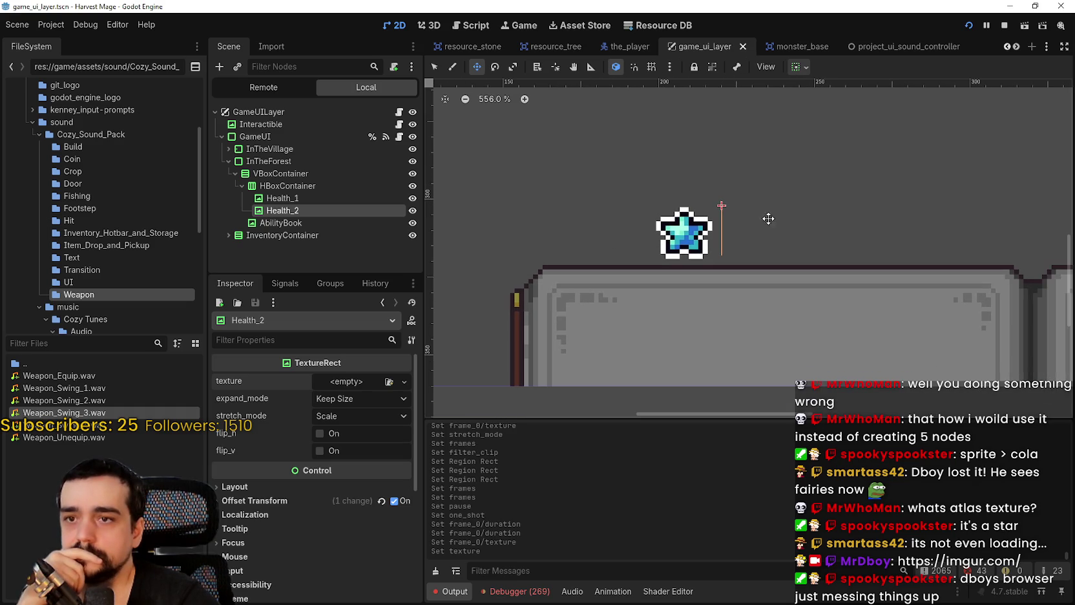
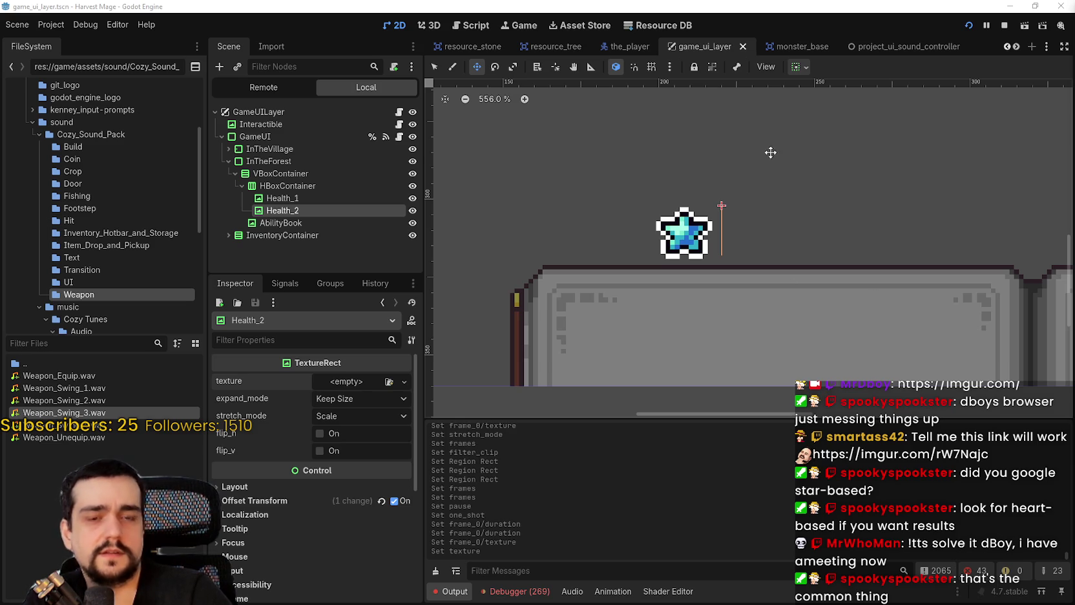
- Compare the Health_2 and Health_1 star nodes, leave Health_1 selected, then switch to Aseprite's main_atlas.png
{"action": "scroll", "coordinate": [770, 154], "scroll_direction": "down", "scroll_amount": 2}
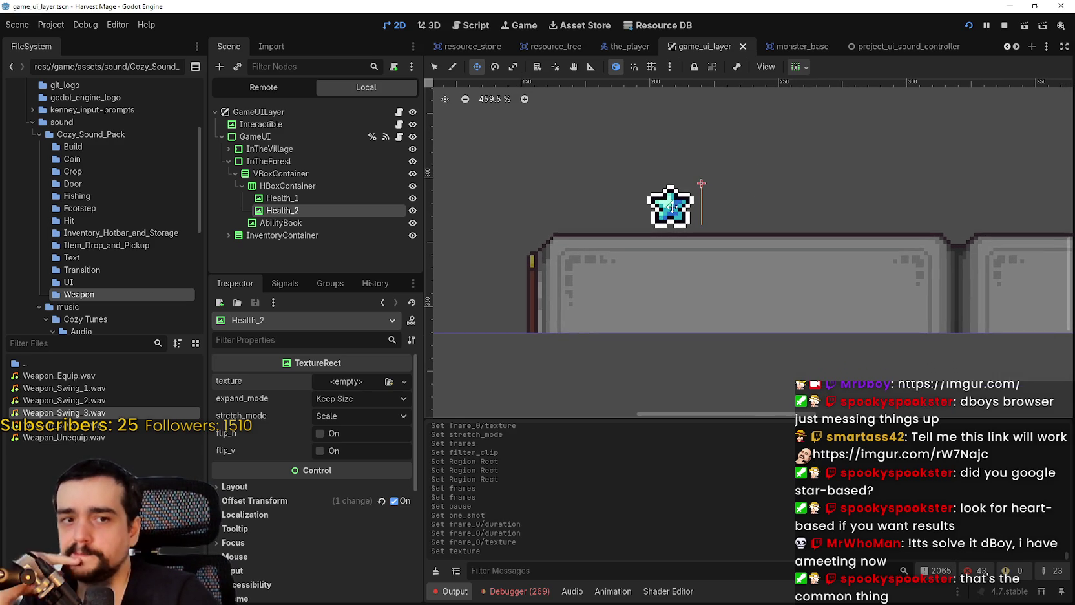
{"action": "scroll", "coordinate": [671, 213], "scroll_direction": "up", "scroll_amount": 1}
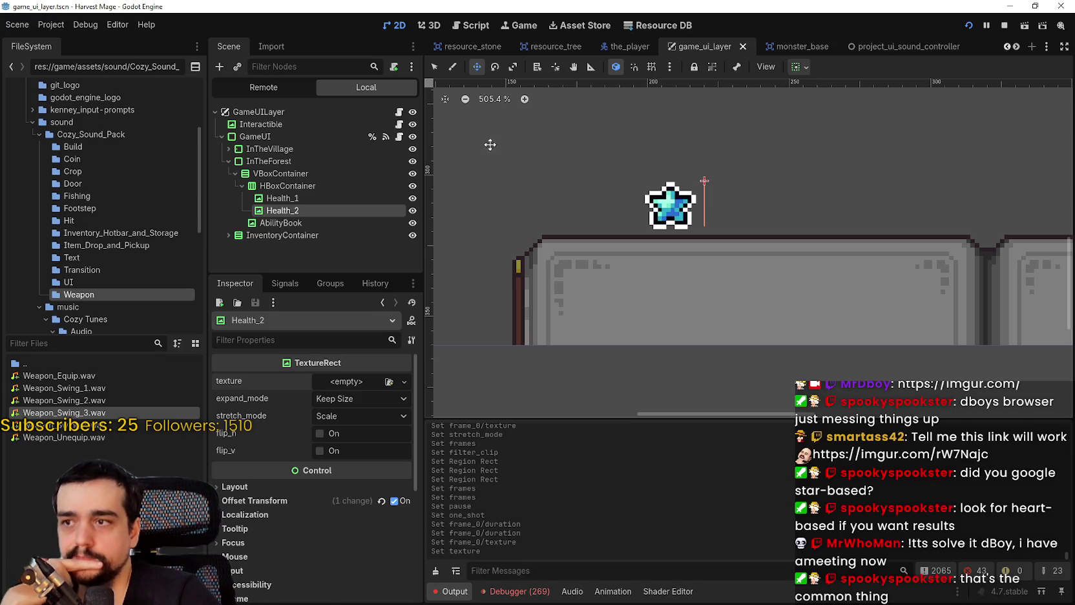
{"action": "left_click", "coordinate": [313, 200]}
{"action": "left_click", "coordinate": [309, 207]}
{"action": "left_click", "coordinate": [313, 195]}
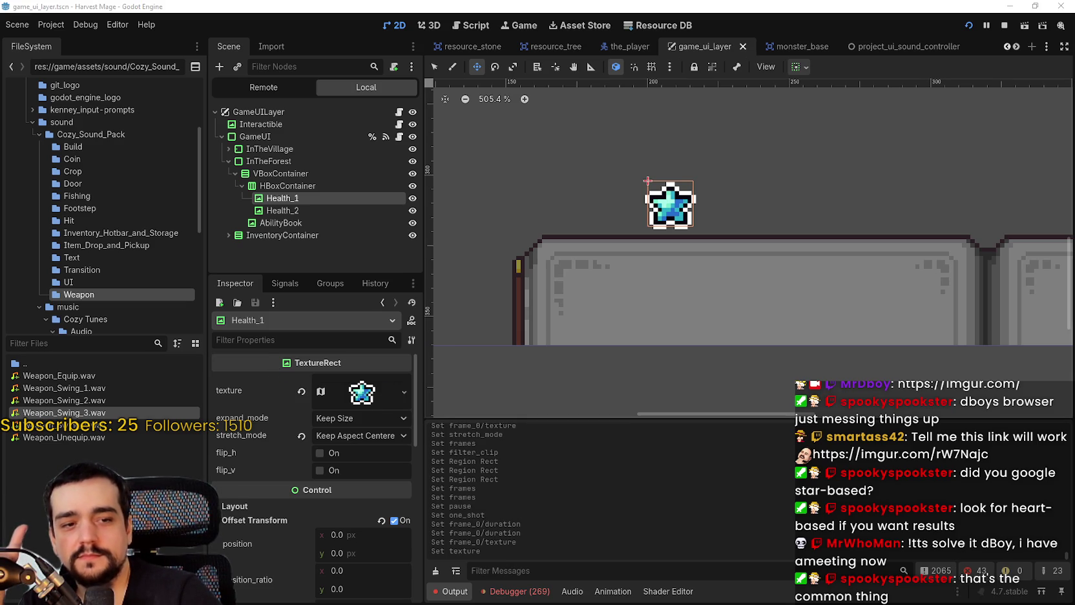
{"action": "key", "text": "alt+Tab"}
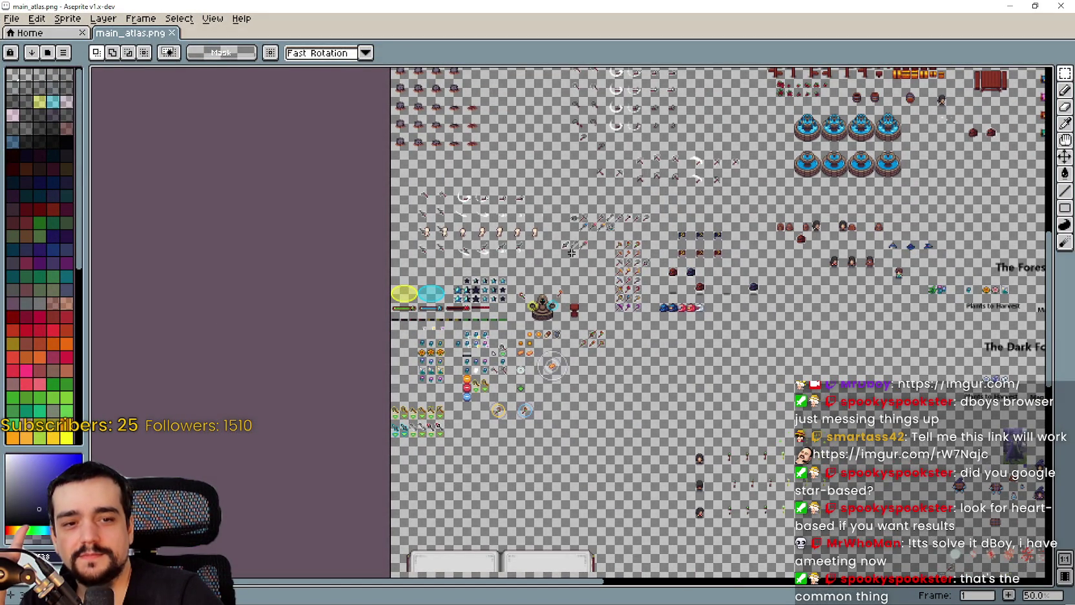
{"action": "scroll", "coordinate": [608, 184], "scroll_direction": "up", "scroll_amount": 1}
{"action": "scroll", "coordinate": [646, 161], "scroll_direction": "down", "scroll_amount": 1}
{"action": "mouse_move", "coordinate": [612, 289]}
{"action": "left_mouse_down"}
{"action": "mouse_move", "coordinate": [646, 184]}
{"action": "mouse_move", "coordinate": [519, 219]}
{"action": "left_mouse_up"}
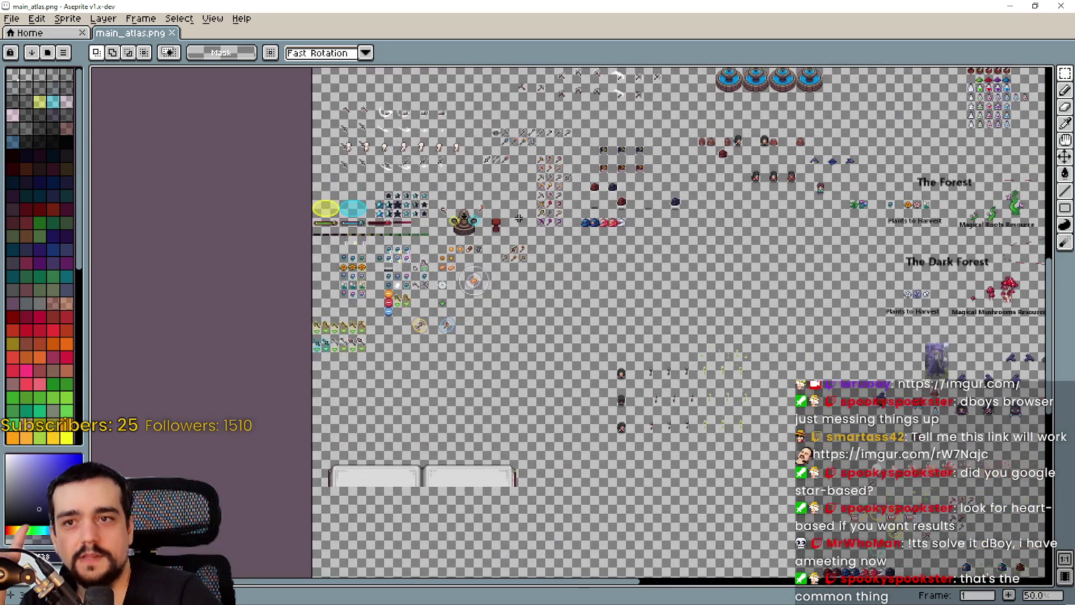
{"action": "scroll", "coordinate": [515, 221], "scroll_direction": "down", "scroll_amount": 1}
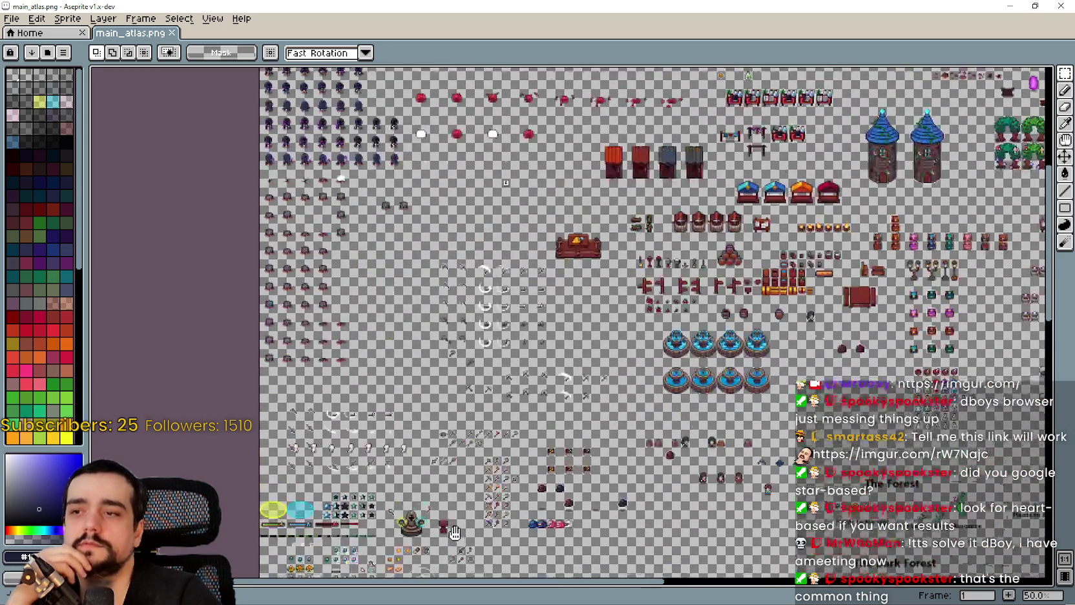
{"action": "scroll", "coordinate": [437, 494], "scroll_direction": "down", "scroll_amount": 1}
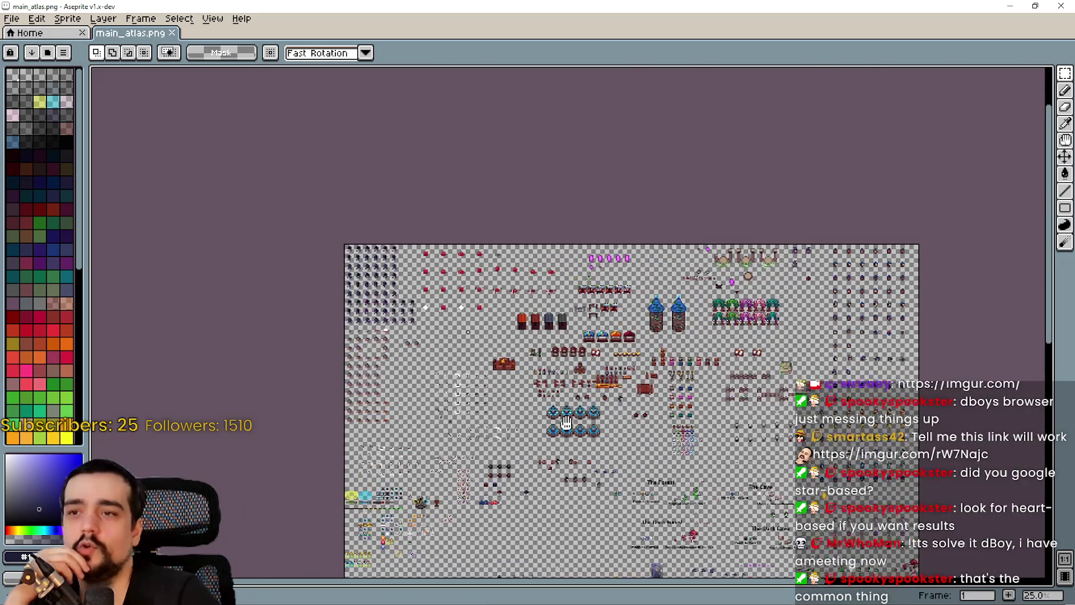
{"action": "scroll", "coordinate": [363, 349], "scroll_direction": "up", "scroll_amount": 2}
{"action": "scroll", "coordinate": [449, 392], "scroll_direction": "down", "scroll_amount": 3}
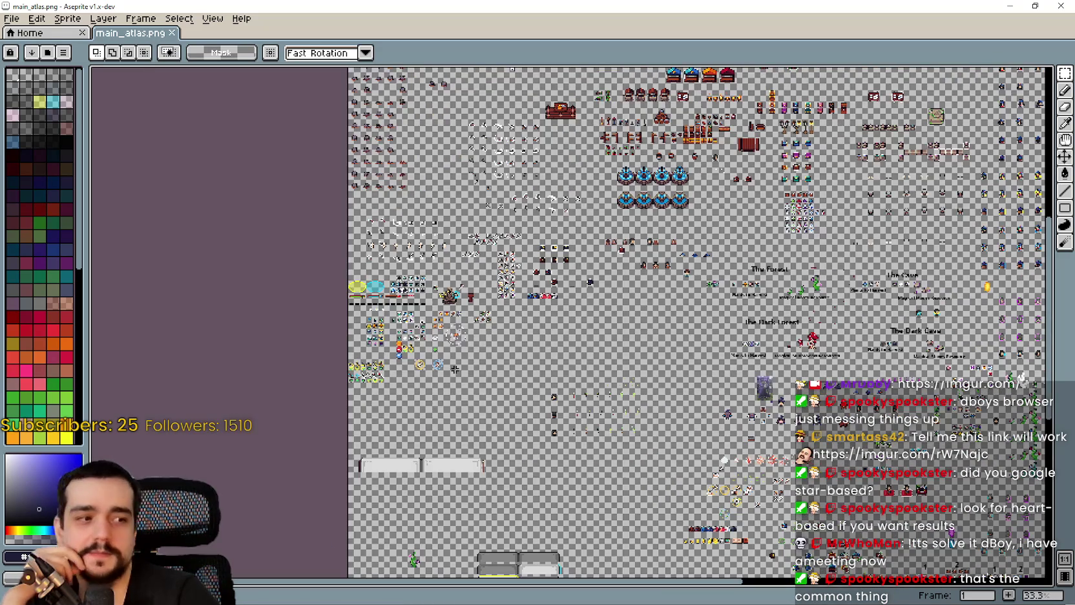
{"action": "scroll", "coordinate": [436, 164], "scroll_direction": "up", "scroll_amount": 2}
{"action": "scroll", "coordinate": [428, 302], "scroll_direction": "down", "scroll_amount": 2}
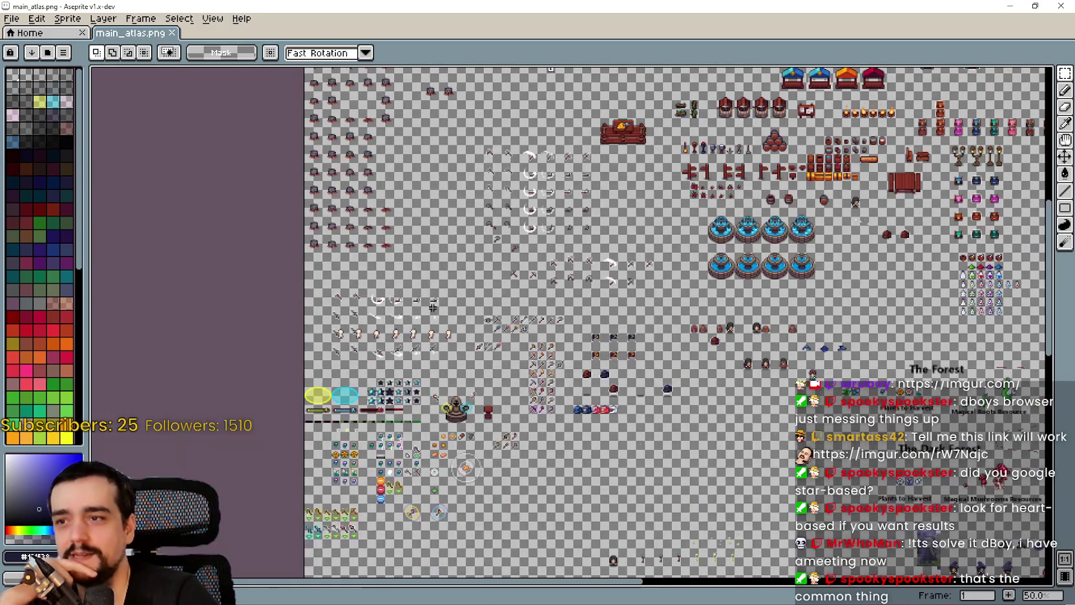
{"action": "left_click_drag", "start_coordinate": [519, 362], "coordinate": [614, 250]}
{"action": "scroll", "coordinate": [614, 251], "scroll_direction": "up", "scroll_amount": 1}
{"action": "scroll", "coordinate": [614, 251], "scroll_direction": "down", "scroll_amount": 5}
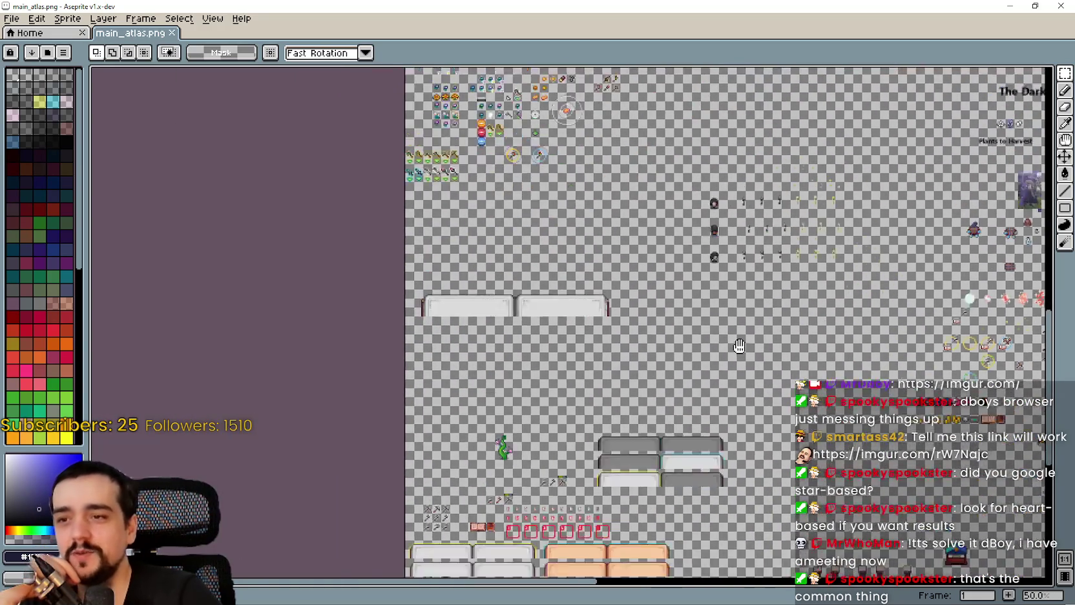
{"action": "scroll", "coordinate": [734, 179], "scroll_direction": "up", "scroll_amount": 8}
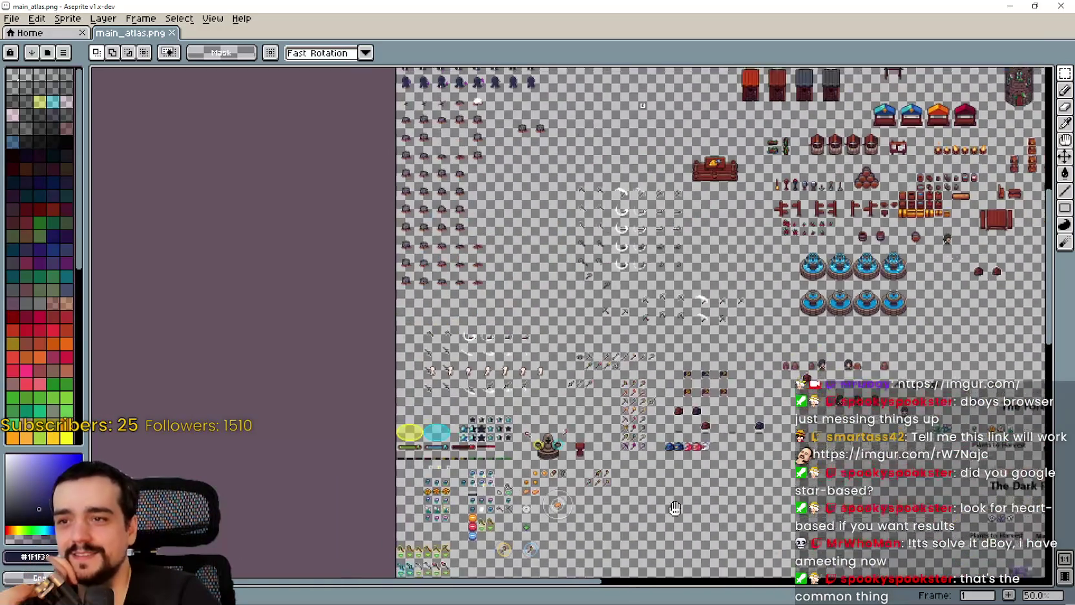
{"action": "scroll", "coordinate": [599, 312], "scroll_direction": "down", "scroll_amount": 1}
{"action": "scroll", "coordinate": [582, 316], "scroll_direction": "up", "scroll_amount": 2}
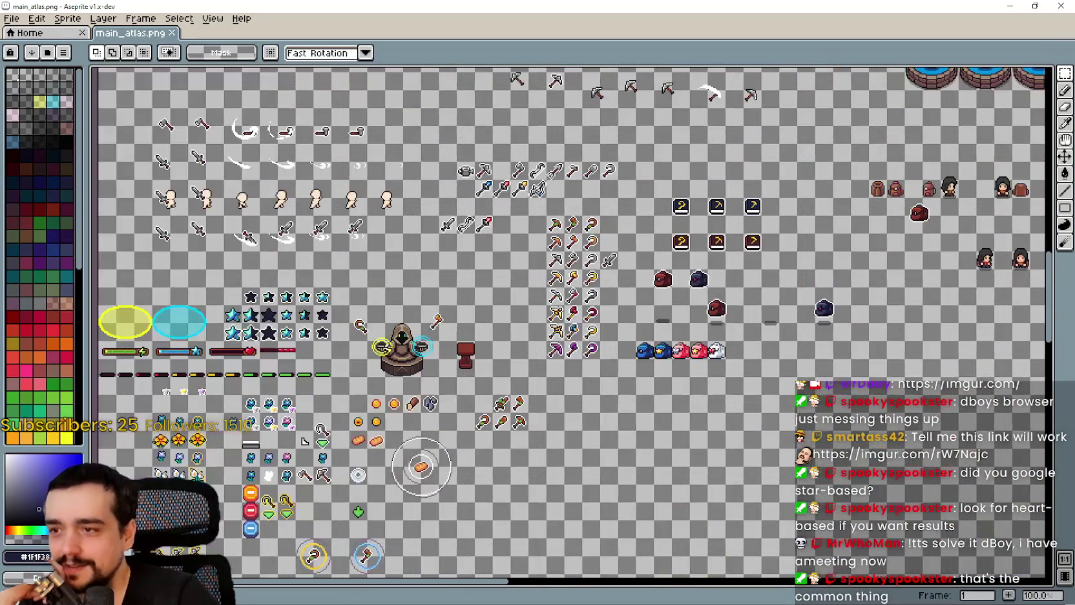
{"action": "scroll", "coordinate": [549, 323], "scroll_direction": "down", "scroll_amount": 1}
{"action": "scroll", "coordinate": [531, 324], "scroll_direction": "up", "scroll_amount": 2}
{"action": "scroll", "coordinate": [596, 255], "scroll_direction": "left", "scroll_amount": 2}
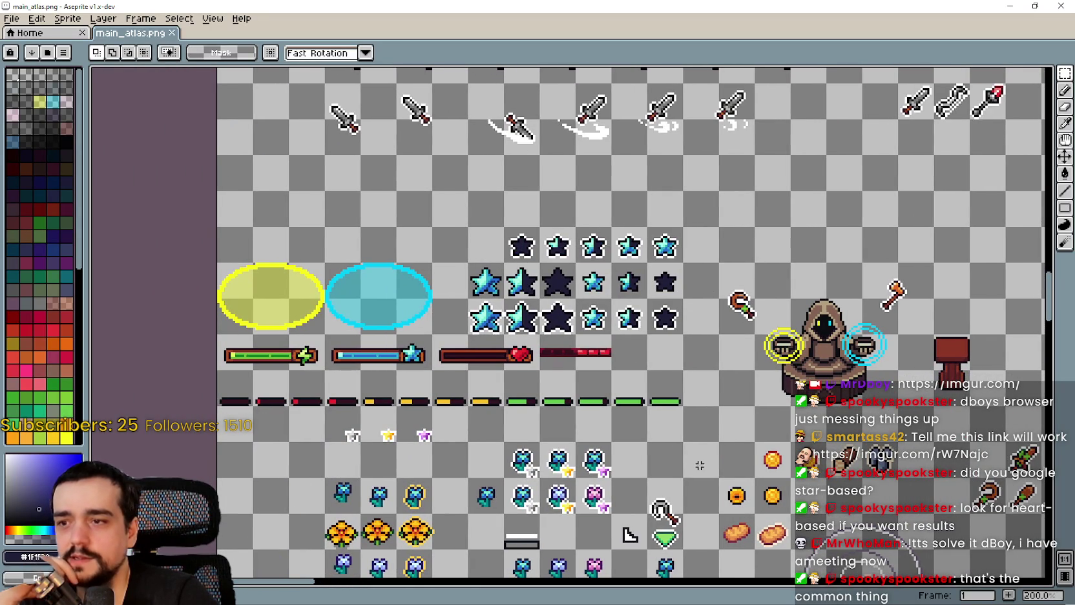
{"action": "scroll", "coordinate": [637, 445], "scroll_direction": "down", "scroll_amount": 1}
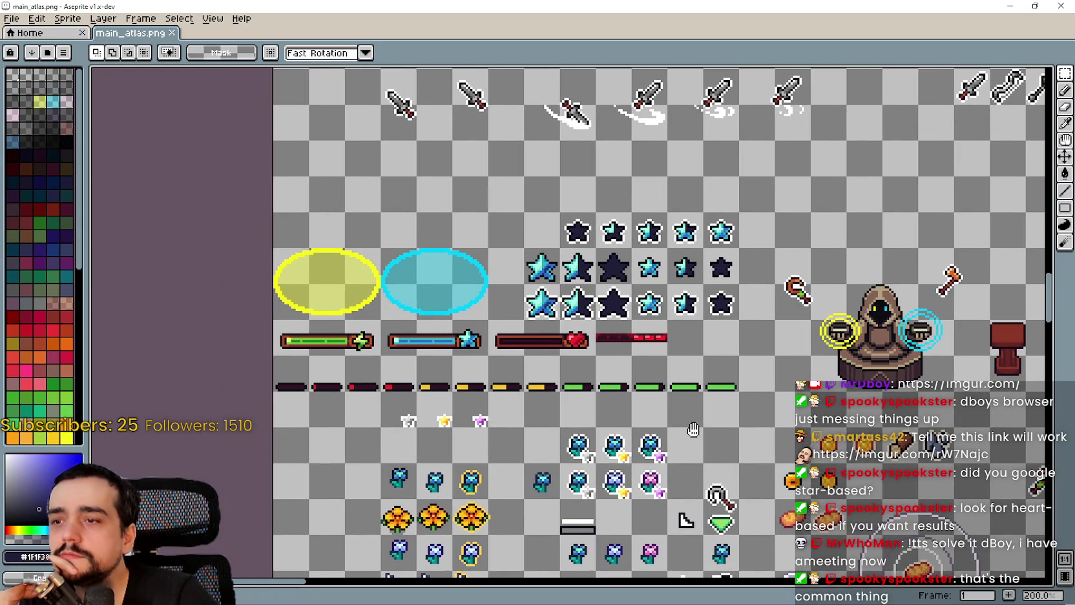
{"action": "scroll", "coordinate": [693, 414], "scroll_direction": "down", "scroll_amount": 1}
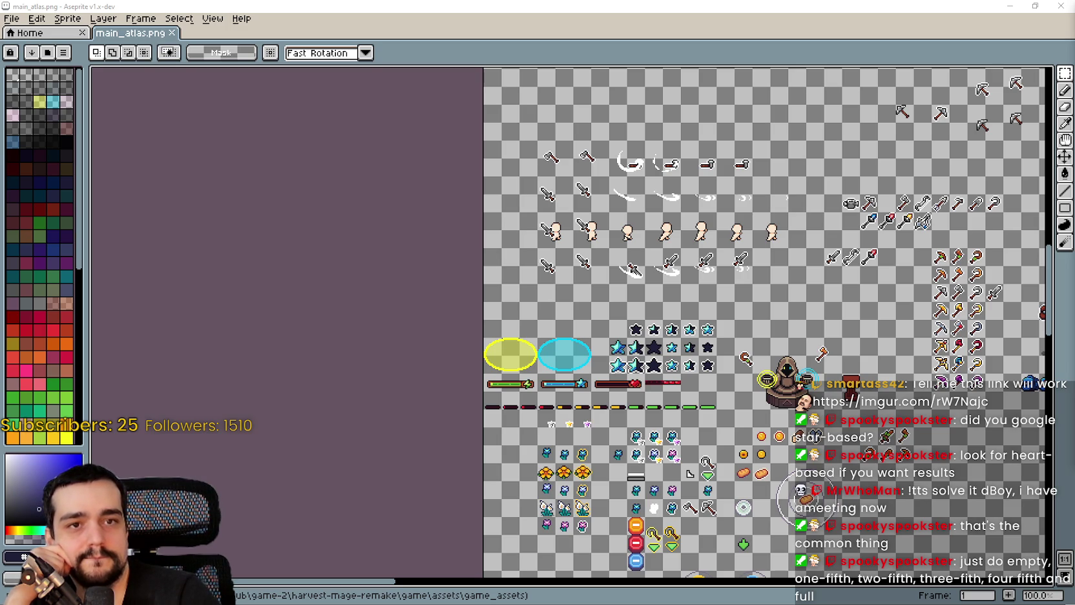
- Zoom to 400% on the star sprites, then bring up the Heart Health Bar YouTube tutorial
{"action": "scroll", "coordinate": [523, 328], "scroll_direction": "up", "scroll_amount": 3}
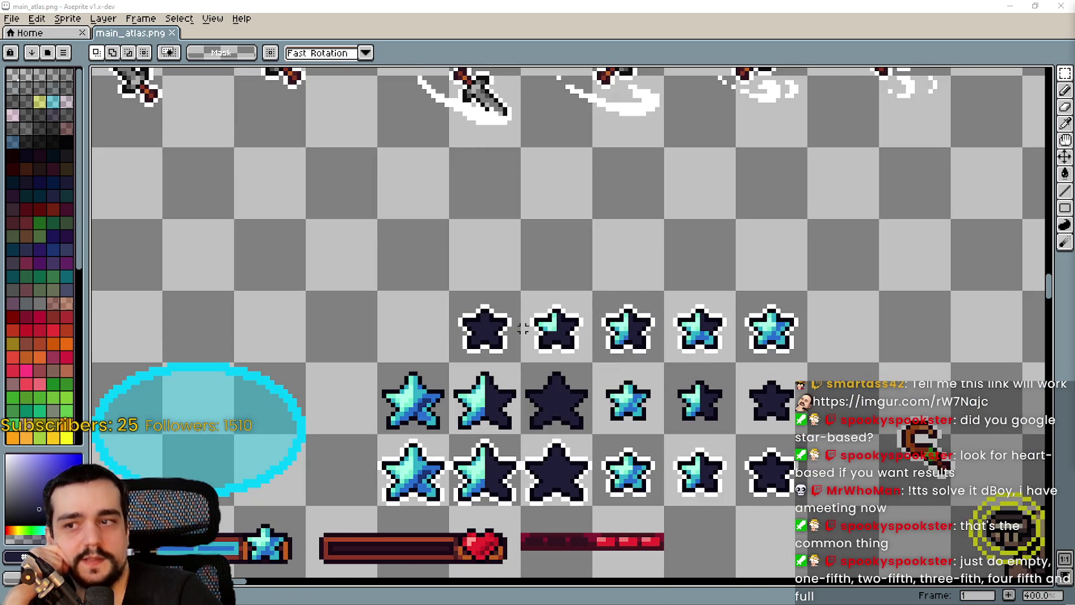
{"action": "left_click_drag", "start_coordinate": [794, 331], "coordinate": [805, 319]}
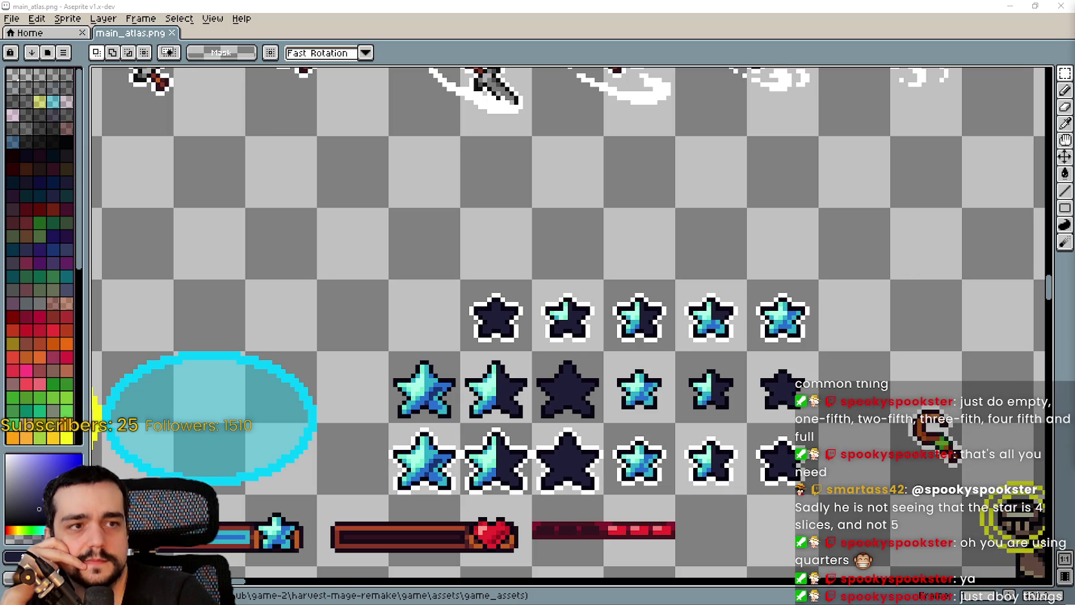
{"action": "key", "text": "alt+Tab"}
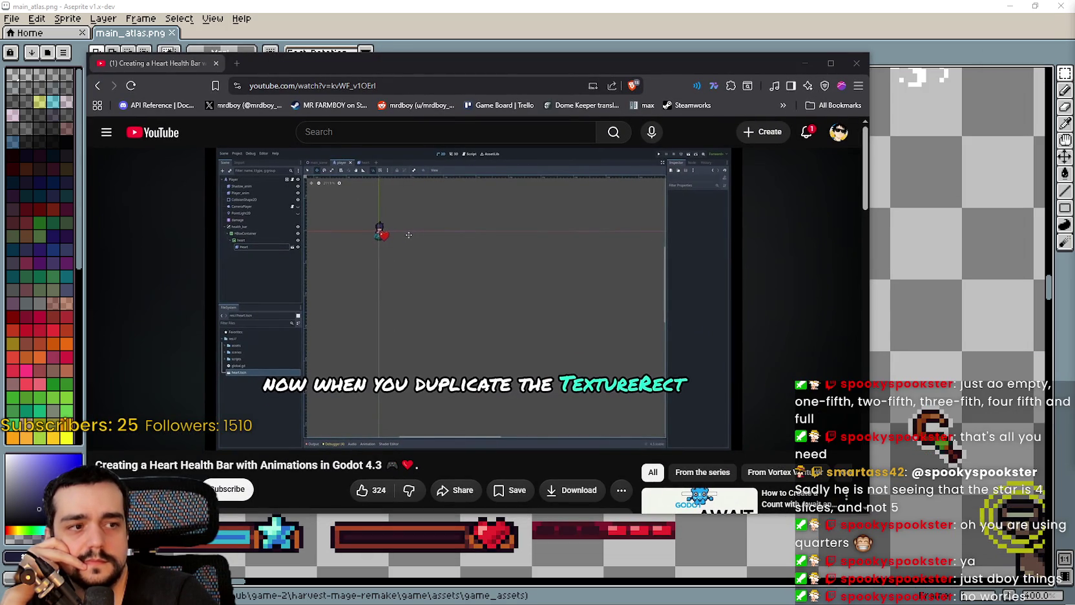
- Watch the TextureRect duplication part full screen, then minimise the browser back to Aseprite
{"action": "double_click", "coordinate": [362, 222]}
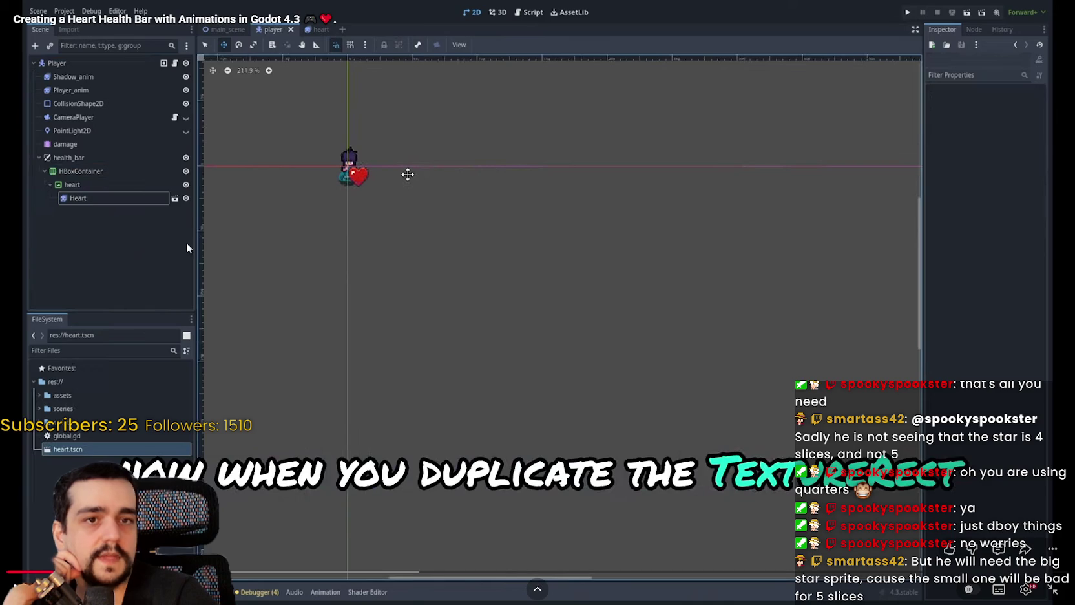
{"action": "double_click", "coordinate": [618, 256]}
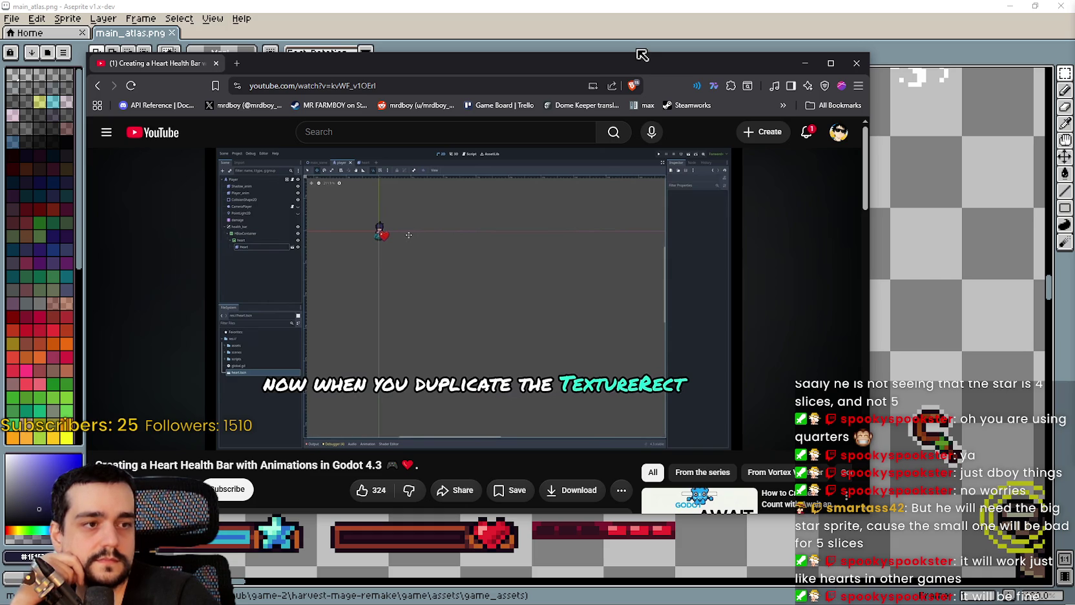
{"action": "left_click", "coordinate": [805, 62]}
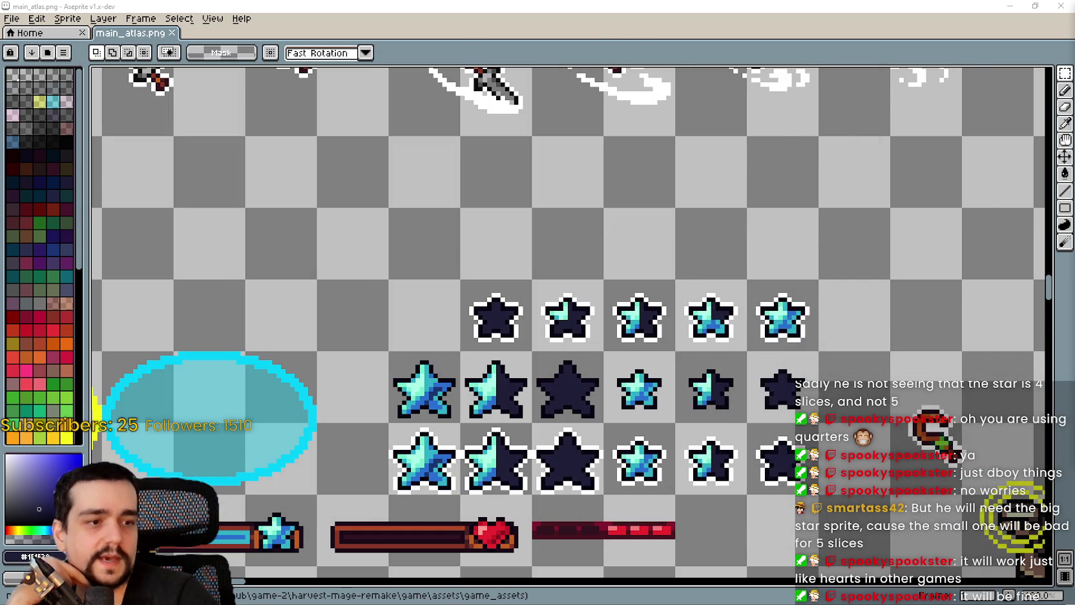
- Marquee-select the lower-left large star's cell in main_atlas.png, then return to Godot
{"action": "key", "text": "alt+Tab"}
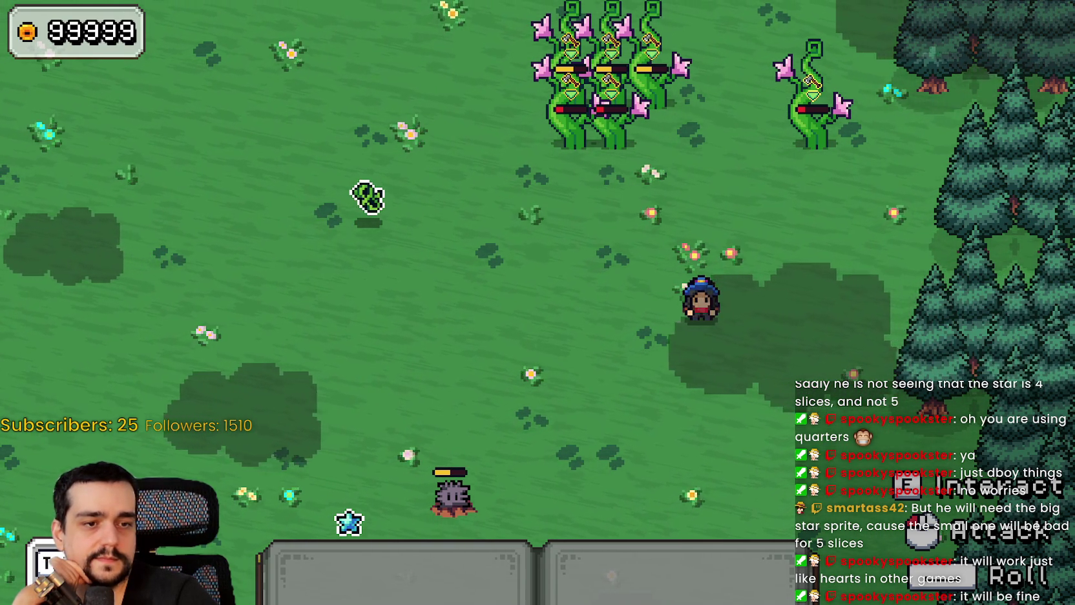
{"action": "key", "text": "alt+Tab"}
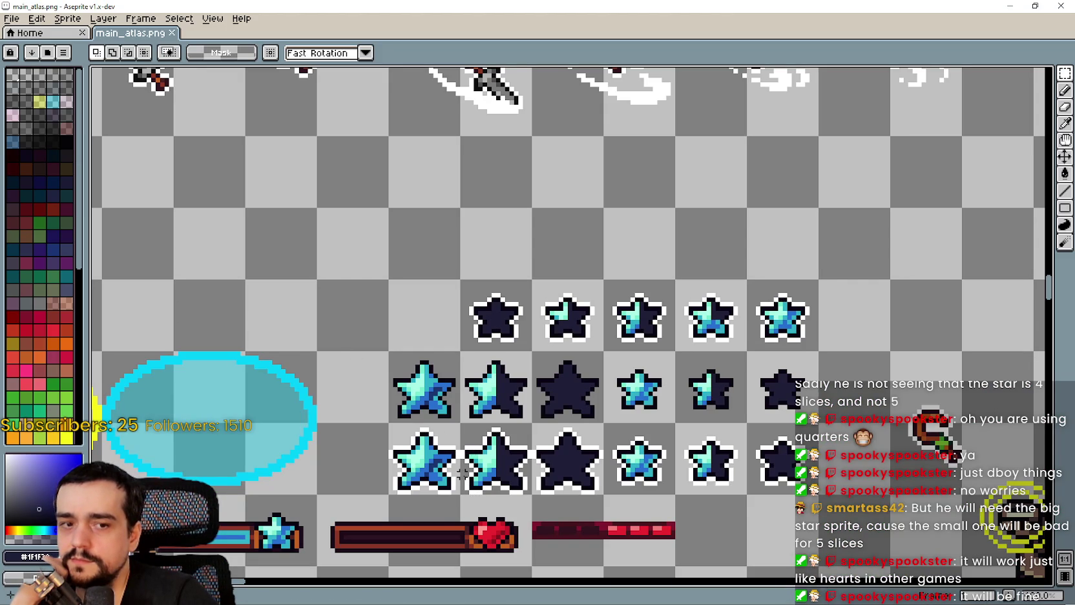
{"action": "left_click_drag", "start_coordinate": [407, 446], "coordinate": [456, 488]}
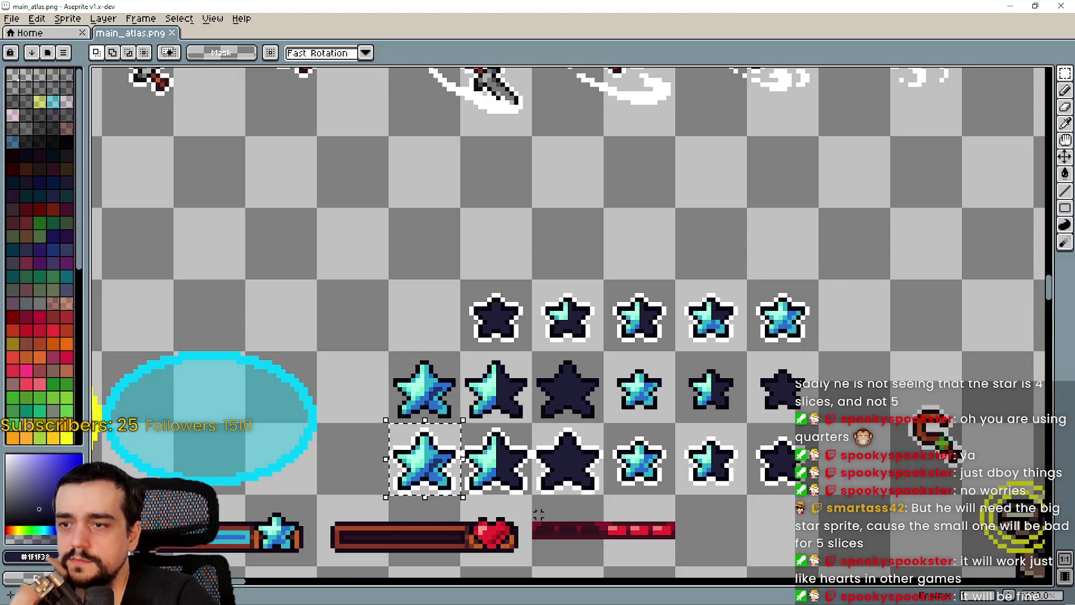
{"action": "scroll", "coordinate": [548, 535], "scroll_direction": "down", "scroll_amount": 1}
{"action": "scroll", "coordinate": [592, 442], "scroll_direction": "up", "scroll_amount": 2}
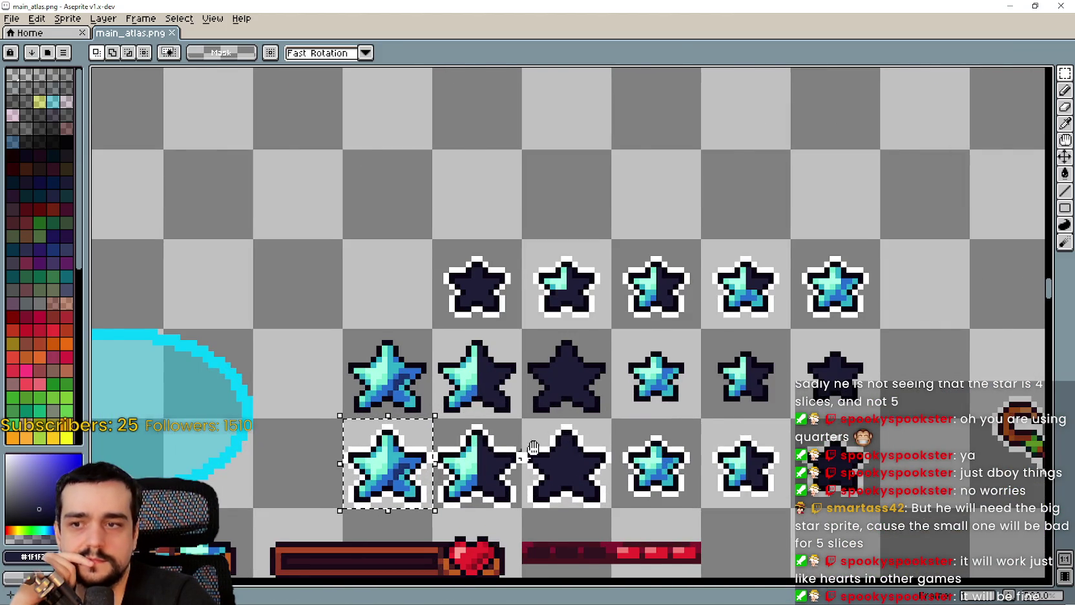
{"action": "left_click_drag", "start_coordinate": [592, 443], "coordinate": [634, 426]}
{"action": "scroll", "coordinate": [567, 499], "scroll_direction": "down", "scroll_amount": 1}
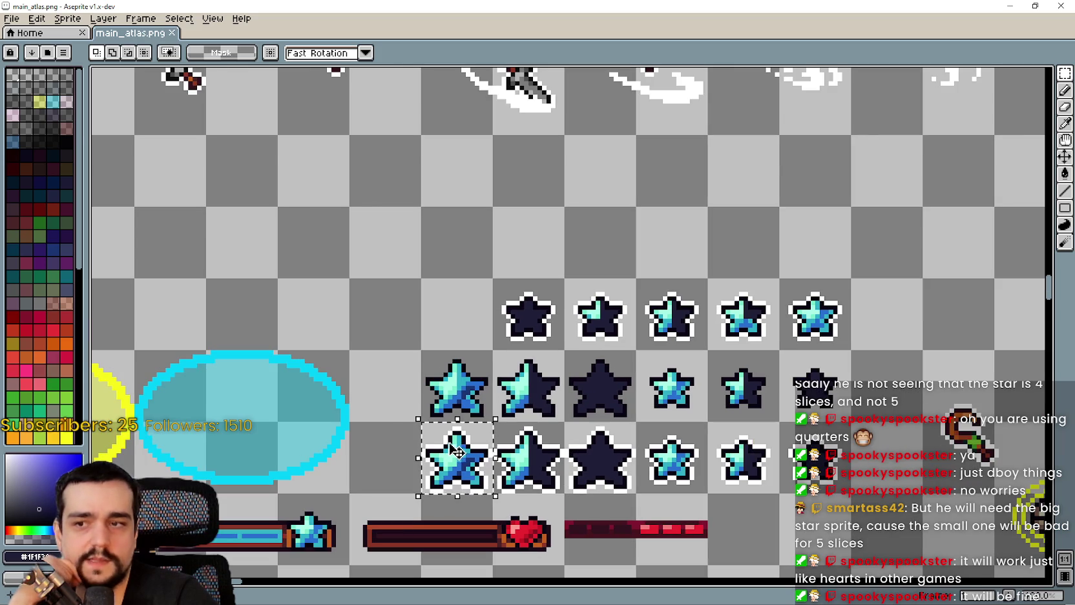
{"action": "left_click", "coordinate": [1007, 5]}
- Set Health_1's AtlasTexture region to the 16×16 star at x 112, y 896
{"action": "key", "text": "alt+Tab"}
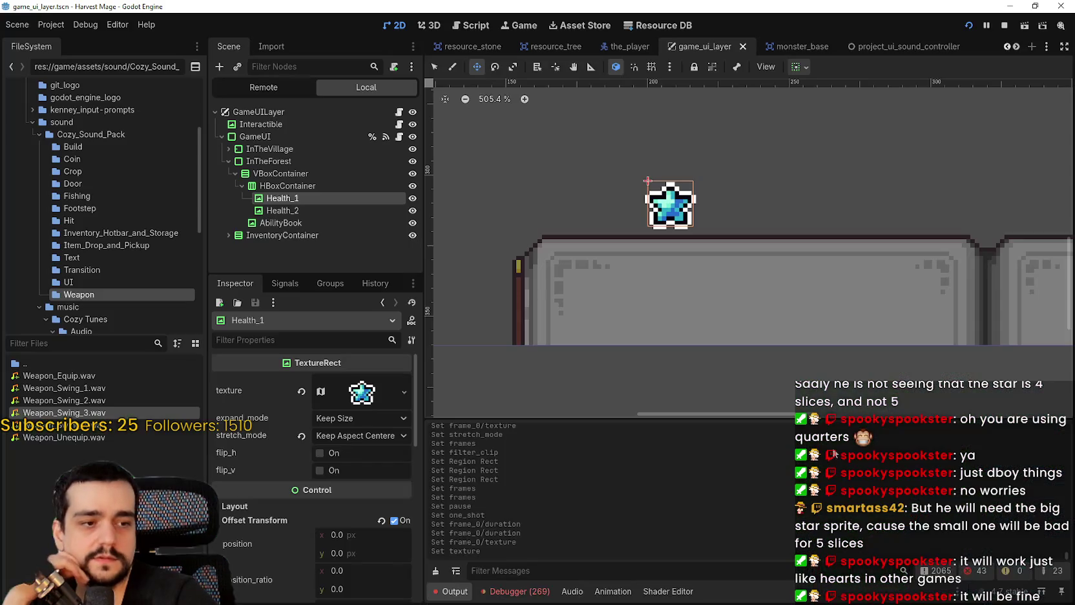
{"action": "left_click", "coordinate": [308, 209]}
{"action": "left_click", "coordinate": [309, 200]}
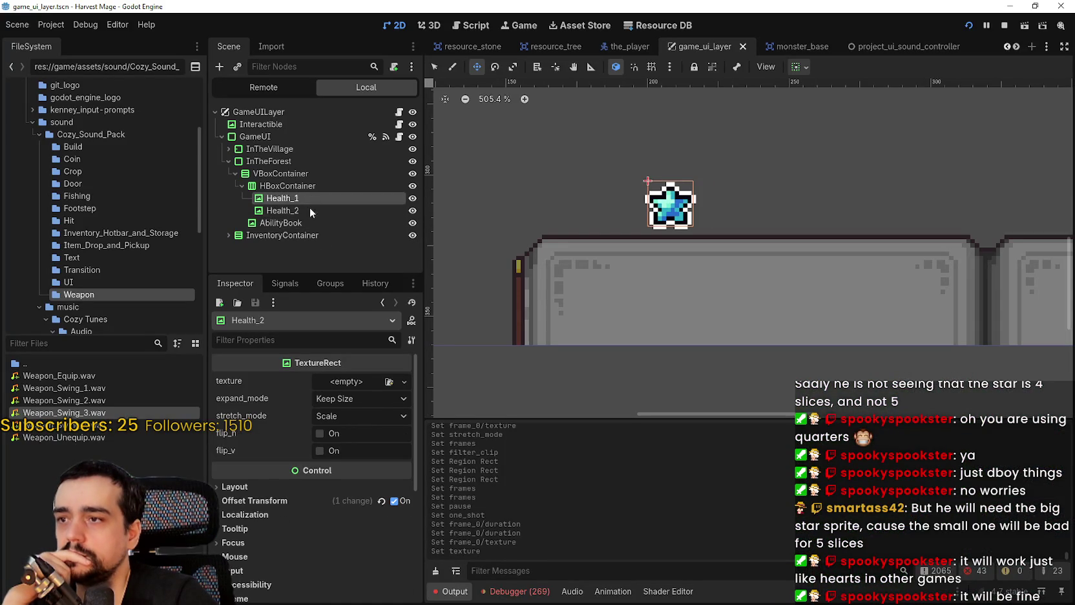
{"action": "left_click", "coordinate": [362, 392]}
{"action": "scroll", "coordinate": [314, 491], "scroll_direction": "down", "scroll_amount": 1}
{"action": "left_click", "coordinate": [313, 532]}
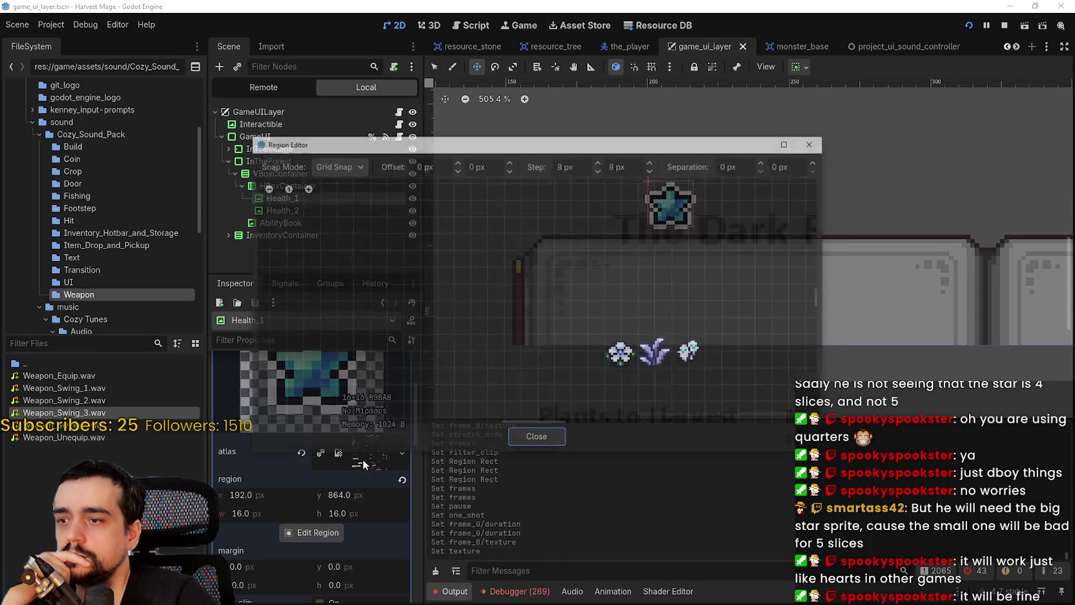
{"action": "scroll", "coordinate": [451, 291], "scroll_direction": "down", "scroll_amount": 5}
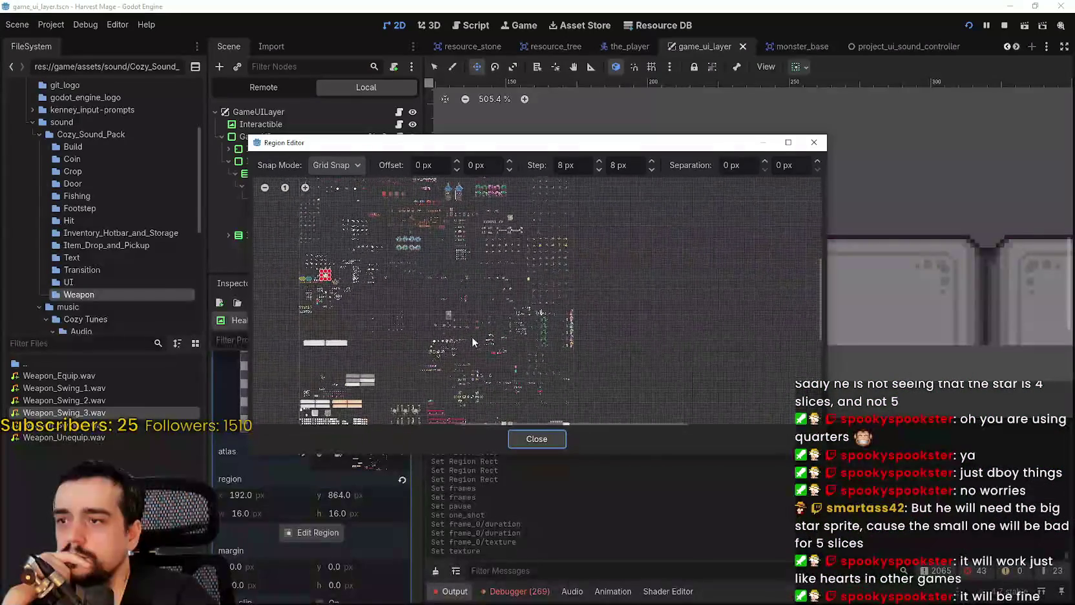
{"action": "scroll", "coordinate": [436, 248], "scroll_direction": "up", "scroll_amount": 5}
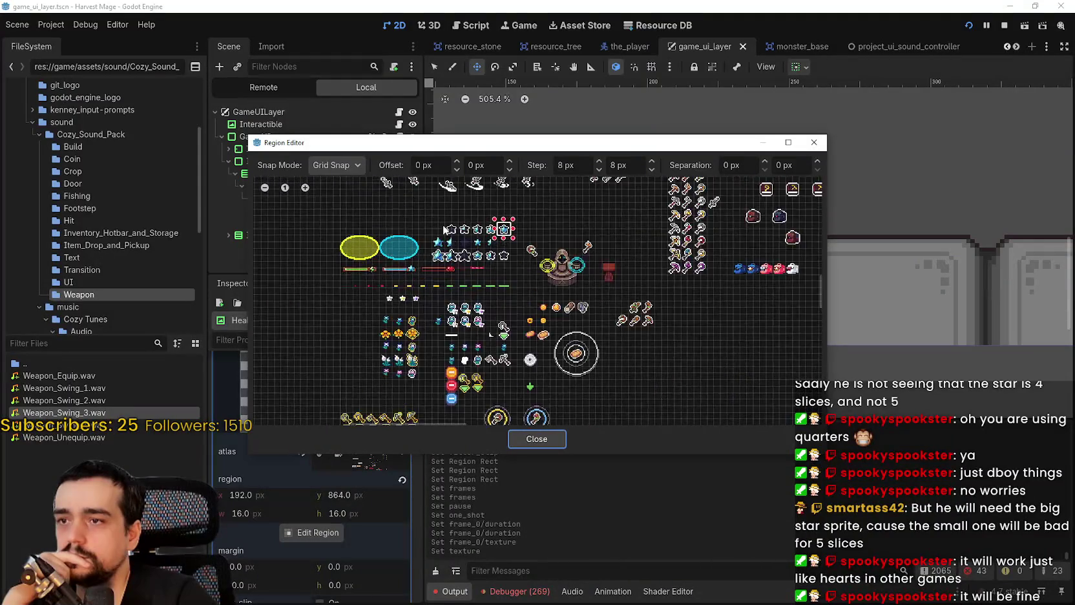
{"action": "scroll", "coordinate": [436, 248], "scroll_direction": "up", "scroll_amount": 3}
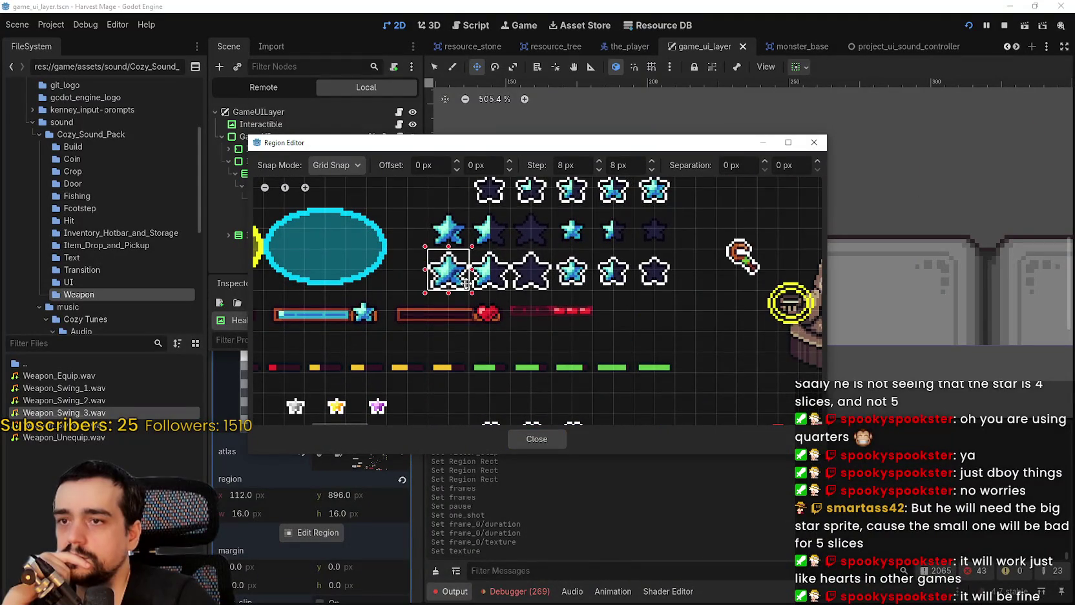
{"action": "mouse_move", "coordinate": [542, 154]}
{"action": "left_mouse_down"}
{"action": "mouse_move", "coordinate": [569, 457]}
{"action": "mouse_move", "coordinate": [556, 465]}
{"action": "left_mouse_up"}
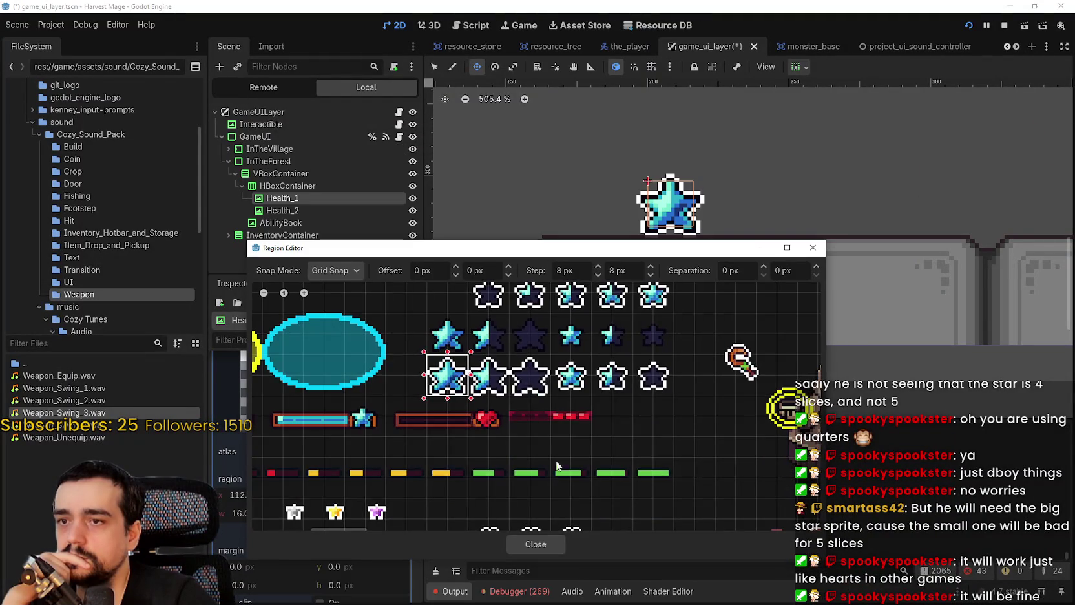
{"action": "left_click", "coordinate": [536, 545]}
{"action": "scroll", "coordinate": [692, 272], "scroll_direction": "down", "scroll_amount": 2}
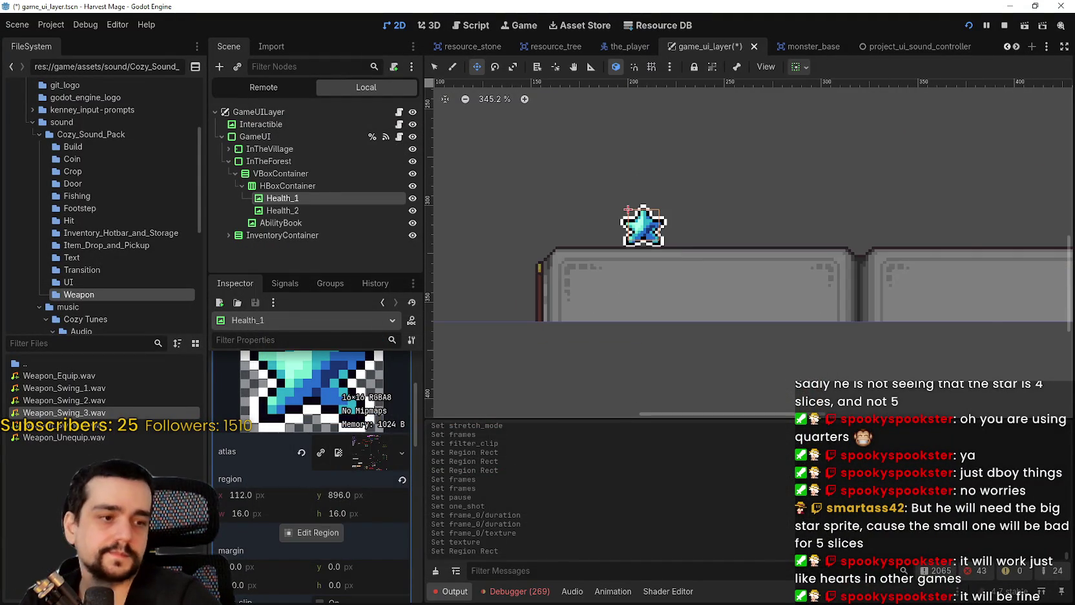
- Check the new blue star in the running game and collapse the atlas settings
{"action": "key", "text": "alt+Tab"}
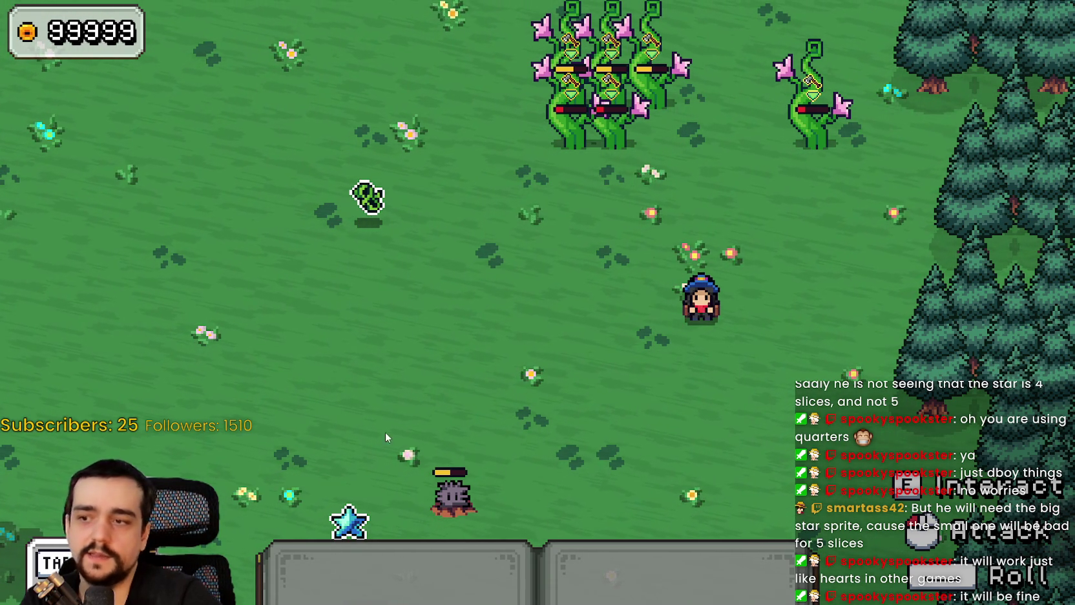
{"action": "key", "text": "alt+Tab"}
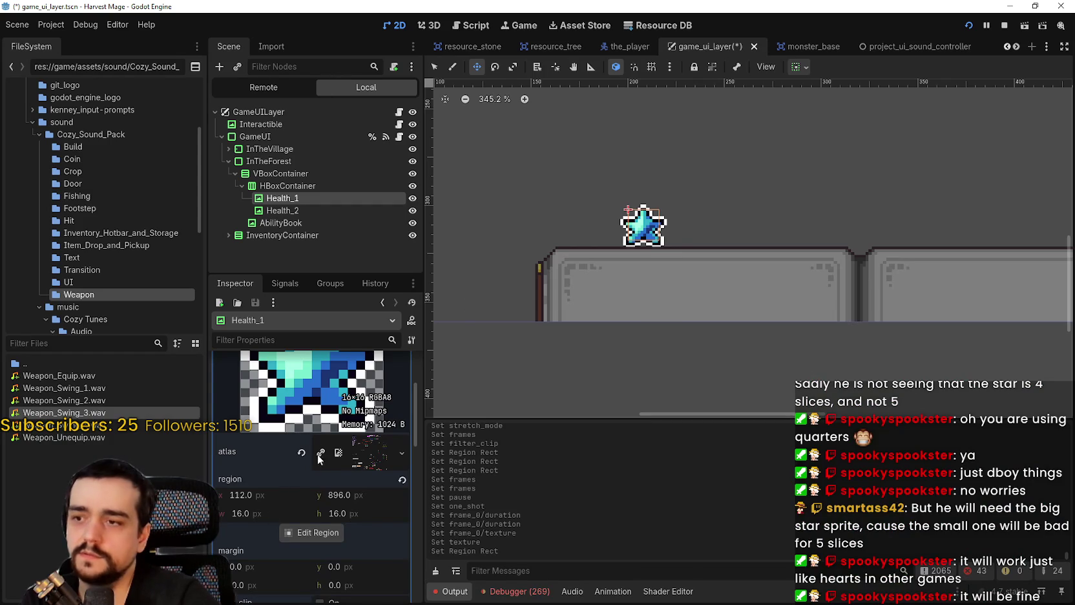
{"action": "left_click", "coordinate": [319, 455]}
{"action": "scroll", "coordinate": [323, 452], "scroll_direction": "down", "scroll_amount": 8}
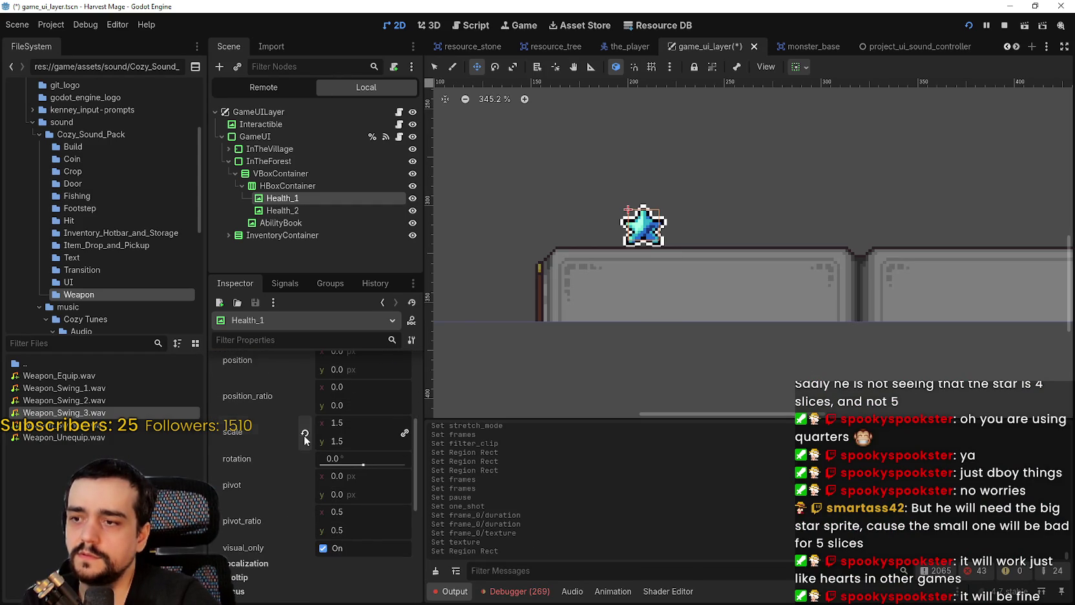
{"action": "key", "text": "alt+Tab"}
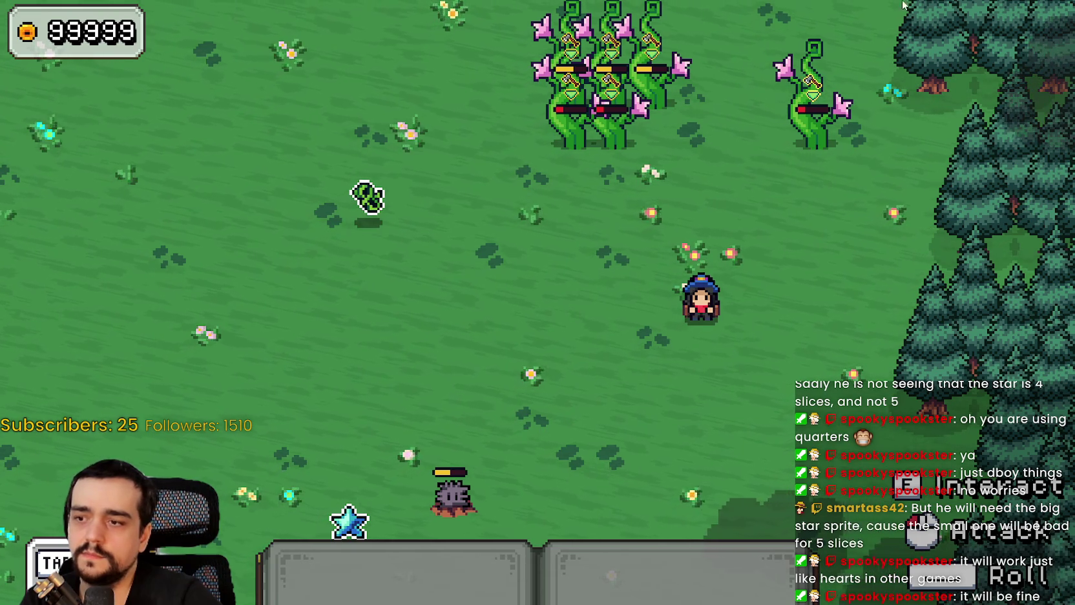
- Save the UI scene and restart Harvest Mage to check the star above the hotbar
{"action": "key", "text": "alt+Tab"}
{"action": "left_click", "coordinate": [969, 26]}
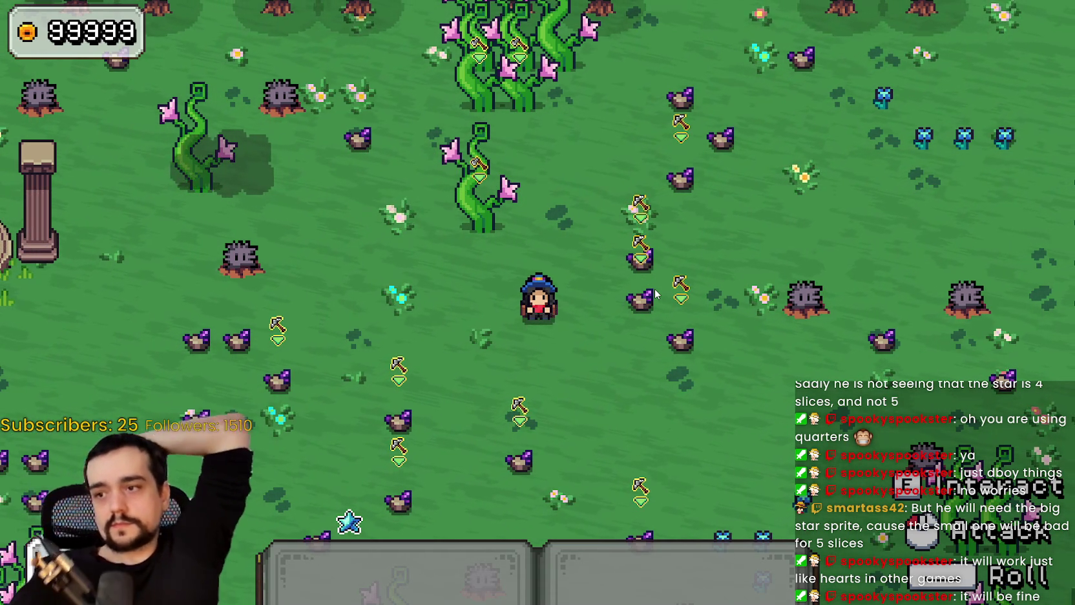
- Give Health_2 a new AtlasTexture using the quick-loaded sprite sheet as its atlas
{"action": "key", "text": "F8"}
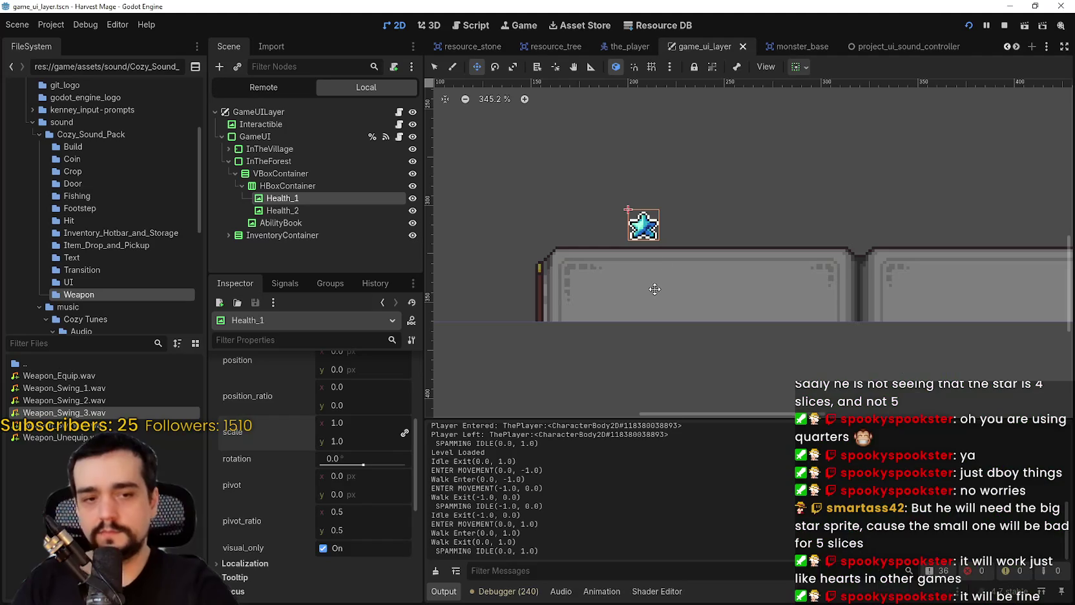
{"action": "left_click", "coordinate": [311, 210]}
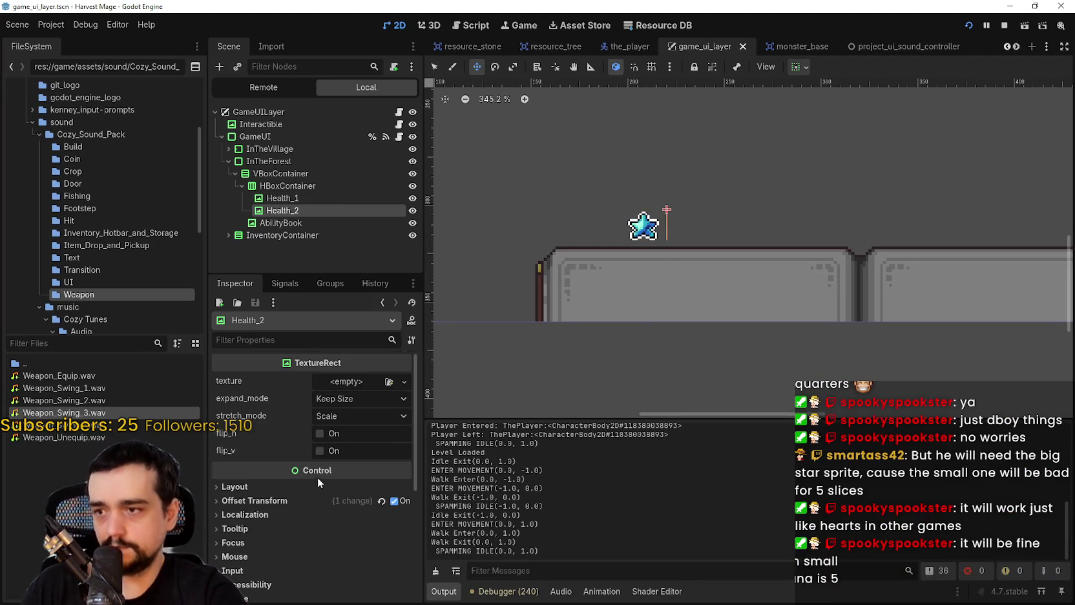
{"action": "left_click", "coordinate": [347, 383]}
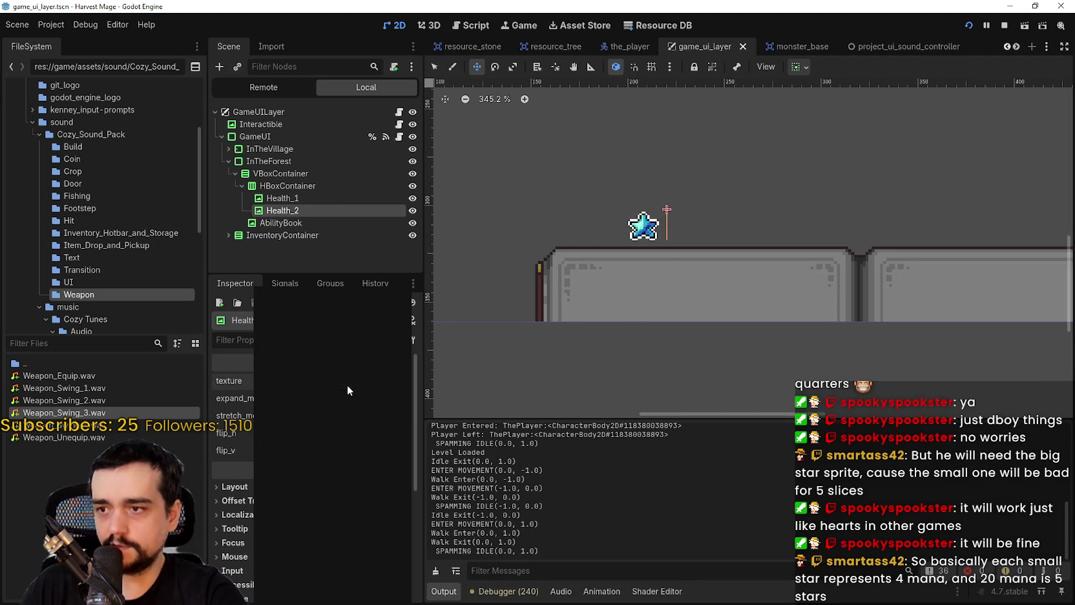
{"action": "left_click", "coordinate": [317, 397]}
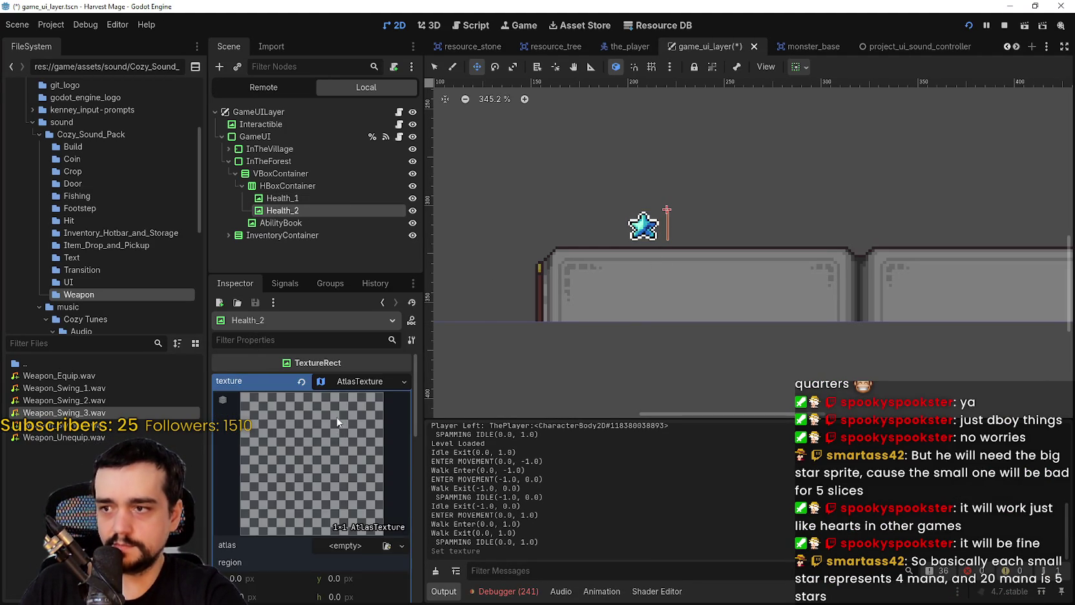
{"action": "left_click", "coordinate": [336, 485]}
{"action": "left_click", "coordinate": [335, 580]}
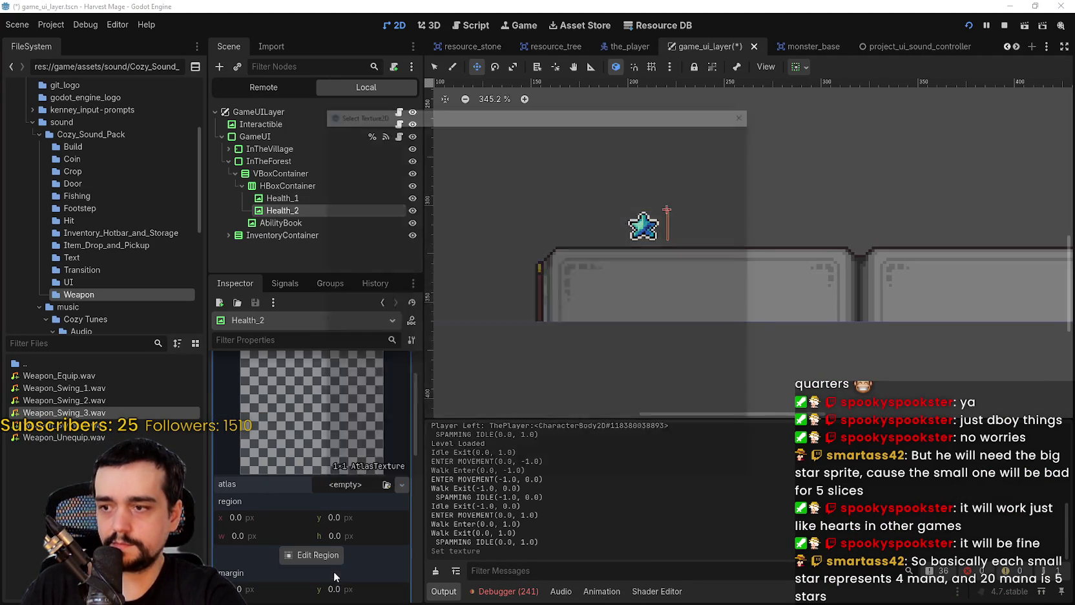
{"action": "scroll", "coordinate": [405, 265], "scroll_direction": "up", "scroll_amount": 3}
{"action": "double_click", "coordinate": [361, 187]}
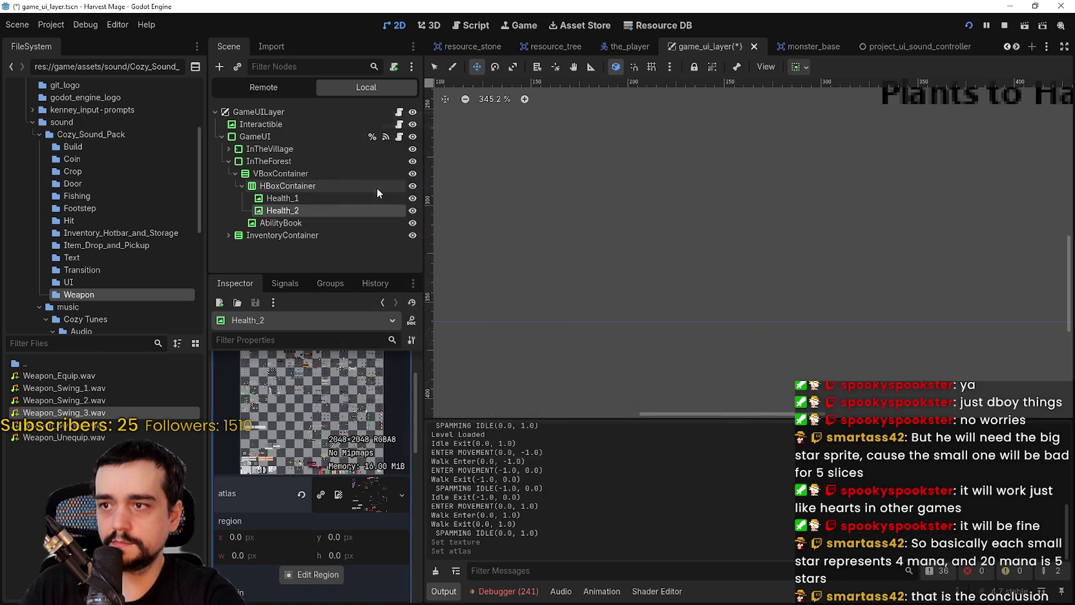
- Set Health_2's region to the 16×16 top-right star, then run the game with F5
{"action": "left_click", "coordinate": [312, 574]}
{"action": "scroll", "coordinate": [481, 280], "scroll_direction": "down", "scroll_amount": 8}
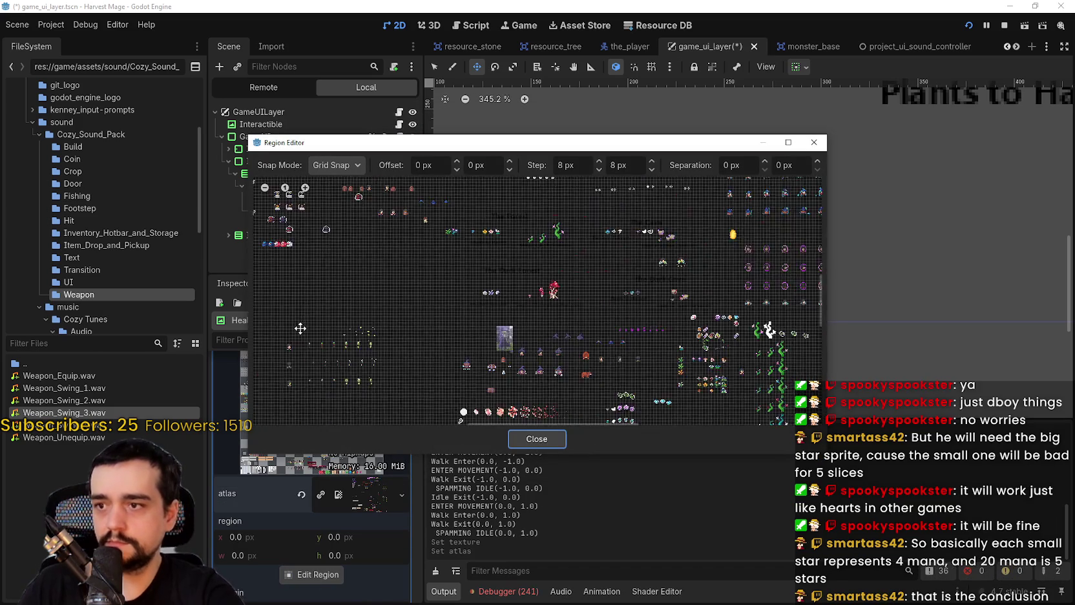
{"action": "left_click_drag", "start_coordinate": [388, 255], "coordinate": [504, 316]}
{"action": "scroll", "coordinate": [504, 316], "scroll_direction": "up", "scroll_amount": 6}
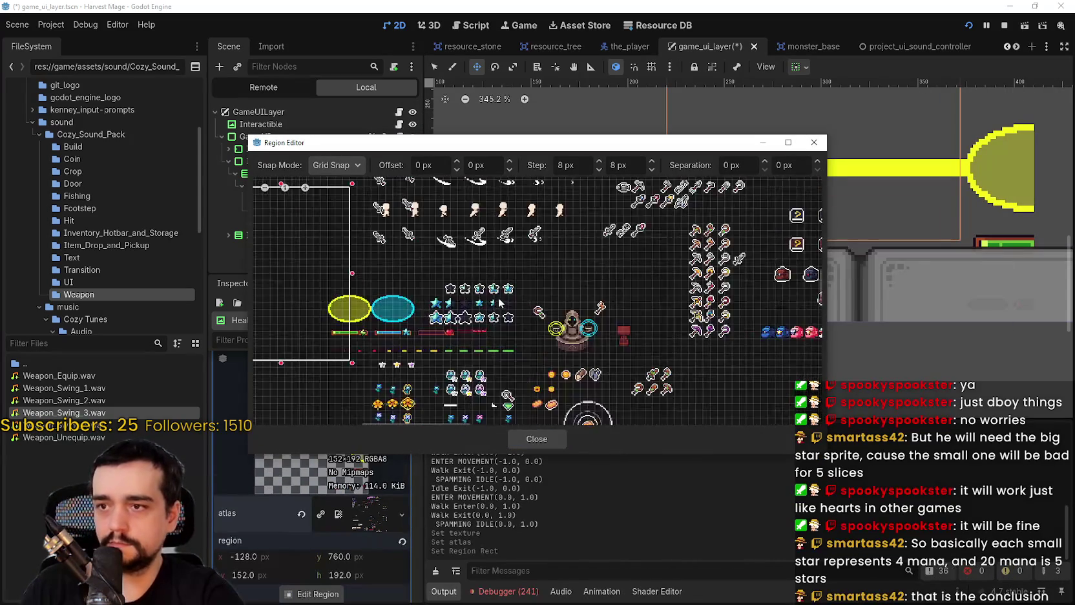
{"action": "left_click_drag", "start_coordinate": [646, 259], "coordinate": [678, 295]}
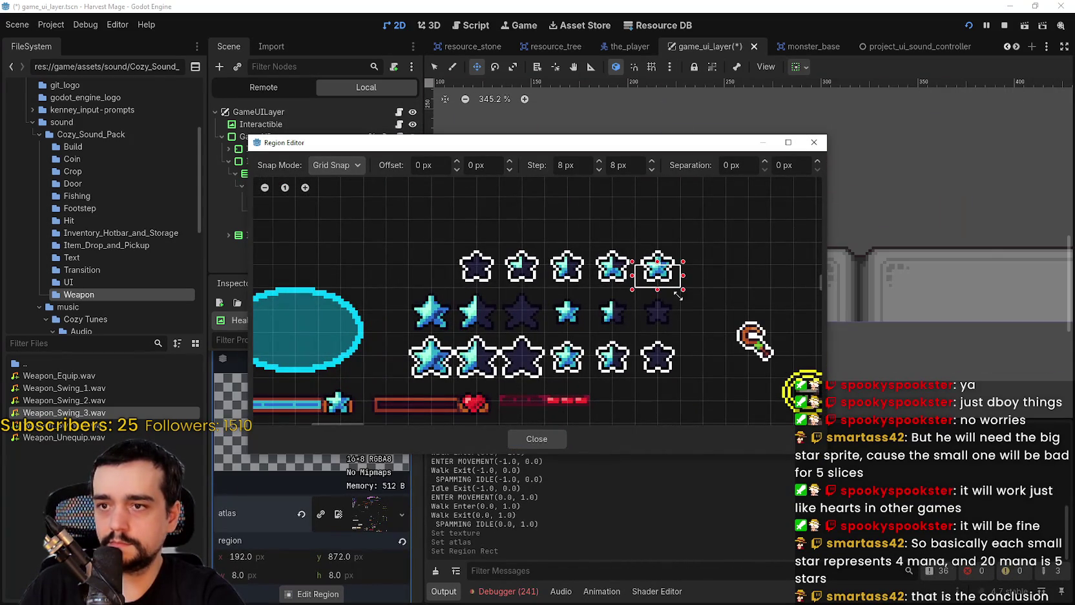
{"action": "left_click_drag", "start_coordinate": [667, 249], "coordinate": [667, 236]}
{"action": "left_click", "coordinate": [543, 439]}
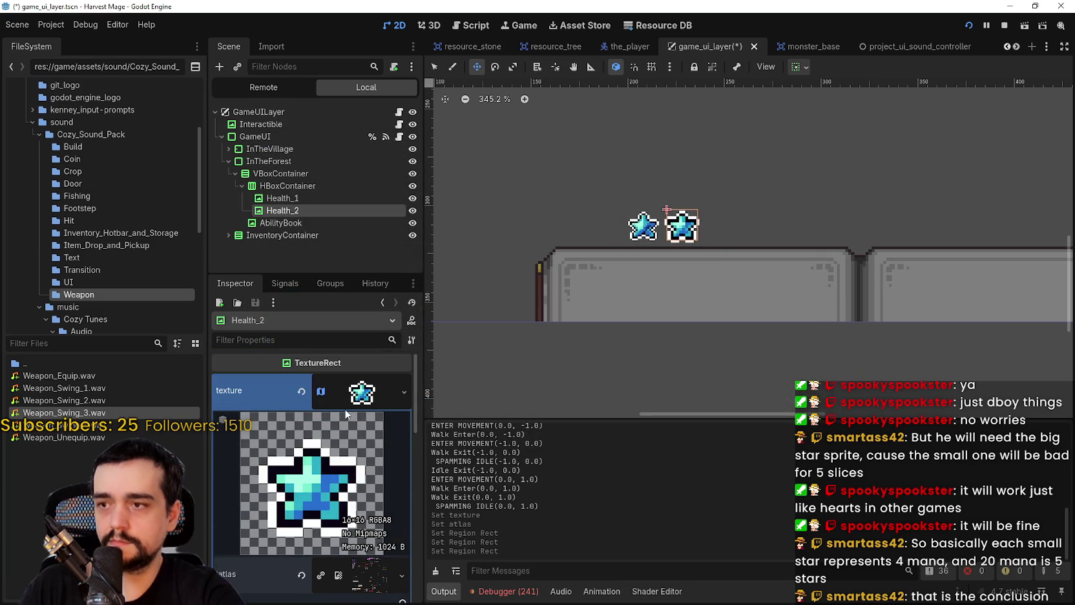
{"action": "left_click", "coordinate": [362, 392]}
{"action": "key", "text": "F5"}
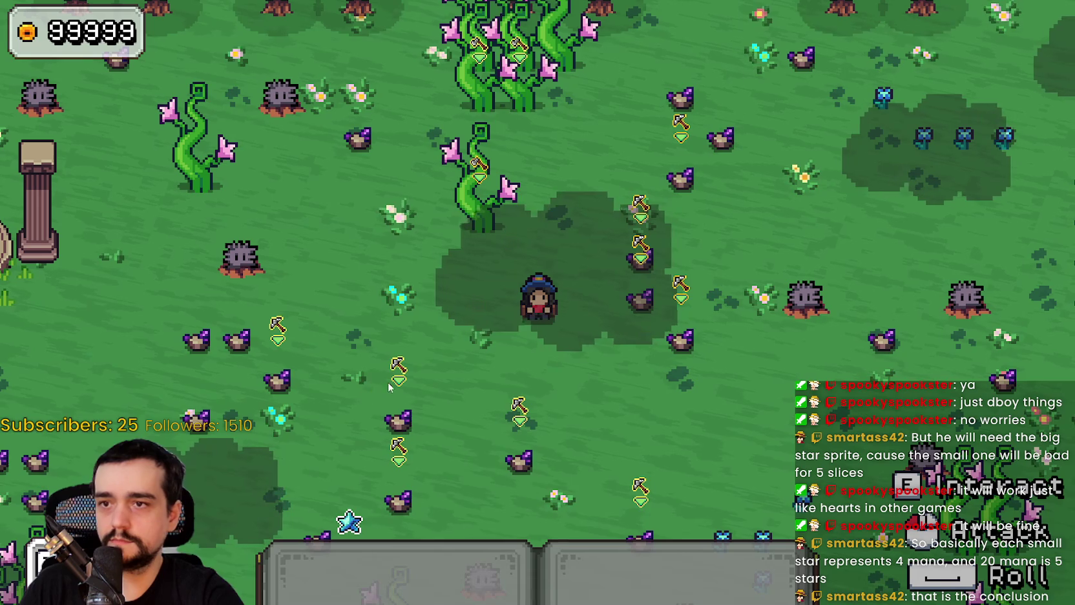
- Relaunch Harvest Mage, continue the save, and walk to the field to see both stars
{"action": "key", "text": "alt+F4"}
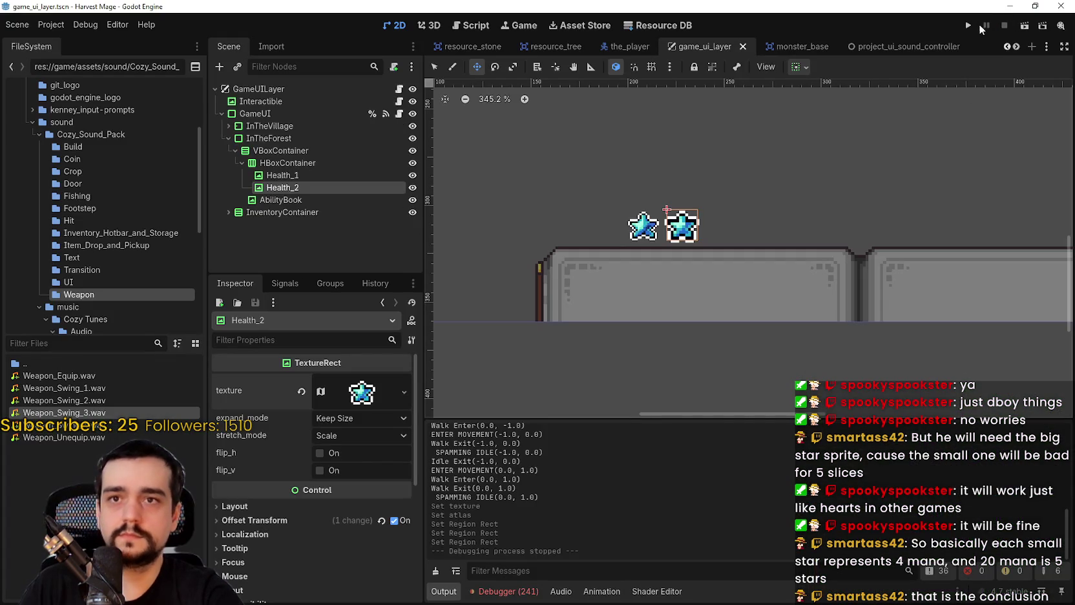
{"action": "key", "text": "F5"}
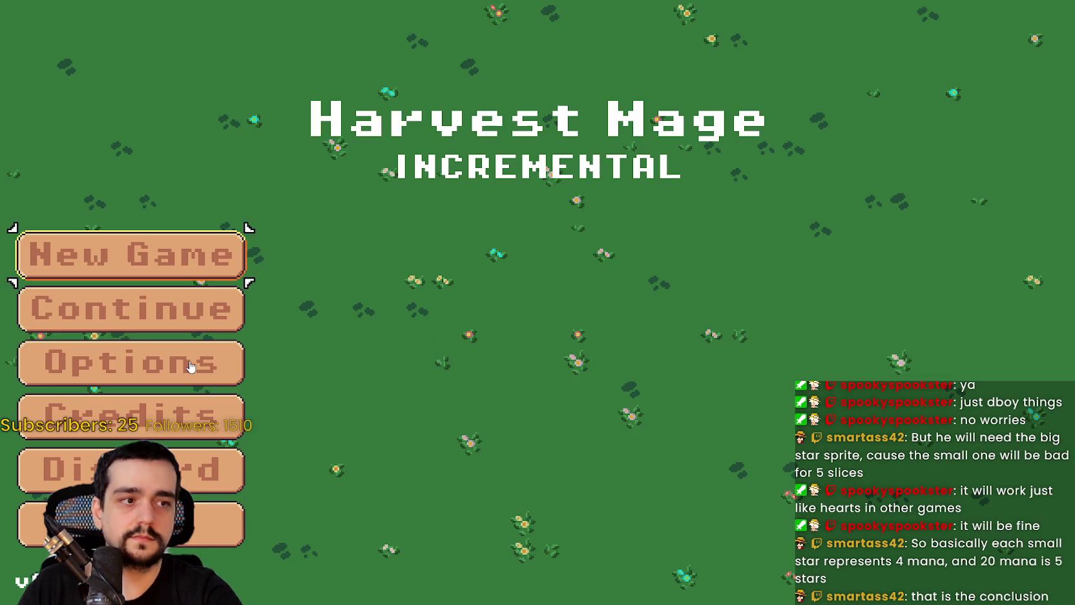
{"action": "left_click", "coordinate": [53, 287]}
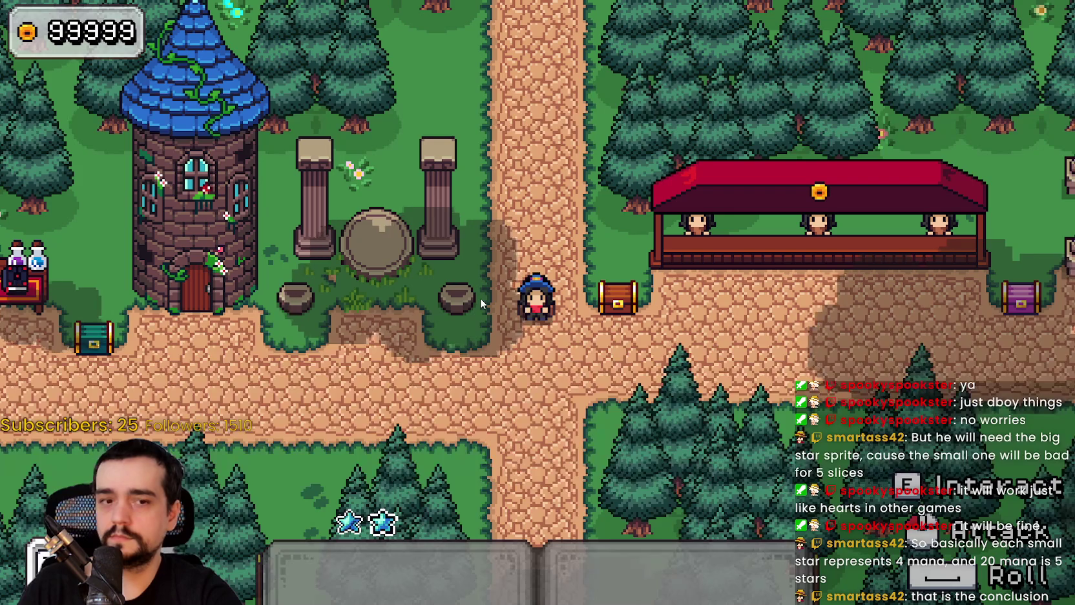
{"action": "key", "text": "s"}
{"action": "key", "text": "a"}
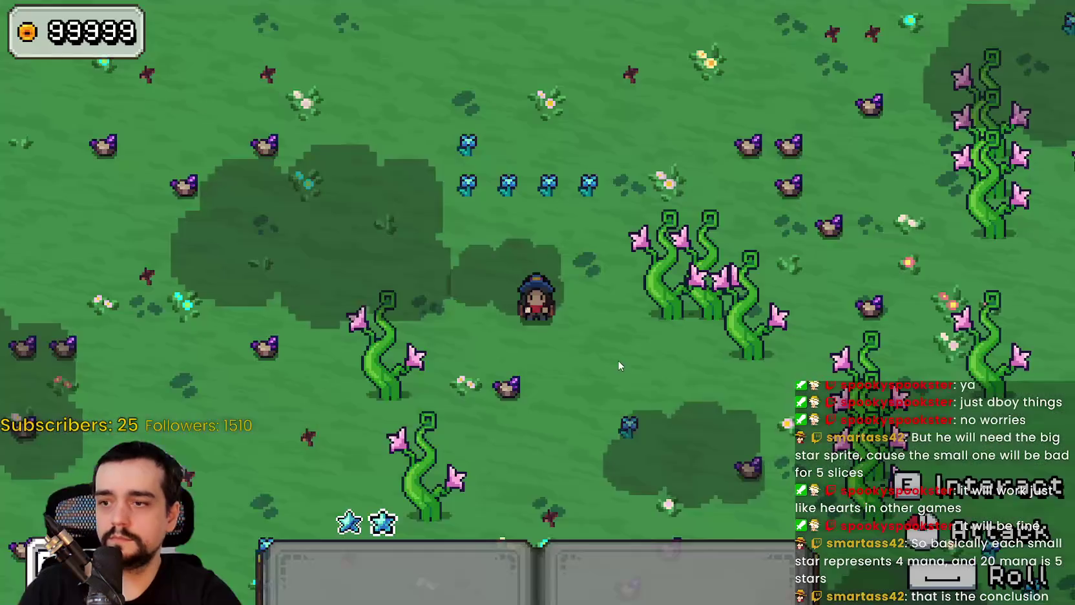
{"action": "key", "text": "s"}
{"action": "key", "text": "a"}
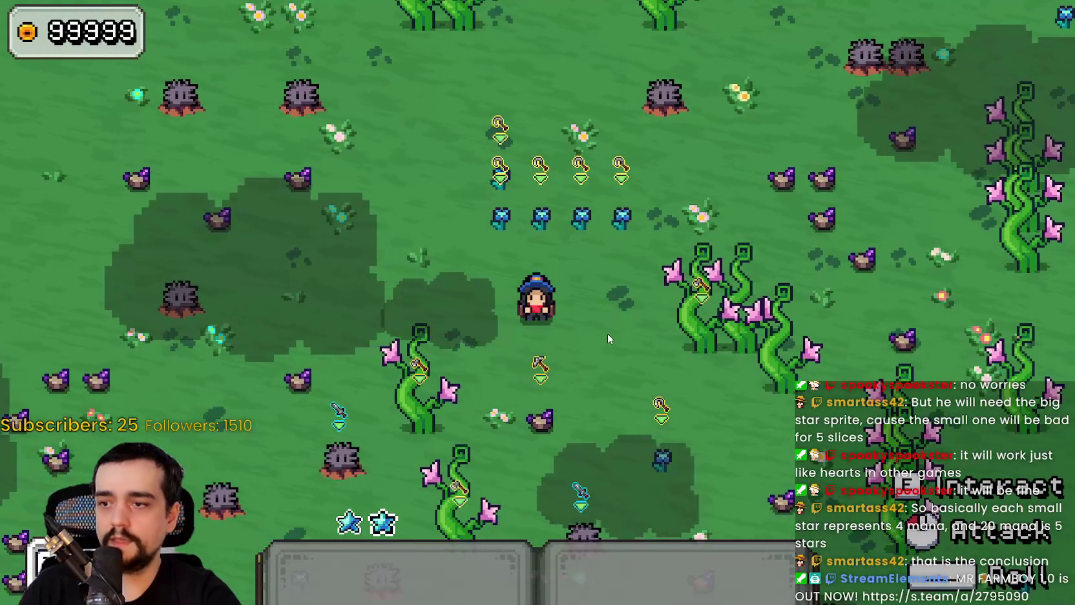
{"action": "key", "text": "F8"}
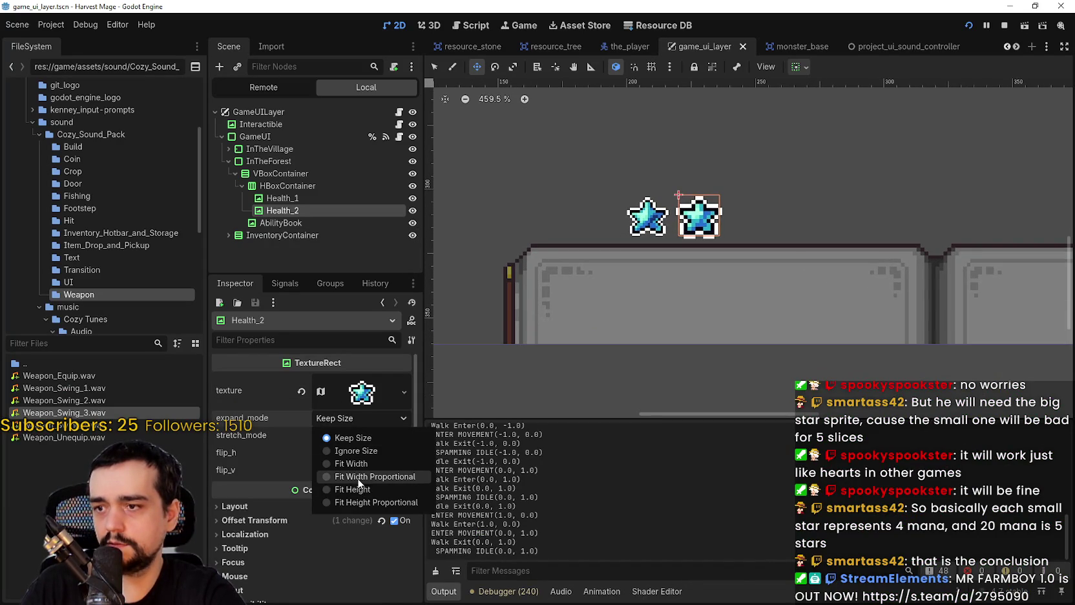
- Give Health_2 Keep Aspect Centered stretch and vertically centred size flags, then run the game
{"action": "left_click", "coordinate": [359, 476]}
{"action": "left_click", "coordinate": [354, 436]}
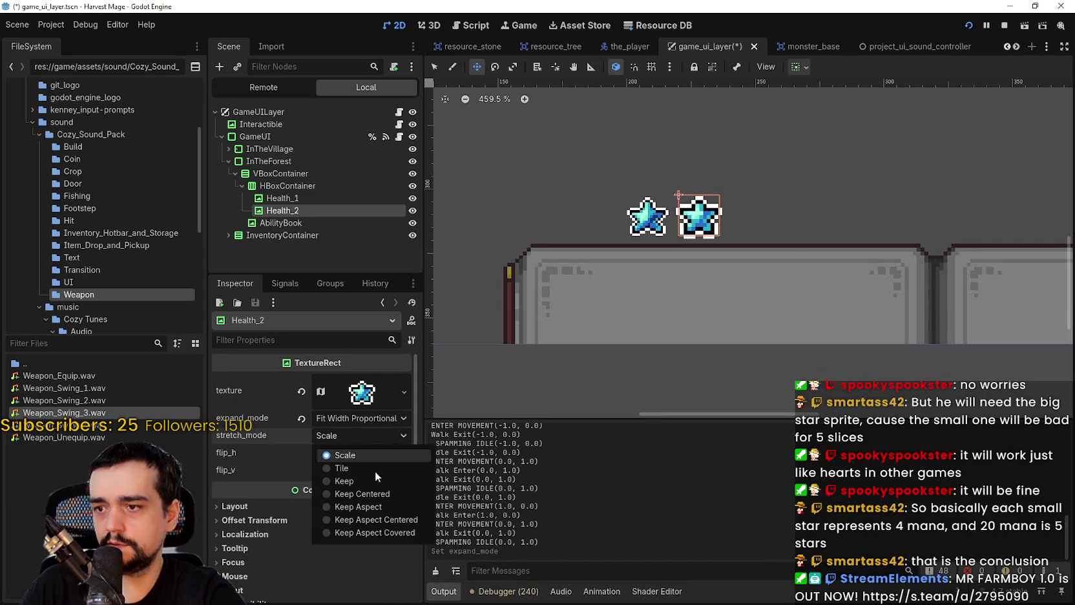
{"action": "left_click", "coordinate": [383, 517]}
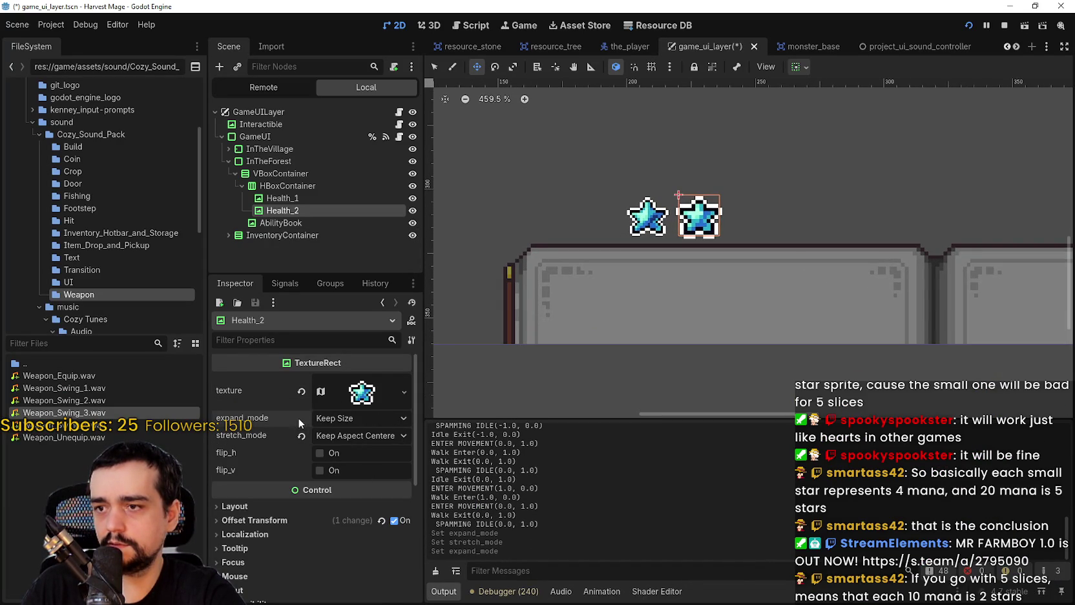
{"action": "left_click", "coordinate": [806, 67]}
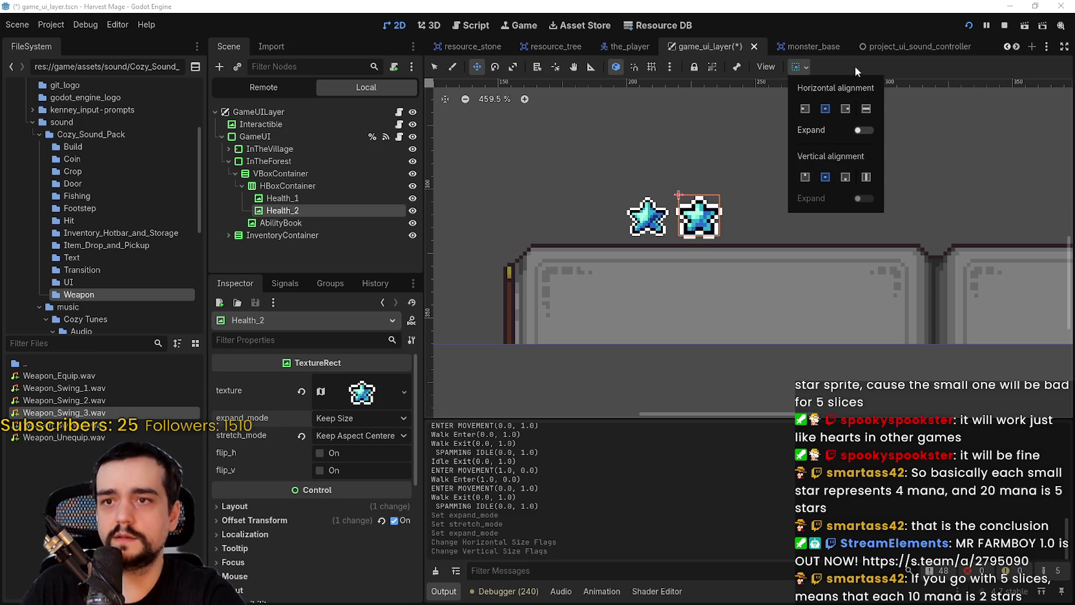
{"action": "key", "text": "F5"}
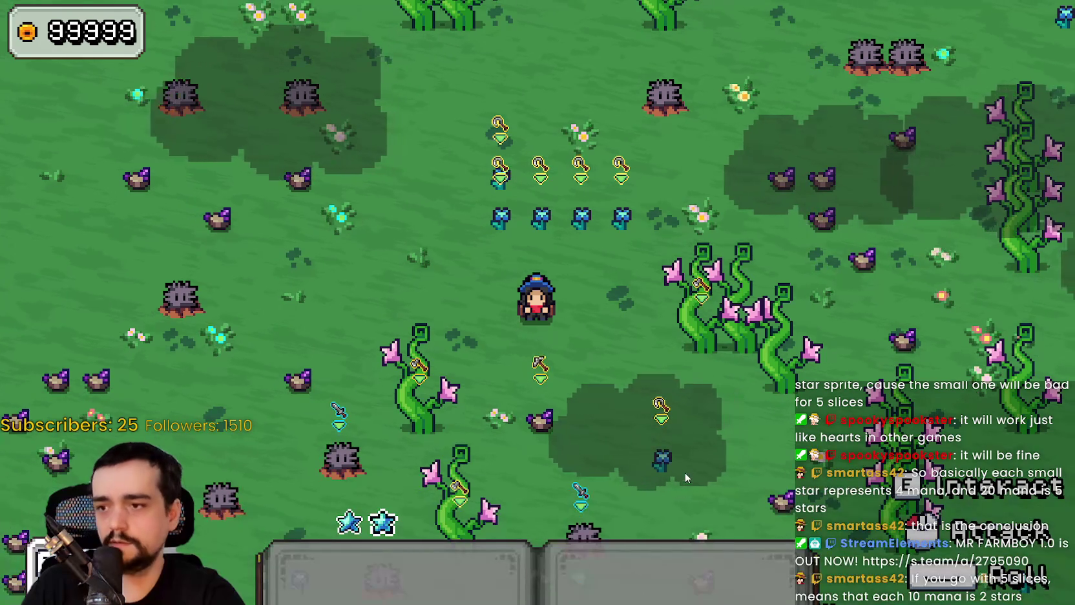
- Walk the mage up-left across the field viewing both stars, then return to the editor
{"action": "key", "text": "a"}
{"action": "key", "text": "w"}
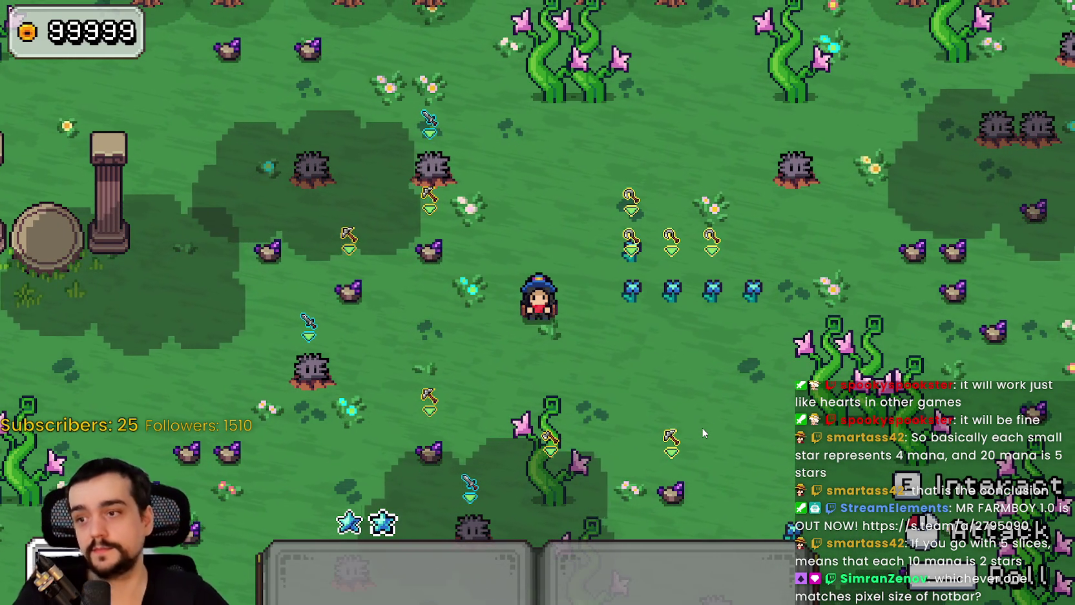
{"action": "key", "text": "alt+Tab"}
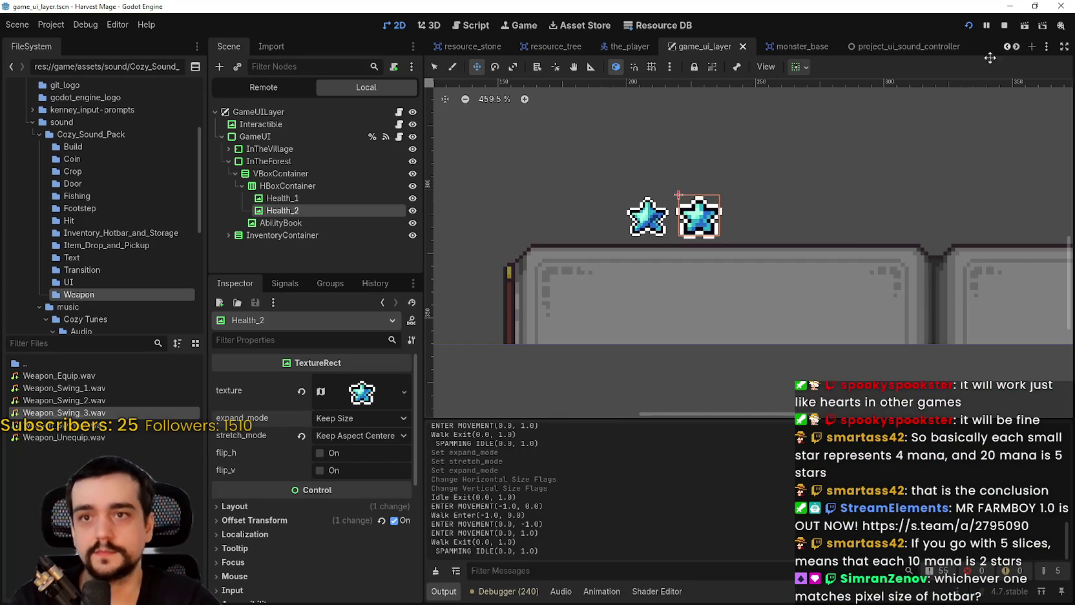
- Stop the running game, select Health_1, zoom in on the stars and save the scene
{"action": "left_click", "coordinate": [1005, 25]}
{"action": "scroll", "coordinate": [794, 246], "scroll_direction": "down", "scroll_amount": 1}
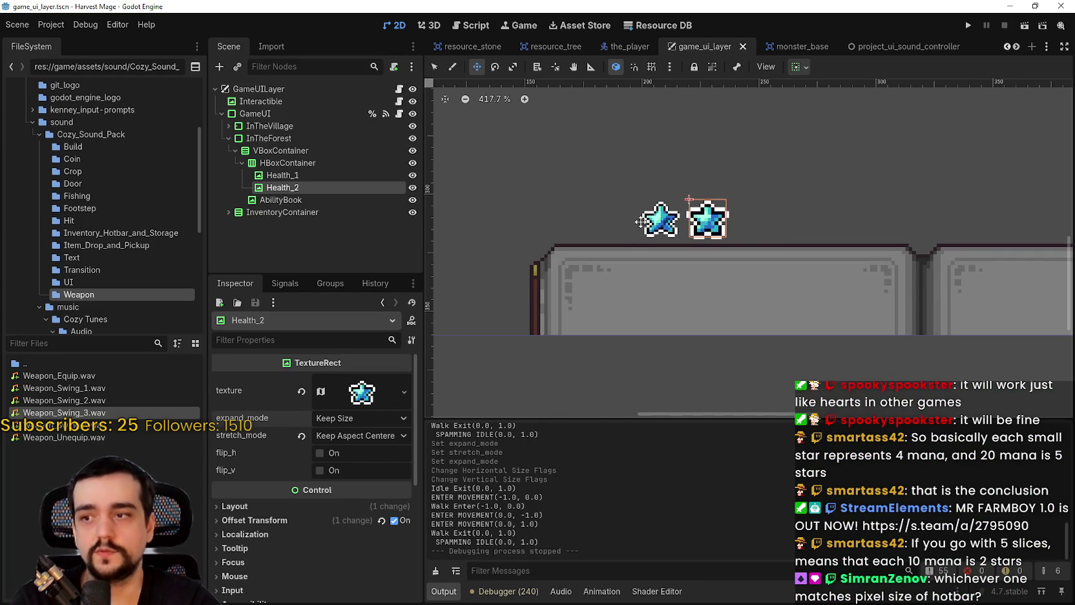
{"action": "left_click", "coordinate": [311, 179]}
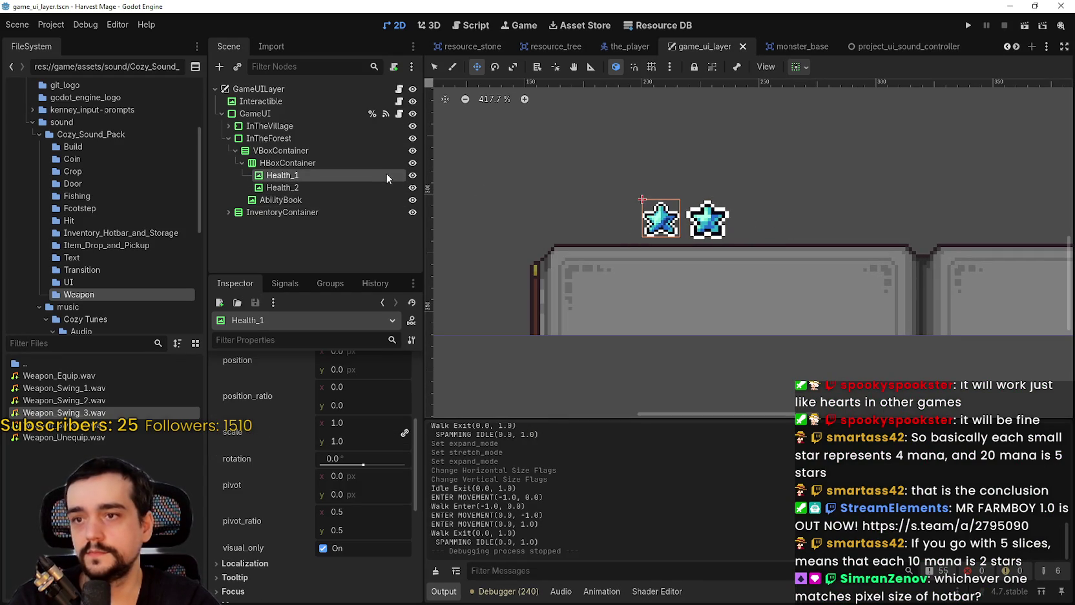
{"action": "scroll", "coordinate": [716, 213], "scroll_direction": "up", "scroll_amount": 2}
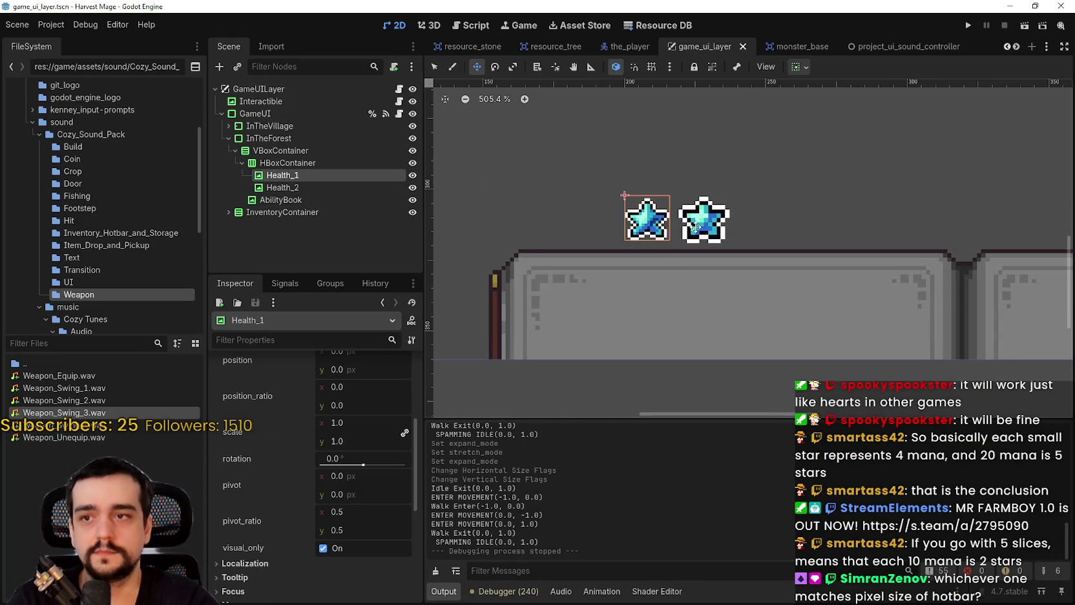
{"action": "scroll", "coordinate": [650, 249], "scroll_direction": "up", "scroll_amount": 1}
{"action": "scroll", "coordinate": [856, 311], "scroll_direction": "up", "scroll_amount": 1}
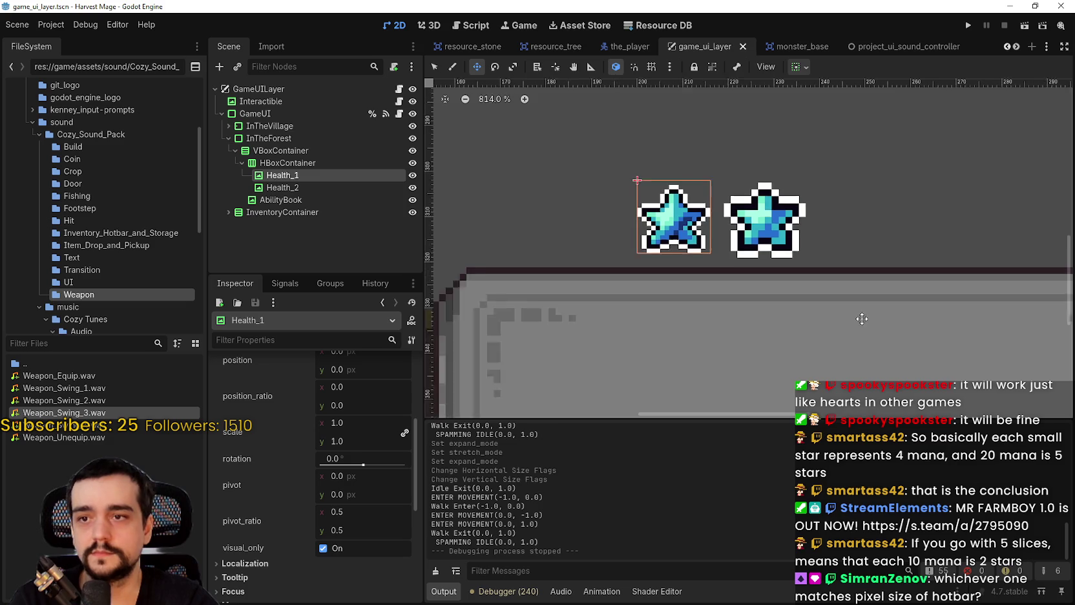
{"action": "scroll", "coordinate": [670, 261], "scroll_direction": "down", "scroll_amount": 7}
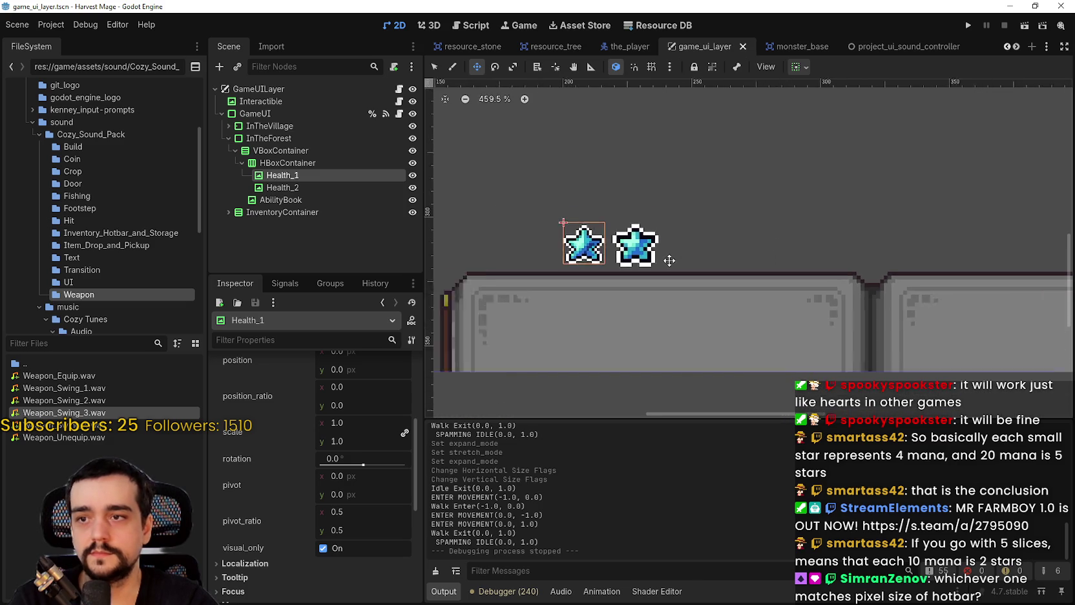
{"action": "scroll", "coordinate": [612, 246], "scroll_direction": "up", "scroll_amount": 1}
{"action": "key", "text": "ctrl+s"}
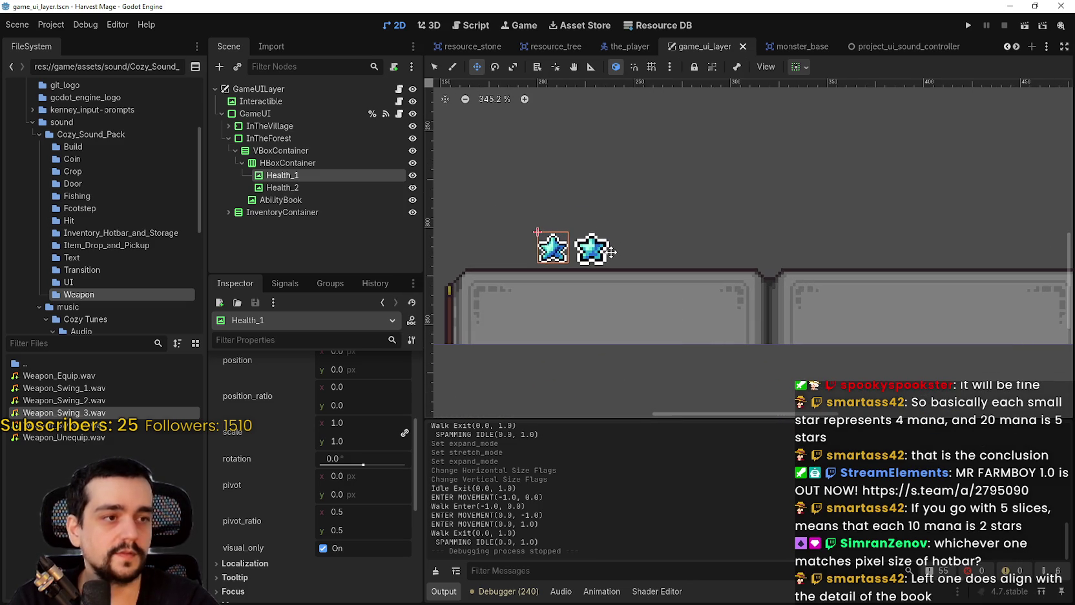
- Compare the two star icons up close on the canvas and save the scene again
{"action": "scroll", "coordinate": [631, 252], "scroll_direction": "up", "scroll_amount": 2}
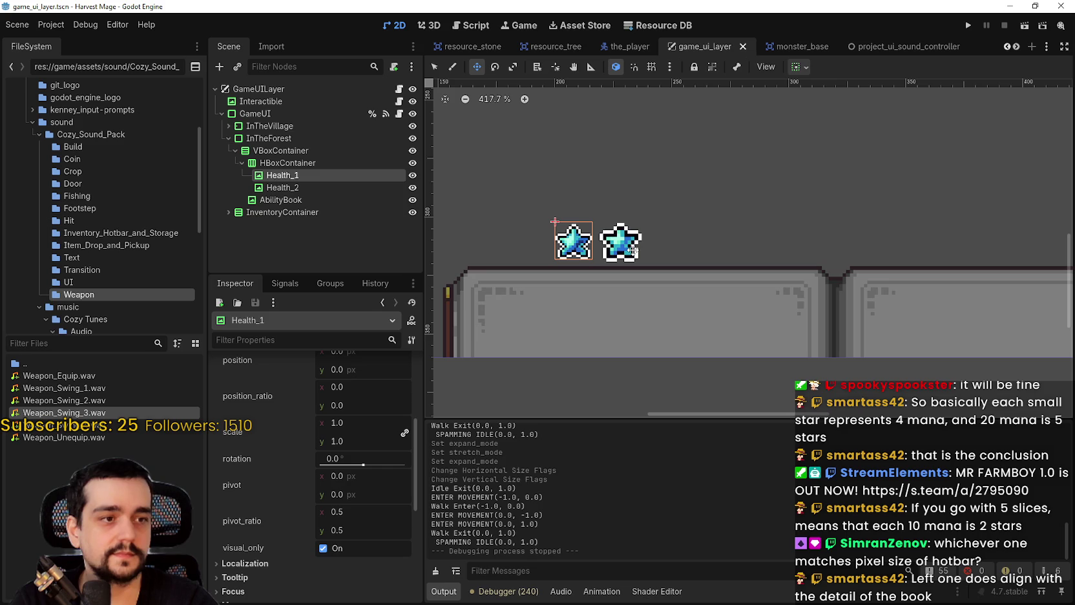
{"action": "scroll", "coordinate": [572, 249], "scroll_direction": "up", "scroll_amount": 10}
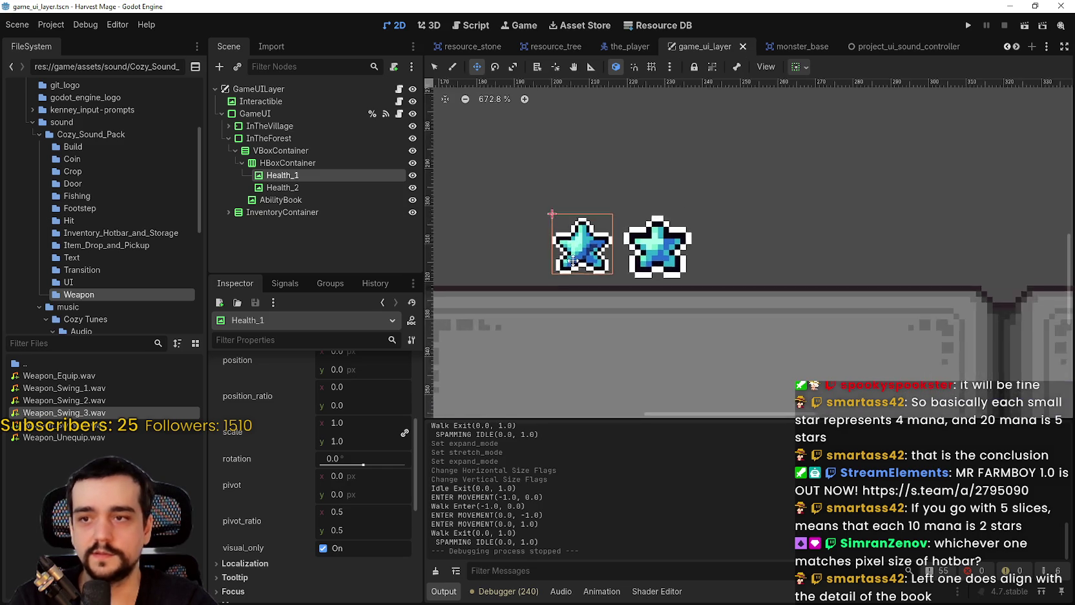
{"action": "scroll", "coordinate": [575, 292], "scroll_direction": "up", "scroll_amount": 7}
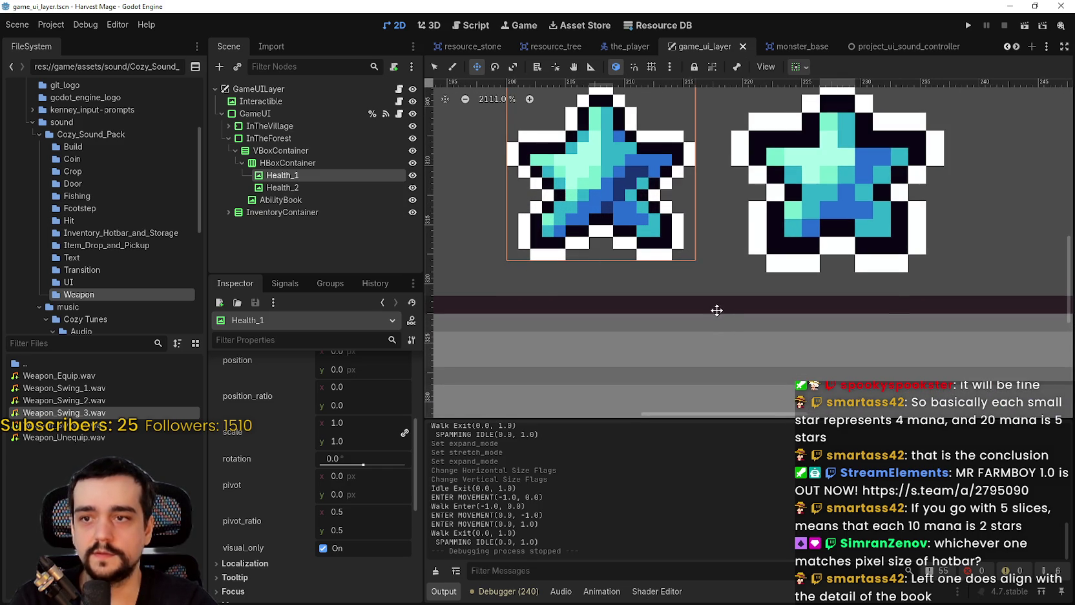
{"action": "scroll", "coordinate": [716, 310], "scroll_direction": "down", "scroll_amount": 12}
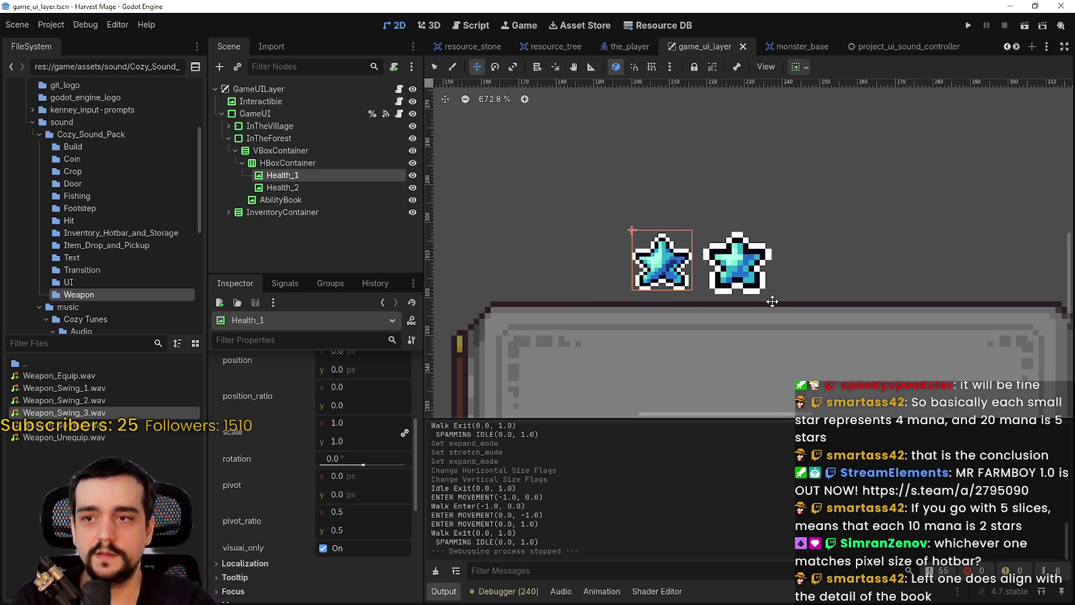
{"action": "scroll", "coordinate": [748, 303], "scroll_direction": "up", "scroll_amount": 7}
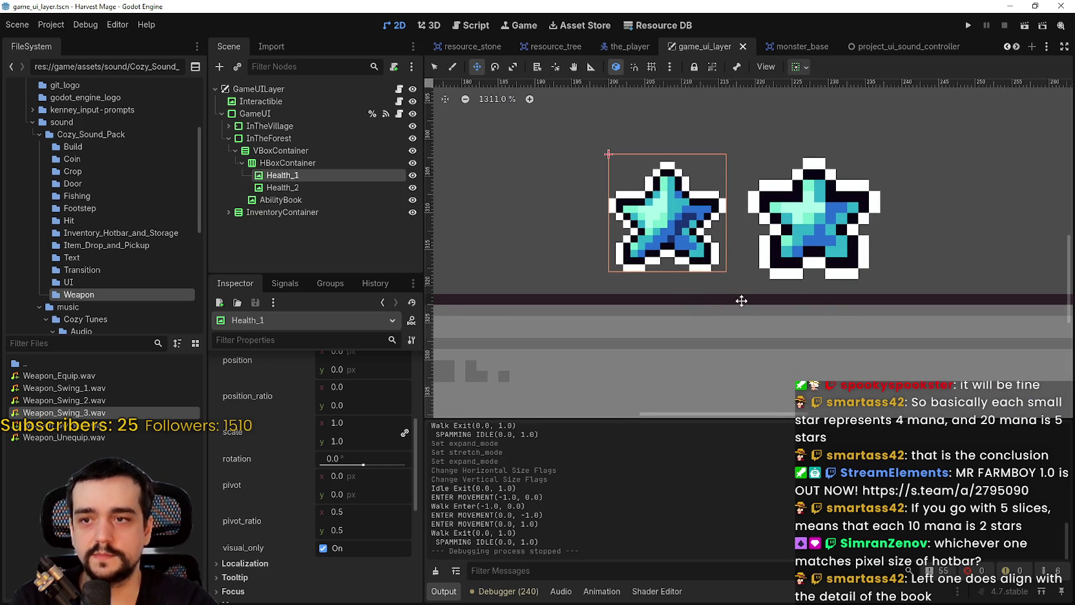
{"action": "scroll", "coordinate": [681, 298], "scroll_direction": "up", "scroll_amount": 2}
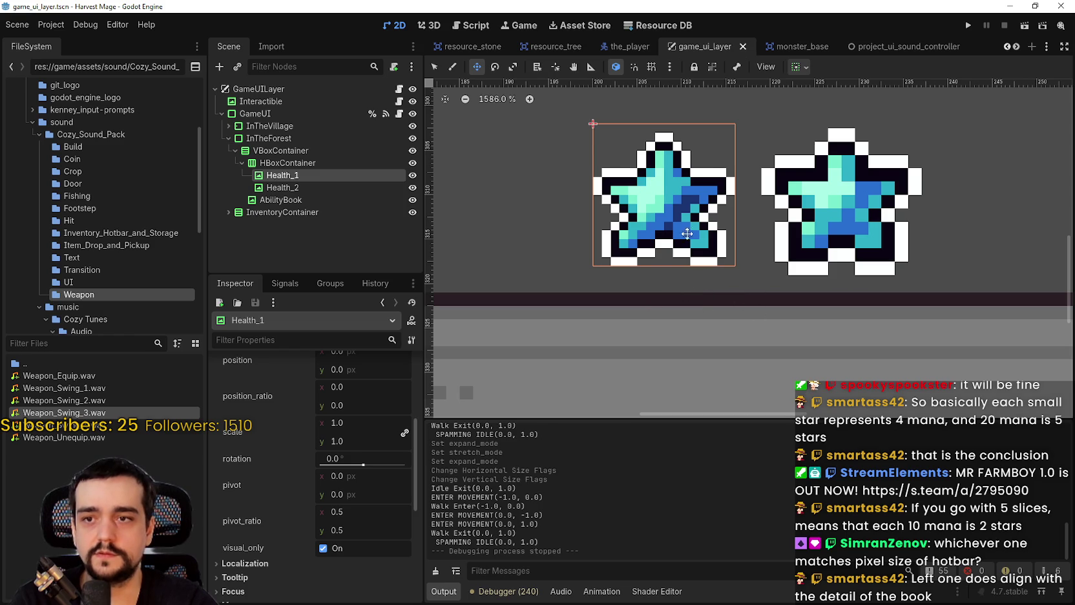
{"action": "scroll", "coordinate": [711, 230], "scroll_direction": "up", "scroll_amount": 5}
{"action": "scroll", "coordinate": [725, 258], "scroll_direction": "down", "scroll_amount": 8}
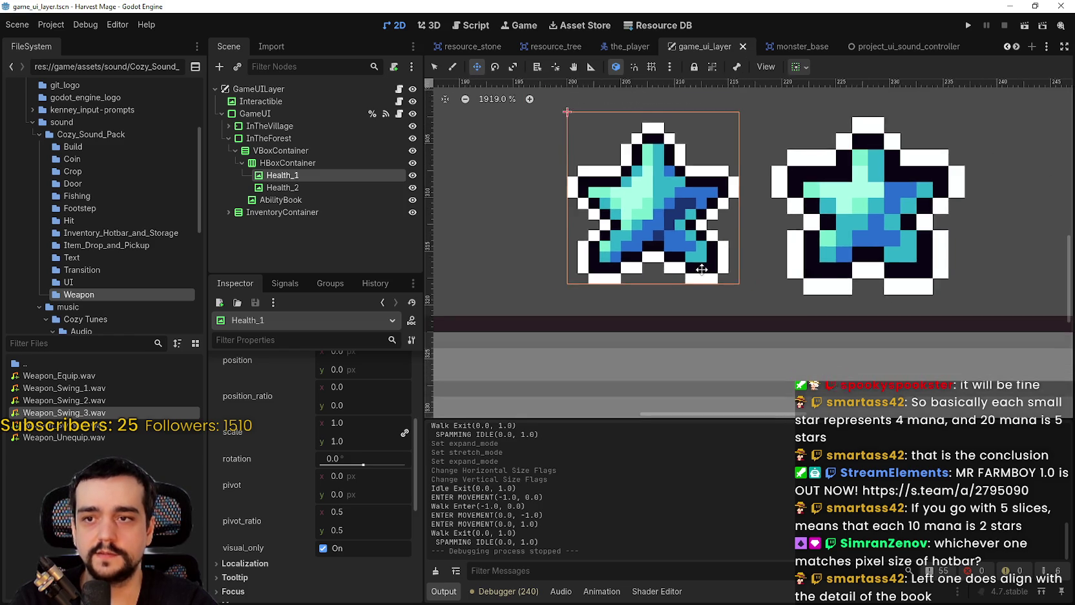
{"action": "scroll", "coordinate": [720, 288], "scroll_direction": "right", "scroll_amount": 3}
{"action": "scroll", "coordinate": [619, 312], "scroll_direction": "up", "scroll_amount": 5}
{"action": "scroll", "coordinate": [550, 304], "scroll_direction": "up", "scroll_amount": 1}
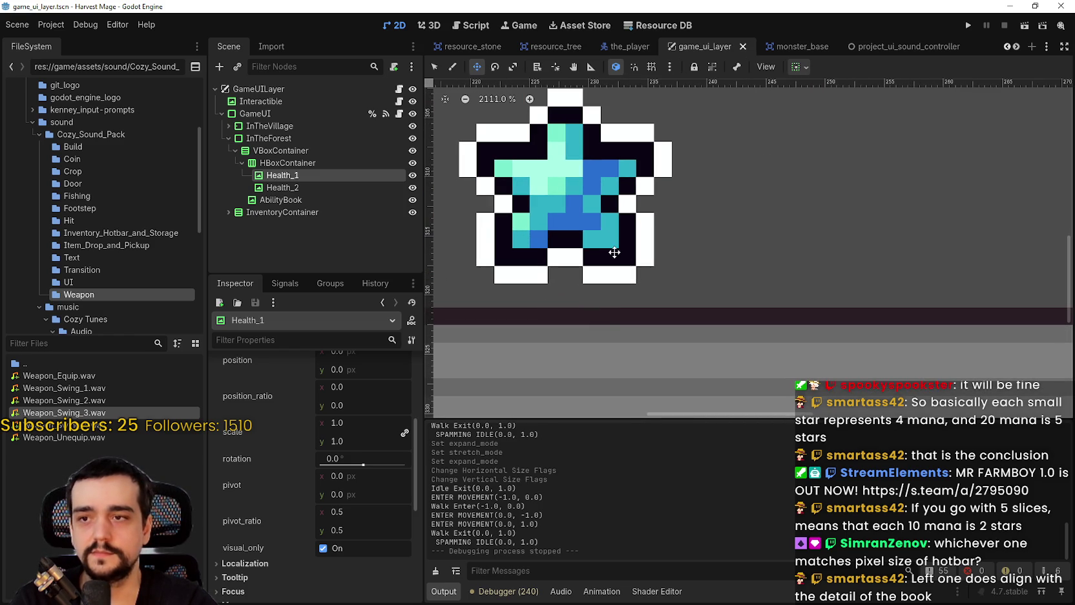
{"action": "scroll", "coordinate": [603, 267], "scroll_direction": "down", "scroll_amount": 18}
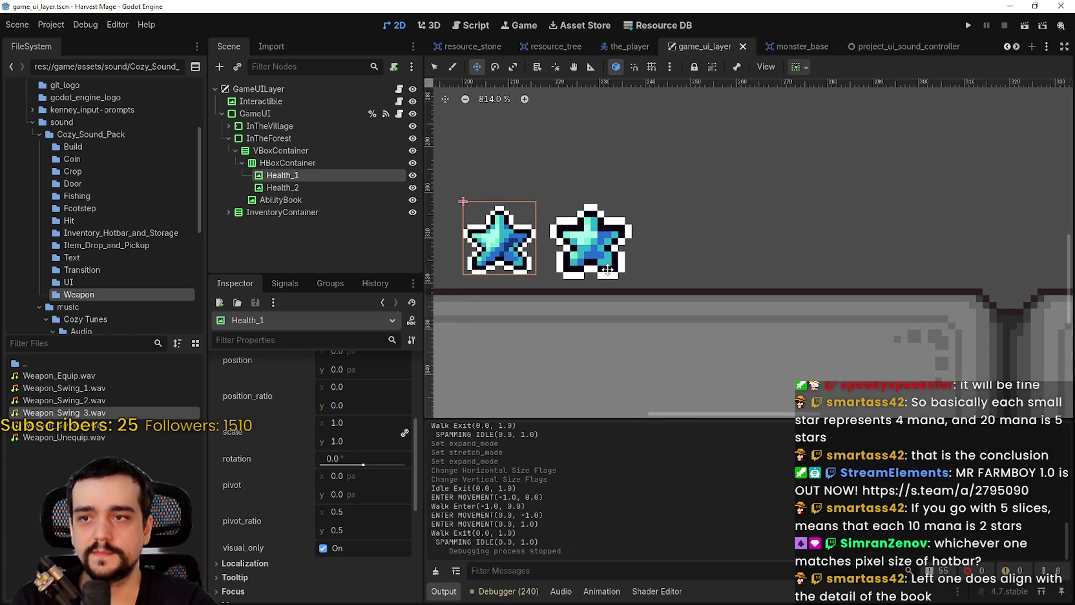
{"action": "key", "text": "ctrl+s"}
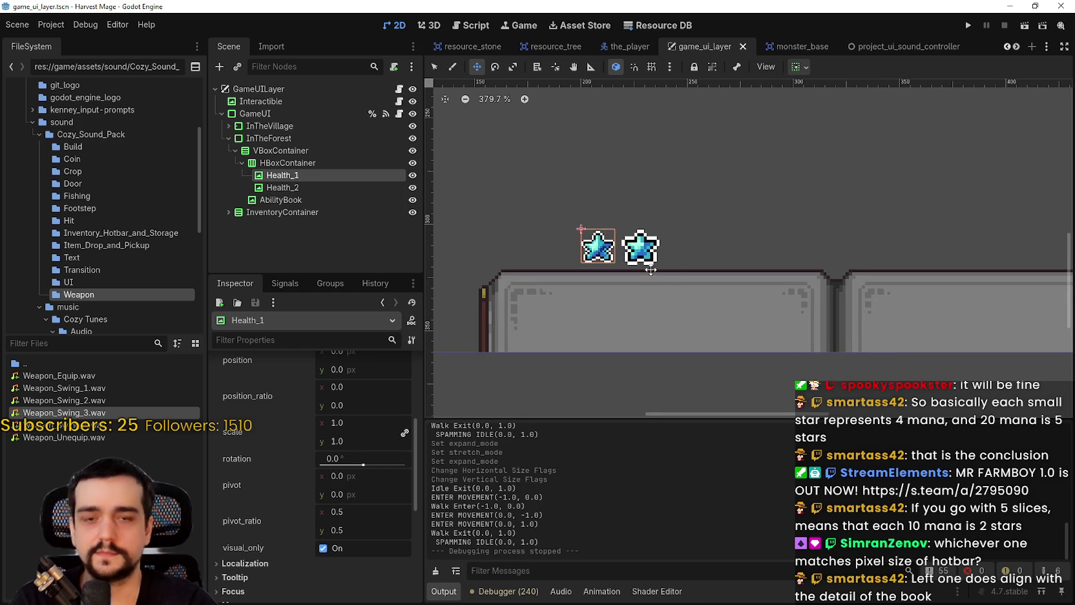
{"action": "scroll", "coordinate": [579, 226], "scroll_direction": "down", "scroll_amount": 1}
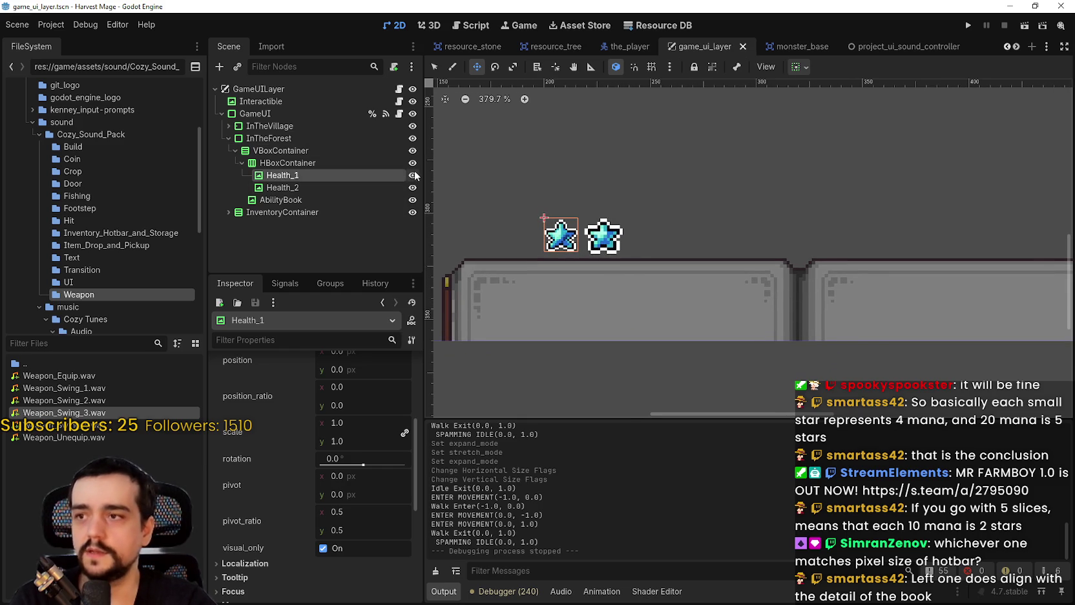
{"action": "scroll", "coordinate": [558, 195], "scroll_direction": "down", "scroll_amount": 1}
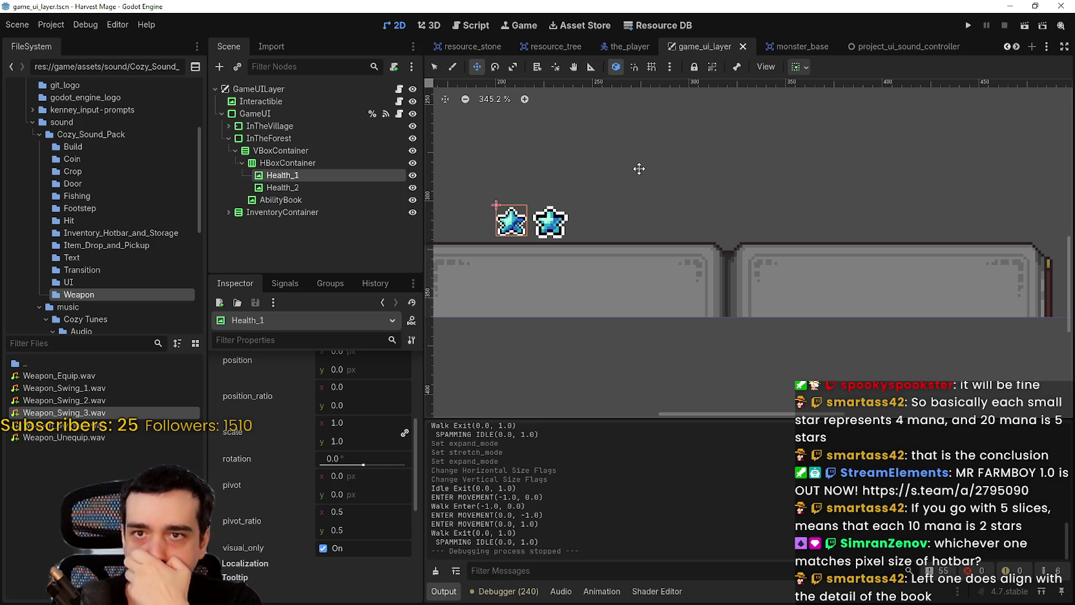
- Delete the Health_1 star node from the HBoxContainer
{"action": "left_click", "coordinate": [351, 187]}
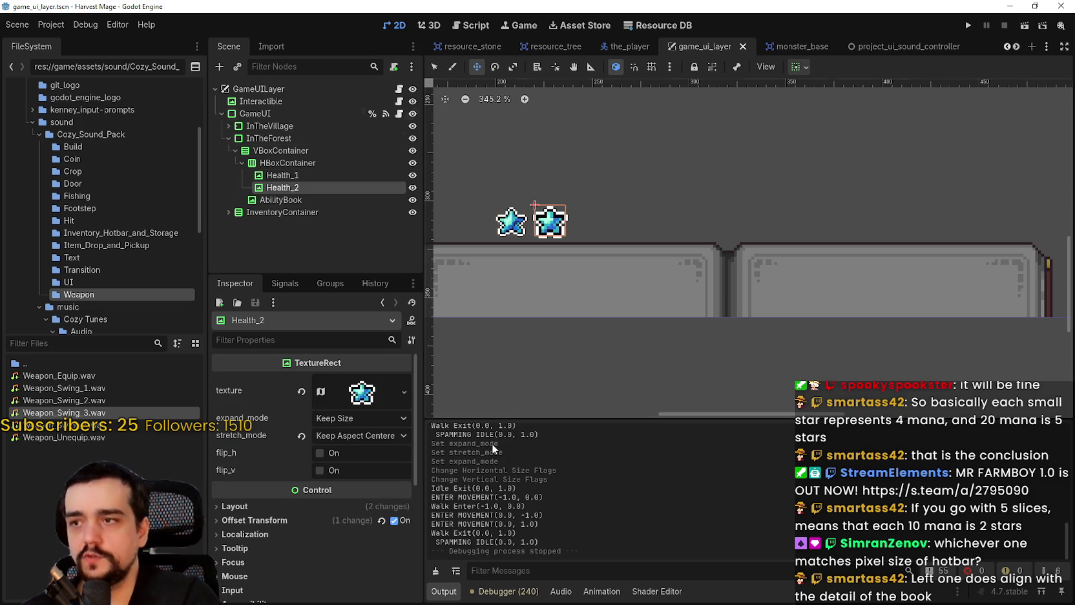
{"action": "right_click", "coordinate": [309, 174]}
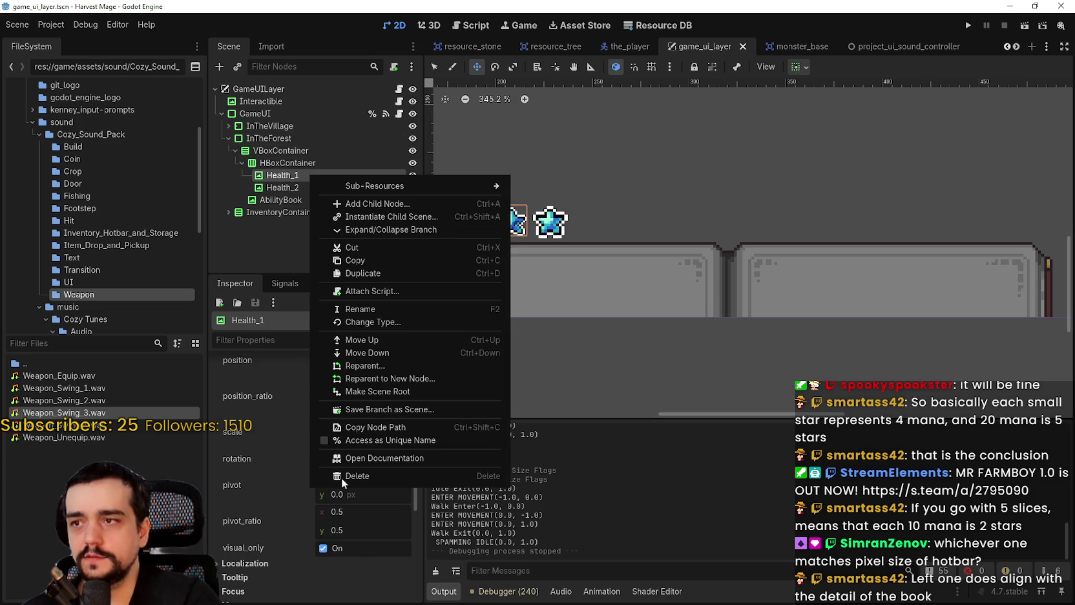
{"action": "left_click", "coordinate": [394, 476]}
{"action": "left_click", "coordinate": [506, 311]}
- Rename the remaining Health_2 node to Health_1
{"action": "left_click", "coordinate": [307, 173]}
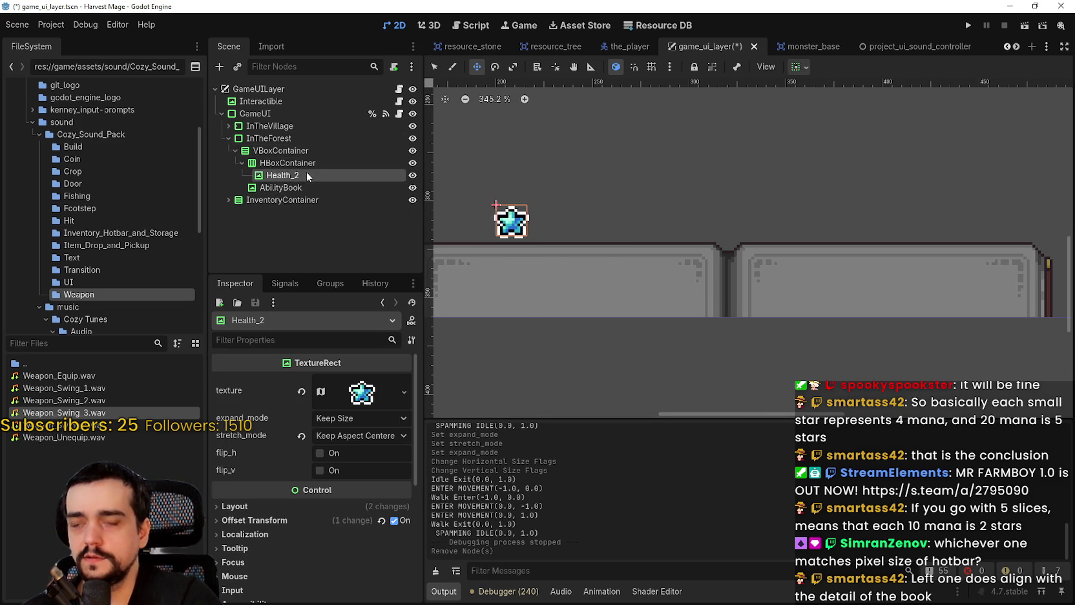
{"action": "left_click", "coordinate": [305, 175]}
{"action": "left_click_drag", "start_coordinate": [305, 175], "coordinate": [296, 176]}
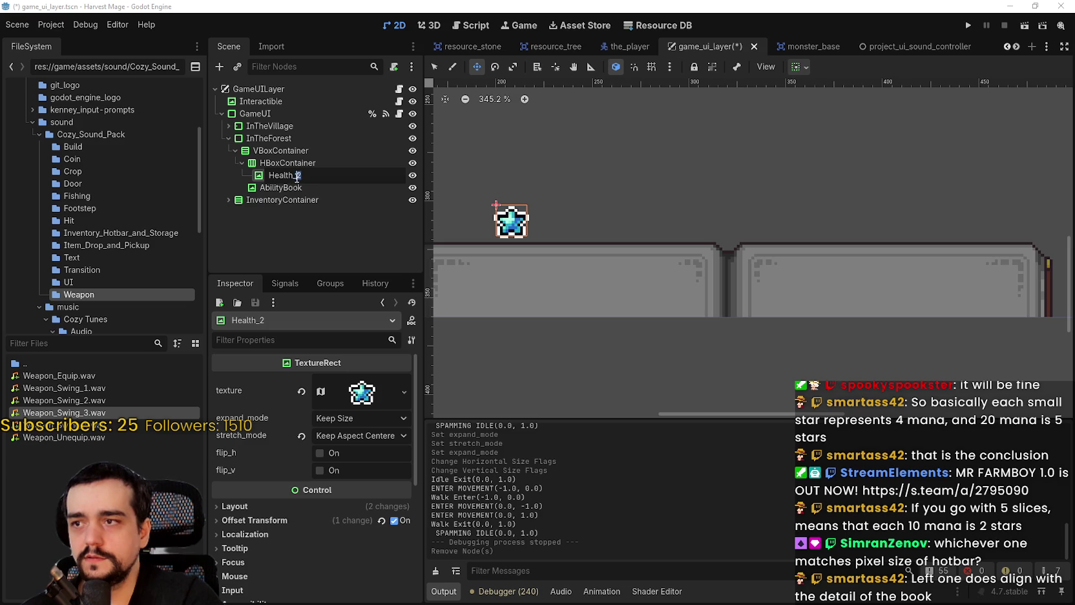
{"action": "type", "text": "_1"}
{"action": "key", "text": "Return"}
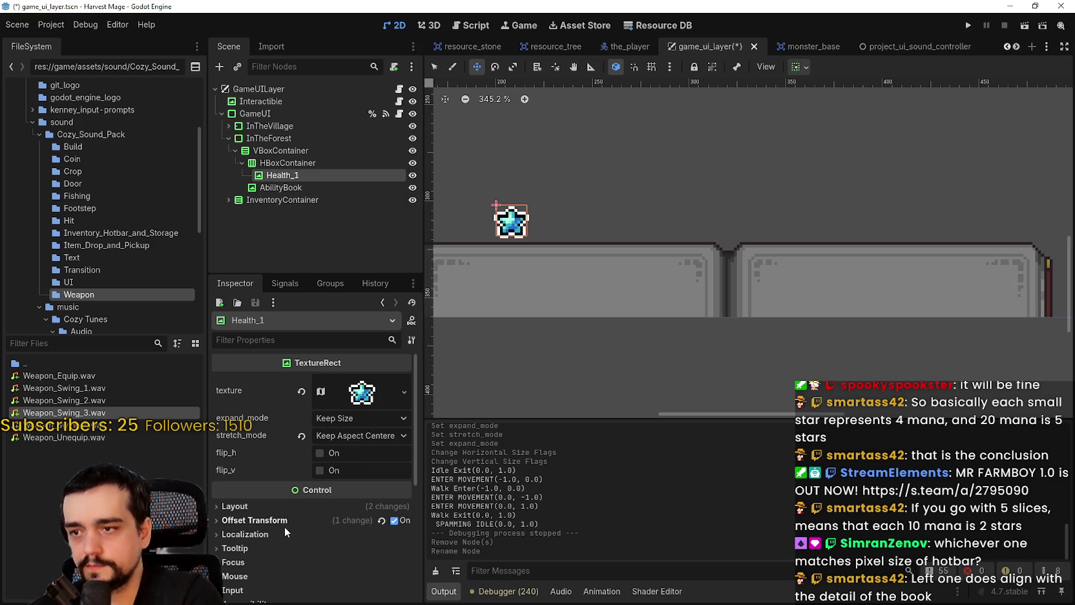
- Expand and collapse Health_1's Layout, Container Sizing and Offset Transform sections
{"action": "left_click", "coordinate": [262, 504]}
{"action": "scroll", "coordinate": [262, 501], "scroll_direction": "down", "scroll_amount": 4}
{"action": "scroll", "coordinate": [258, 446], "scroll_direction": "up", "scroll_amount": 2}
{"action": "left_click", "coordinate": [258, 446]}
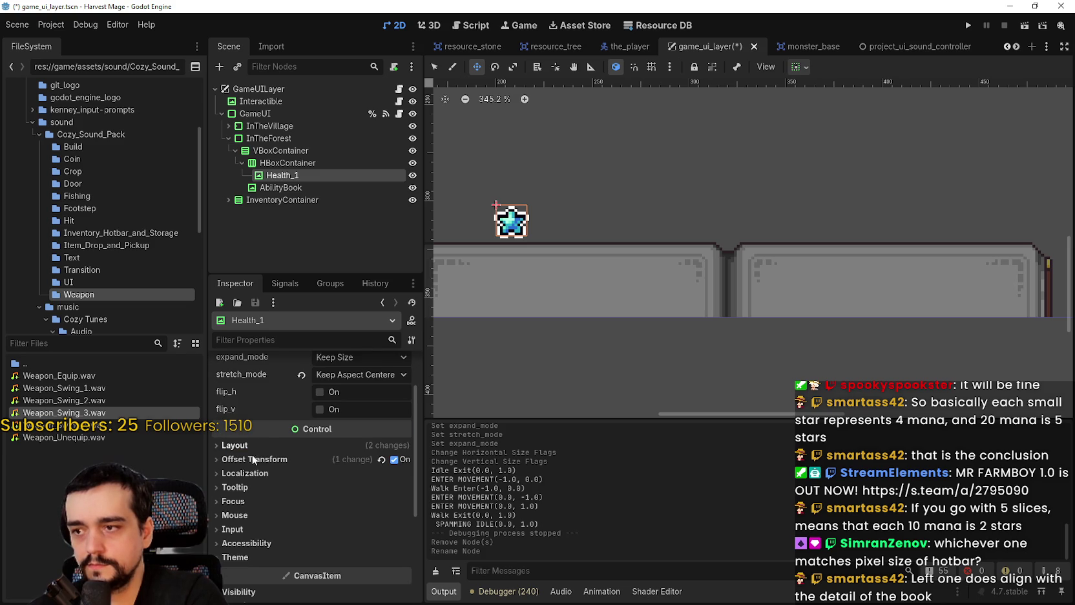
{"action": "left_click", "coordinate": [270, 447]}
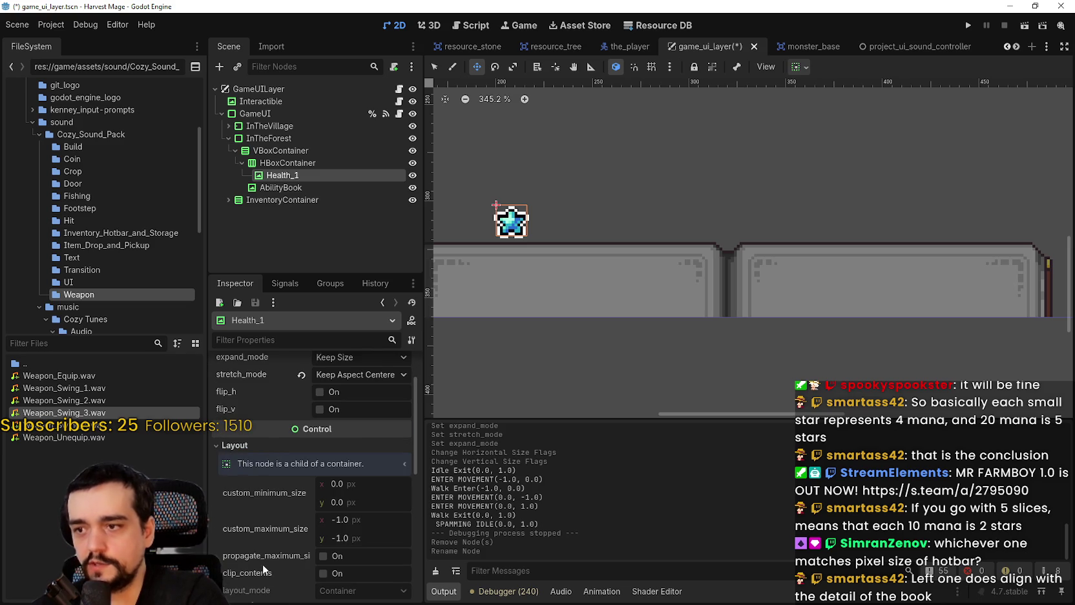
{"action": "scroll", "coordinate": [261, 527], "scroll_direction": "down", "scroll_amount": 3}
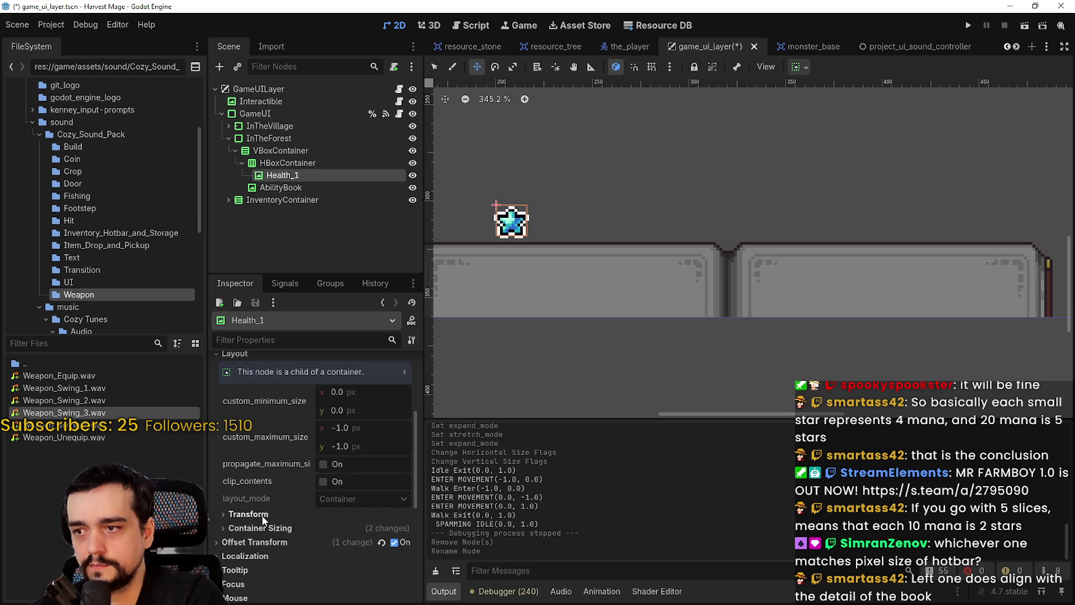
{"action": "scroll", "coordinate": [262, 527], "scroll_direction": "down", "scroll_amount": 1}
{"action": "left_click", "coordinate": [272, 497]}
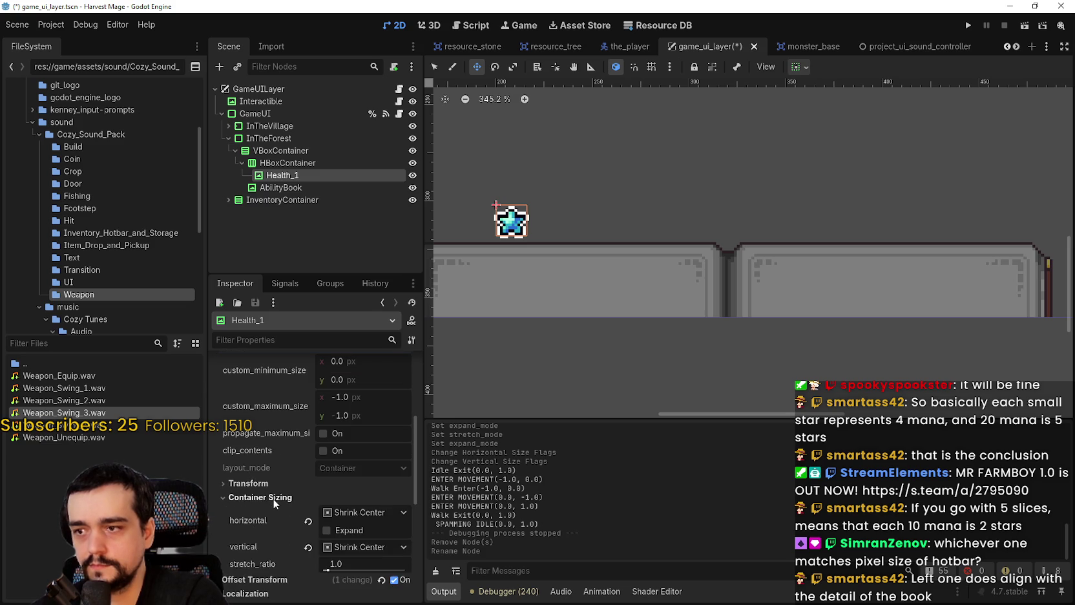
{"action": "left_click", "coordinate": [272, 497]}
{"action": "left_click", "coordinate": [275, 510]}
{"action": "left_click", "coordinate": [275, 511]}
{"action": "scroll", "coordinate": [278, 514], "scroll_direction": "down", "scroll_amount": 1}
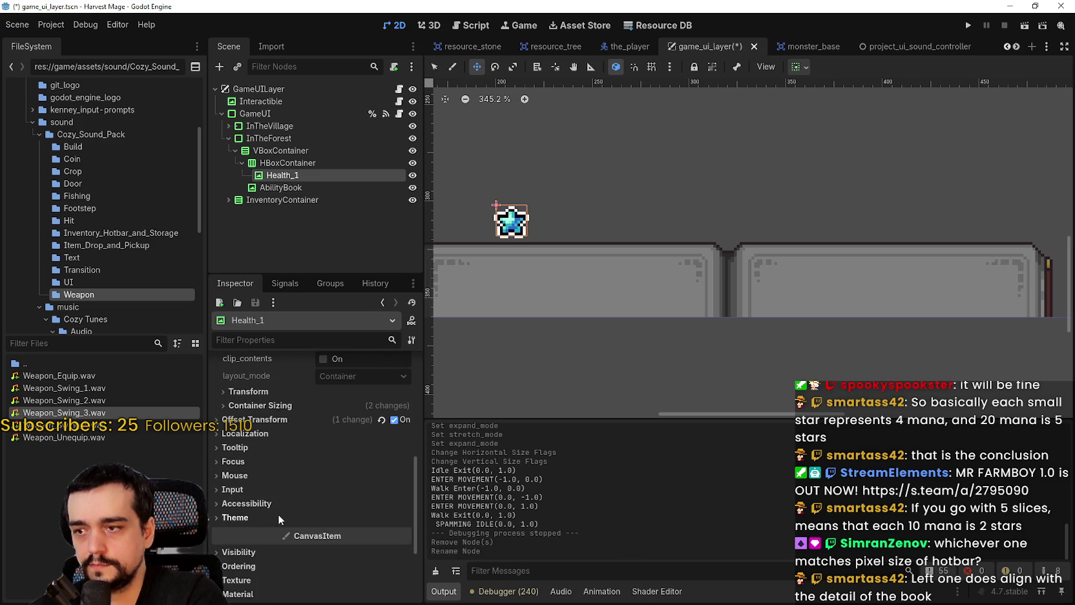
{"action": "scroll", "coordinate": [278, 512], "scroll_direction": "up", "scroll_amount": 1}
- Expand Health_1's Transform and Container Sizing properties and review them
{"action": "left_click", "coordinate": [258, 420]}
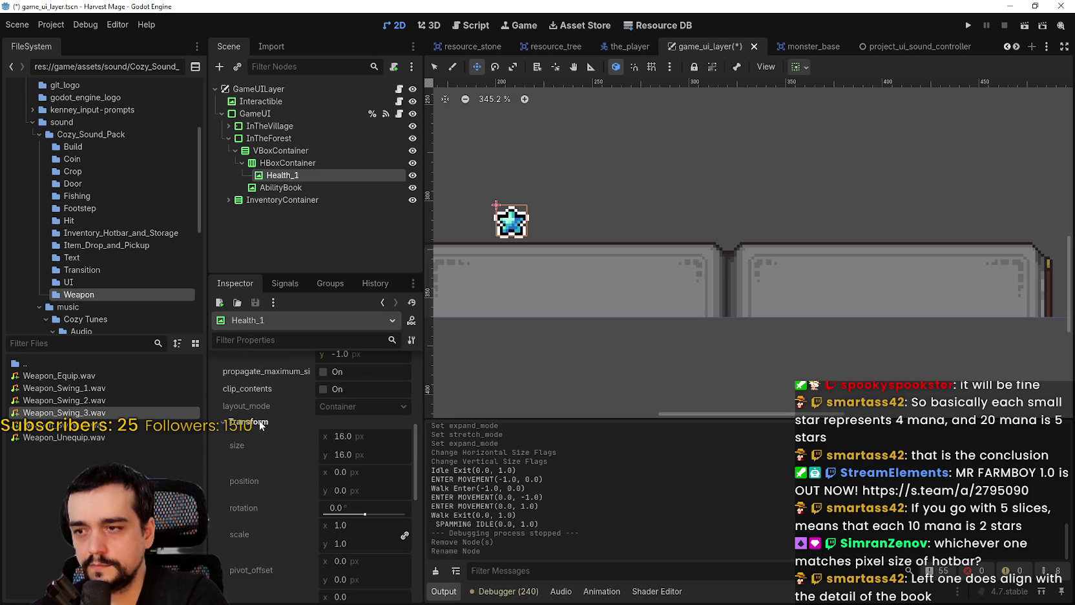
{"action": "scroll", "coordinate": [271, 513], "scroll_direction": "down", "scroll_amount": 3}
{"action": "left_click", "coordinate": [273, 535]}
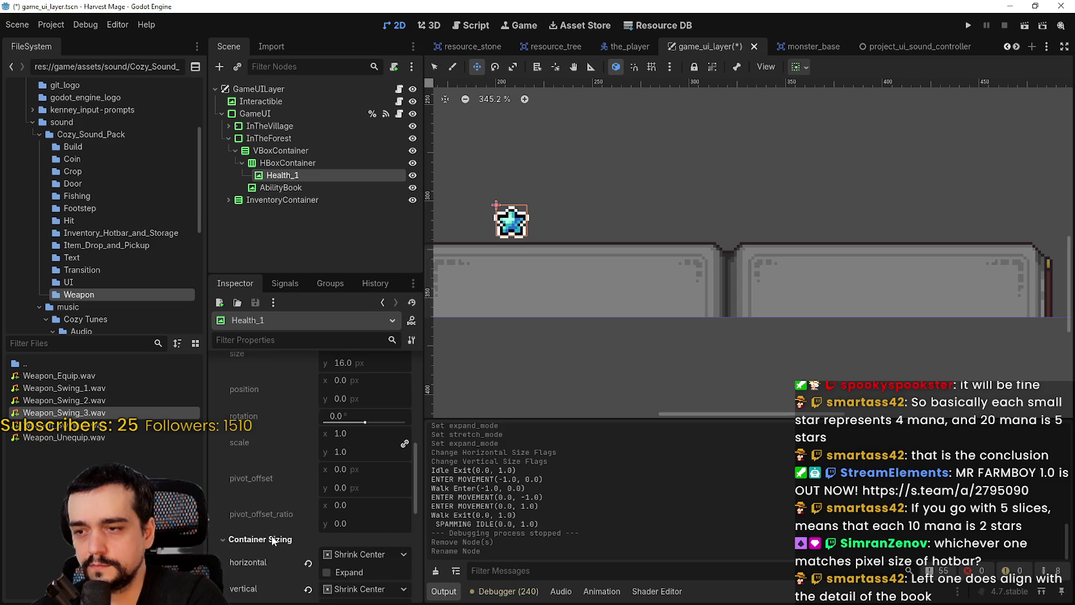
{"action": "scroll", "coordinate": [272, 532], "scroll_direction": "down", "scroll_amount": 3}
{"action": "scroll", "coordinate": [268, 521], "scroll_direction": "up", "scroll_amount": 5}
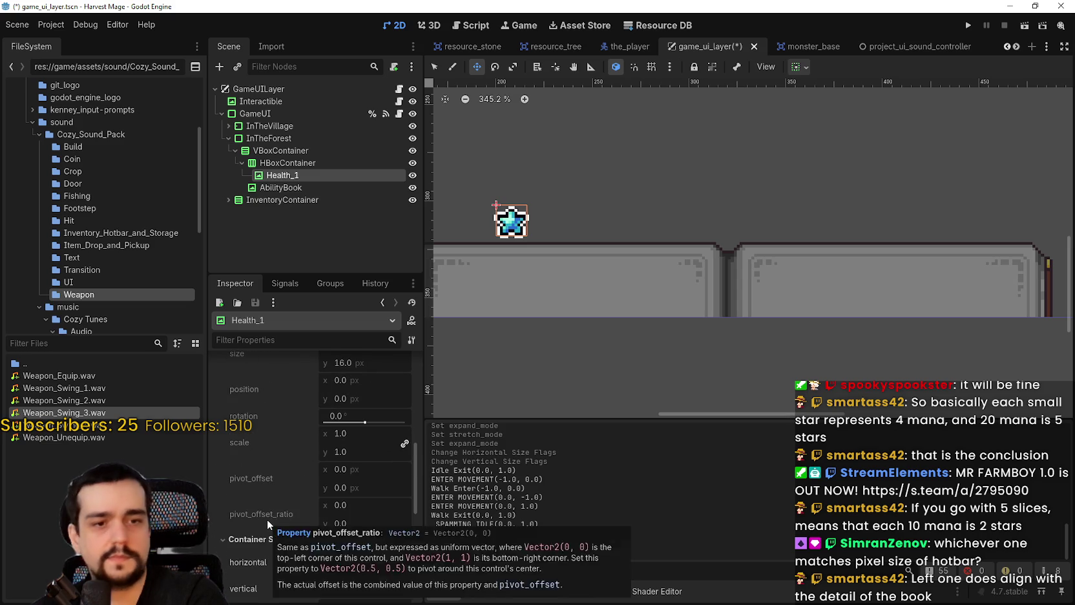
{"action": "scroll", "coordinate": [267, 519], "scroll_direction": "up", "scroll_amount": 2}
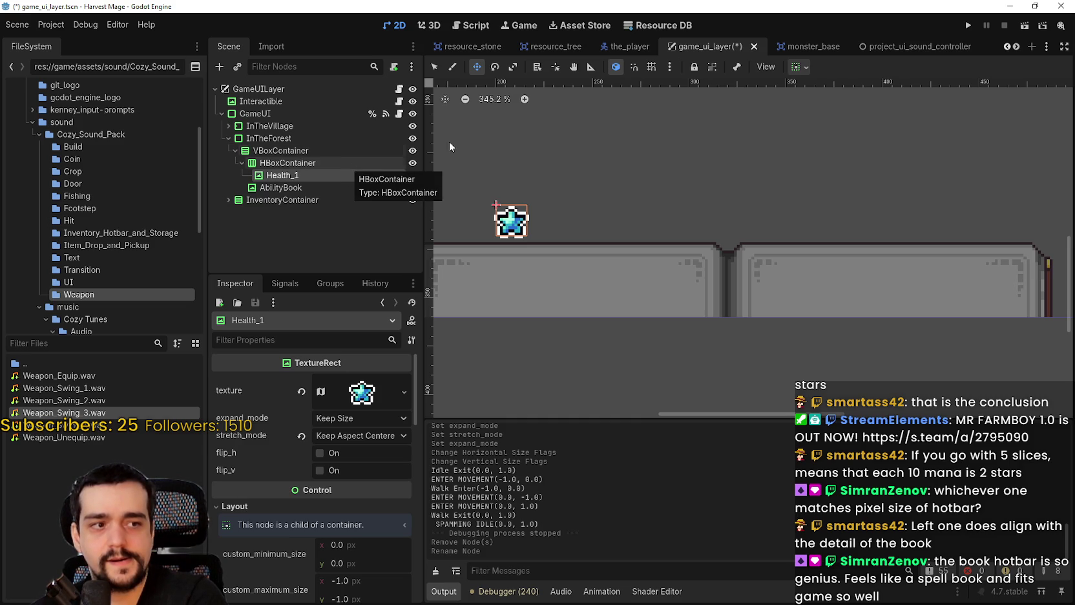
{"action": "scroll", "coordinate": [711, 208], "scroll_direction": "down", "scroll_amount": 1}
{"action": "scroll", "coordinate": [629, 197], "scroll_direction": "up", "scroll_amount": 1}
{"action": "scroll", "coordinate": [546, 215], "scroll_direction": "down", "scroll_amount": 1}
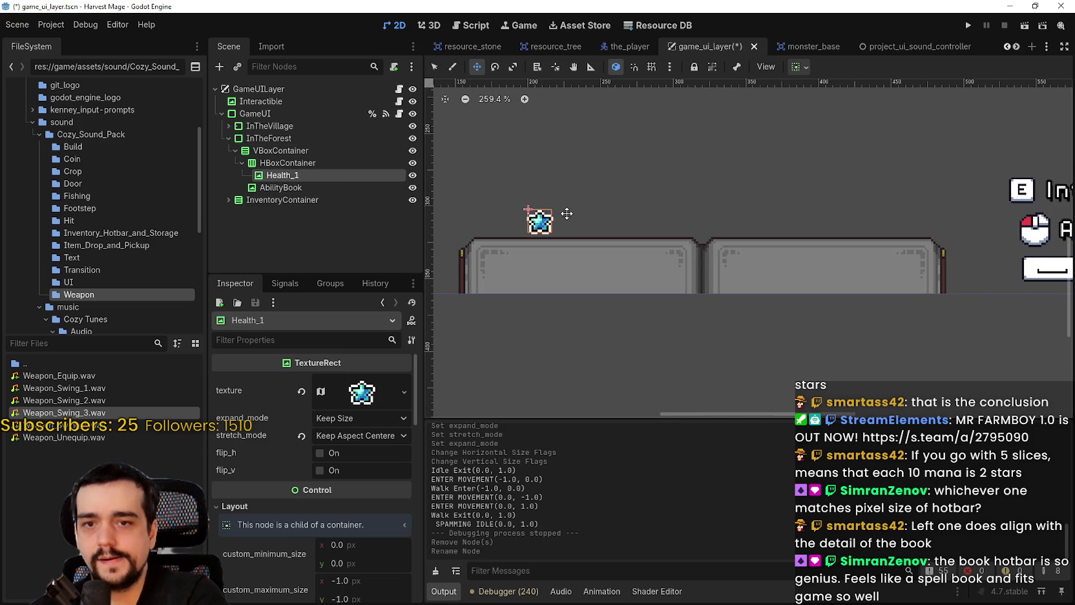
{"action": "scroll", "coordinate": [564, 211], "scroll_direction": "up", "scroll_amount": 1}
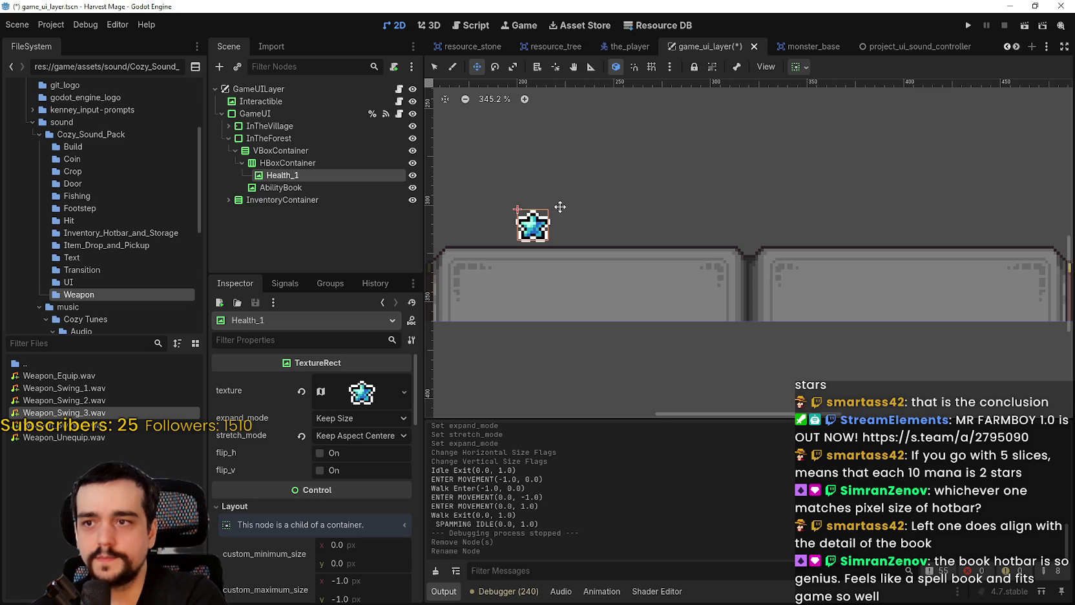
{"action": "scroll", "coordinate": [559, 196], "scroll_direction": "down", "scroll_amount": 1}
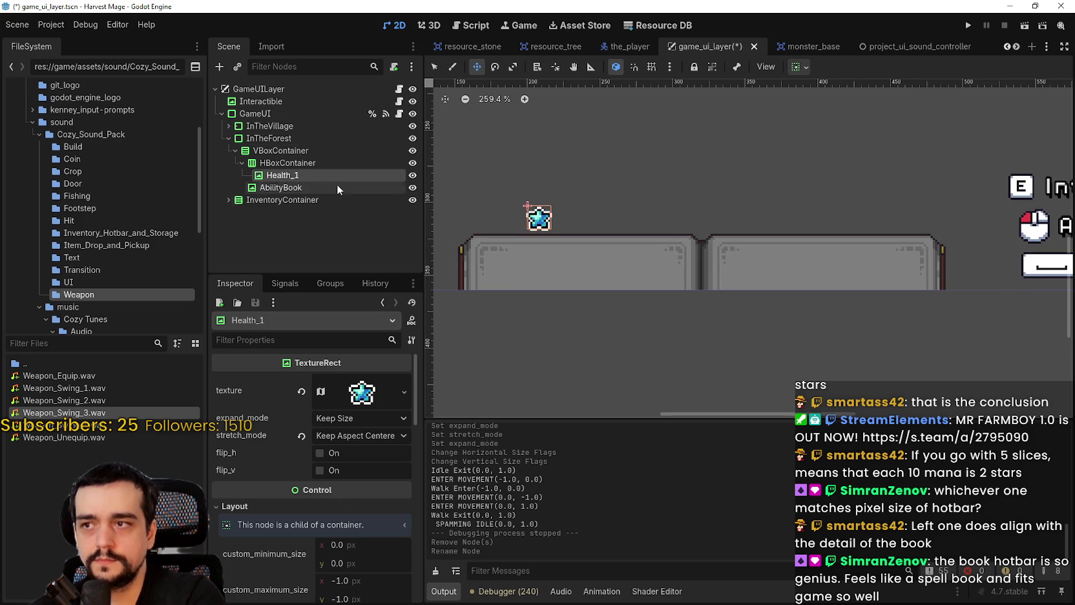
- Glance at the star texture's atlas settings, then bring up the GameUI node's game_ui.gd script
{"action": "left_click", "coordinate": [363, 393]}
{"action": "left_click", "coordinate": [363, 396]}
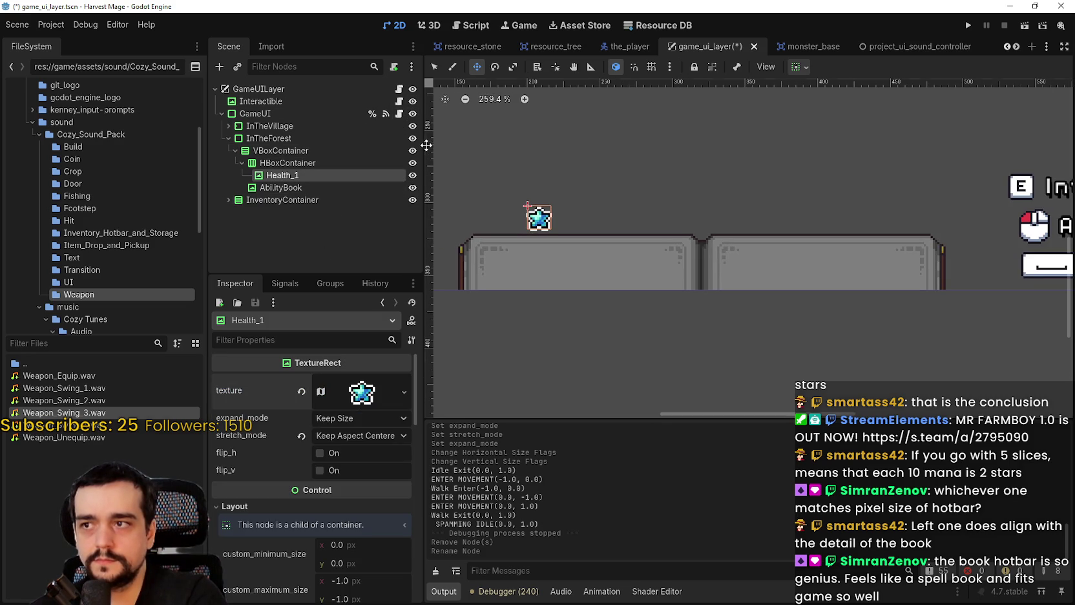
{"action": "left_click", "coordinate": [399, 114]}
- Review the ability_in_use region code around line 29 of game_ui.gd, then switch to Aseprite
{"action": "scroll", "coordinate": [688, 257], "scroll_direction": "down", "scroll_amount": 5}
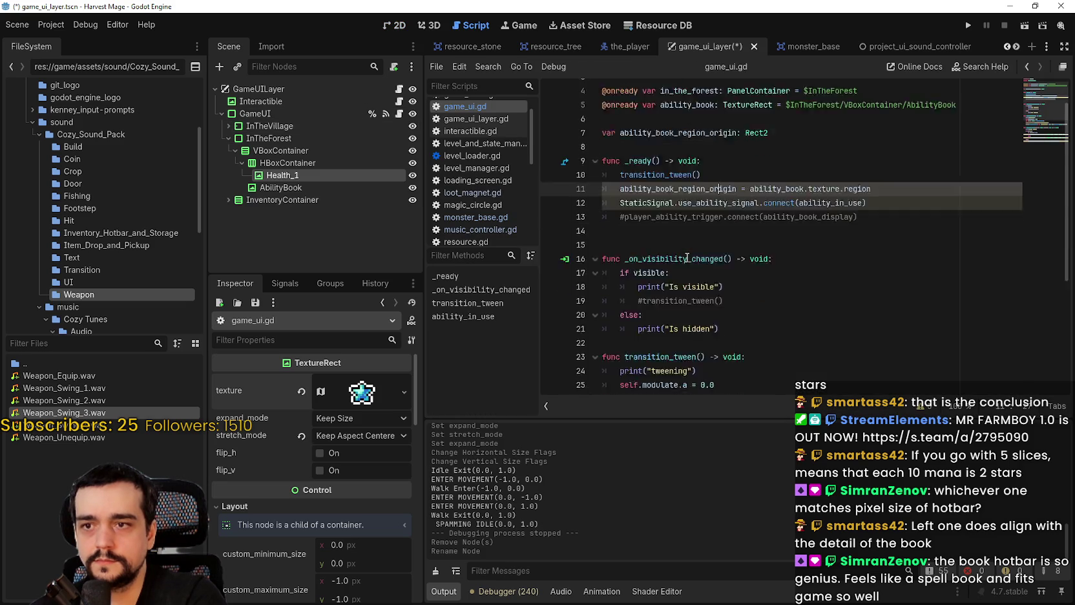
{"action": "left_click", "coordinate": [696, 245]}
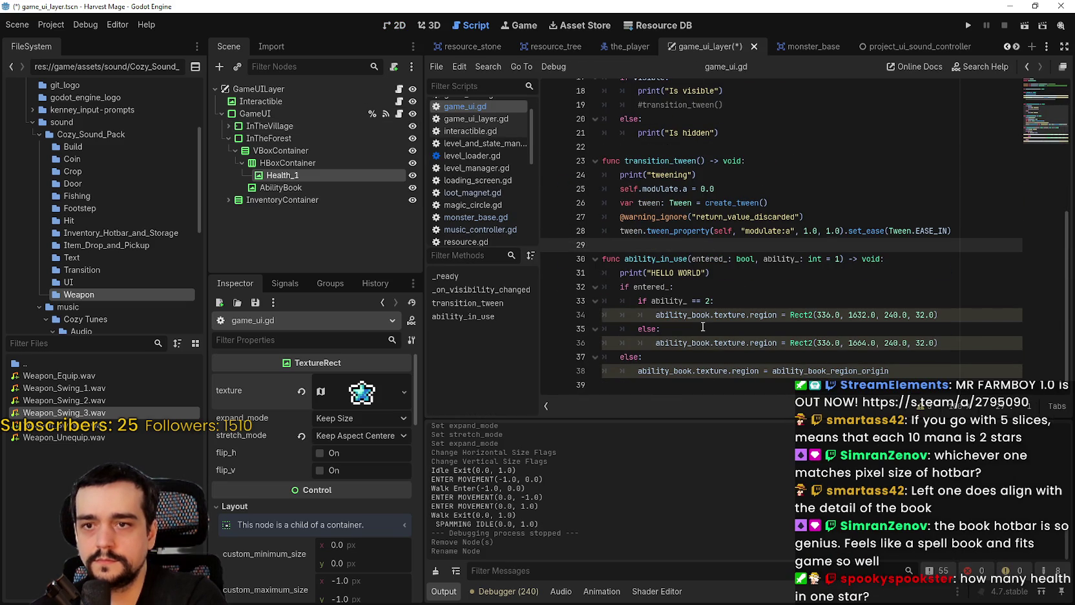
{"action": "scroll", "coordinate": [700, 321], "scroll_direction": "up", "scroll_amount": 2}
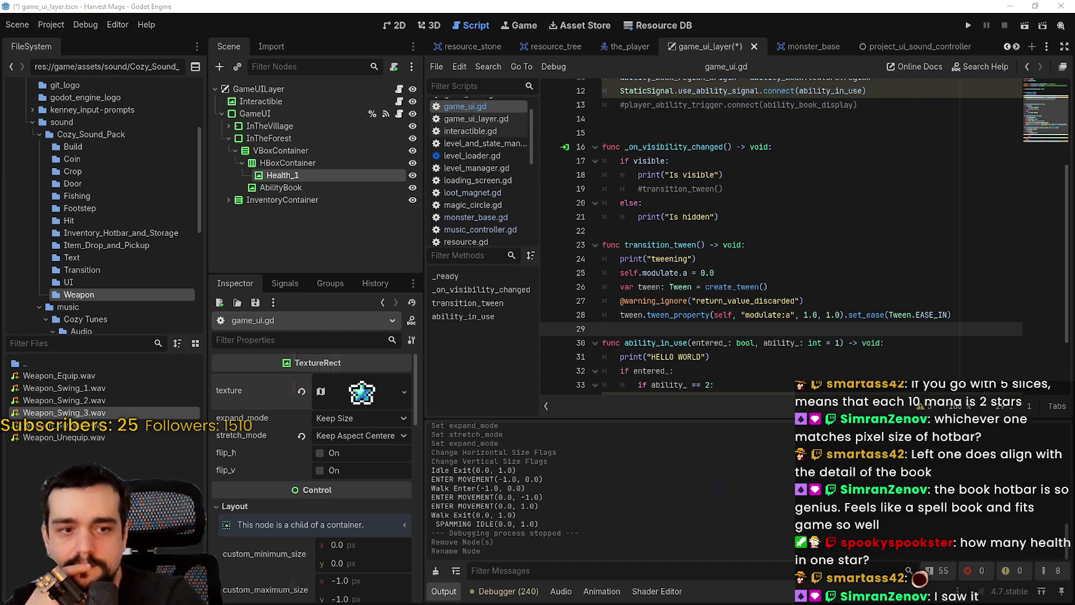
{"action": "key", "text": "alt+Tab"}
- Marquee-select single star cells and the whole star row in main_atlas.png to gauge cell size
{"action": "left_click_drag", "start_coordinate": [824, 314], "coordinate": [820, 313]}
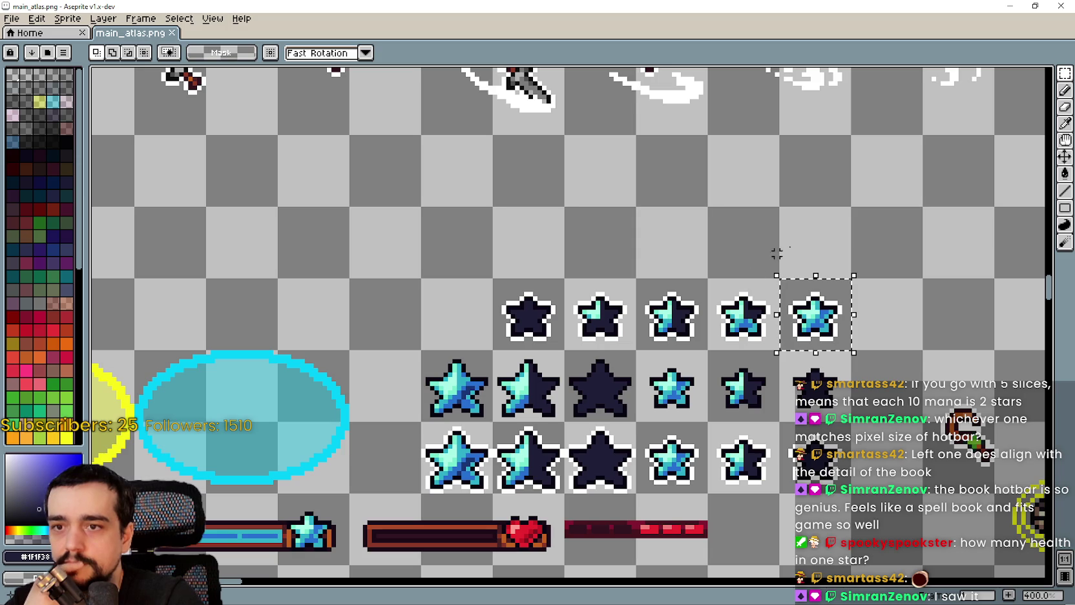
{"action": "left_click_drag", "start_coordinate": [834, 234], "coordinate": [735, 242]}
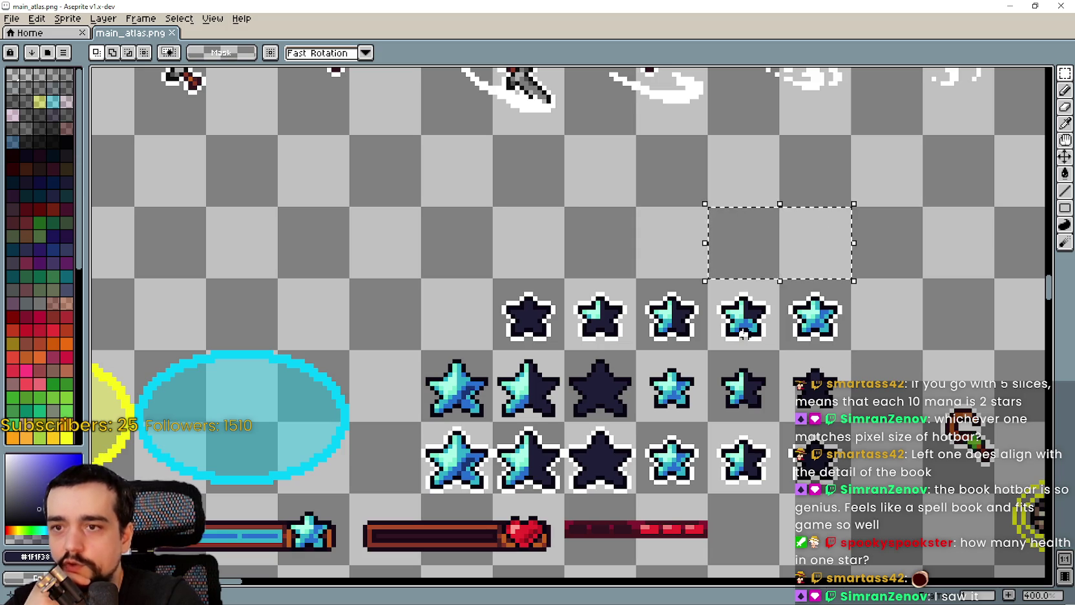
{"action": "left_click", "coordinate": [745, 334]}
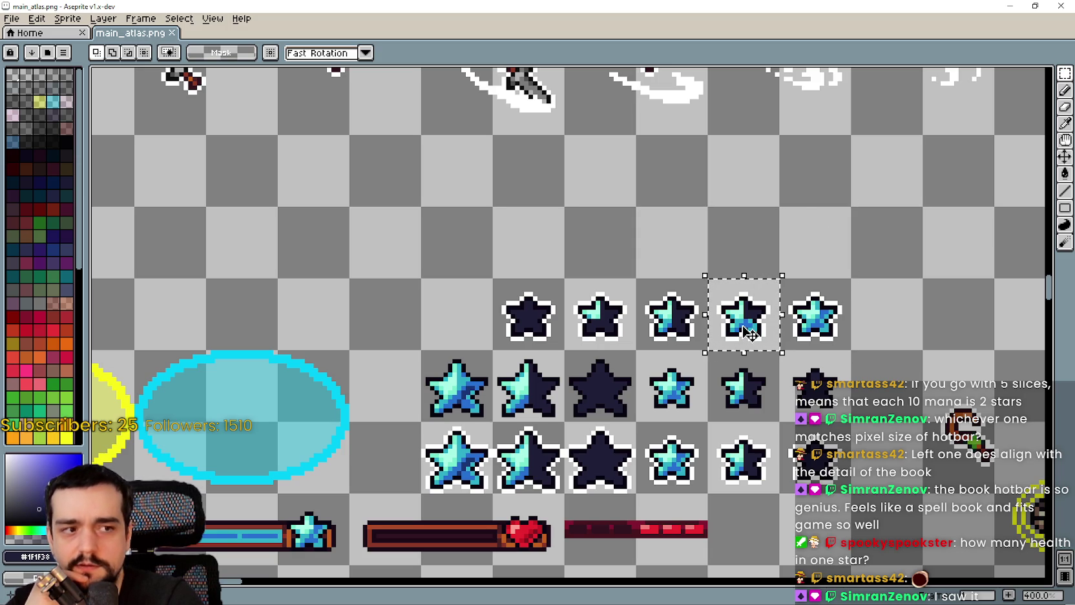
{"action": "mouse_move", "coordinate": [730, 227]}
{"action": "left_mouse_down"}
{"action": "mouse_move", "coordinate": [672, 233]}
{"action": "mouse_move", "coordinate": [665, 222]}
{"action": "mouse_move", "coordinate": [526, 243]}
{"action": "left_mouse_up"}
{"action": "left_click", "coordinate": [670, 320]}
{"action": "left_click", "coordinate": [607, 320]}
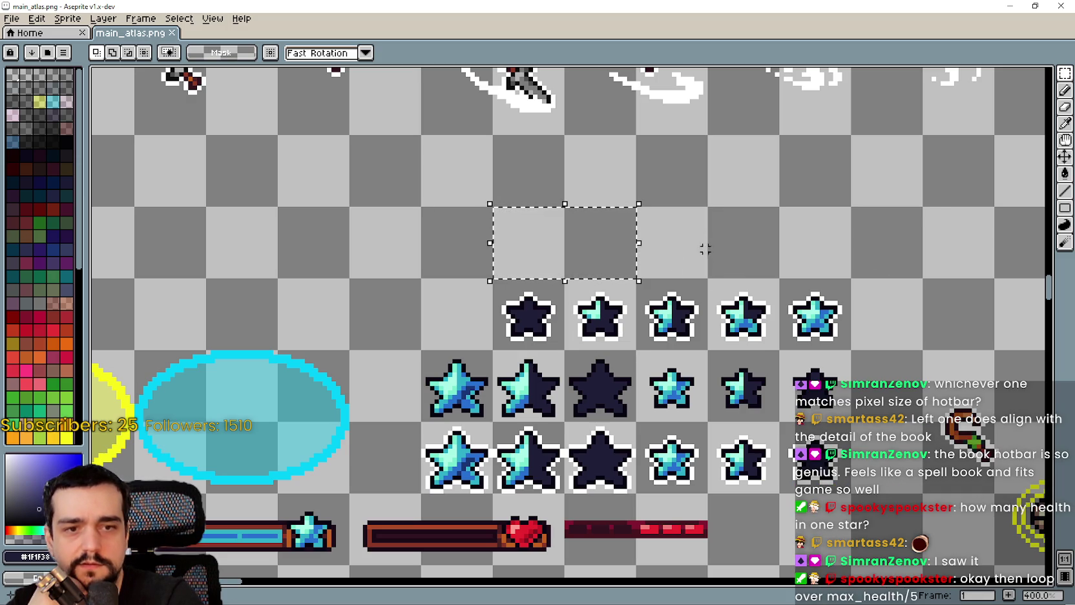
{"action": "mouse_move", "coordinate": [795, 288]}
{"action": "left_mouse_down"}
{"action": "mouse_move", "coordinate": [473, 294]}
{"action": "mouse_move", "coordinate": [497, 307]}
{"action": "left_mouse_up"}
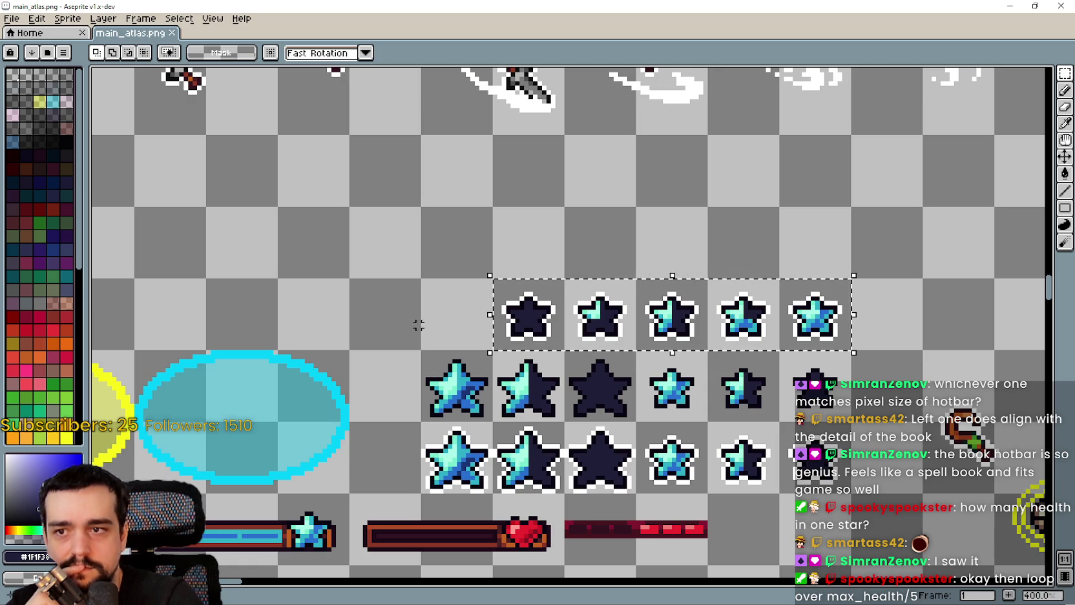
- Select the row of five mana stars, clear the selection, and return to Godot
{"action": "scroll", "coordinate": [414, 312], "scroll_direction": "down", "scroll_amount": 1}
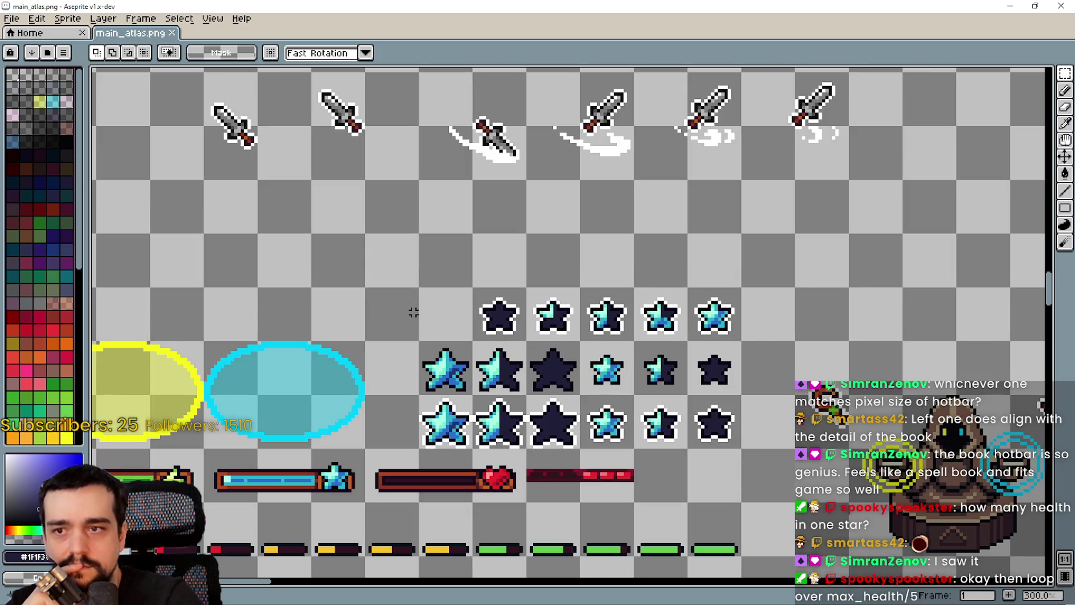
{"action": "scroll", "coordinate": [414, 312], "scroll_direction": "up", "scroll_amount": 2}
{"action": "scroll", "coordinate": [834, 298], "scroll_direction": "right", "scroll_amount": 1}
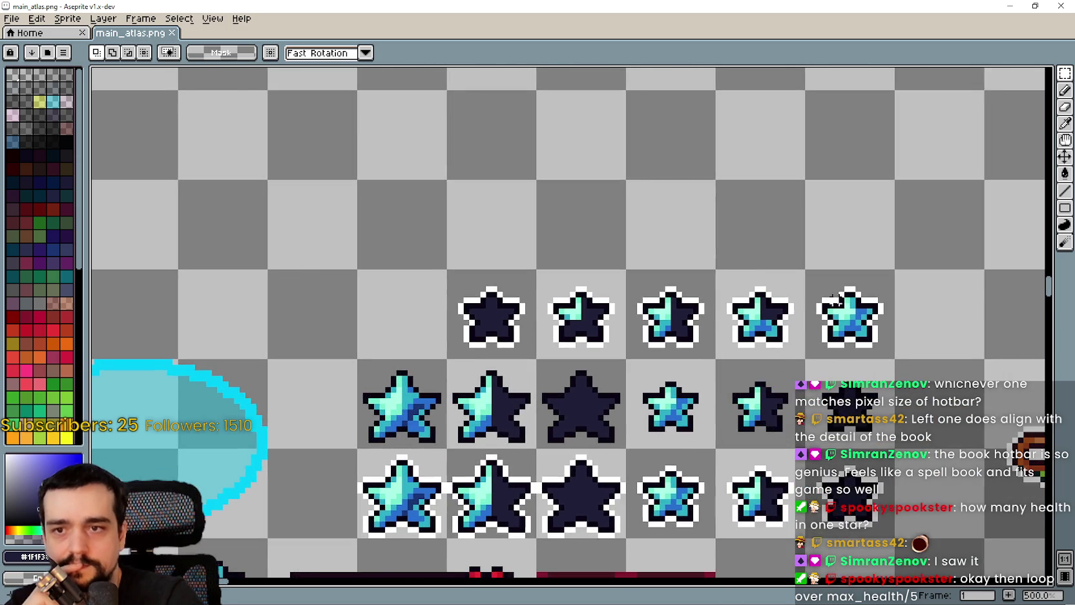
{"action": "scroll", "coordinate": [834, 298], "scroll_direction": "down", "scroll_amount": 1}
{"action": "left_click_drag", "start_coordinate": [834, 299], "coordinate": [543, 305]}
{"action": "left_click", "coordinate": [393, 305]}
{"action": "scroll", "coordinate": [389, 290], "scroll_direction": "right", "scroll_amount": 1}
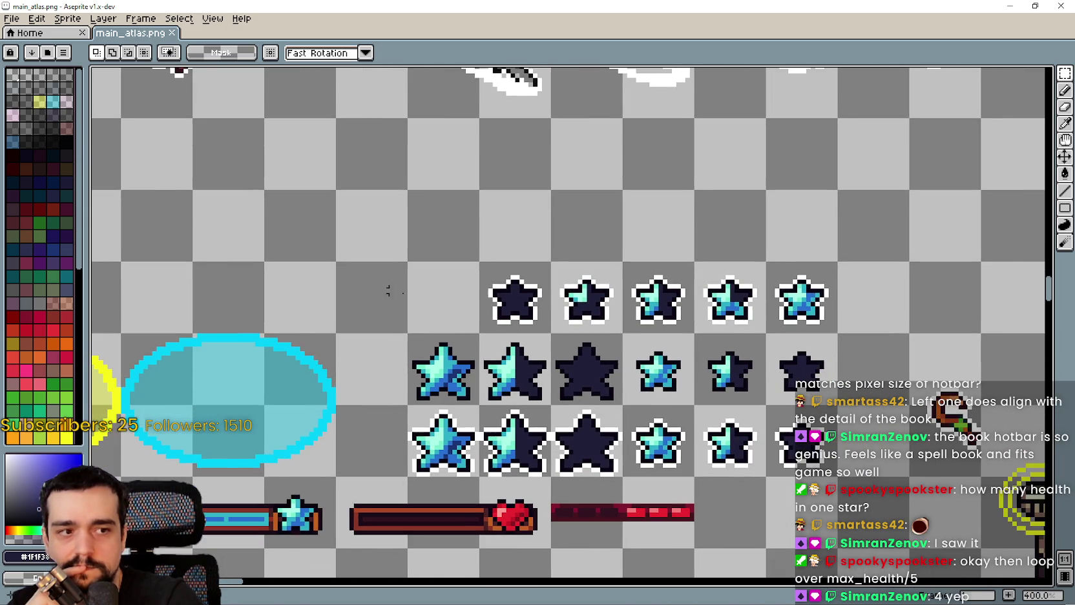
{"action": "scroll", "coordinate": [478, 311], "scroll_direction": "down", "scroll_amount": 1}
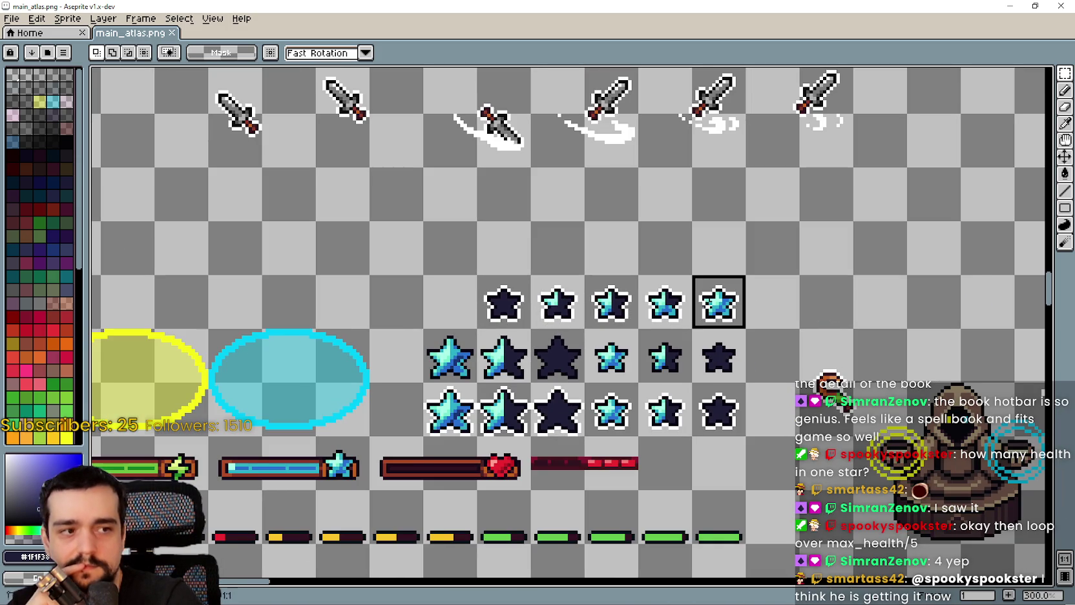
{"action": "scroll", "coordinate": [663, 314], "scroll_direction": "up", "scroll_amount": 1}
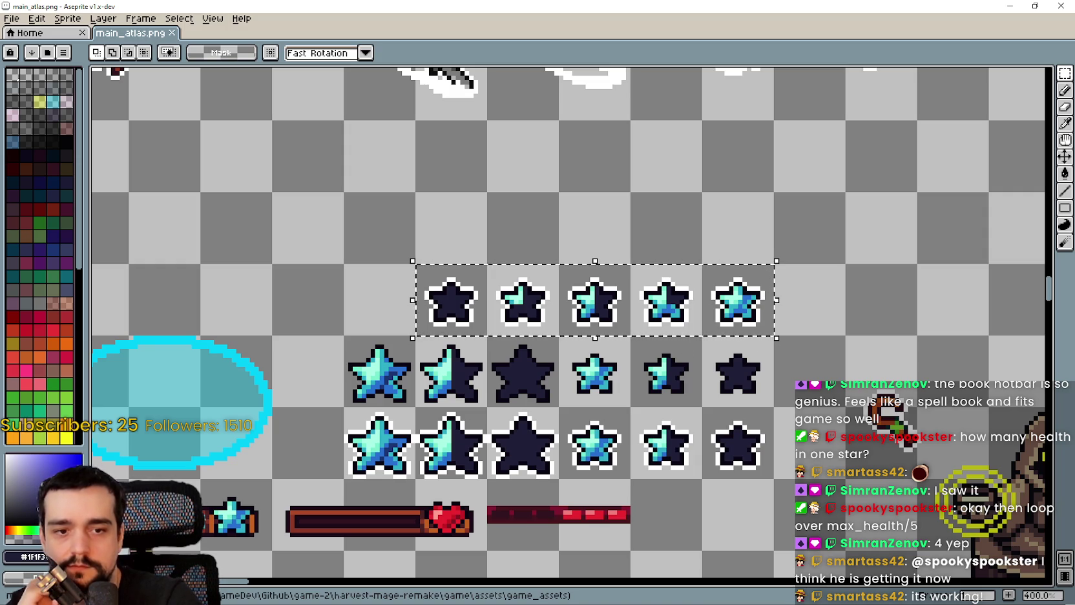
{"action": "scroll", "coordinate": [704, 325], "scroll_direction": "down", "scroll_amount": 2}
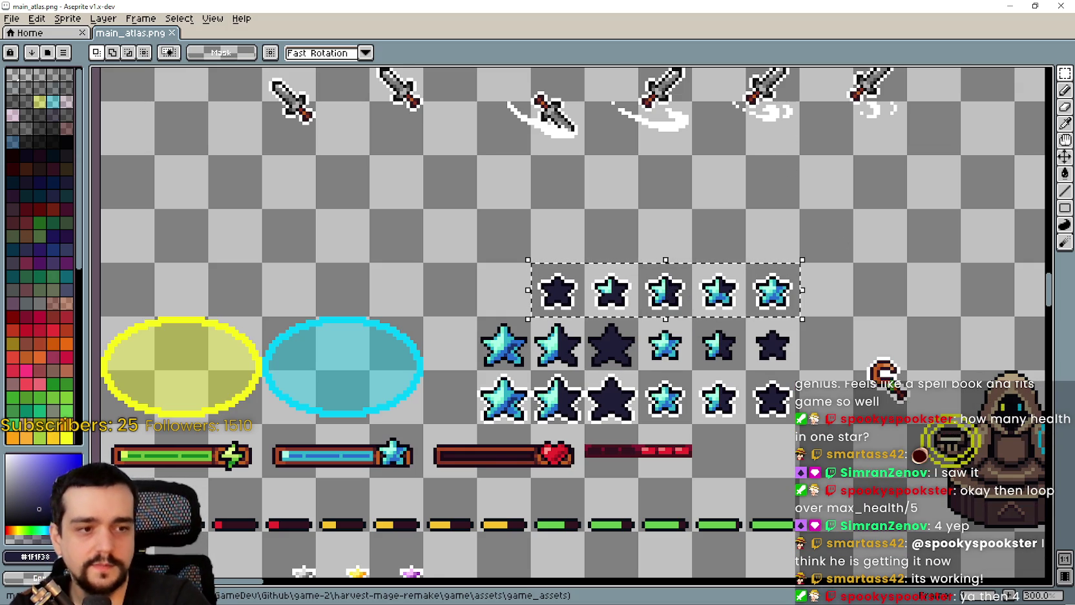
{"action": "key", "text": "alt+Tab"}
{"action": "key", "text": "Up"}
{"action": "key", "text": "ctrl+s"}
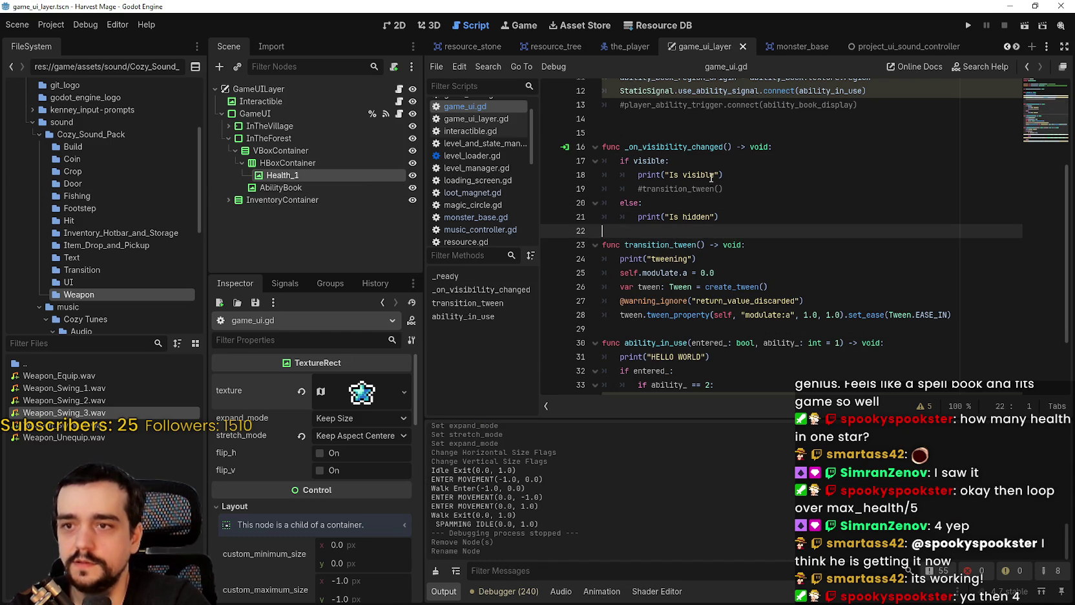
{"action": "scroll", "coordinate": [887, 308], "scroll_direction": "up", "scroll_amount": 4}
{"action": "left_click", "coordinate": [880, 251]}
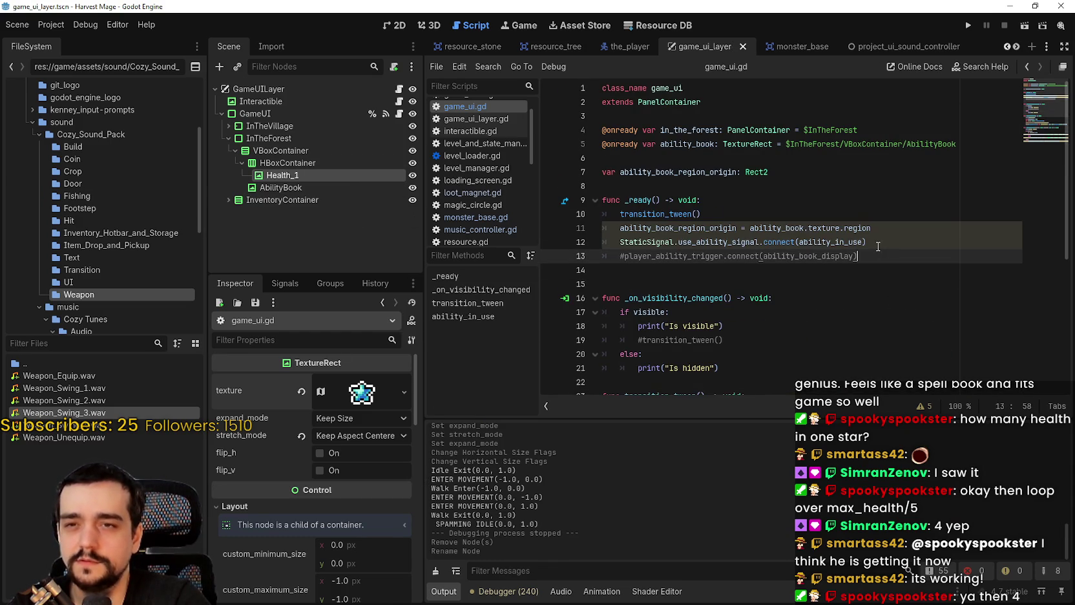
{"action": "scroll", "coordinate": [867, 255], "scroll_direction": "down", "scroll_amount": 2}
{"action": "left_click", "coordinate": [825, 219]}
{"action": "left_click", "coordinate": [824, 203]}
{"action": "scroll", "coordinate": [804, 232], "scroll_direction": "down", "scroll_amount": 2}
{"action": "scroll", "coordinate": [804, 232], "scroll_direction": "up", "scroll_amount": 3}
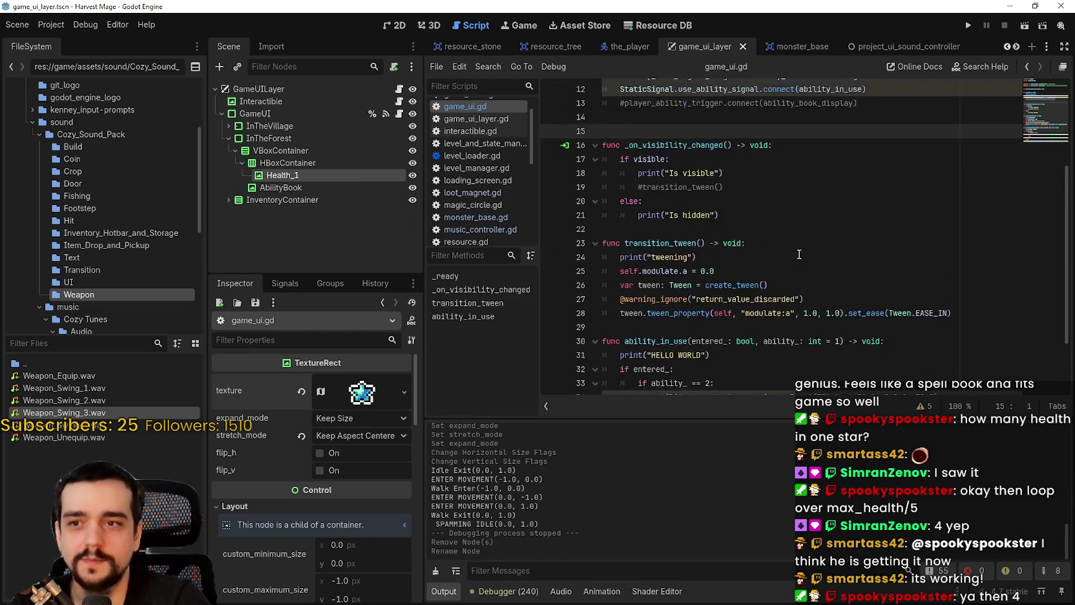
{"action": "left_click", "coordinate": [704, 172]}
{"action": "left_click", "coordinate": [687, 181]}
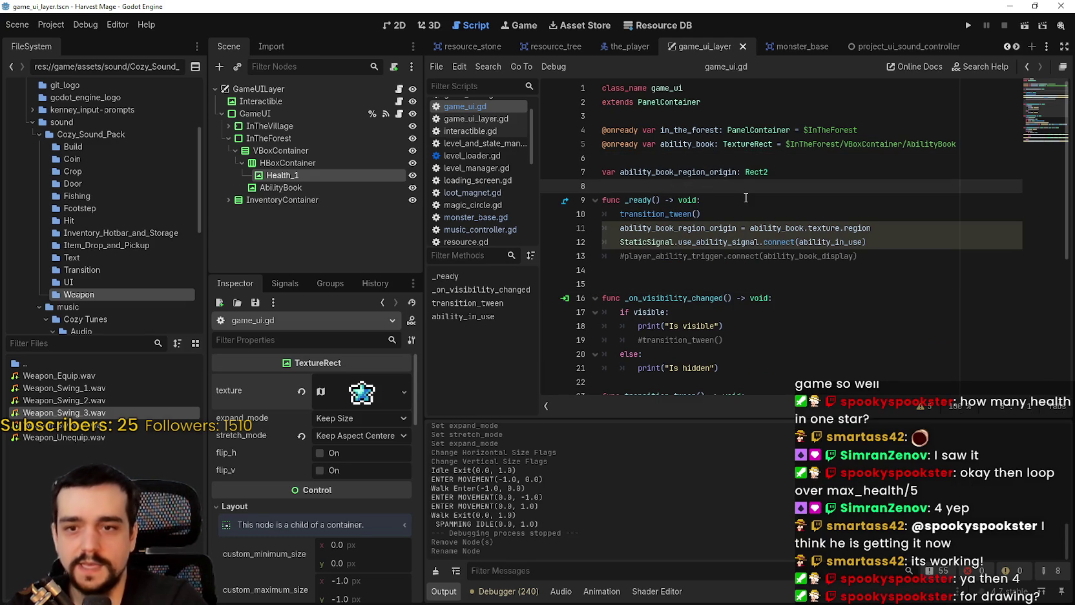
{"action": "left_click", "coordinate": [781, 275]}
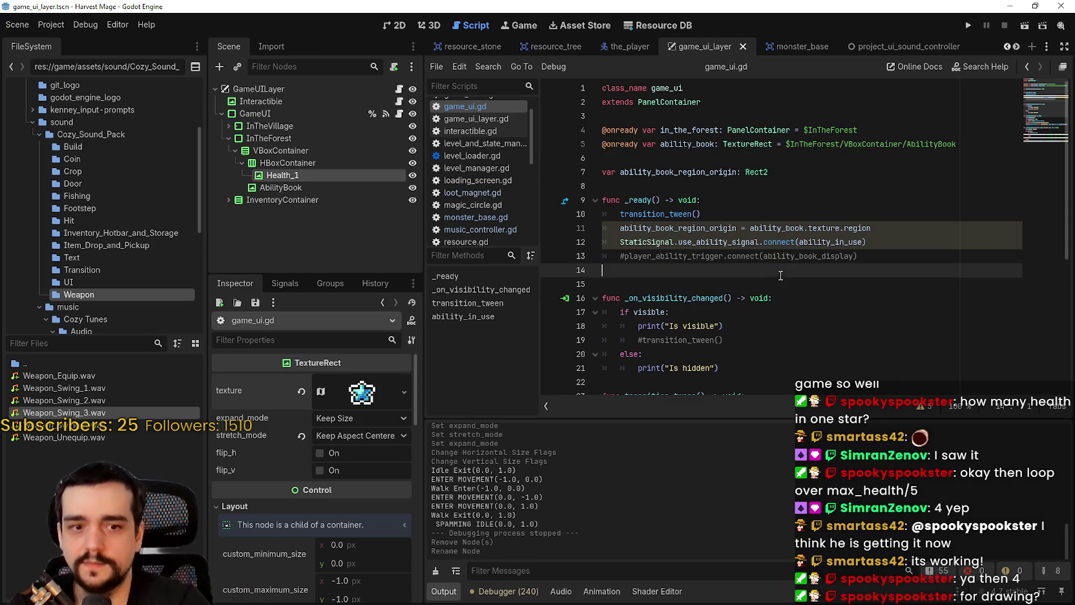
{"action": "key", "text": "Down"}
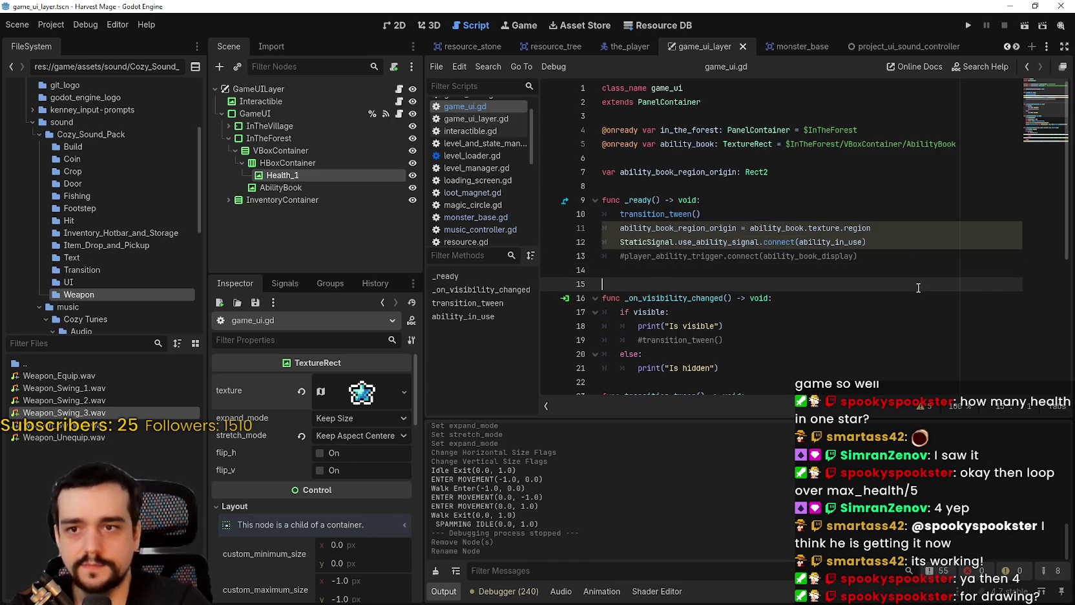
{"action": "scroll", "coordinate": [834, 303], "scroll_direction": "down", "scroll_amount": 2}
{"action": "left_click", "coordinate": [765, 259]}
{"action": "scroll", "coordinate": [765, 262], "scroll_direction": "up", "scroll_amount": 2}
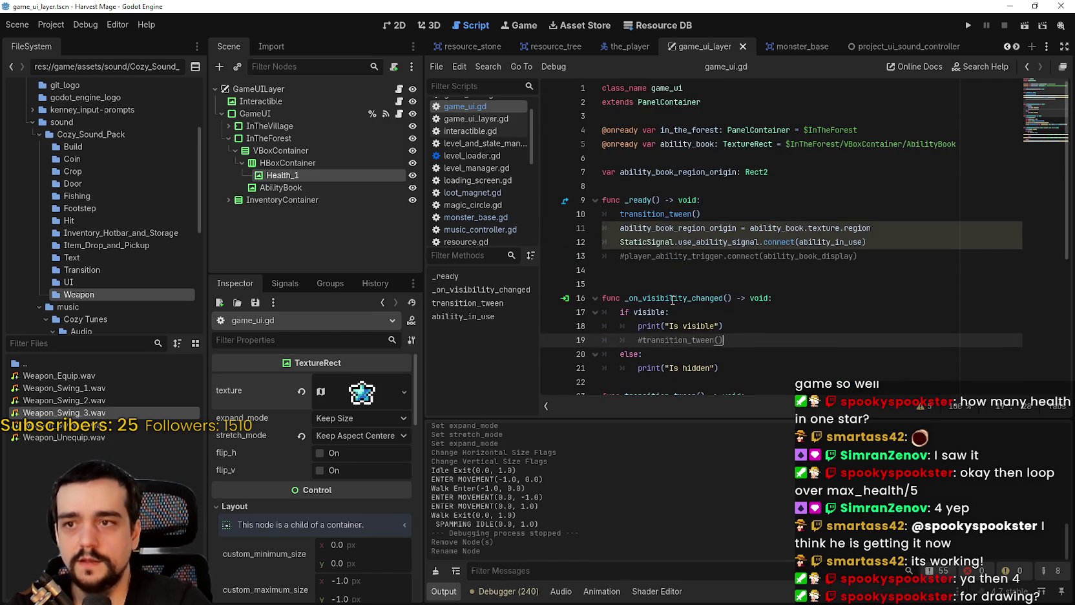
{"action": "left_click", "coordinate": [663, 277]}
{"action": "left_click", "coordinate": [658, 158]}
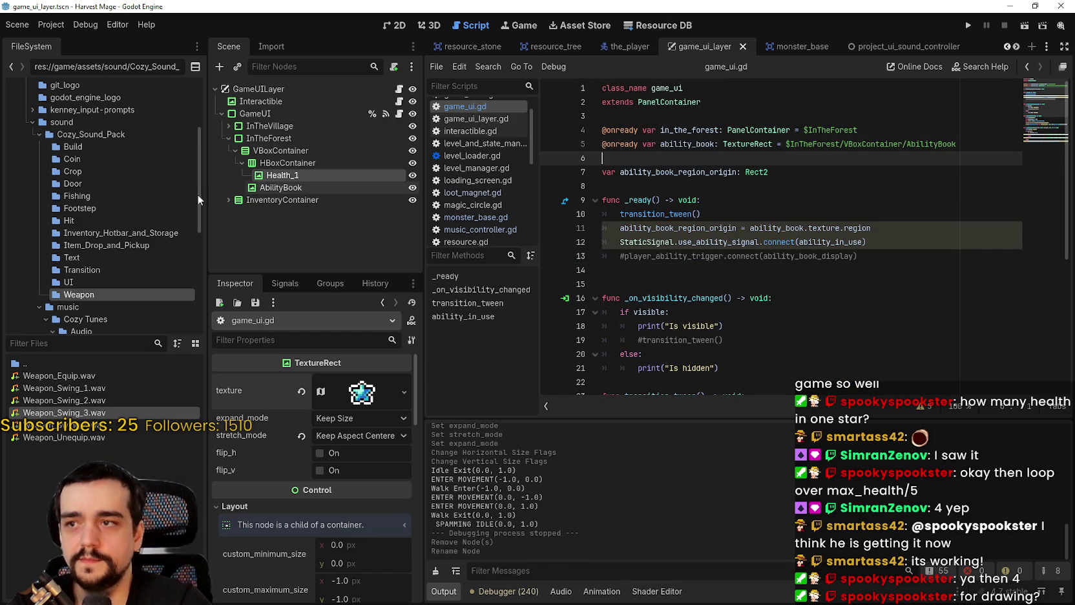
{"action": "left_click", "coordinate": [285, 162]}
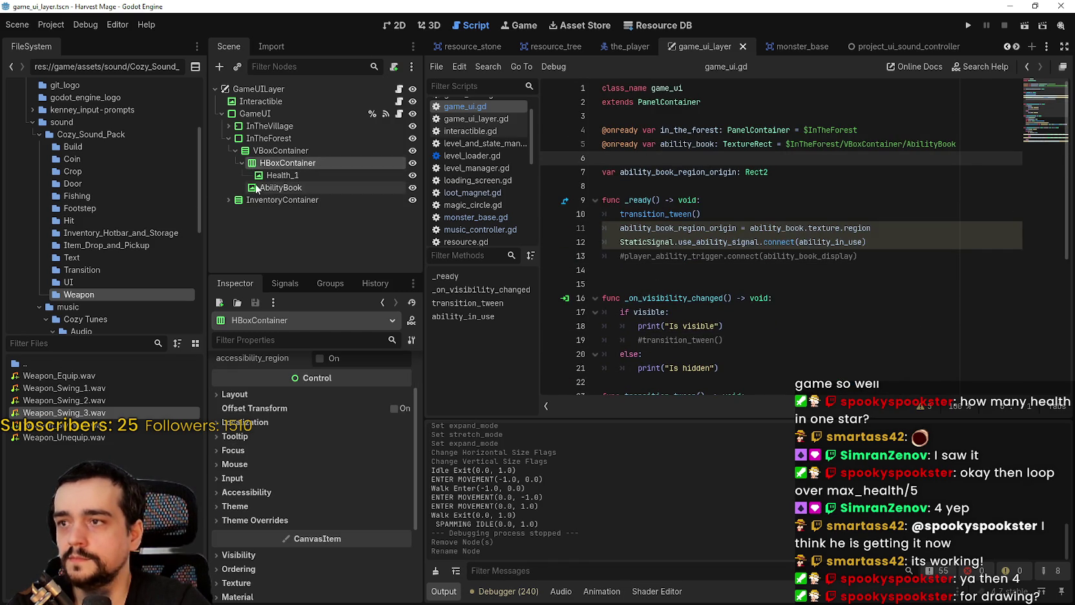
- Rename the HBoxContainer node to HealthBarContainer
{"action": "left_click", "coordinate": [240, 164]}
{"action": "left_click", "coordinate": [236, 164]}
{"action": "key", "text": "F2"}
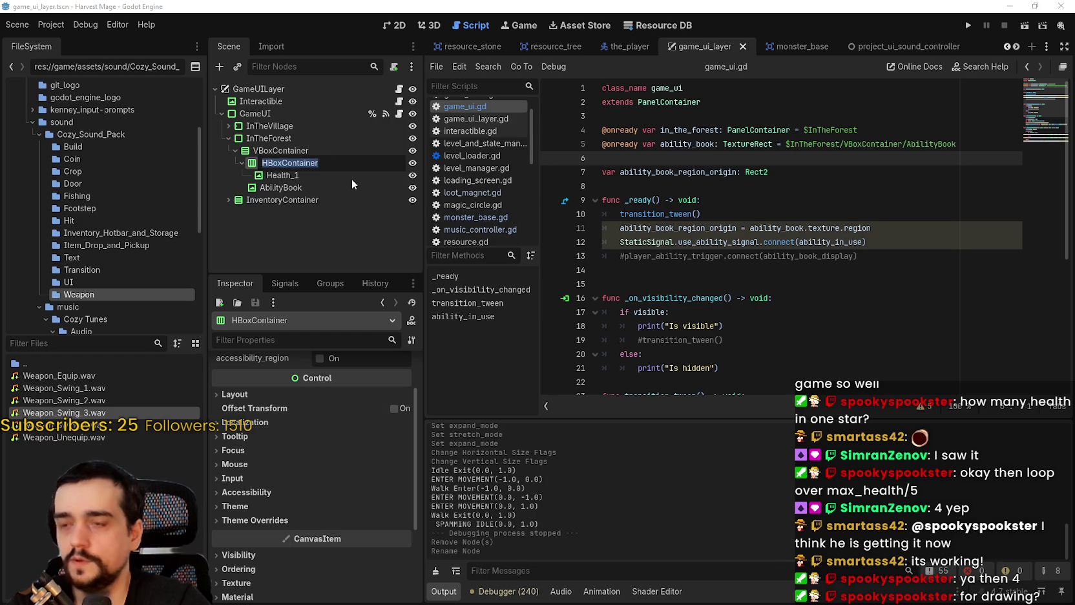
{"action": "type", "text": "HealthBarConta"}
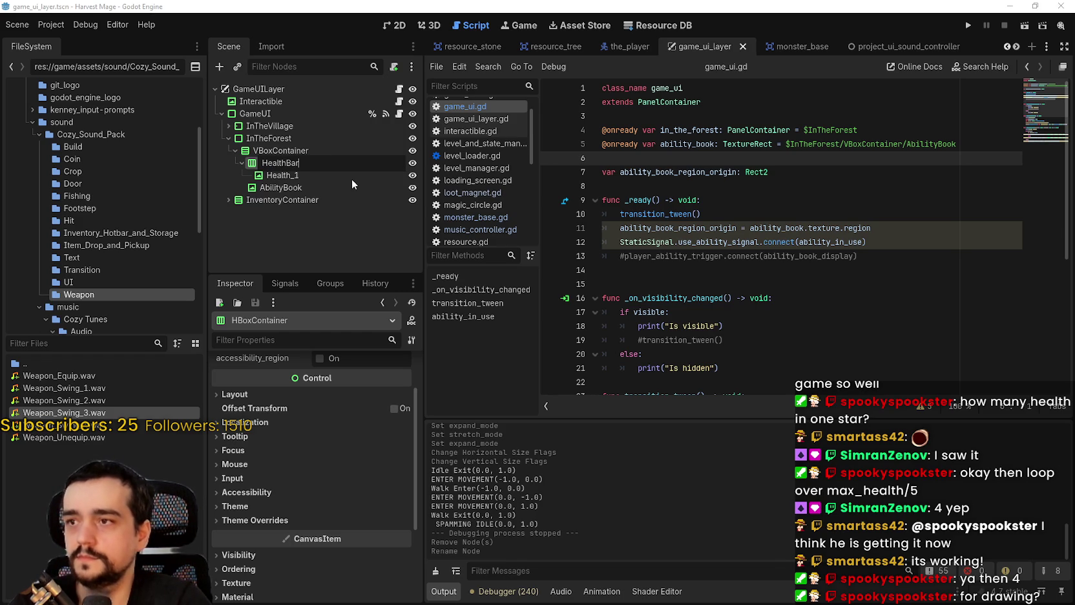
{"action": "type", "text": "iner"}
{"action": "key", "text": "Return"}
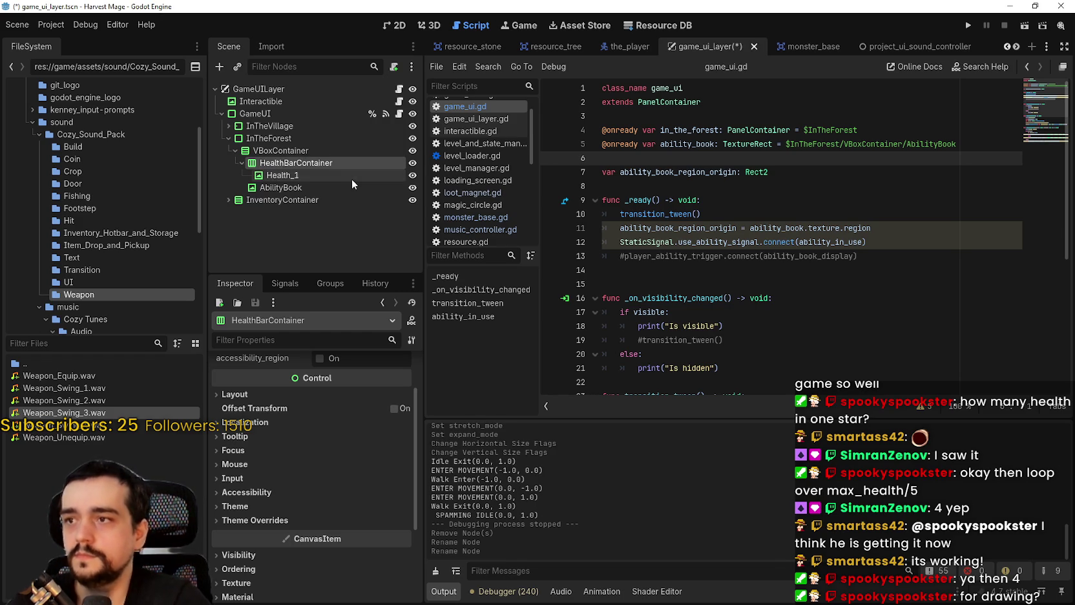
{"action": "left_click_drag", "start_coordinate": [846, 169], "coordinate": [772, 159]}
{"action": "double_click", "coordinate": [671, 159]}
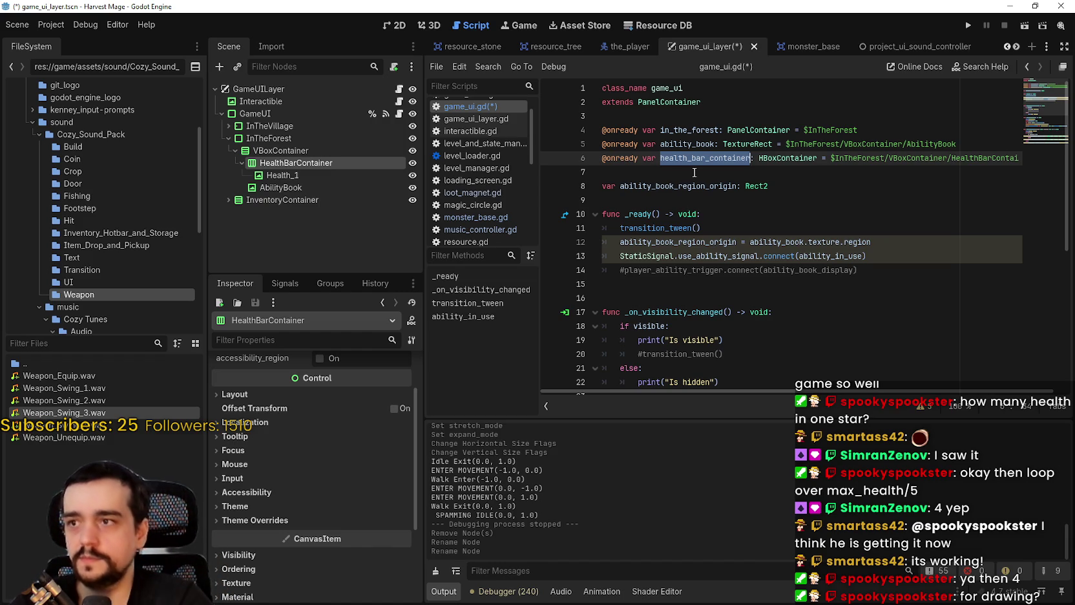
{"action": "left_click", "coordinate": [333, 175]}
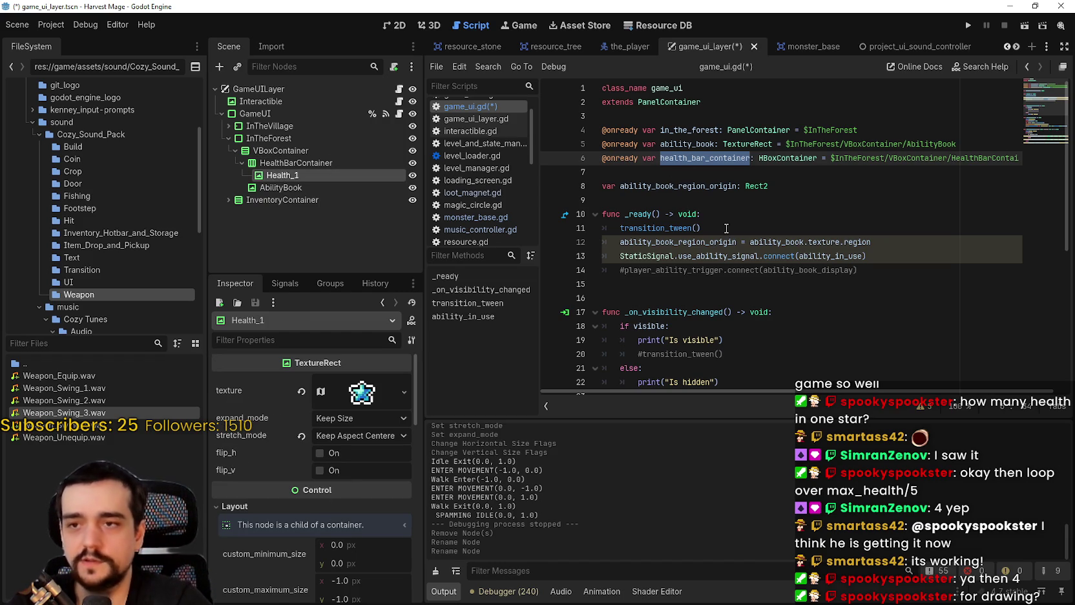
- Peek at the star's texture details and click through blank lines 9–15 in game_ui.gd
{"action": "left_click", "coordinate": [364, 396]}
{"action": "scroll", "coordinate": [322, 536], "scroll_direction": "down", "scroll_amount": 5}
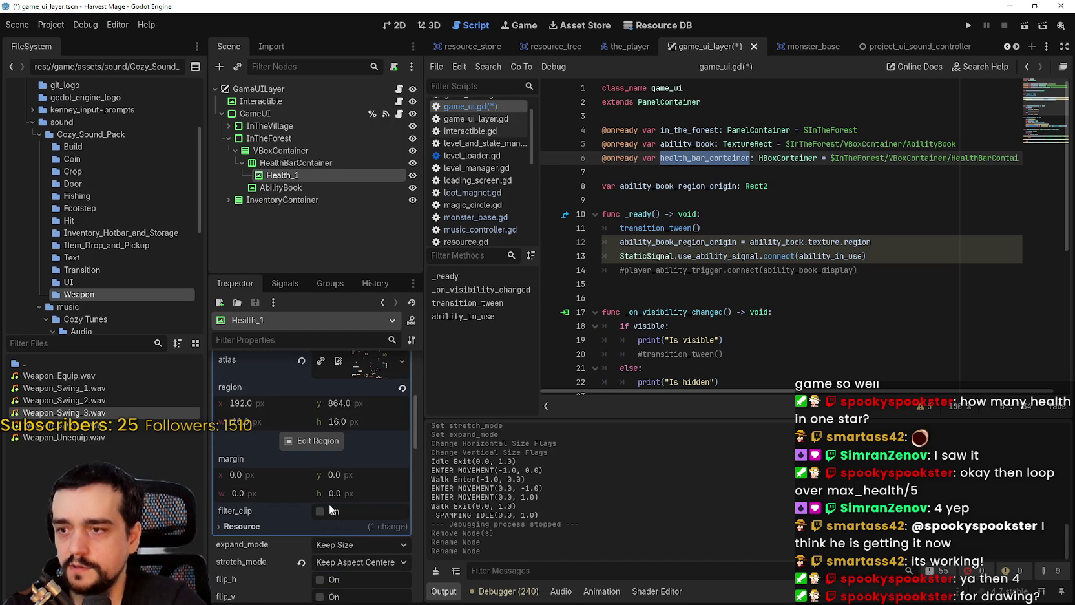
{"action": "scroll", "coordinate": [289, 427], "scroll_direction": "up", "scroll_amount": 5}
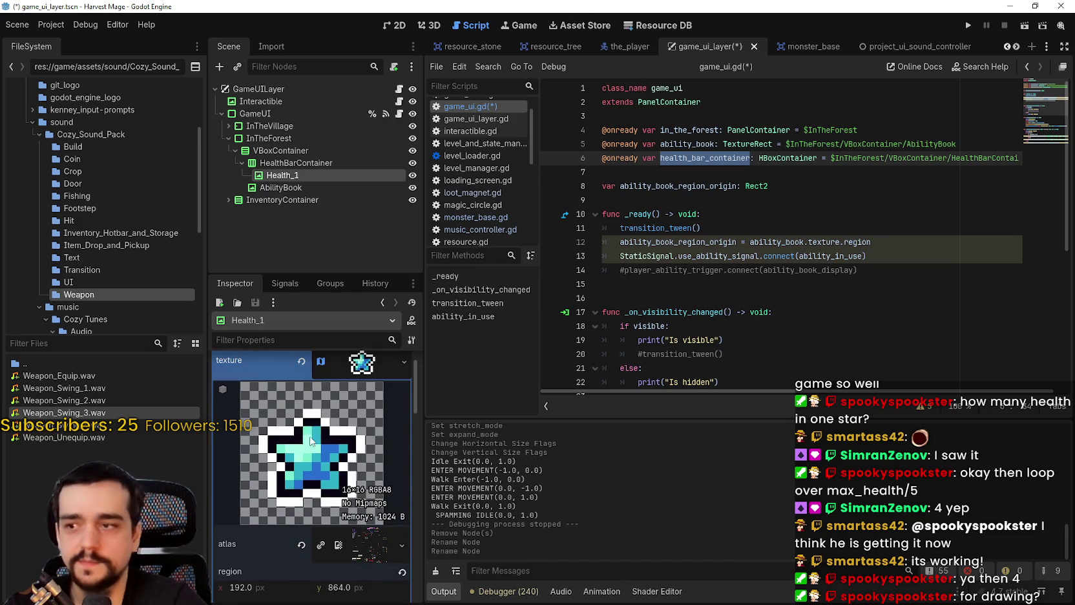
{"action": "left_click", "coordinate": [355, 380]}
{"action": "left_click", "coordinate": [744, 270]}
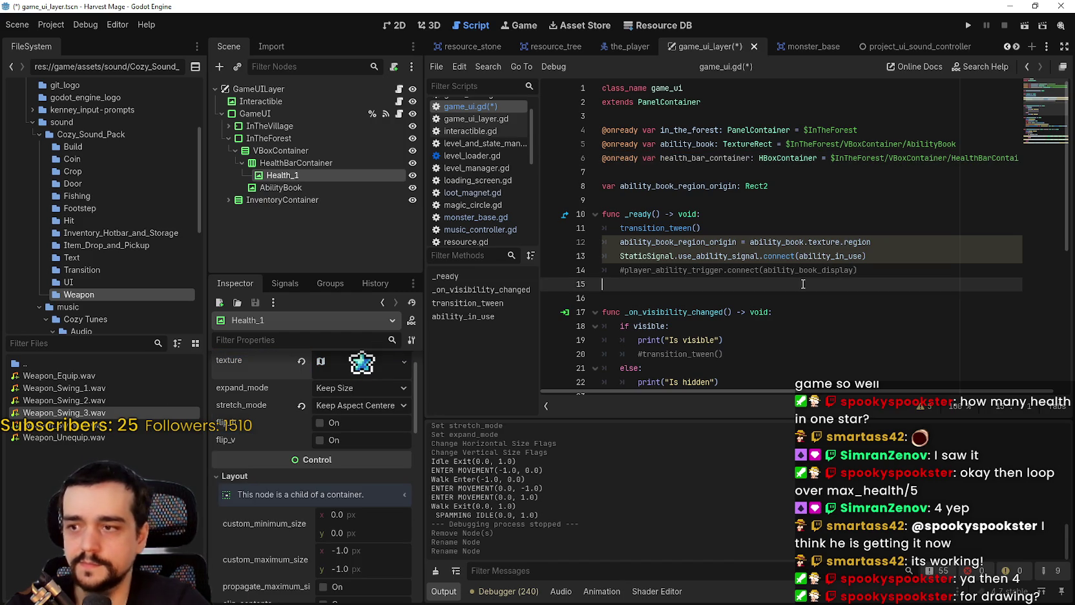
{"action": "left_click", "coordinate": [800, 214]}
{"action": "left_click", "coordinate": [780, 199]}
{"action": "left_click", "coordinate": [853, 284]}
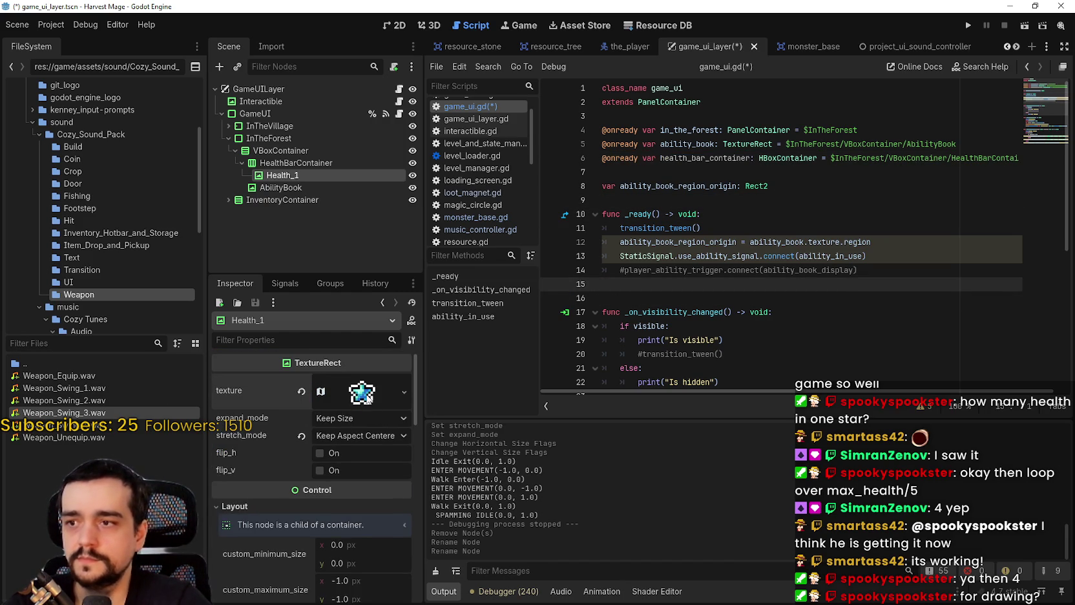
- Expand the star's AtlasTexture and shift its region x from 192 to 176
{"action": "left_click", "coordinate": [361, 380]}
{"action": "scroll", "coordinate": [349, 452], "scroll_direction": "down", "scroll_amount": 5}
{"action": "scroll", "coordinate": [362, 466], "scroll_direction": "up", "scroll_amount": 3}
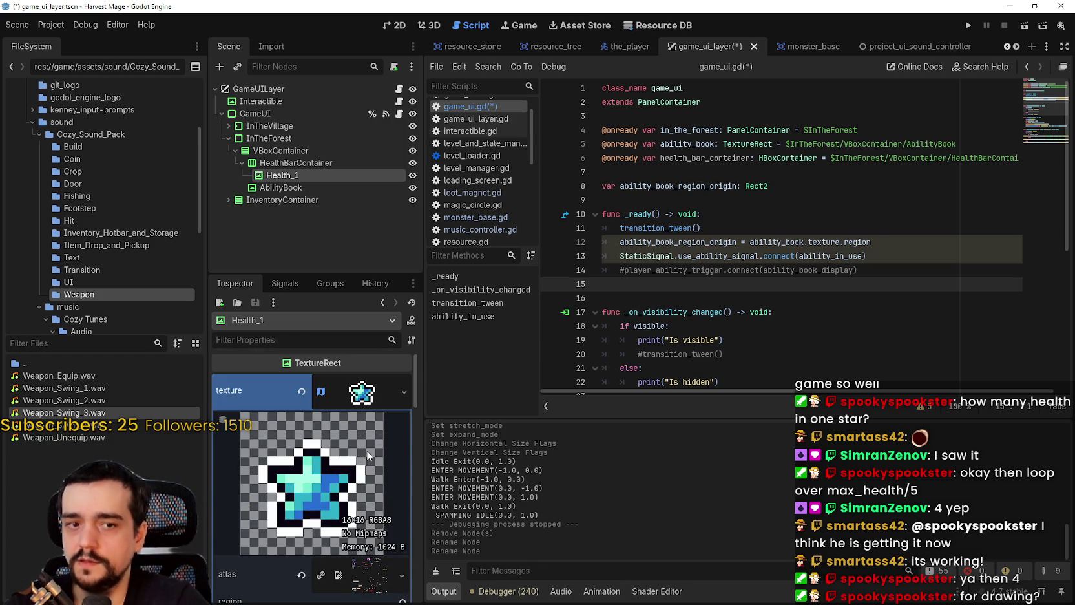
{"action": "scroll", "coordinate": [362, 459], "scroll_direction": "down", "scroll_amount": 3}
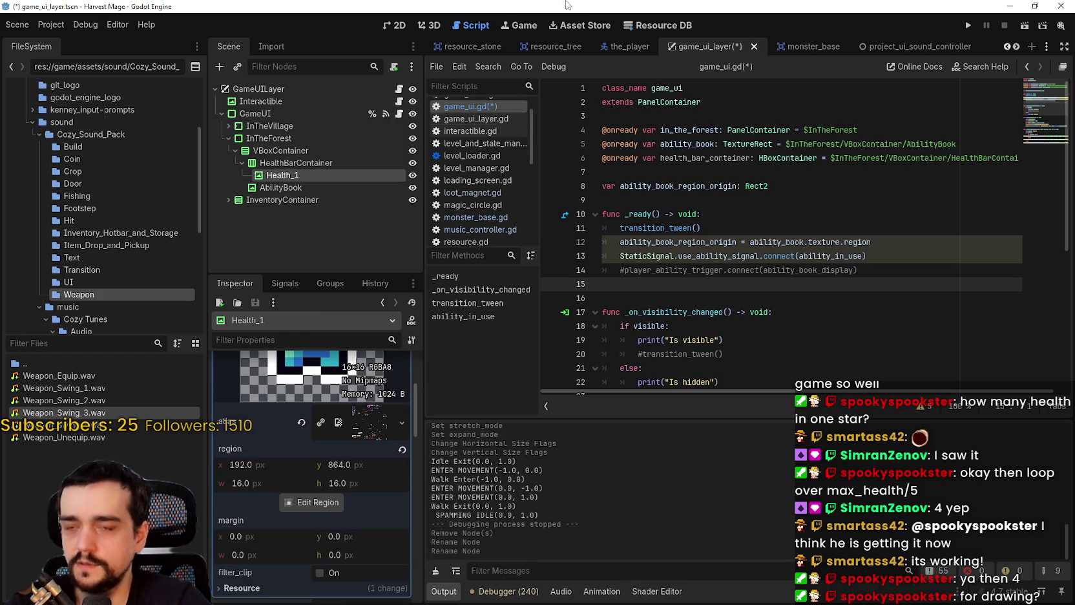
{"action": "left_click", "coordinate": [394, 24]}
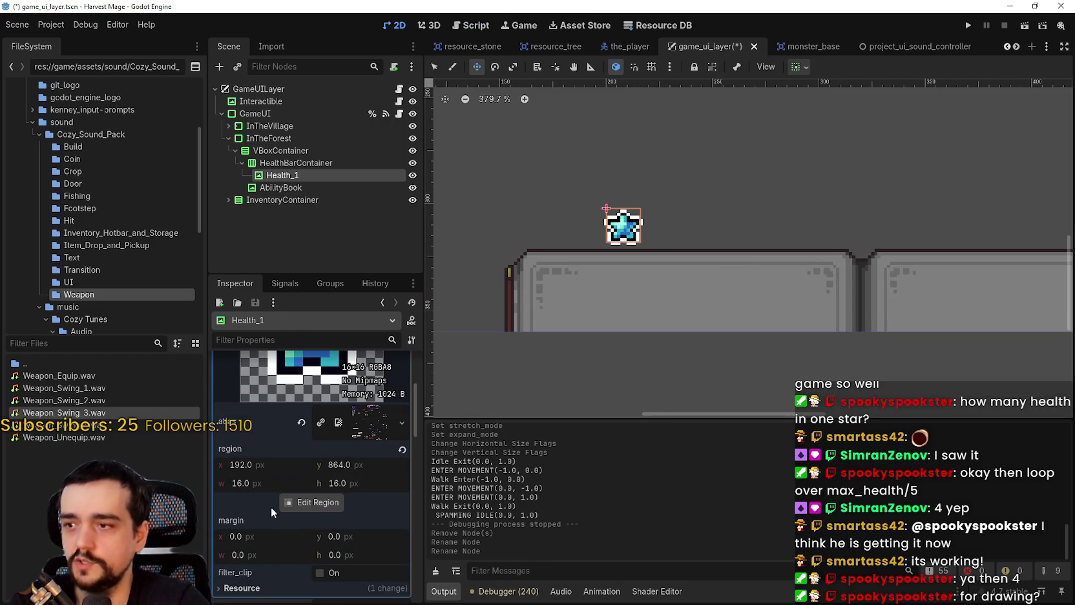
{"action": "left_click", "coordinate": [276, 464]}
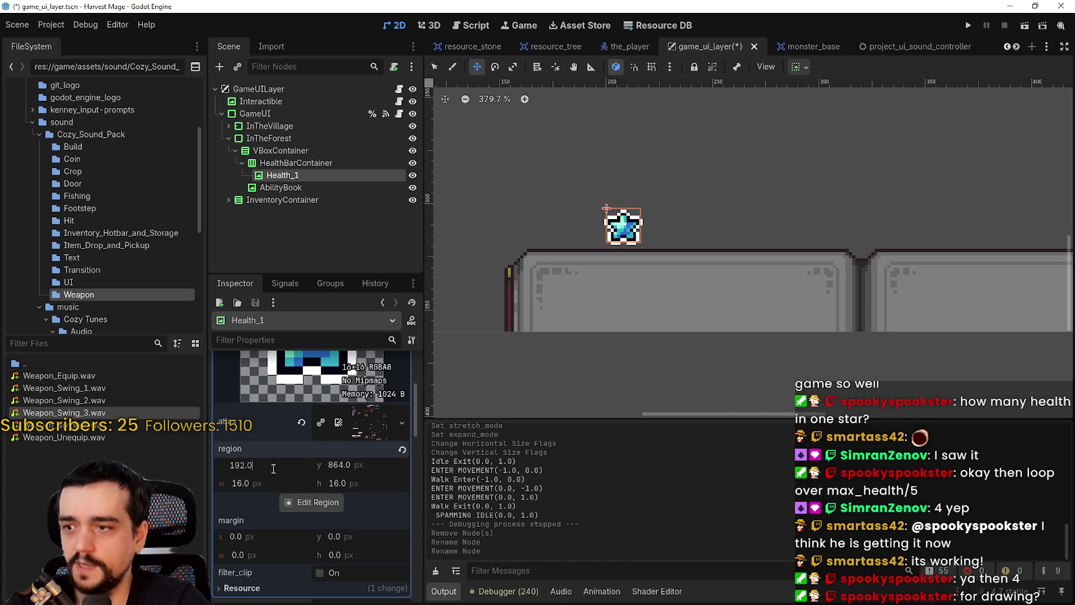
{"action": "type", "text": "-"}
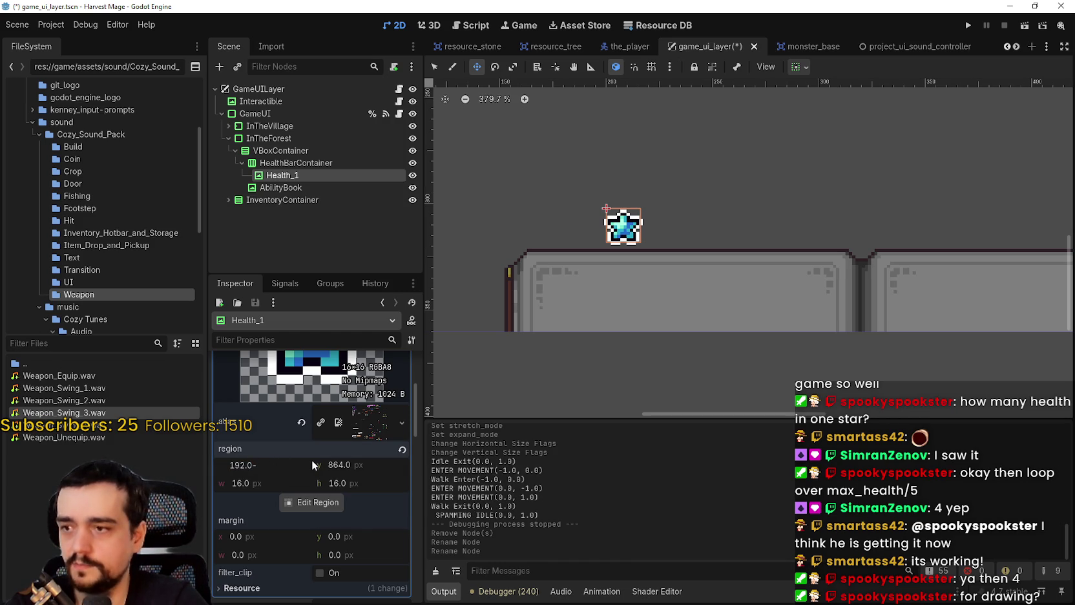
{"action": "type", "text": "16"}
{"action": "key", "text": "Return"}
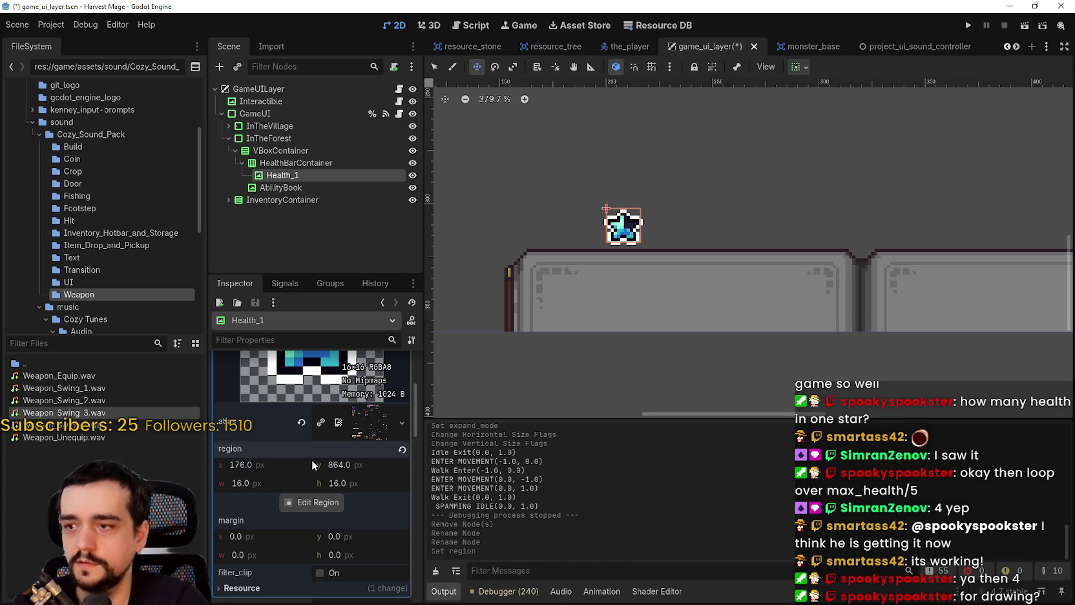
- Step region x down through 160, 144 and 128, then undo back to 192 and save
{"action": "key", "text": "End"}
{"action": "type", "text": "-16"}
{"action": "key", "text": "Return"}
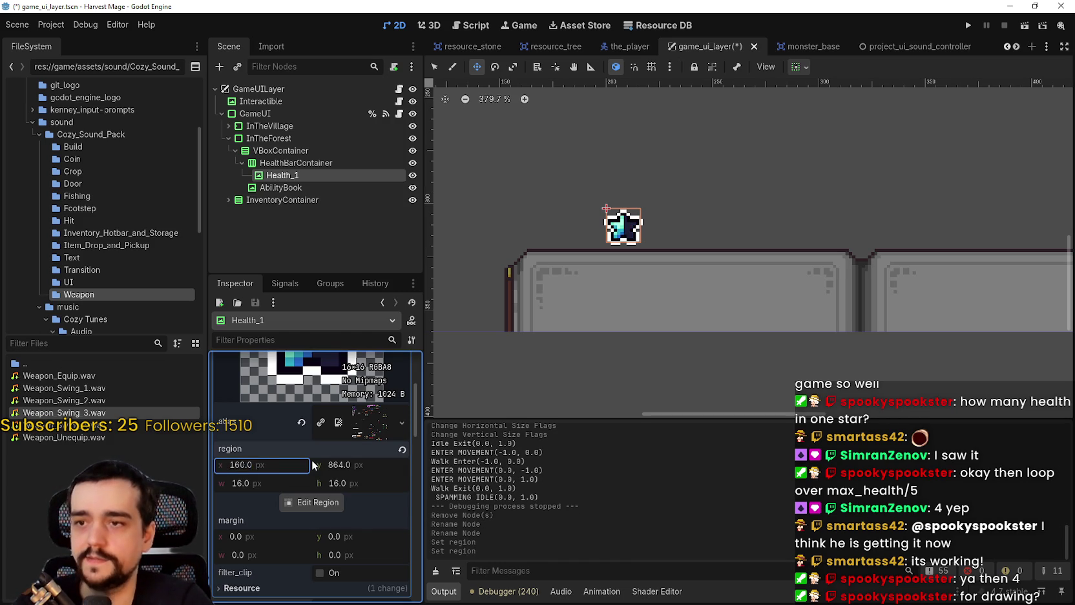
{"action": "key", "text": "End"}
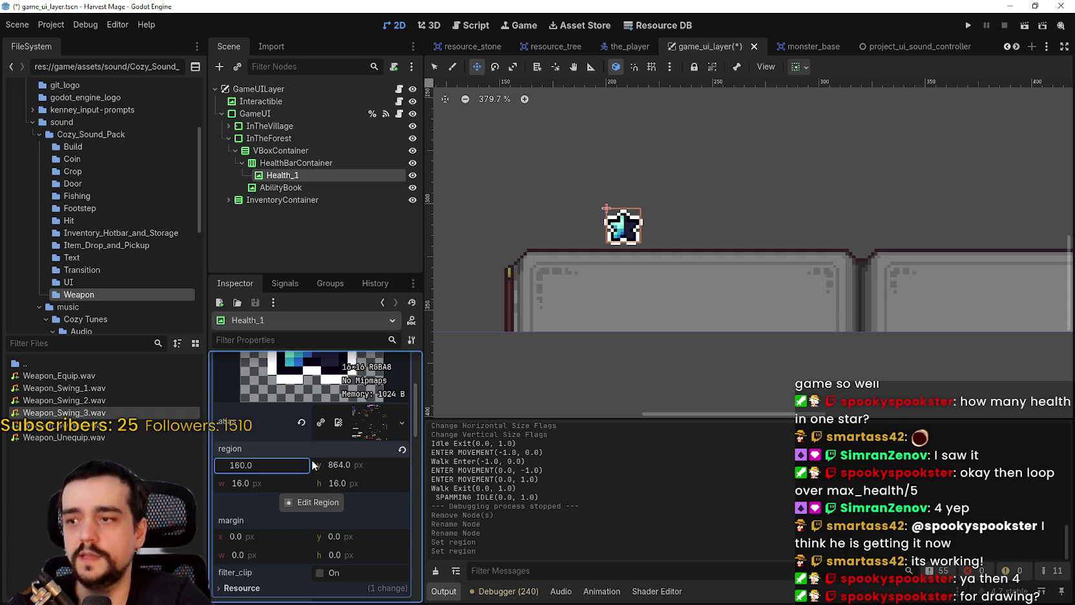
{"action": "type", "text": "-16"}
{"action": "key", "text": "Return"}
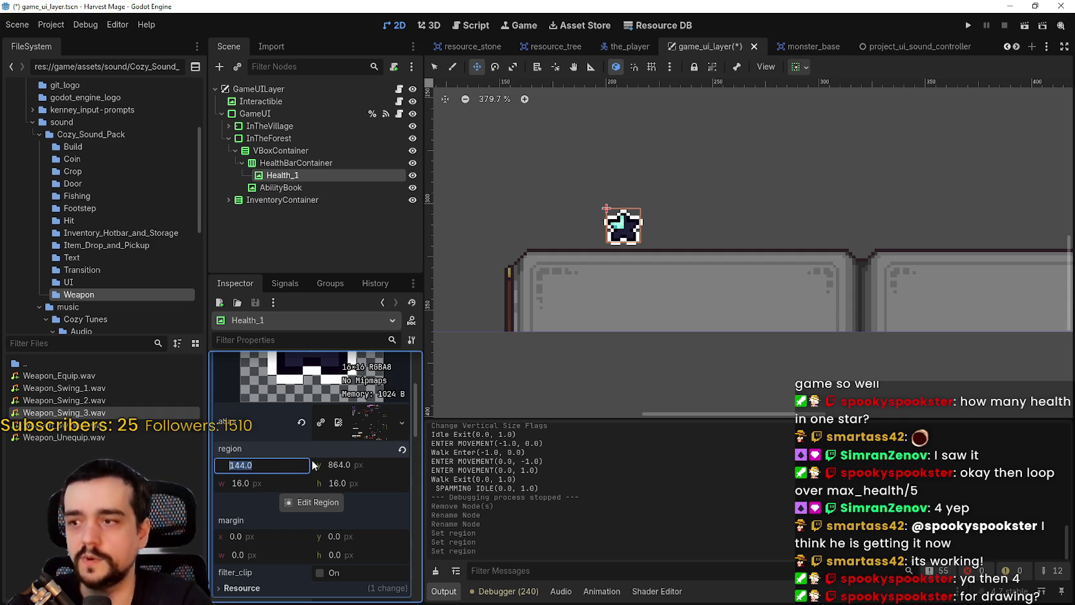
{"action": "key", "text": "End"}
{"action": "type", "text": "-16"}
{"action": "key", "text": "Return"}
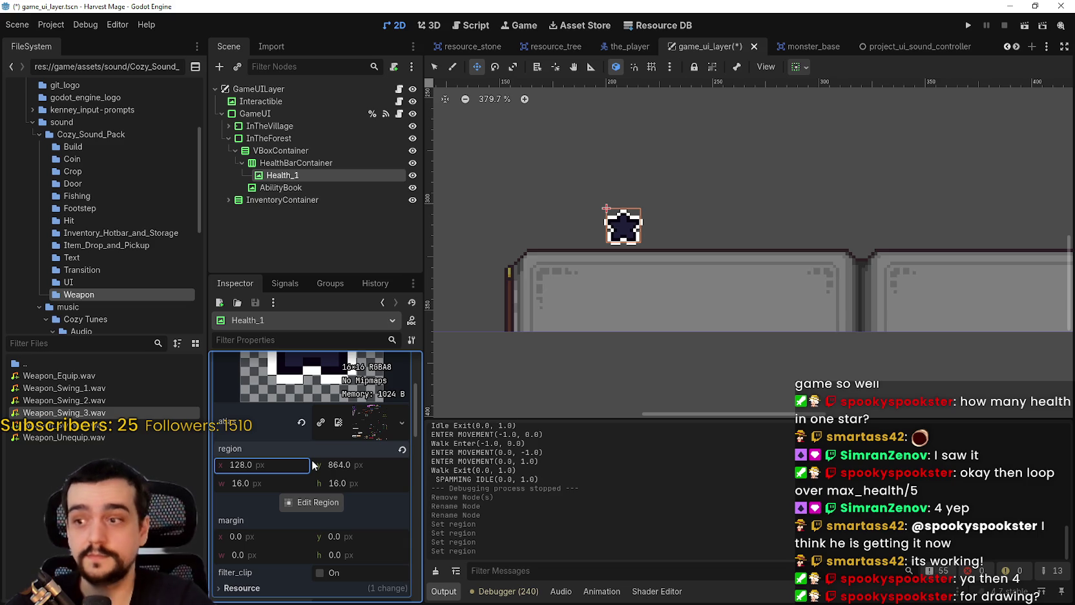
{"action": "key", "text": "ctrl+z"}
{"action": "key", "text": "ctrl+z"}
{"action": "key", "text": "ctrl+z"}
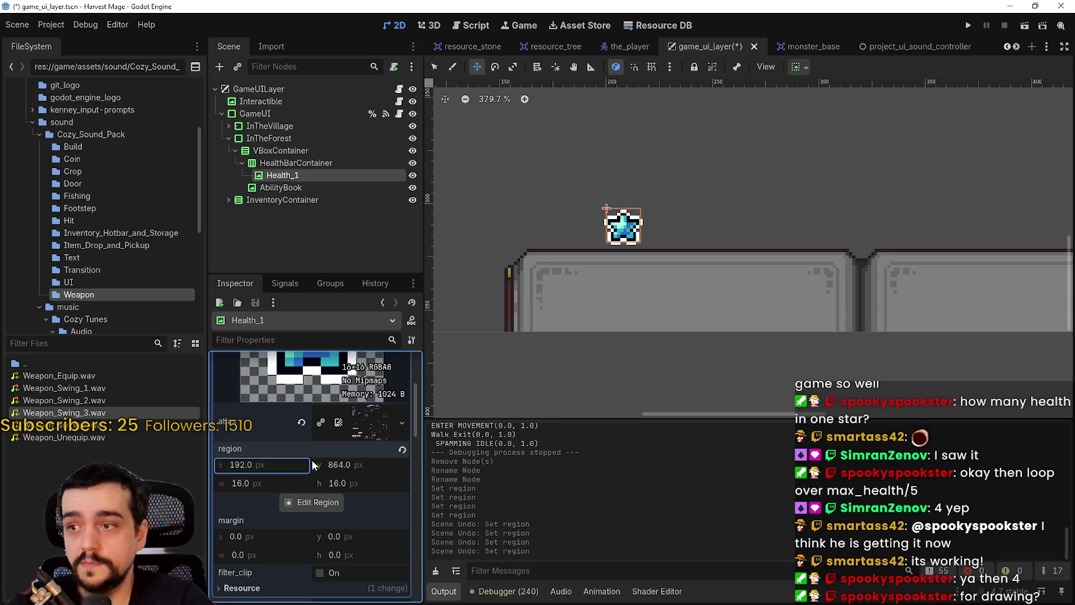
{"action": "key", "text": "ctrl+s"}
- Re-enter region x as 176, then subtract 16 twice to settle at 144
{"action": "left_click", "coordinate": [400, 113]}
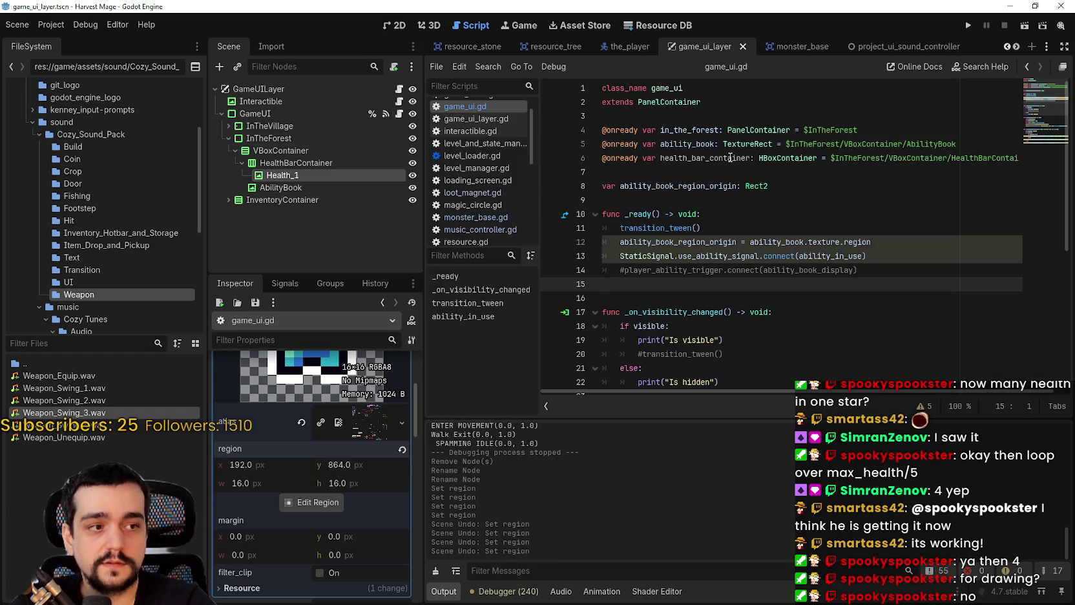
{"action": "mouse_move", "coordinate": [730, 158]}
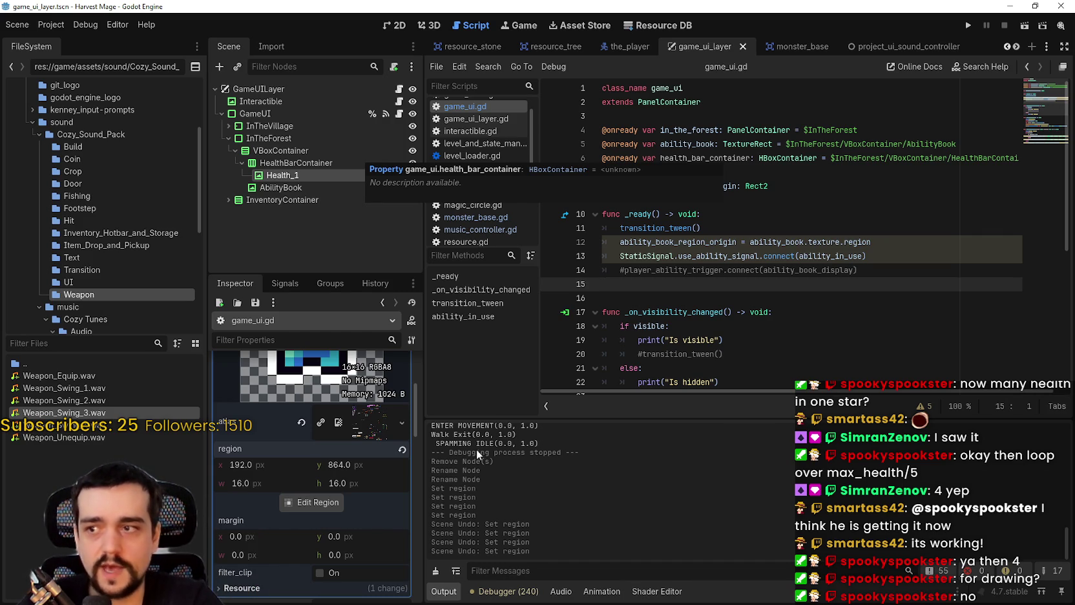
{"action": "left_click", "coordinate": [400, 26]}
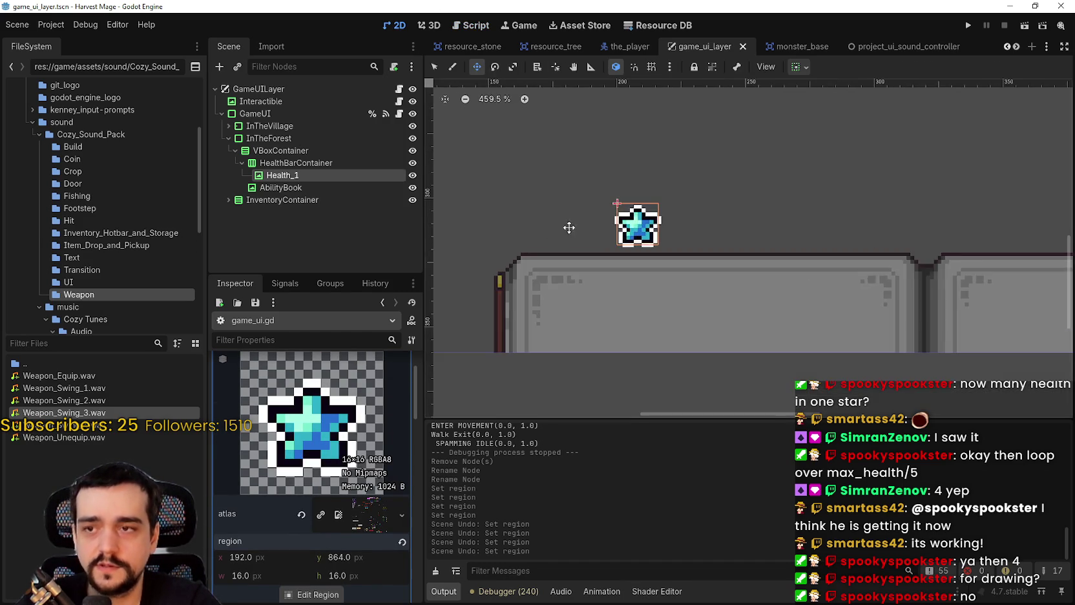
{"action": "scroll", "coordinate": [240, 505], "scroll_direction": "down", "scroll_amount": 3}
{"action": "left_click", "coordinate": [272, 418]}
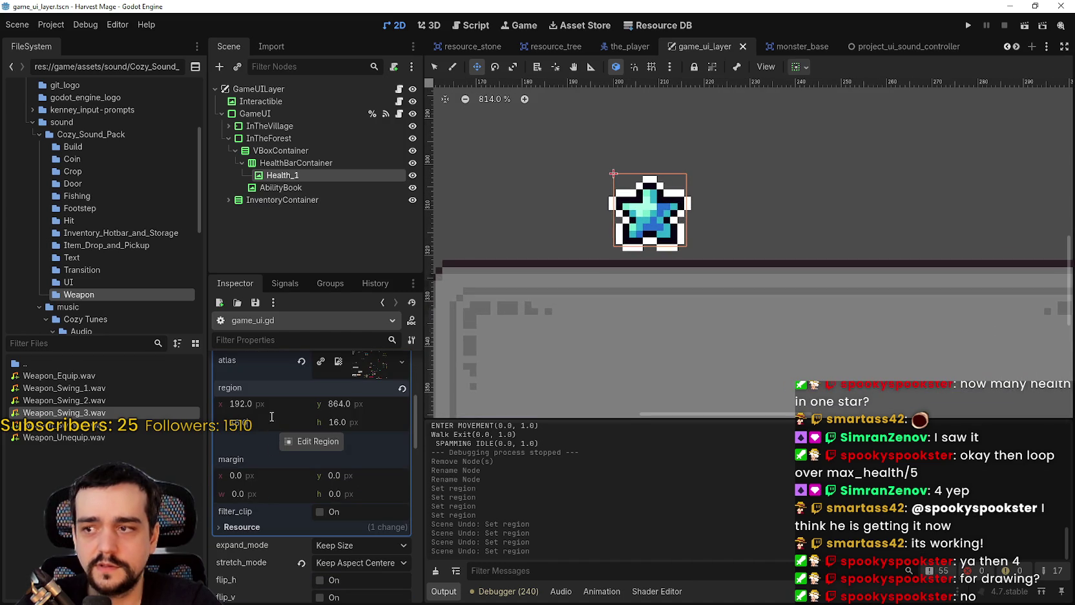
{"action": "left_click", "coordinate": [243, 403]}
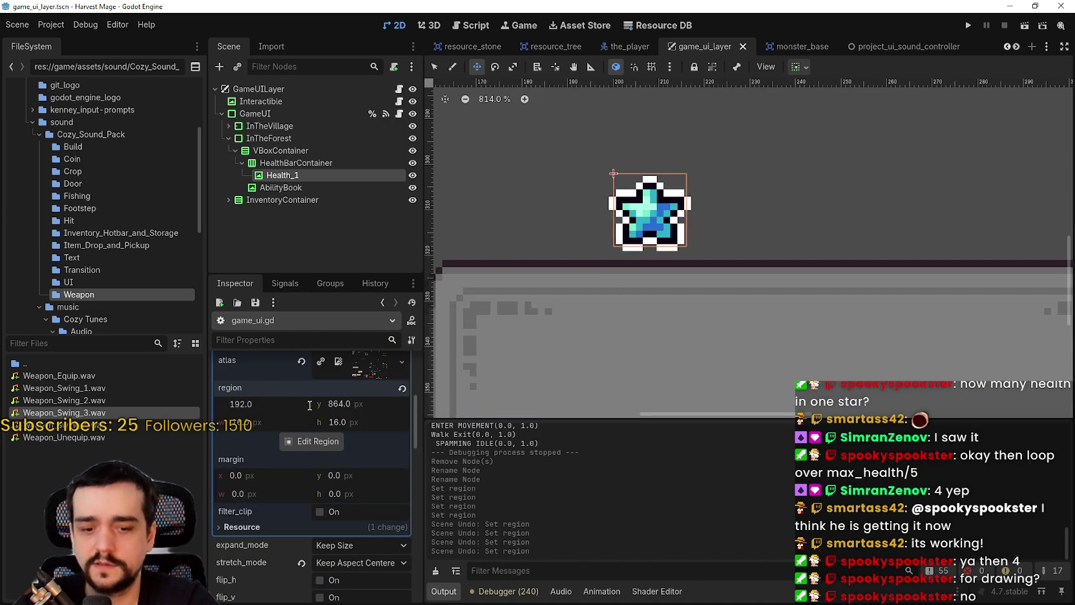
{"action": "type", "text": "176"}
{"action": "key", "text": "Return"}
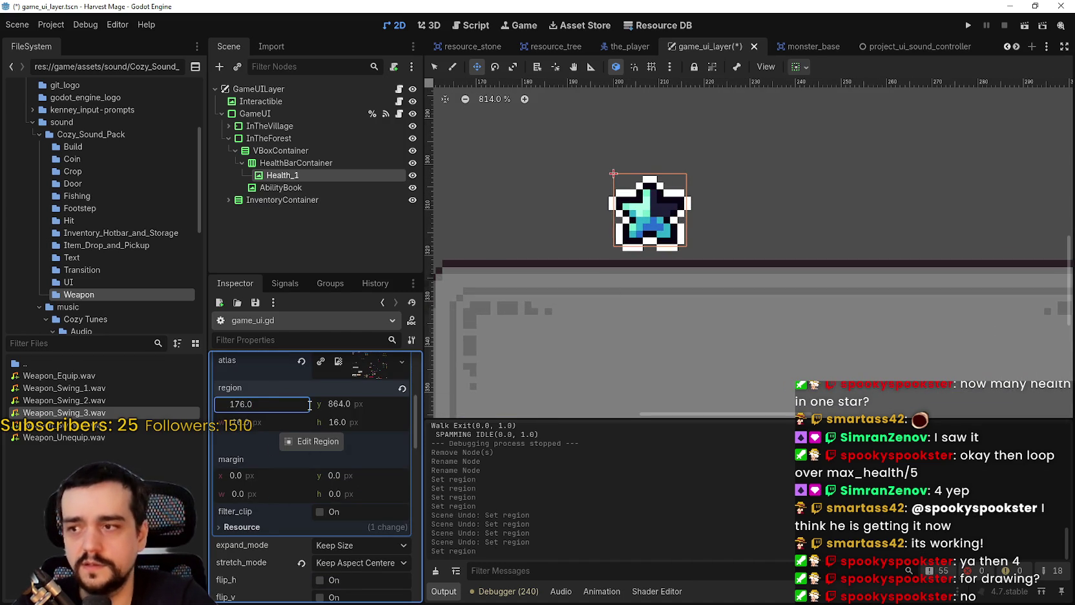
{"action": "type", "text": "-16"}
{"action": "key", "text": "Return"}
{"action": "type", "text": "-16"}
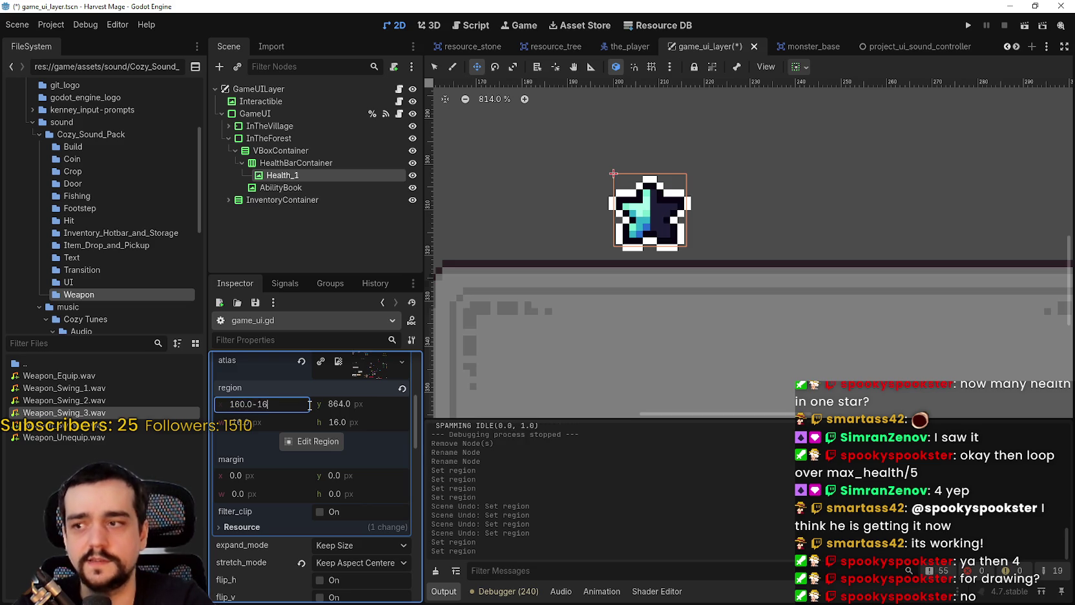
{"action": "key", "text": "Return"}
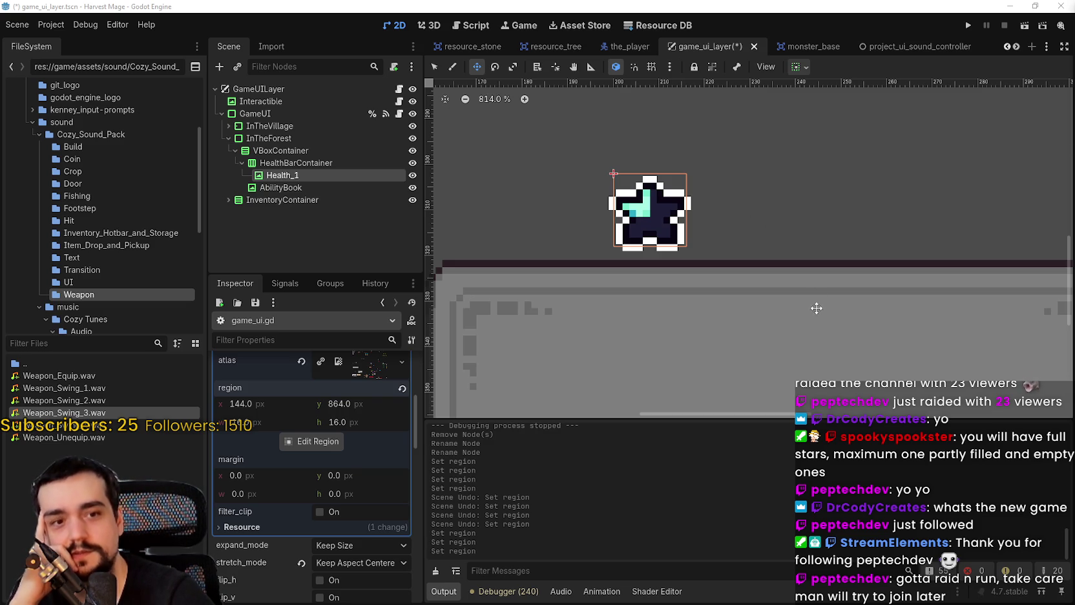
{"action": "scroll", "coordinate": [334, 479], "scroll_direction": "up", "scroll_amount": 3}
{"action": "scroll", "coordinate": [284, 504], "scroll_direction": "down", "scroll_amount": 1}
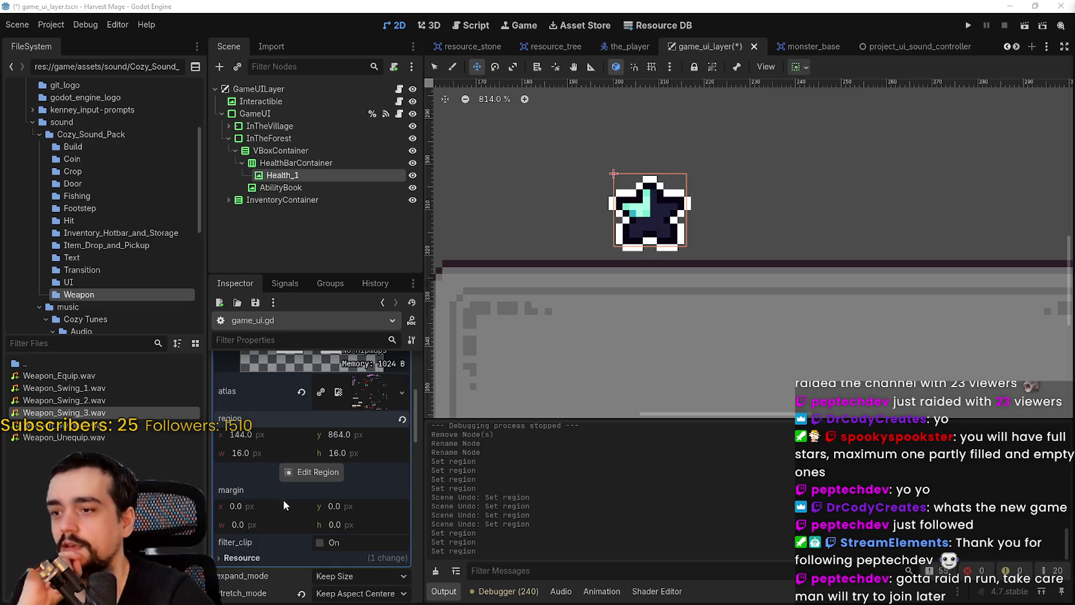
- Play-test Harvest Mage, walking the player south, west and southeast to view the HUD star
{"action": "left_click", "coordinate": [969, 24]}
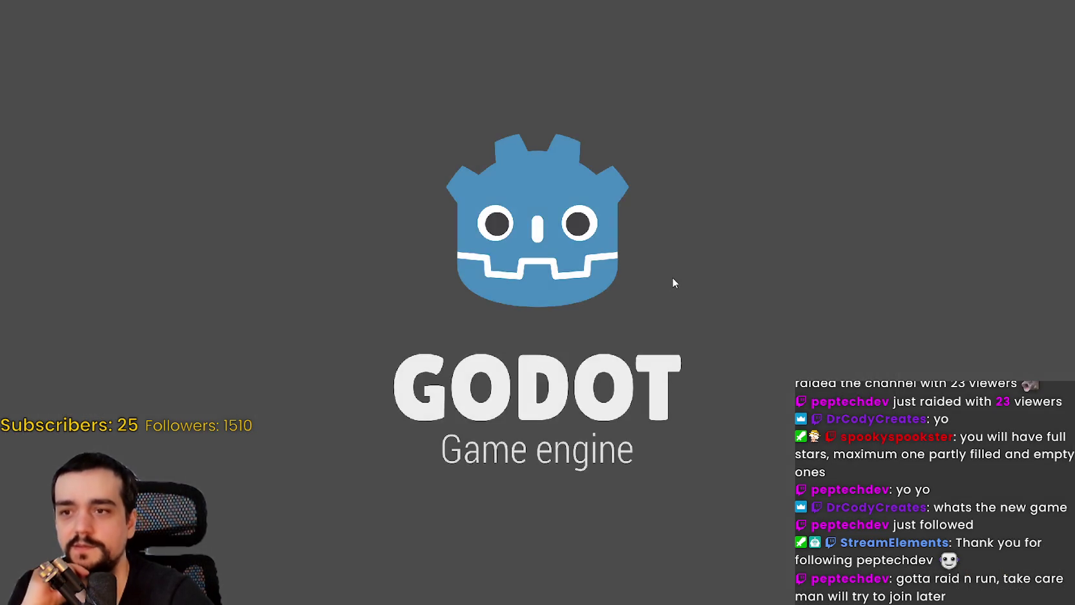
{"action": "key", "text": "Return"}
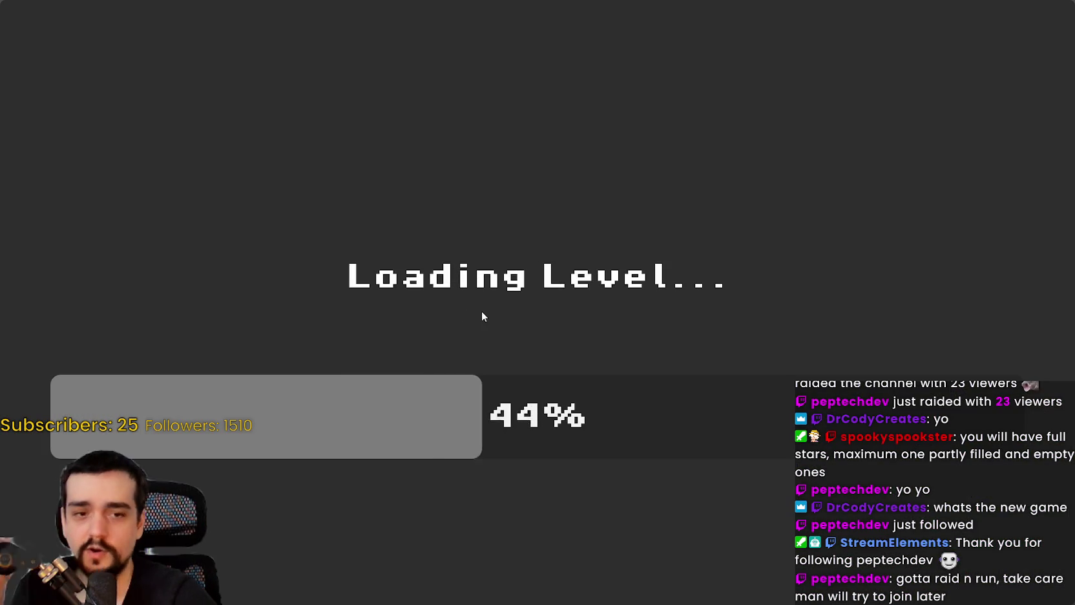
{"action": "key", "text": "s"}
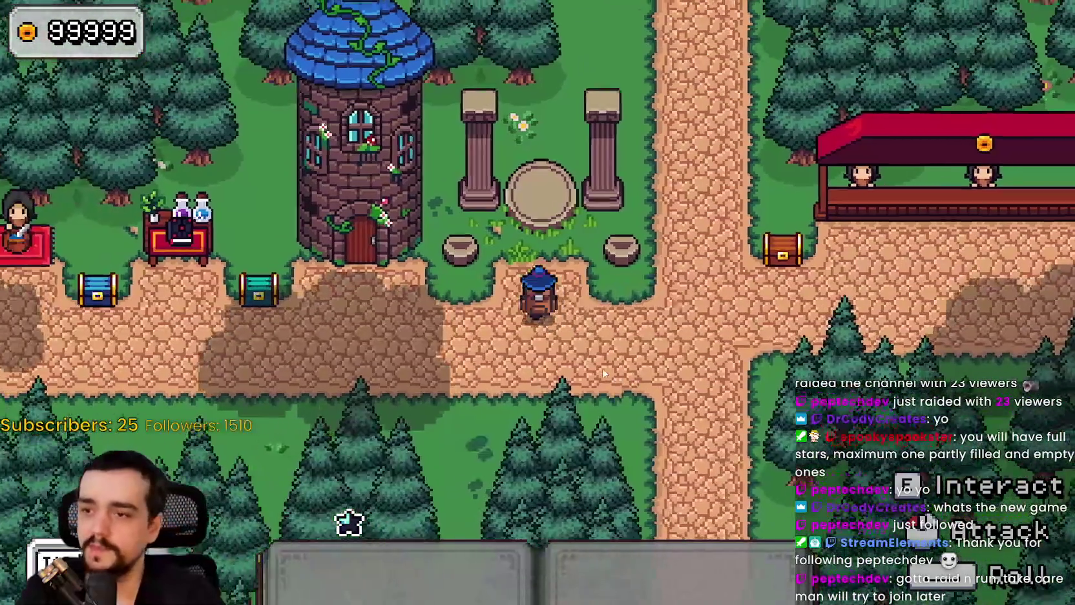
{"action": "key", "text": "a"}
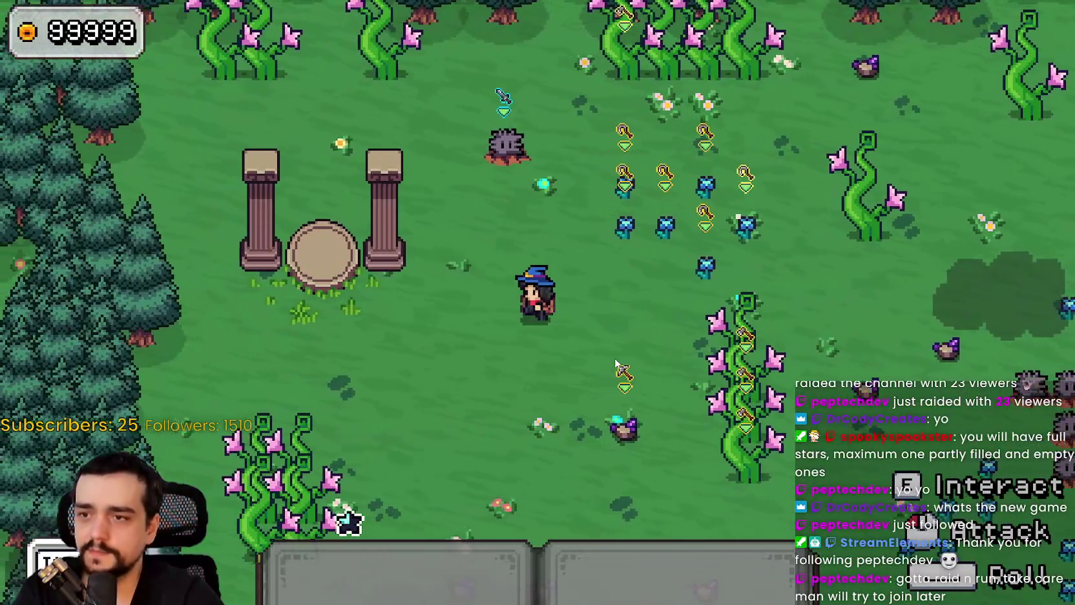
{"action": "key", "text": "s"}
{"action": "key", "text": "d"}
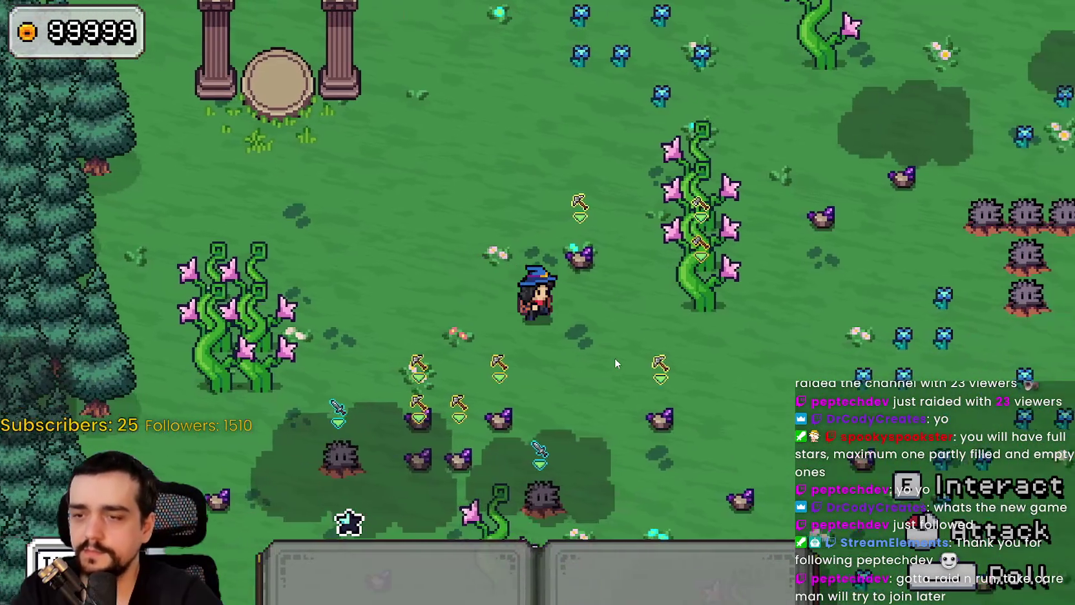
{"action": "key", "text": "s"}
{"action": "key", "text": "d"}
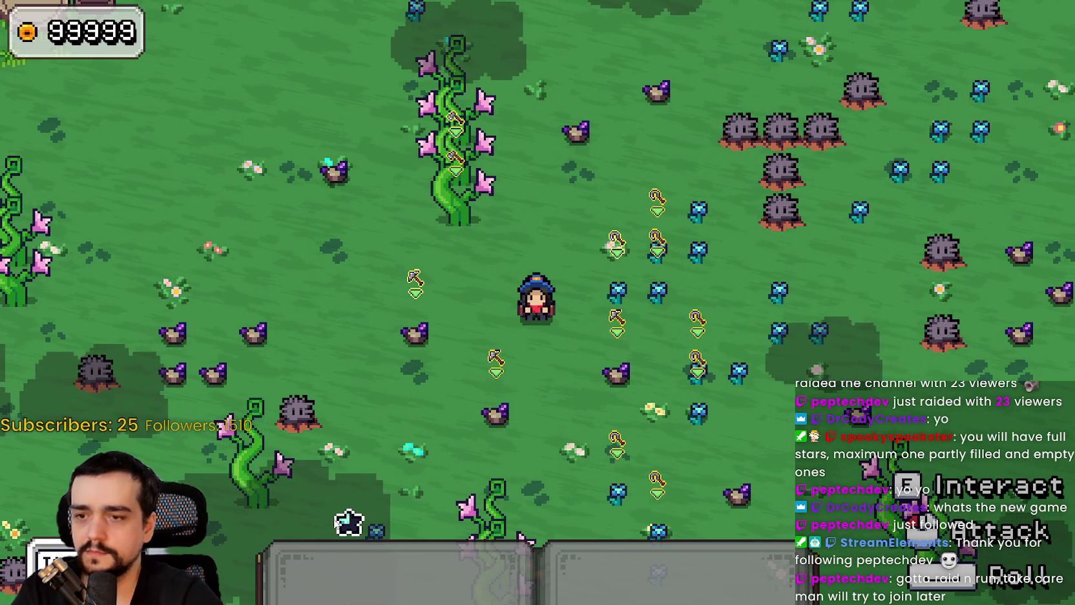
{"action": "key", "text": "alt+Tab"}
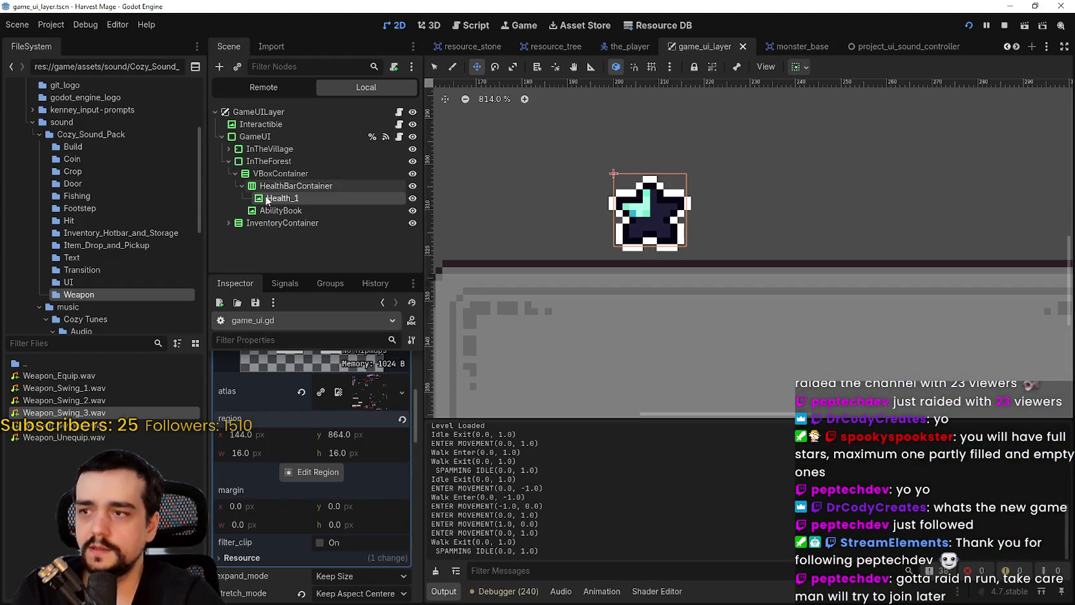
- Set Health_1's AtlasTexture region x to 128 so the star shows empty
{"action": "left_click", "coordinate": [282, 197]}
{"action": "left_click", "coordinate": [365, 389]}
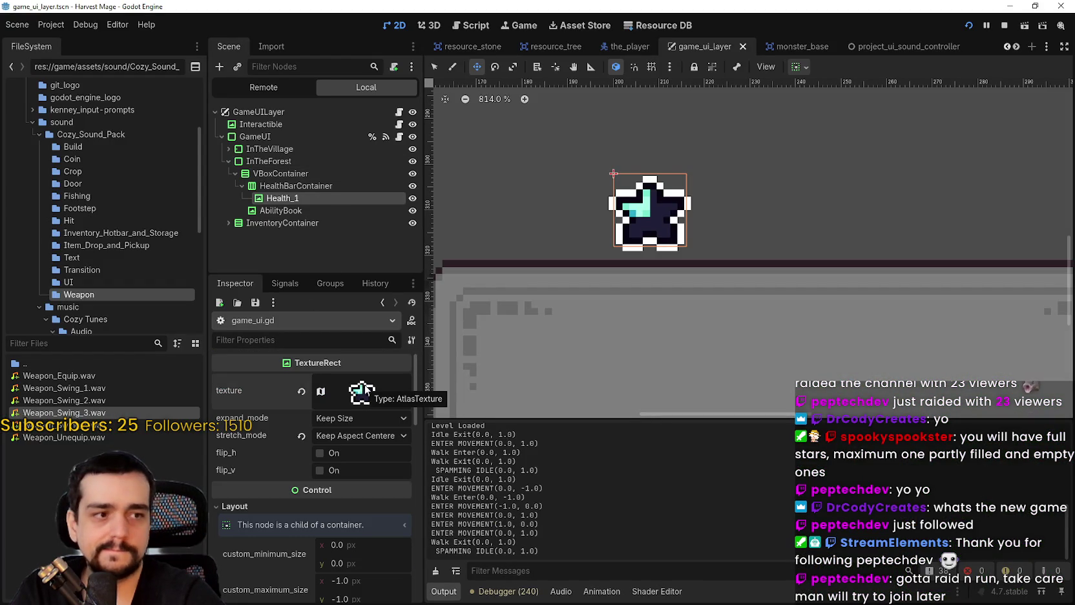
{"action": "scroll", "coordinate": [571, 219], "scroll_direction": "down", "scroll_amount": 1}
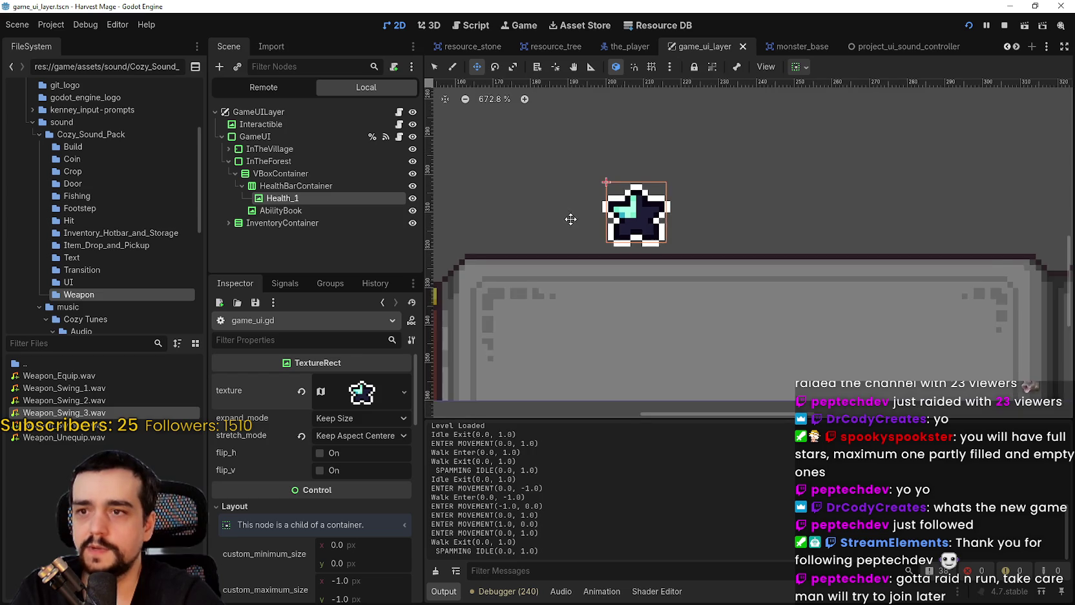
{"action": "scroll", "coordinate": [570, 219], "scroll_direction": "down", "scroll_amount": 2}
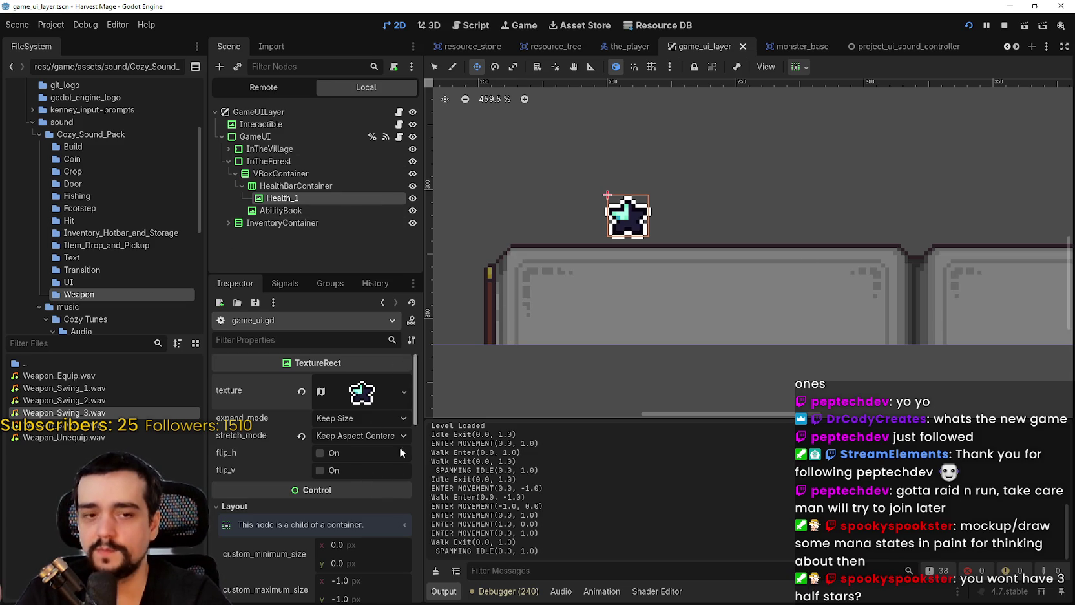
{"action": "scroll", "coordinate": [342, 462], "scroll_direction": "down", "scroll_amount": 2}
{"action": "scroll", "coordinate": [327, 471], "scroll_direction": "up", "scroll_amount": 5}
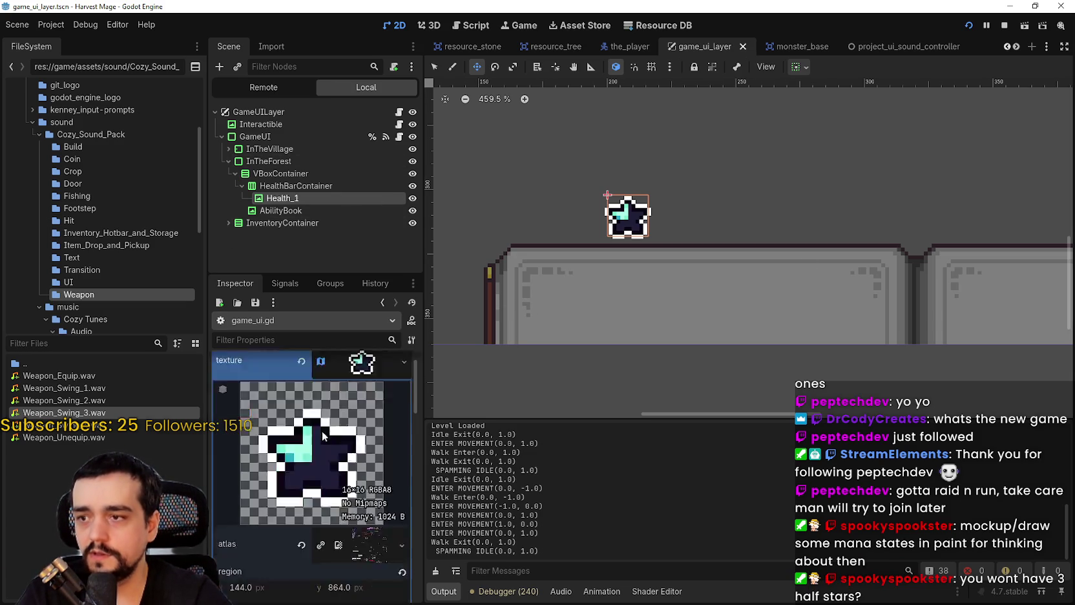
{"action": "scroll", "coordinate": [314, 471], "scroll_direction": "down", "scroll_amount": 2}
{"action": "left_click", "coordinate": [308, 404]}
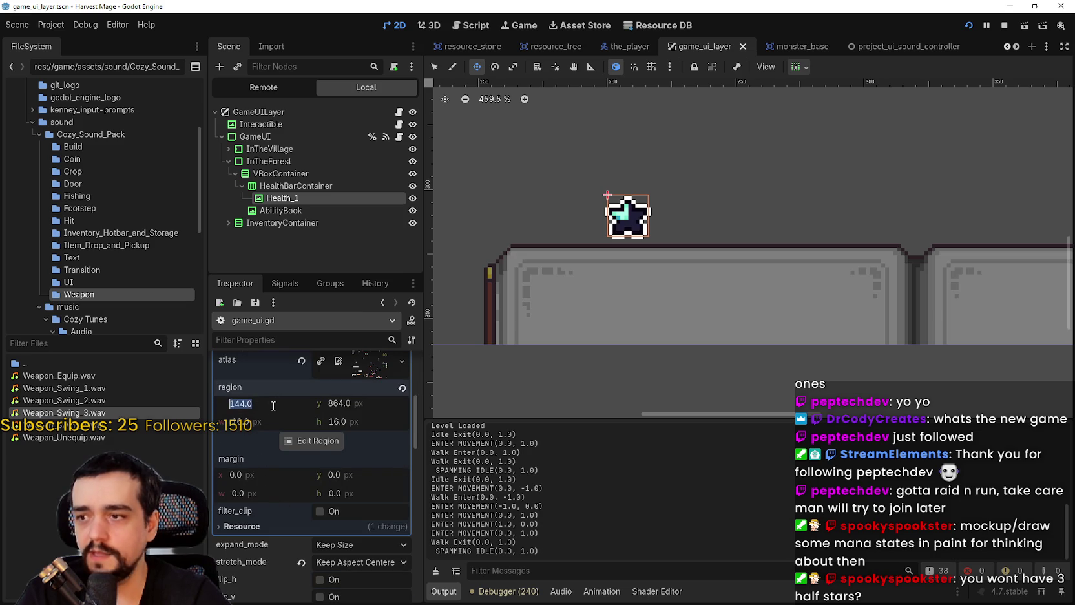
{"action": "type", "text": "128"}
{"action": "key", "text": "Return"}
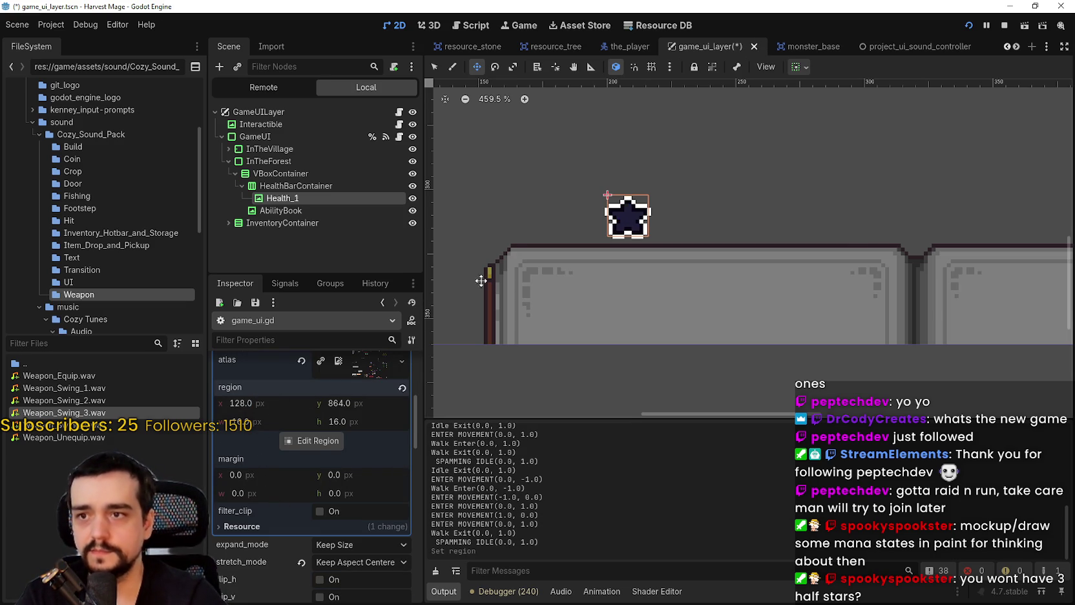
{"action": "scroll", "coordinate": [491, 288], "scroll_direction": "down", "scroll_amount": 2}
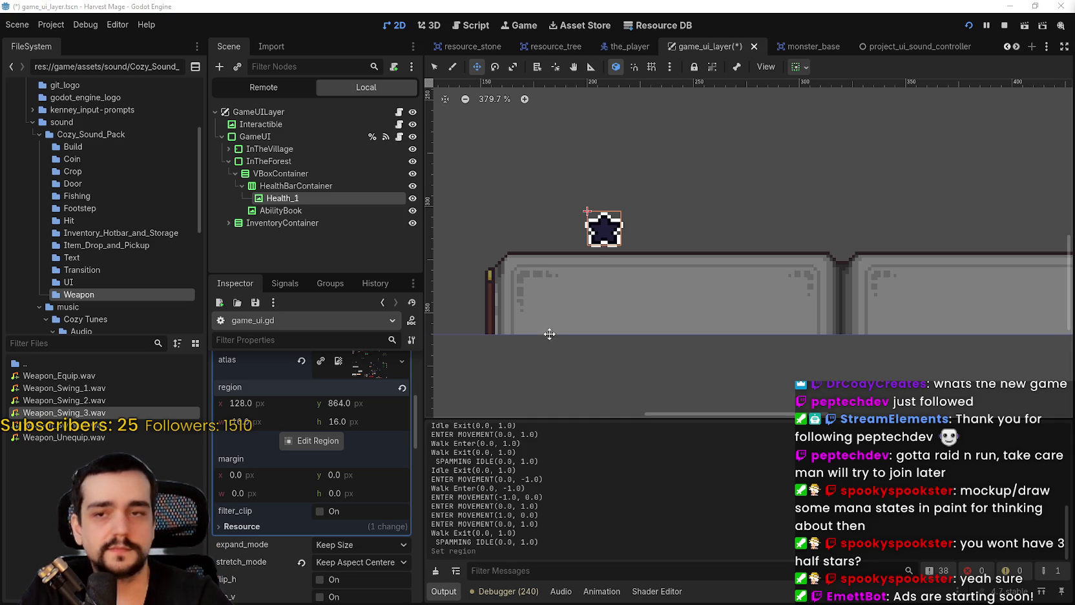
- Re-expand the star texture to check its 128, 864, 16×16 atlas region preview
{"action": "scroll", "coordinate": [623, 218], "scroll_direction": "up", "scroll_amount": 1}
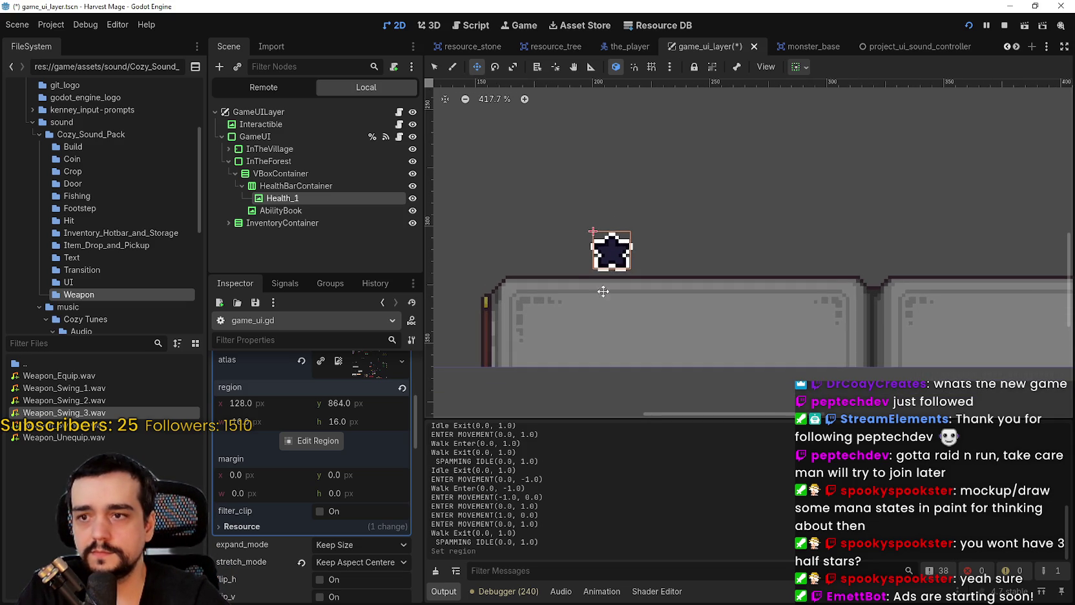
{"action": "scroll", "coordinate": [604, 292], "scroll_direction": "up", "scroll_amount": 1}
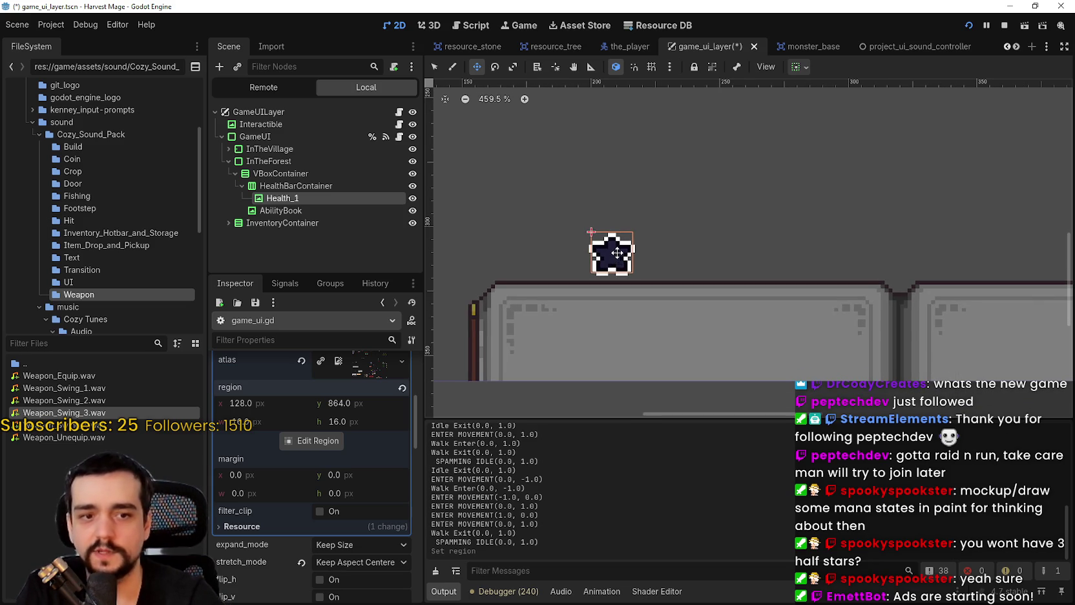
{"action": "scroll", "coordinate": [618, 253], "scroll_direction": "up", "scroll_amount": 3}
{"action": "scroll", "coordinate": [355, 504], "scroll_direction": "up", "scroll_amount": 1}
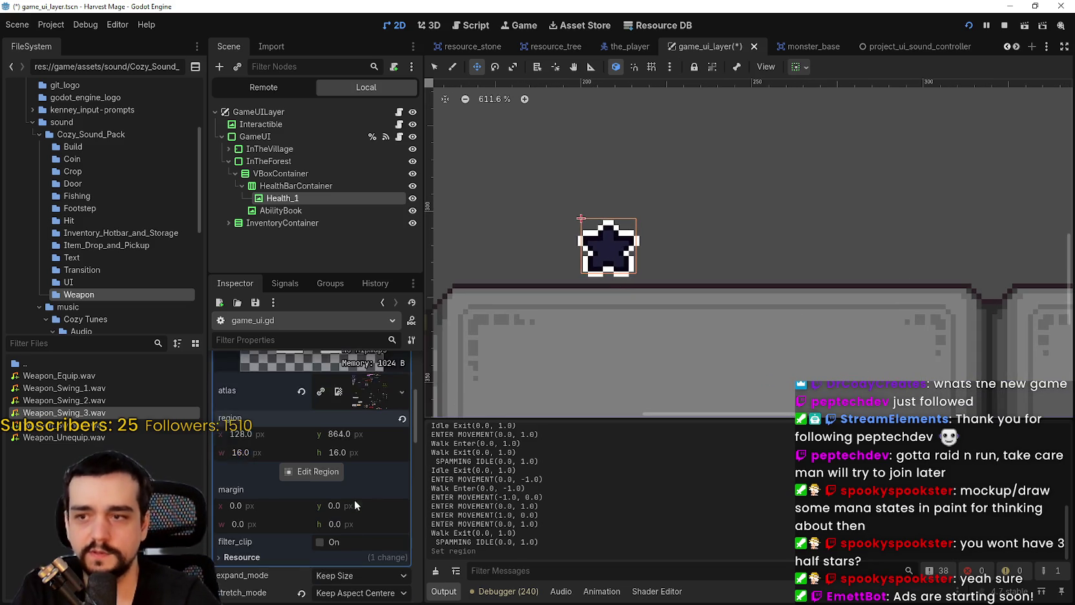
{"action": "scroll", "coordinate": [355, 501], "scroll_direction": "up", "scroll_amount": 4}
{"action": "left_click", "coordinate": [372, 407]}
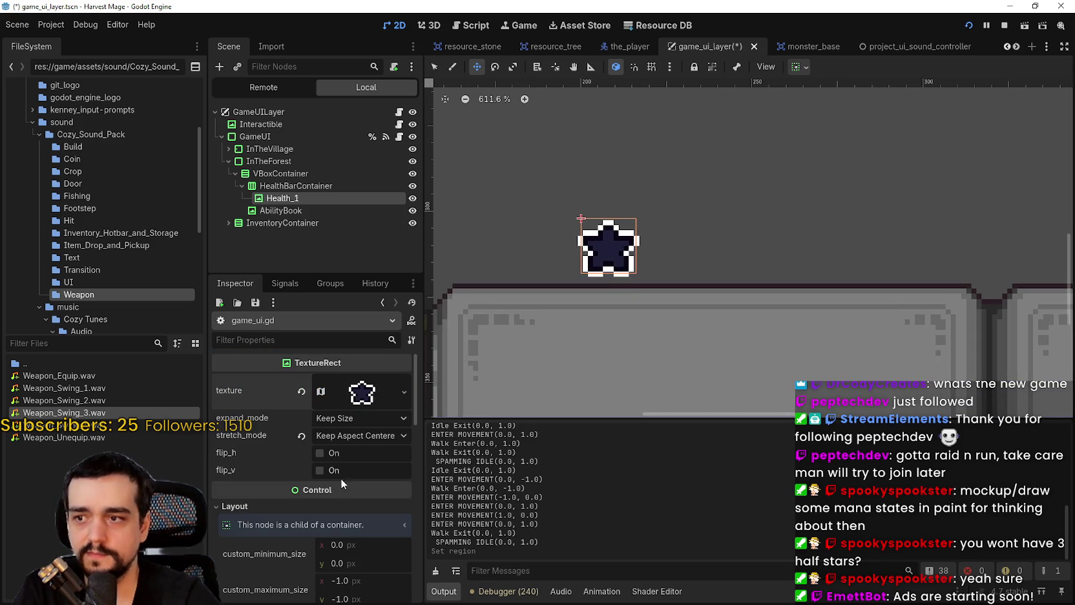
{"action": "left_click", "coordinate": [371, 407]}
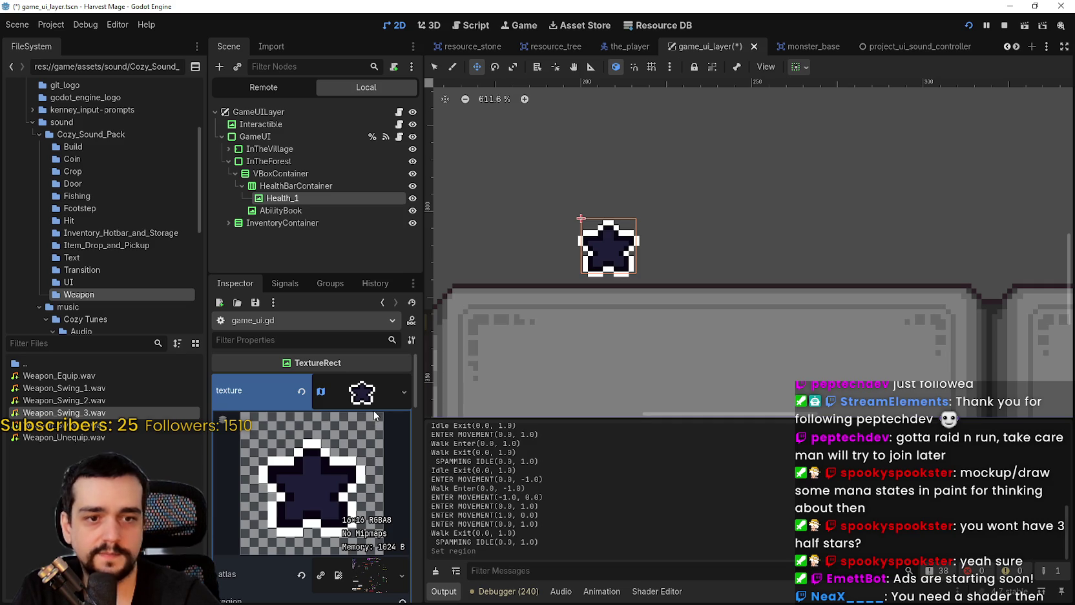
{"action": "left_click", "coordinate": [368, 427]}
{"action": "left_click", "coordinate": [360, 393]}
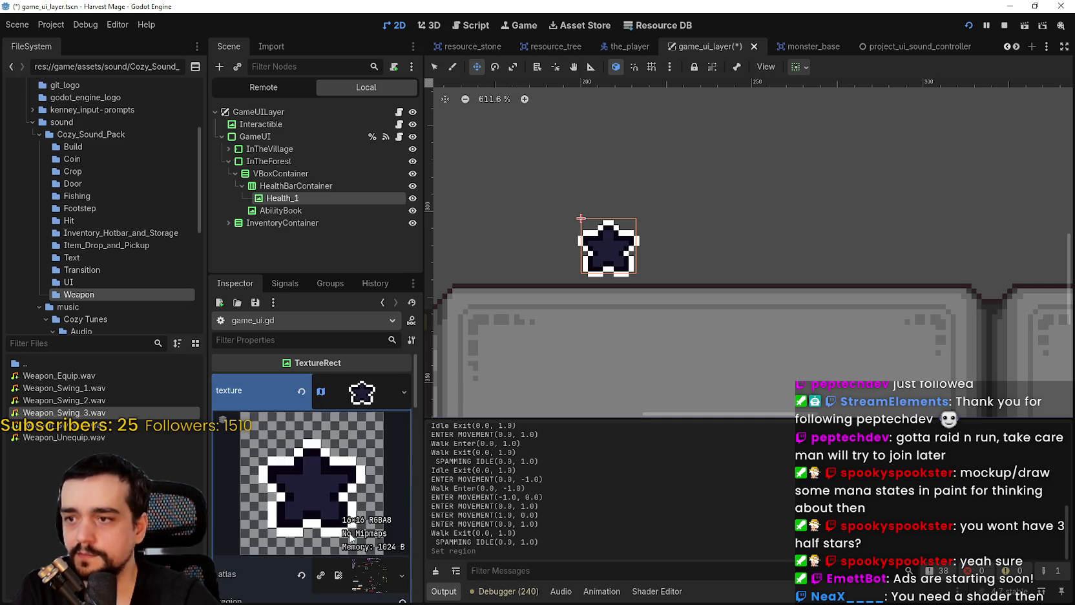
- Switch to the Script workspace to edit game_ui.gd
{"action": "scroll", "coordinate": [351, 514], "scroll_direction": "down", "scroll_amount": 3}
{"action": "scroll", "coordinate": [351, 508], "scroll_direction": "up", "scroll_amount": 2}
{"action": "scroll", "coordinate": [699, 261], "scroll_direction": "down", "scroll_amount": 3}
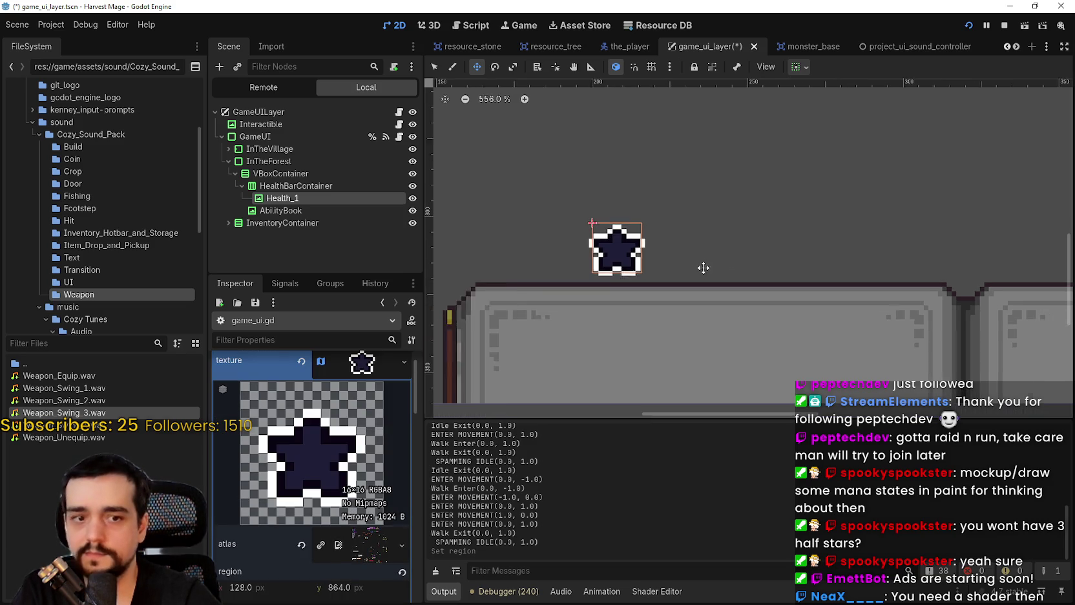
{"action": "scroll", "coordinate": [697, 264], "scroll_direction": "down", "scroll_amount": 1}
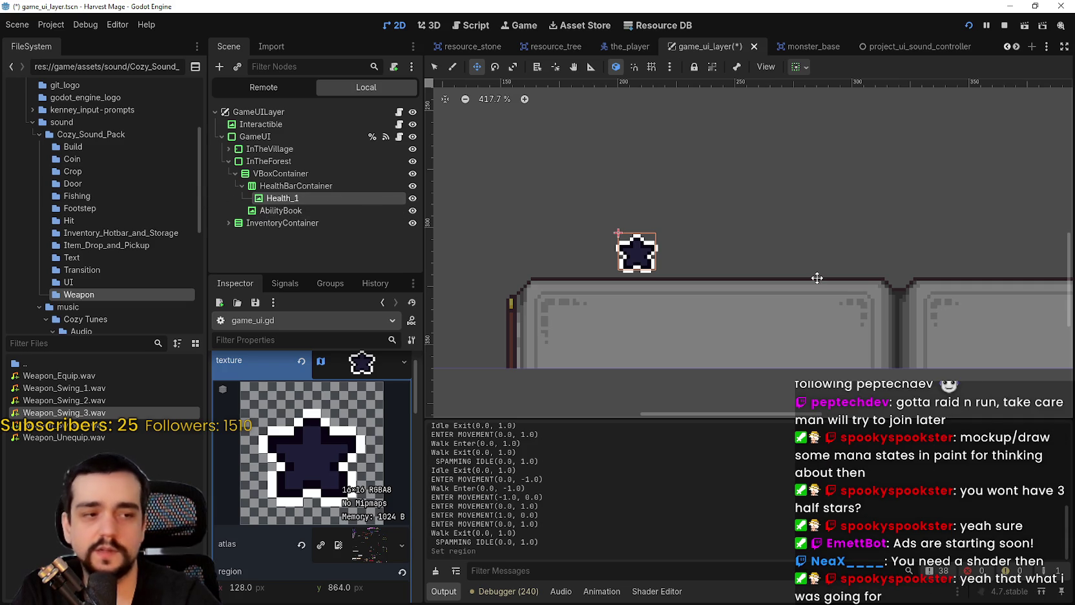
{"action": "scroll", "coordinate": [890, 272], "scroll_direction": "up", "scroll_amount": 3}
{"action": "scroll", "coordinate": [894, 271], "scroll_direction": "down", "scroll_amount": 2}
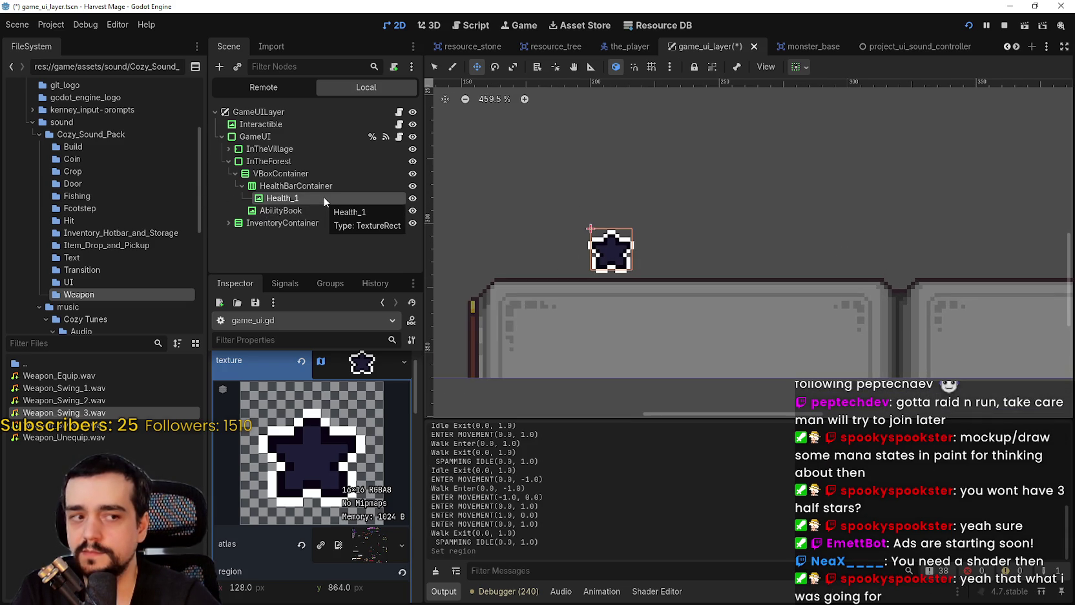
{"action": "scroll", "coordinate": [291, 390], "scroll_direction": "down", "scroll_amount": 4}
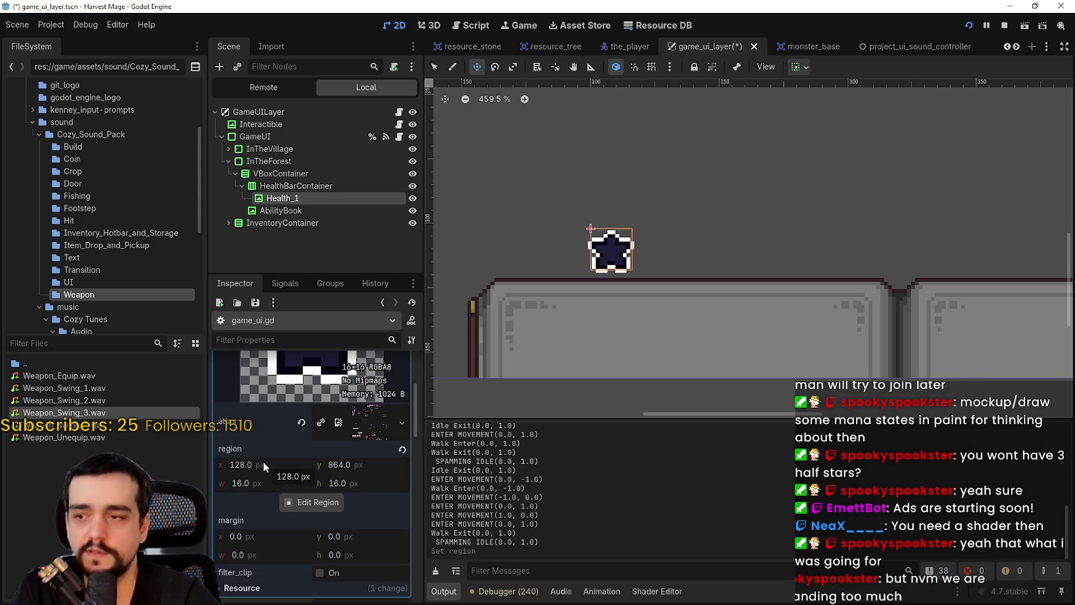
{"action": "scroll", "coordinate": [274, 440], "scroll_direction": "up", "scroll_amount": 4}
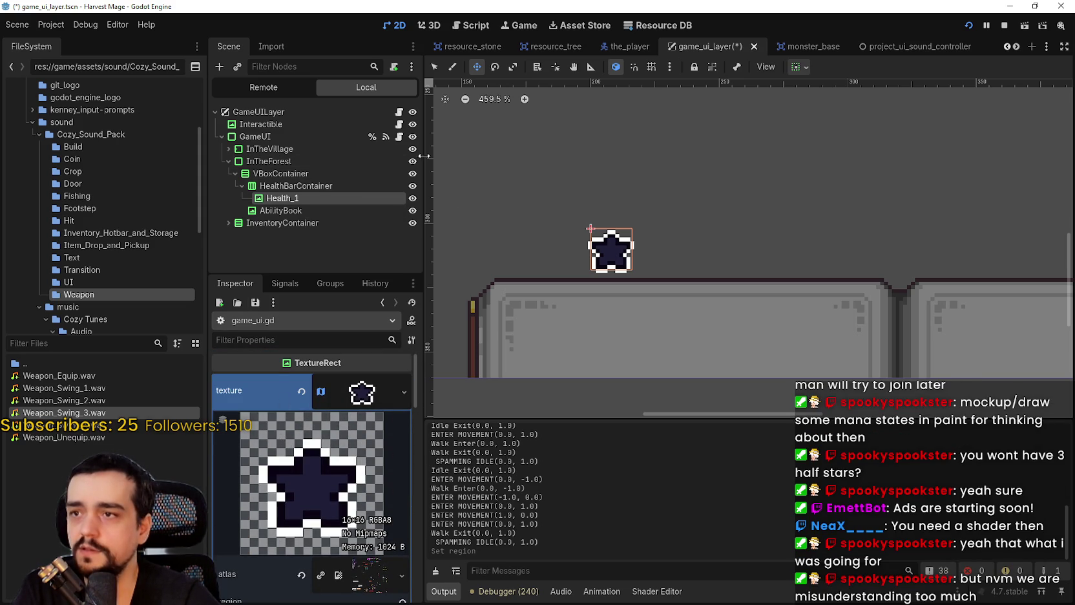
{"action": "left_click", "coordinate": [399, 137]}
{"action": "scroll", "coordinate": [672, 165], "scroll_direction": "down", "scroll_amount": 1}
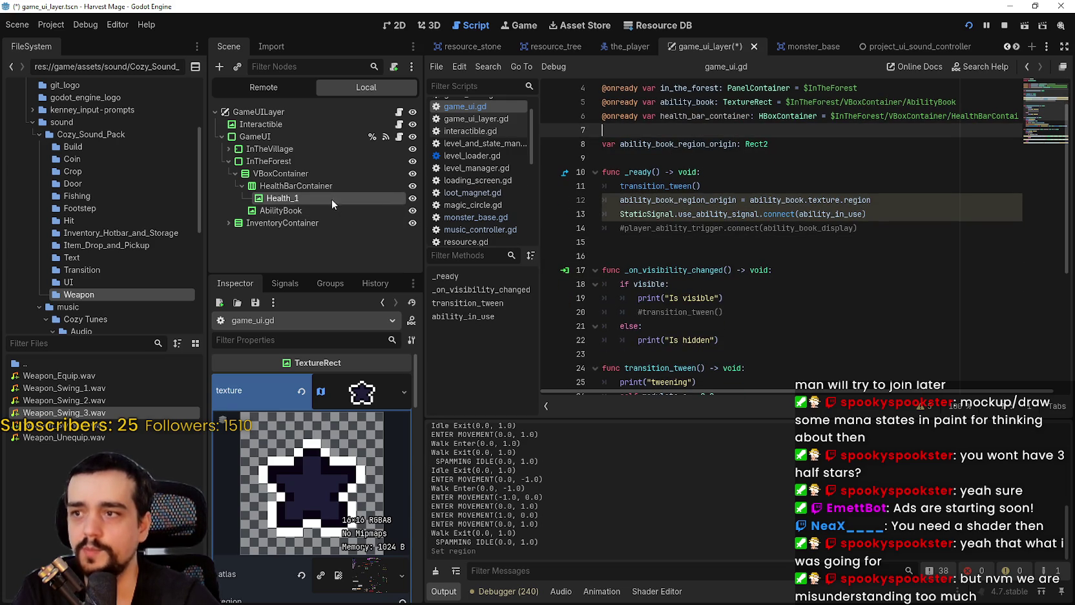
- Rename Health_1 to Mana_1 and HealthBarContainer to ManaBarContainer, then save the scene
{"action": "left_click", "coordinate": [292, 198]}
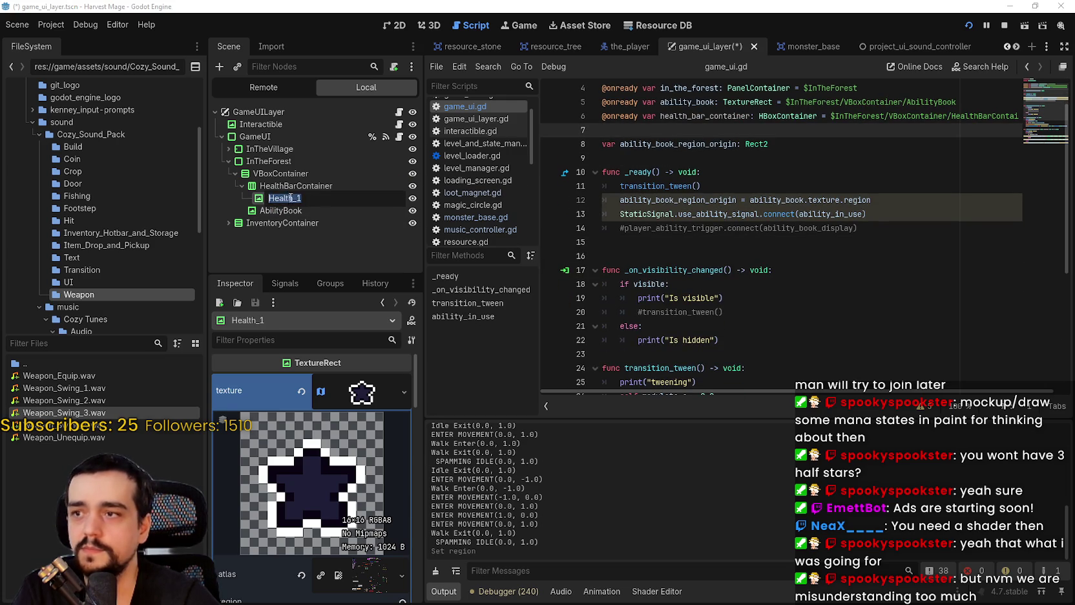
{"action": "left_click", "coordinate": [292, 198]}
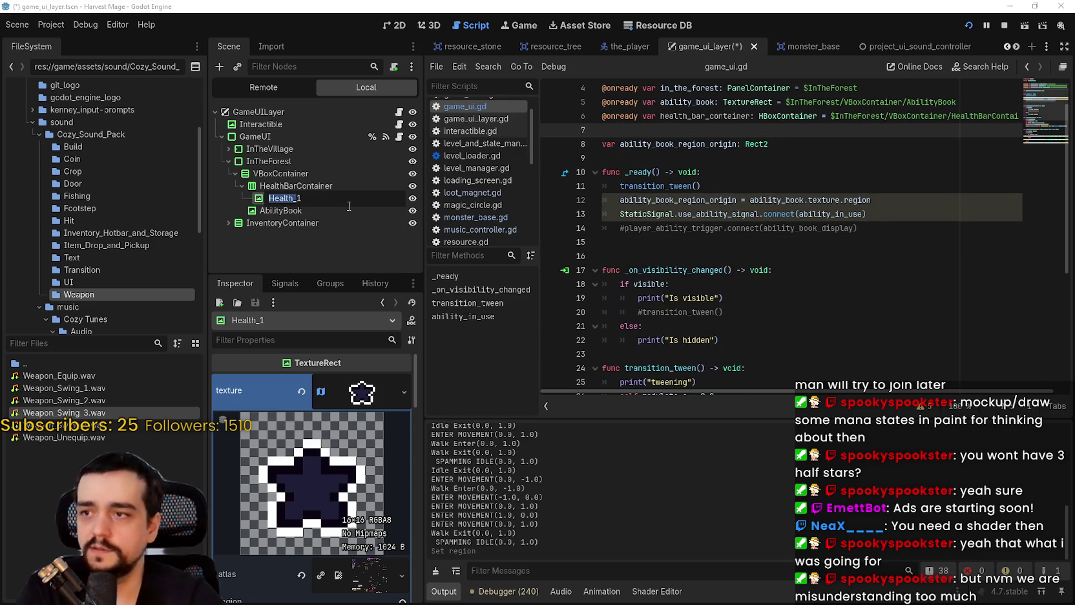
{"action": "type", "text": "Mana_1"}
{"action": "key", "text": "Return"}
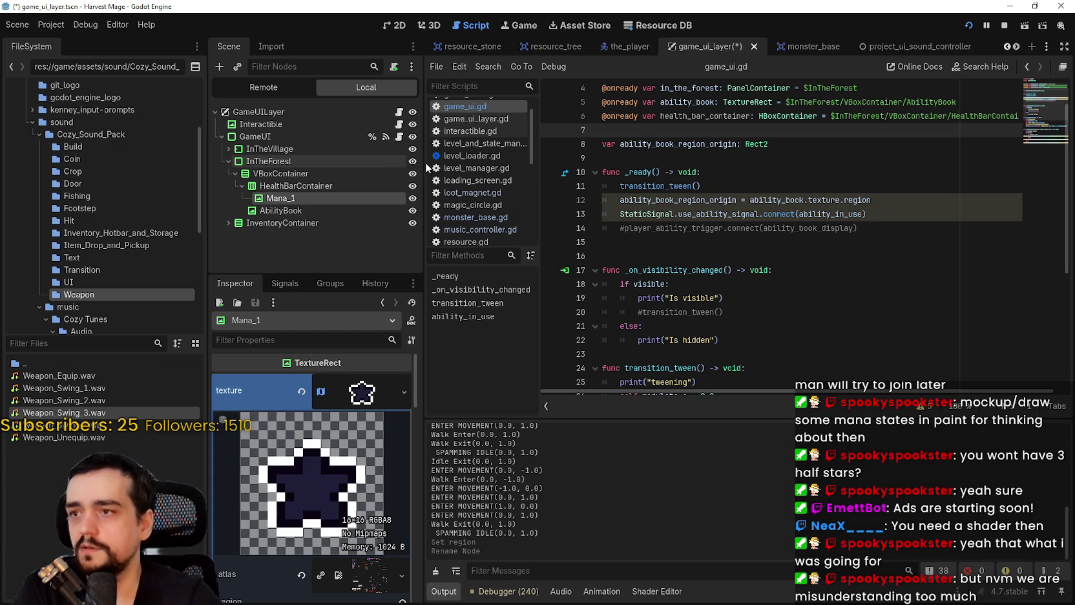
{"action": "left_click", "coordinate": [290, 185]}
{"action": "left_click", "coordinate": [288, 185]}
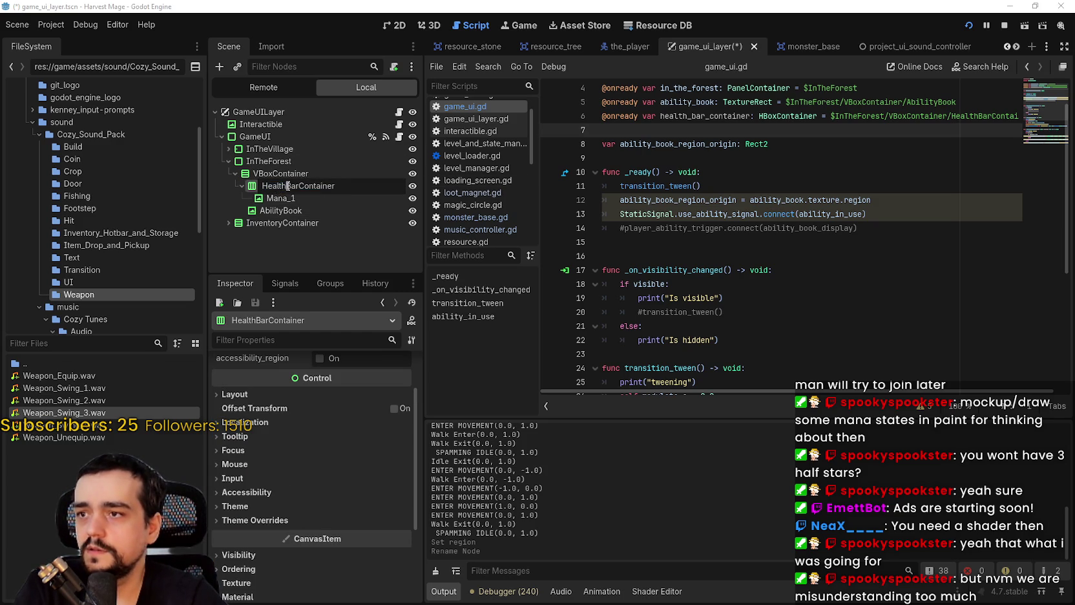
{"action": "key", "text": "shift+Home"}
{"action": "type", "text": "Mana"}
{"action": "key", "text": "Return"}
{"action": "key", "text": "ctrl+s"}
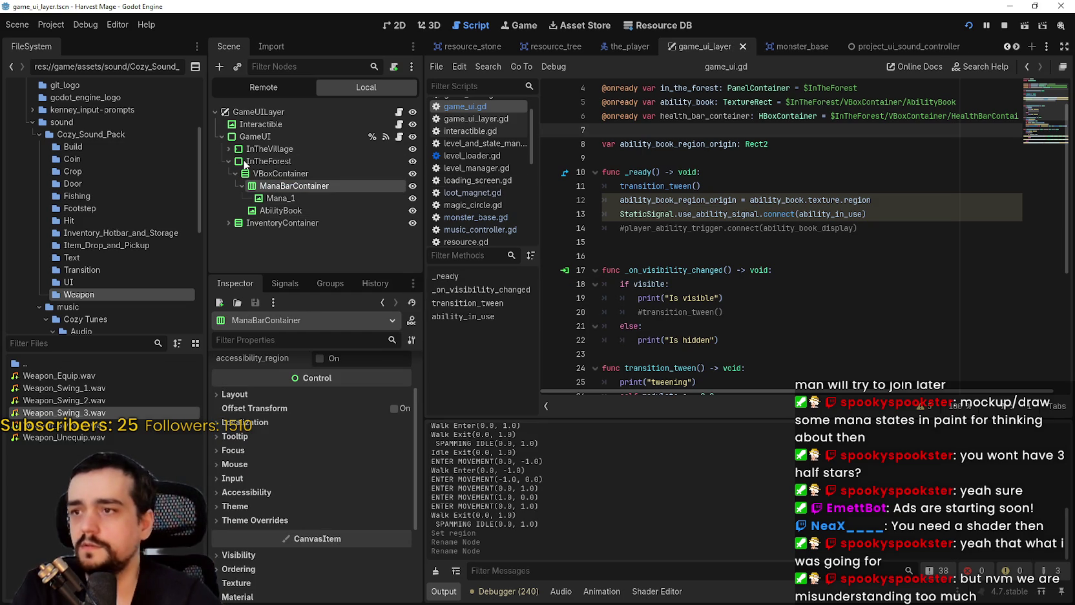
{"action": "left_click", "coordinate": [271, 197]}
{"action": "scroll", "coordinate": [698, 188], "scroll_direction": "up", "scroll_amount": 1}
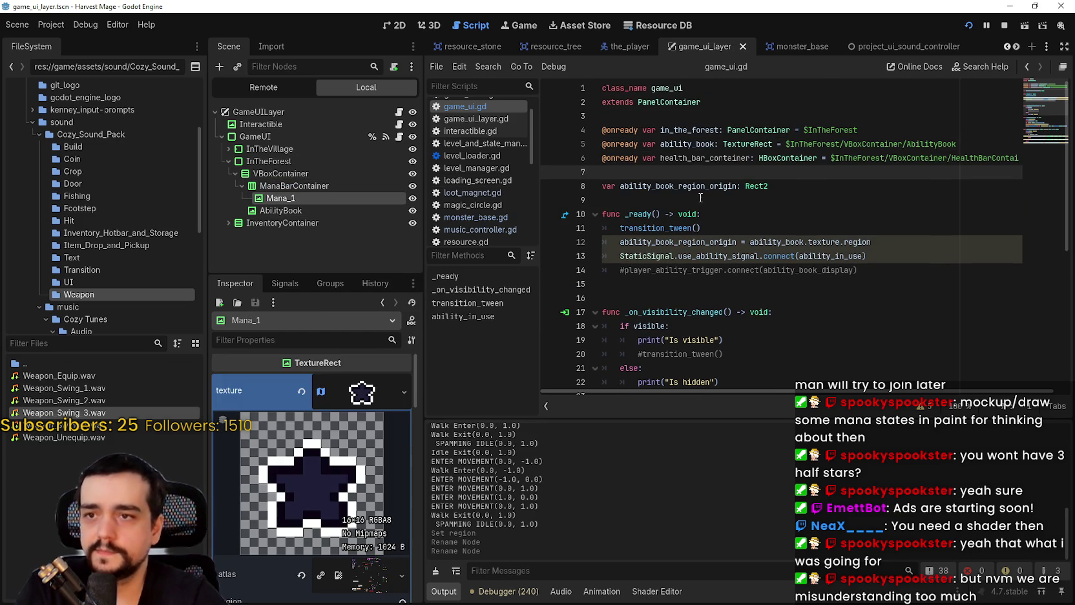
{"action": "left_click_drag", "start_coordinate": [271, 201], "coordinate": [663, 178]}
{"action": "double_click", "coordinate": [675, 172]}
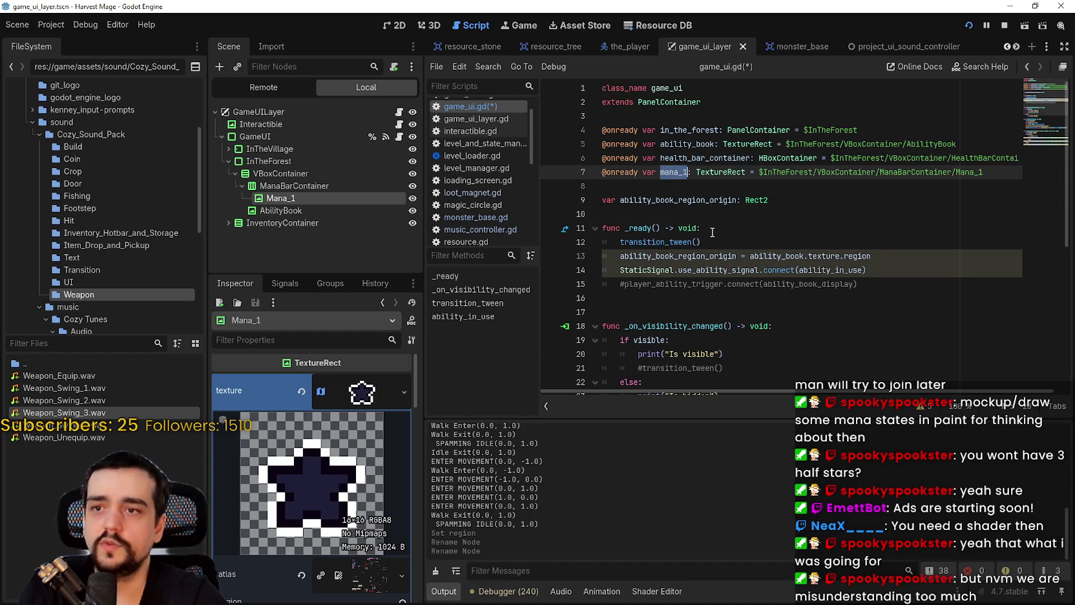
{"action": "left_click", "coordinate": [705, 189]}
{"action": "left_click", "coordinate": [800, 201]}
{"action": "left_click", "coordinate": [737, 182]}
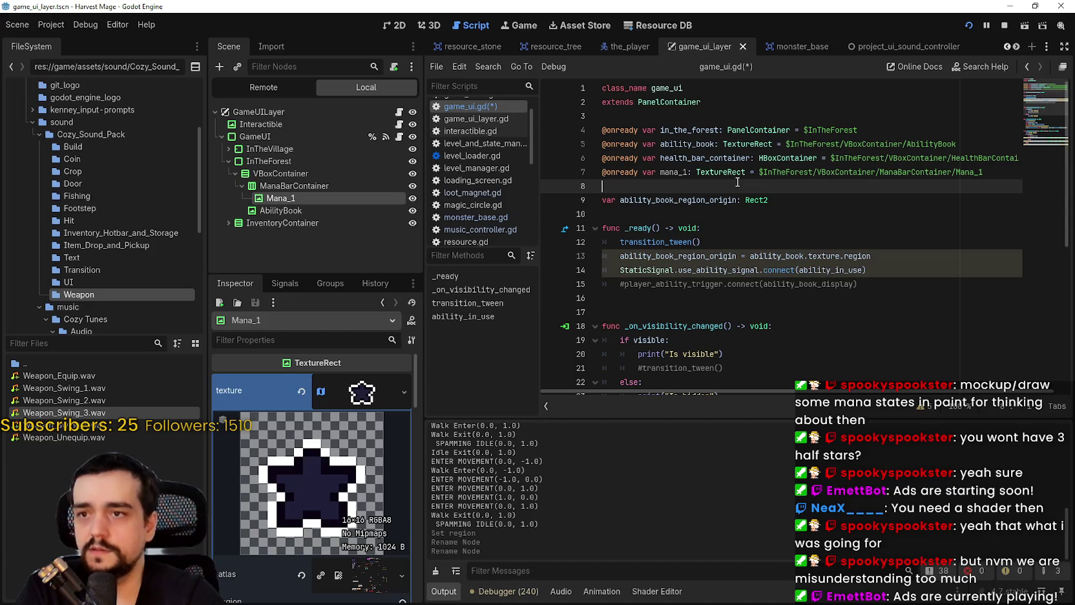
- Declare a new variable mana_1_region_origin: Rect2 below the existing Rect2 declaration
{"action": "left_click", "coordinate": [820, 204]}
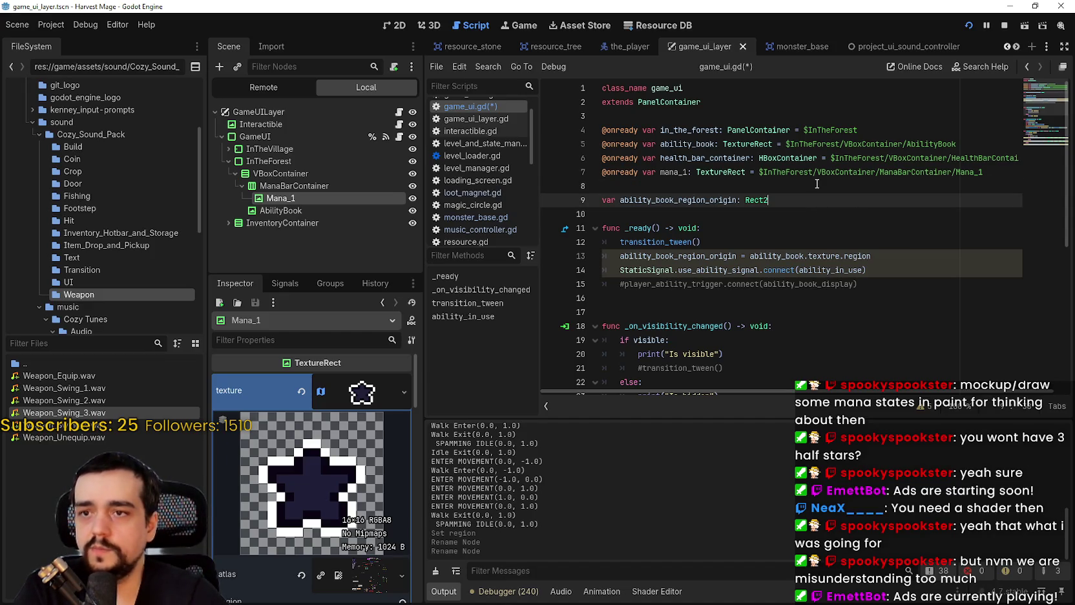
{"action": "key", "text": "Return"}
{"action": "type", "text": "var mana"}
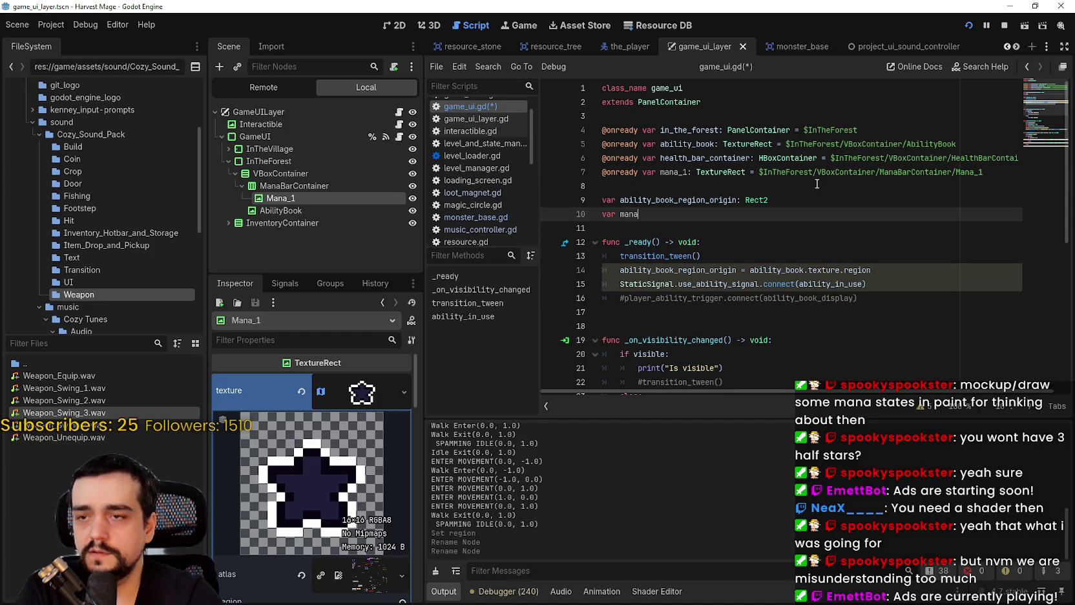
{"action": "key", "text": "BackSpace"}
{"action": "key", "text": "BackSpace"}
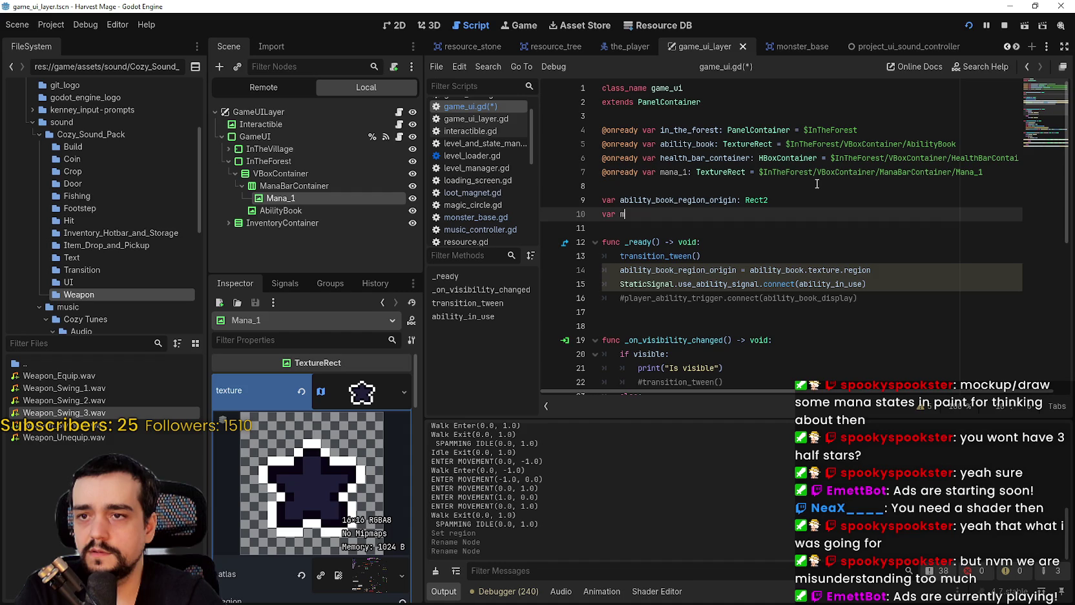
{"action": "type", "text": "ana_1_o"}
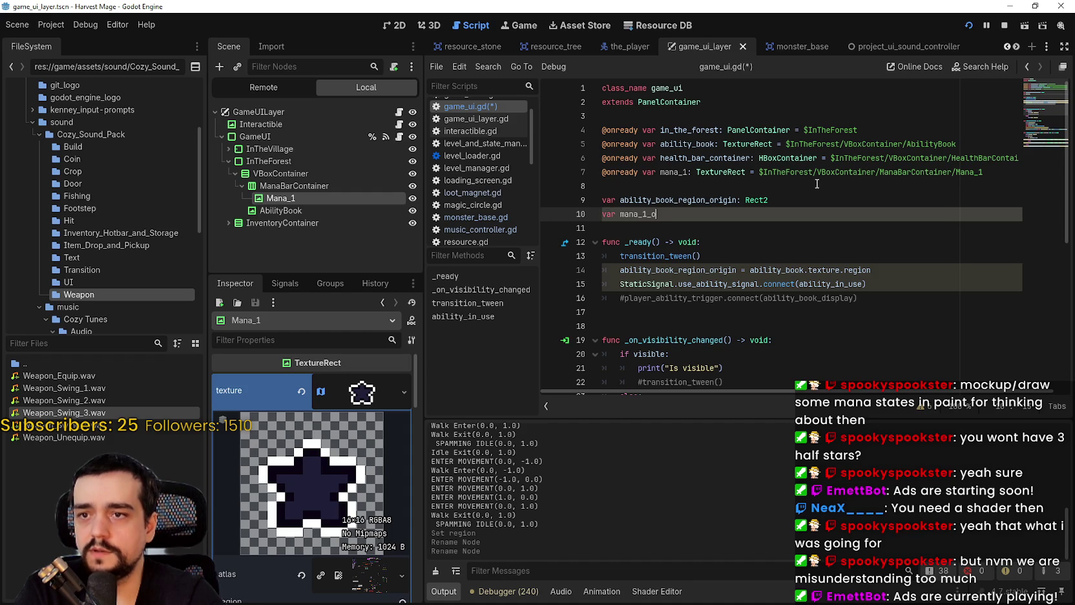
{"action": "key", "text": "BackSpace"}
{"action": "type", "text": "region_r"}
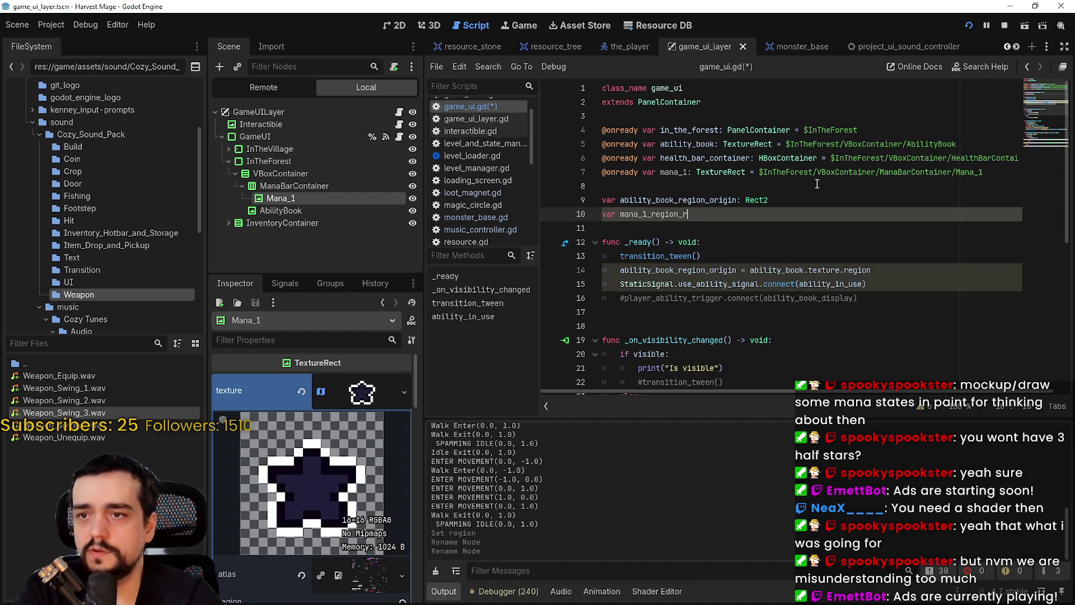
{"action": "key", "text": "BackSpace"}
{"action": "type", "text": "origin: Rect2"}
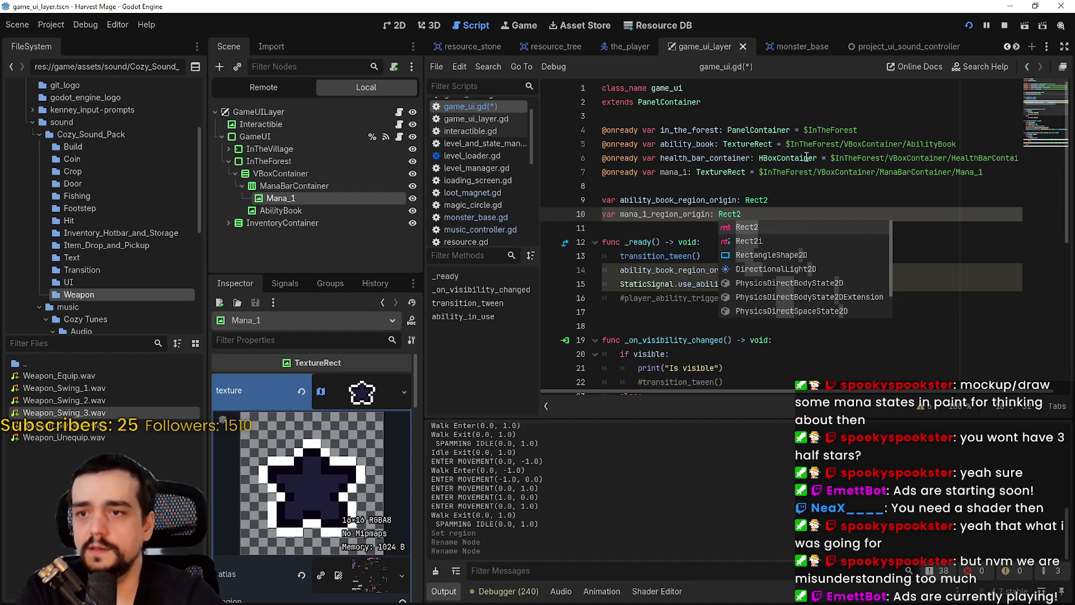
{"action": "key", "text": "Escape"}
- In _ready, assign mana_1_region_origin = mana_1.texture.region and save
{"action": "left_click", "coordinate": [858, 270]}
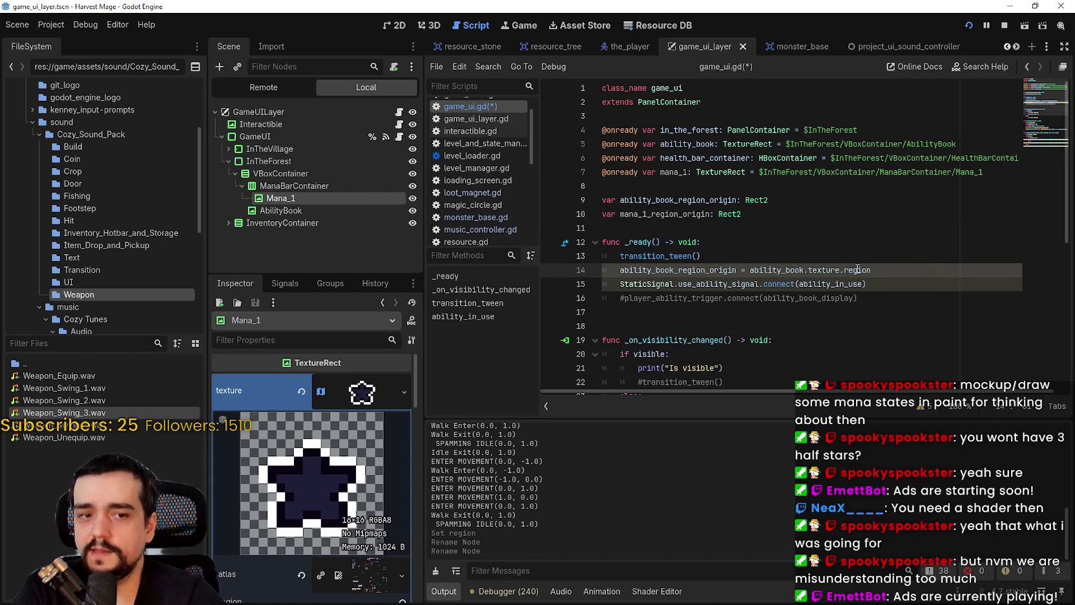
{"action": "key", "text": "Return"}
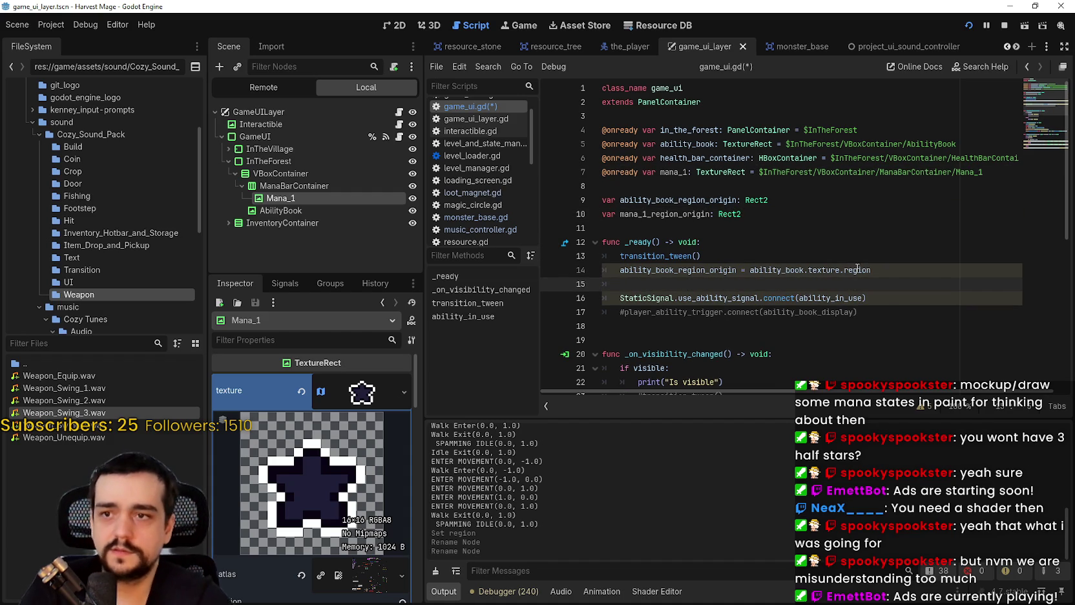
{"action": "double_click", "coordinate": [695, 218]}
{"action": "key", "text": "ctrl+c"}
{"action": "left_click", "coordinate": [661, 287]}
{"action": "key", "text": "ctrl+v"}
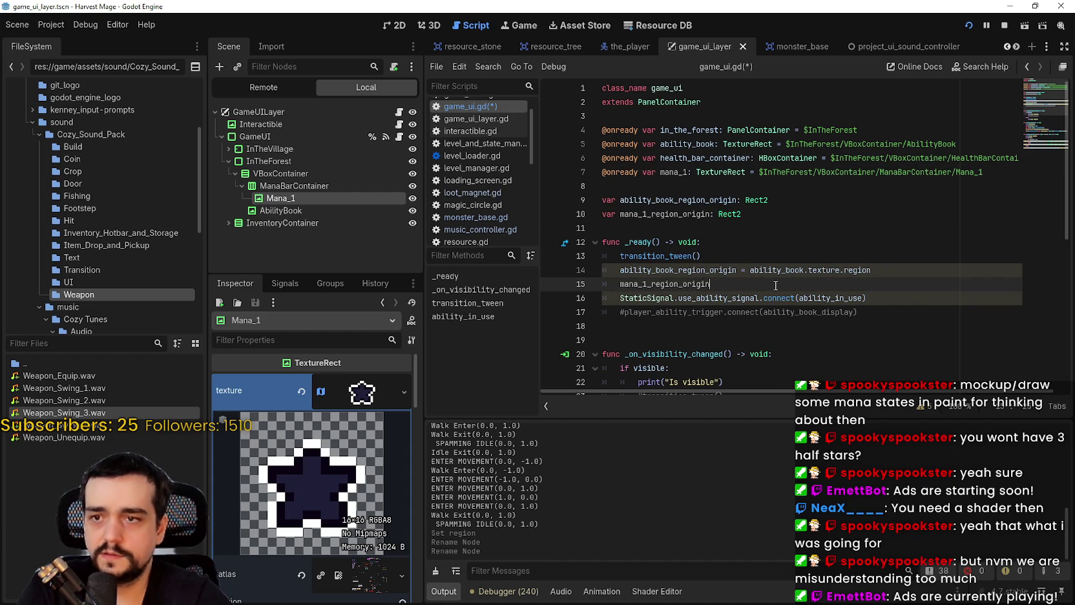
{"action": "type", "text": "= mana_1."}
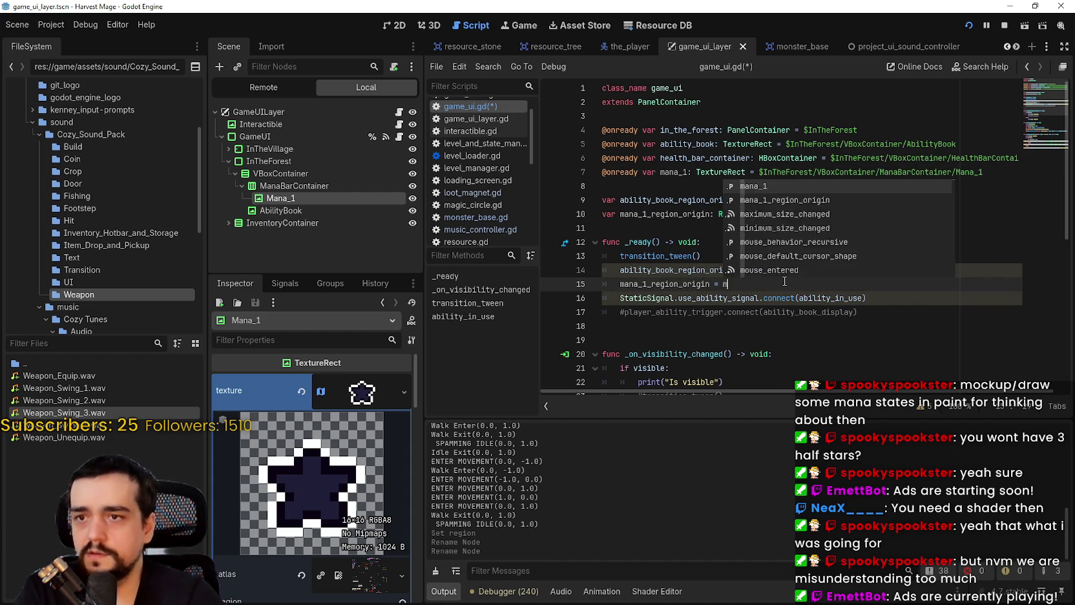
{"action": "type", "text": "te"}
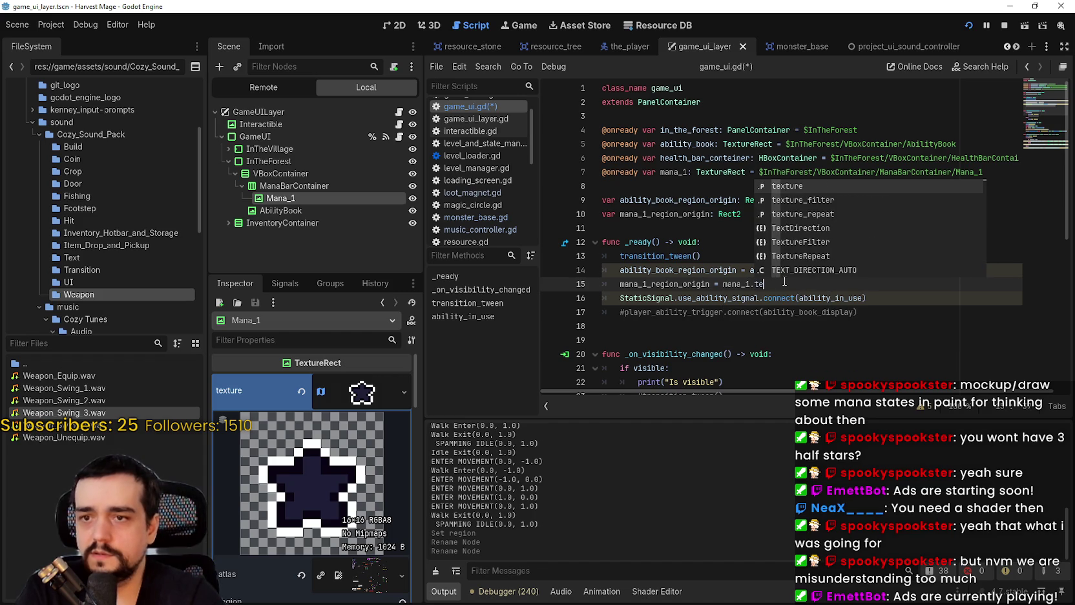
{"action": "type", "text": "xture.regiokl"}
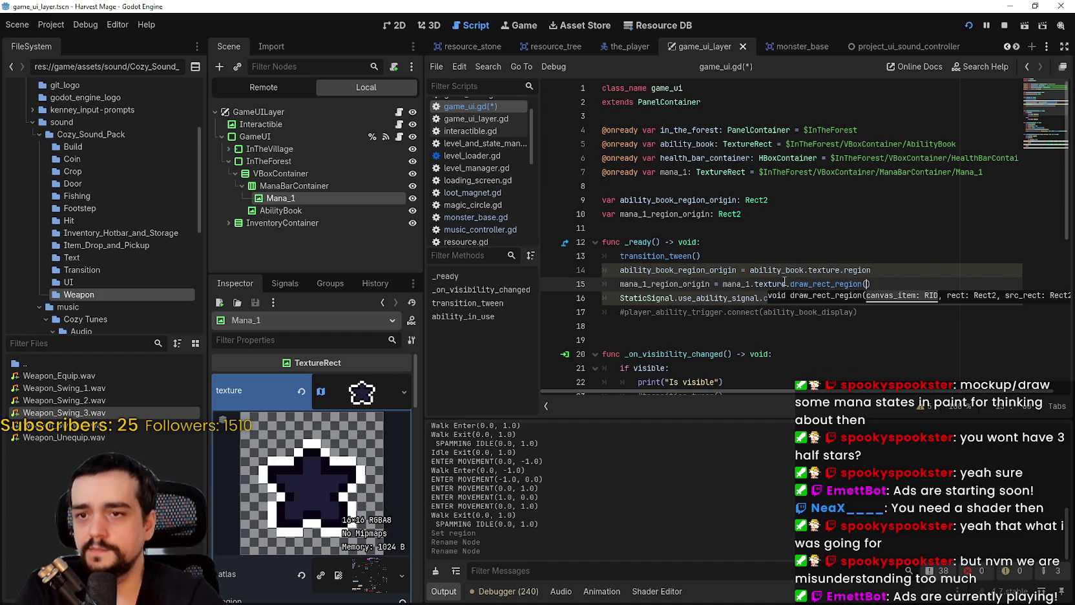
{"action": "left_click", "coordinate": [837, 285]}
{"action": "key", "text": "ctrl+s"}
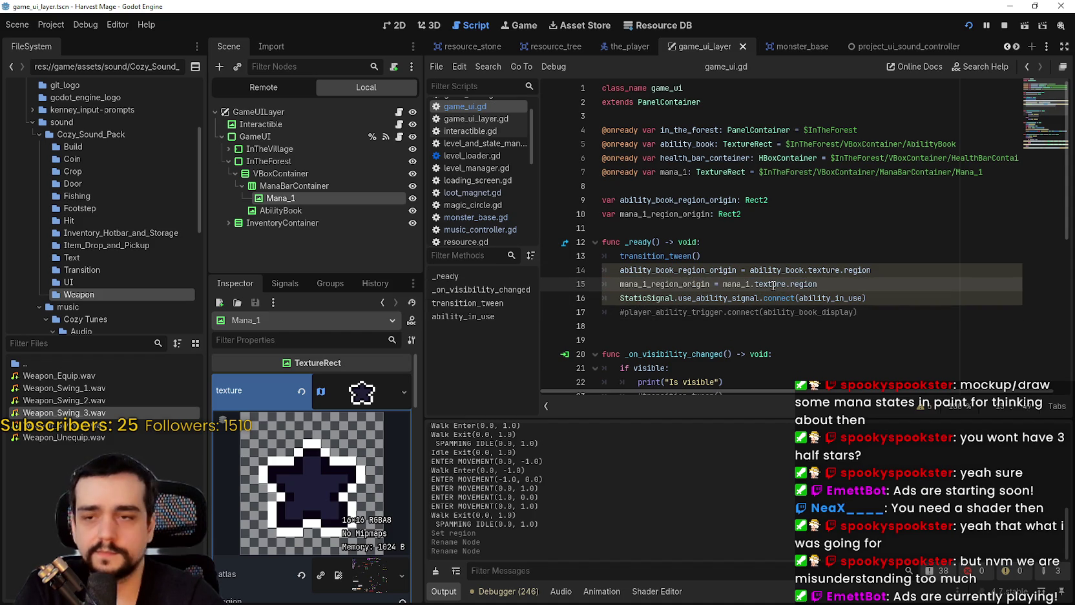
- Add blank lines after the new assignment and after transition_tween(), then save
{"action": "key", "text": "Return"}
{"action": "left_click", "coordinate": [799, 284]}
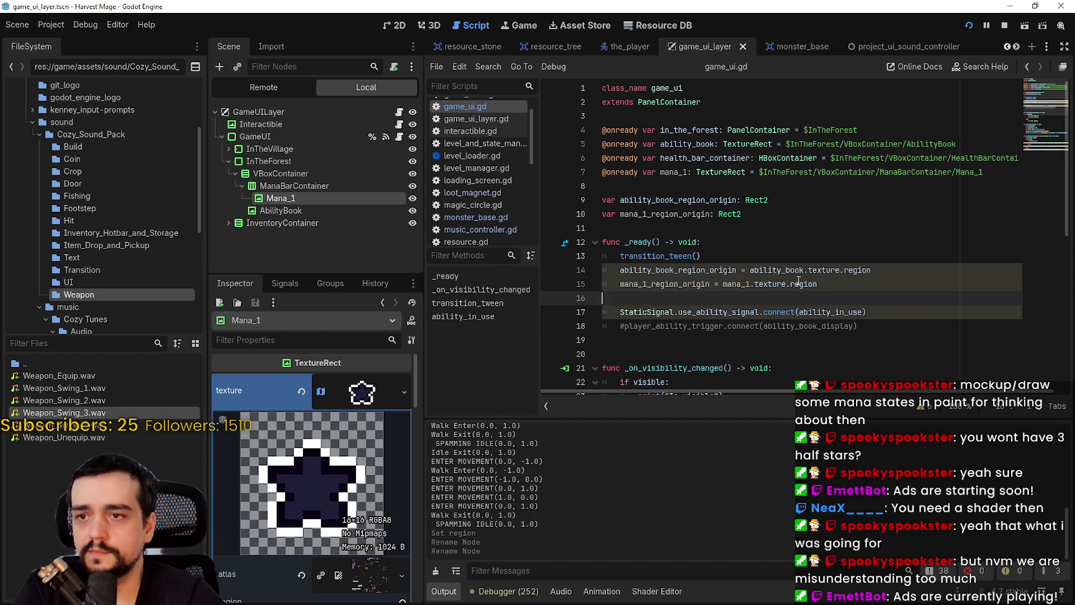
{"action": "left_click", "coordinate": [742, 254]}
{"action": "key", "text": "Return"}
{"action": "key", "text": "ctrl+s"}
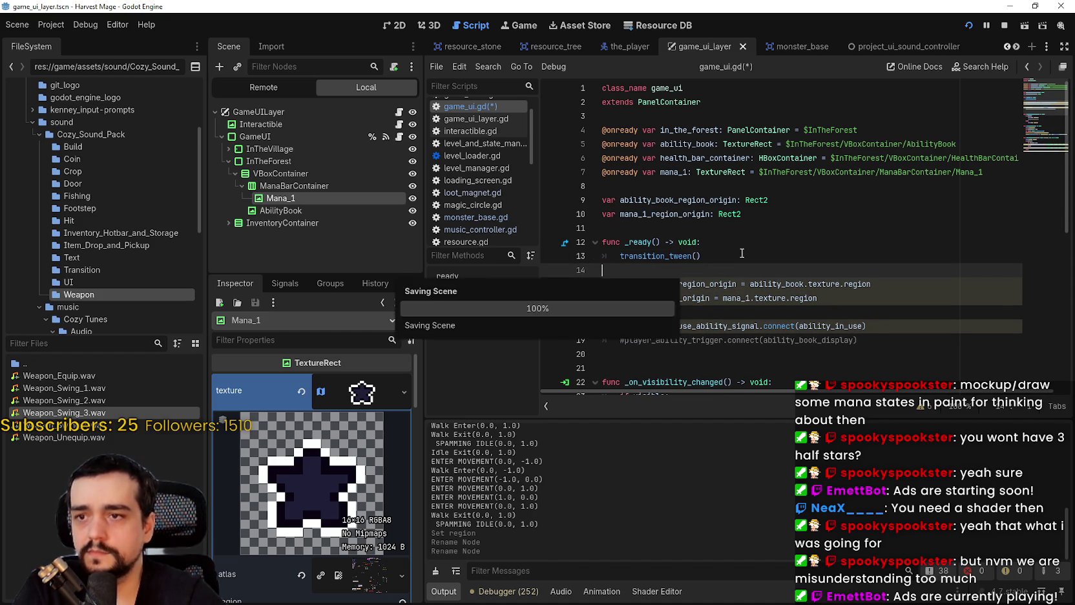
- Expand Mana_1's AtlasTexture in the Inspector to reveal its region
{"action": "scroll", "coordinate": [717, 234], "scroll_direction": "down", "scroll_amount": 2}
{"action": "left_click_drag", "start_coordinate": [620, 214], "coordinate": [818, 215]}
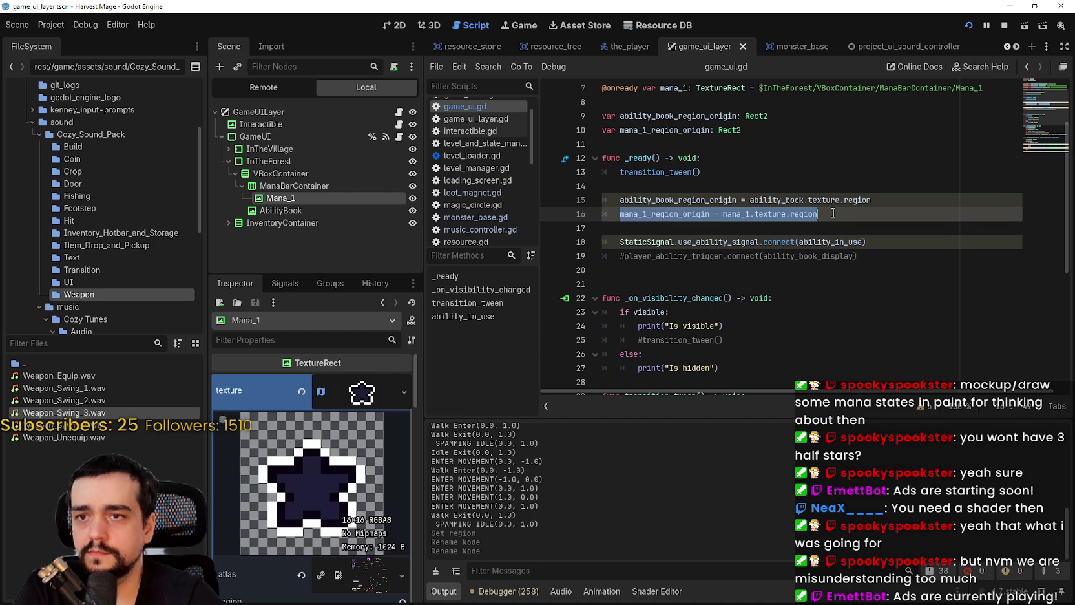
{"action": "left_click", "coordinate": [813, 226]}
{"action": "left_click", "coordinate": [762, 315]}
{"action": "left_click", "coordinate": [739, 271]}
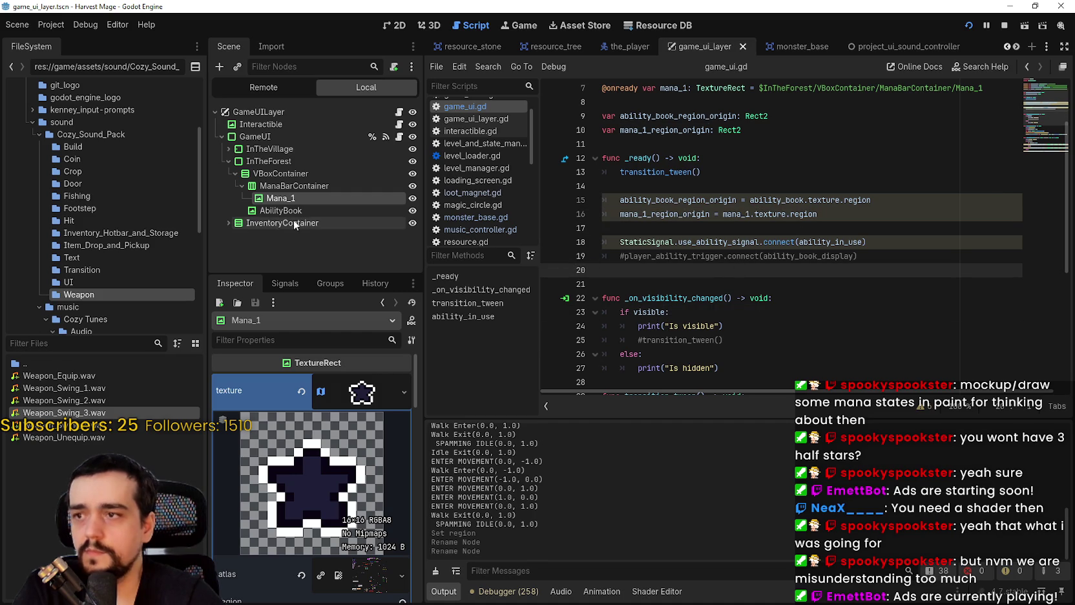
{"action": "left_click", "coordinate": [343, 395]}
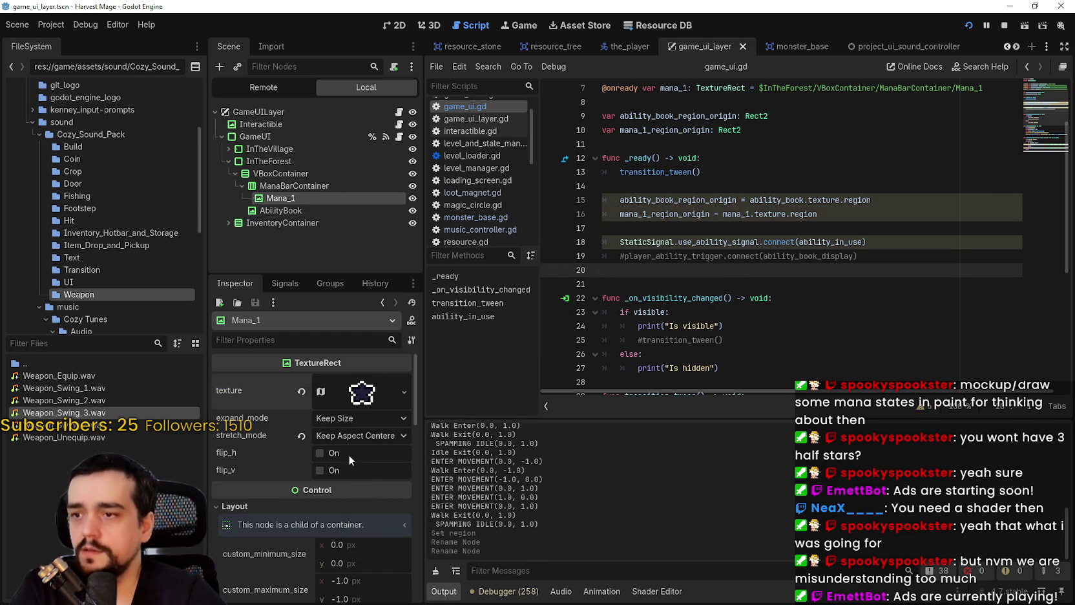
{"action": "left_click", "coordinate": [363, 393]}
{"action": "scroll", "coordinate": [295, 530], "scroll_direction": "down", "scroll_amount": 5}
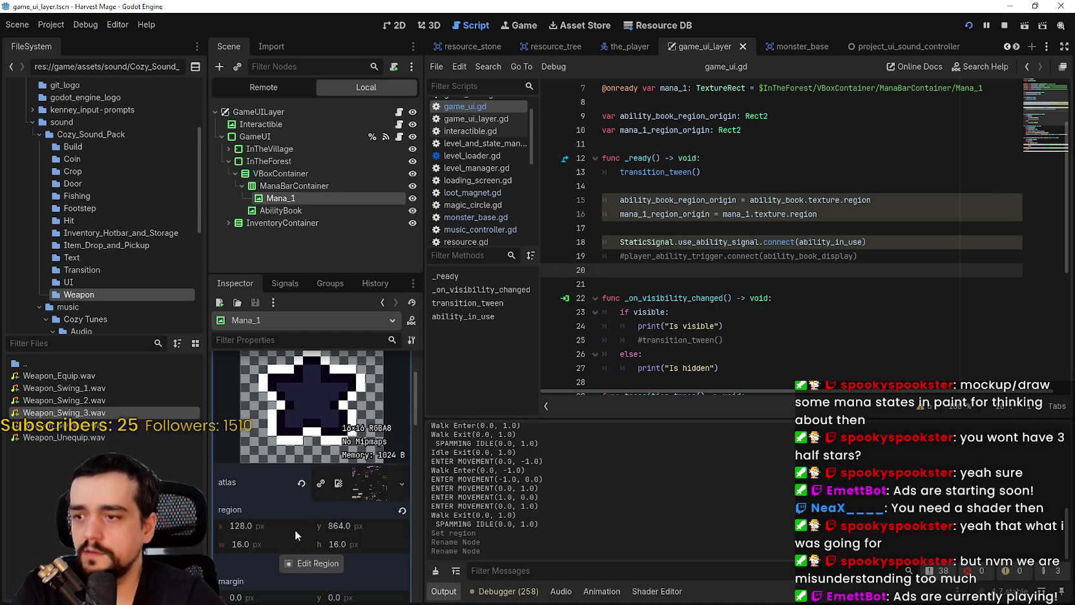
{"action": "scroll", "coordinate": [273, 462], "scroll_direction": "up", "scroll_amount": 2}
- Step the region x from 128 to 144, then to 160
{"action": "left_click", "coordinate": [280, 525]}
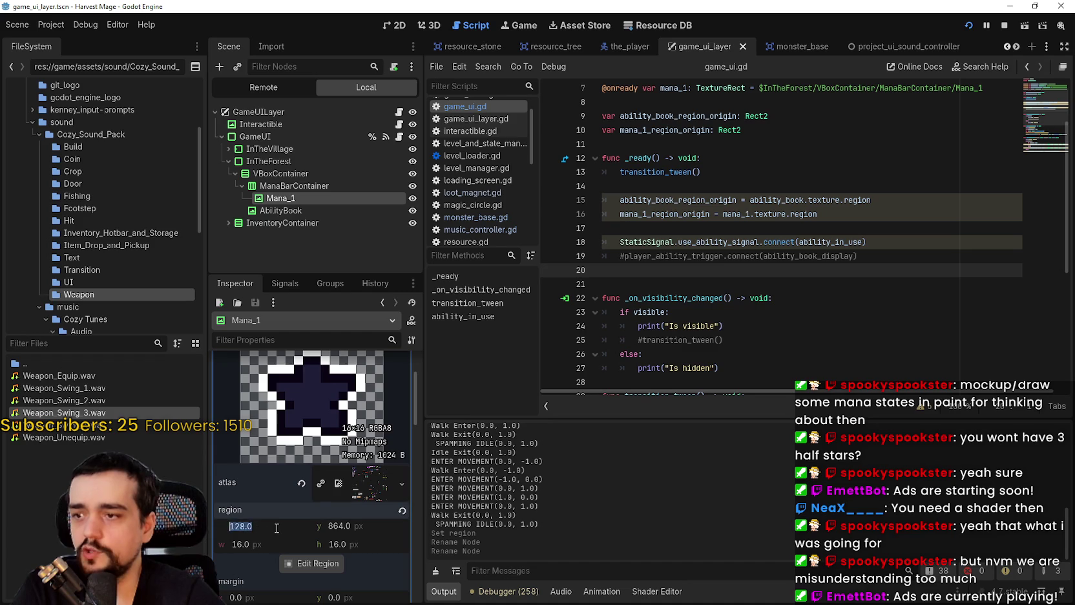
{"action": "type", "text": "144"}
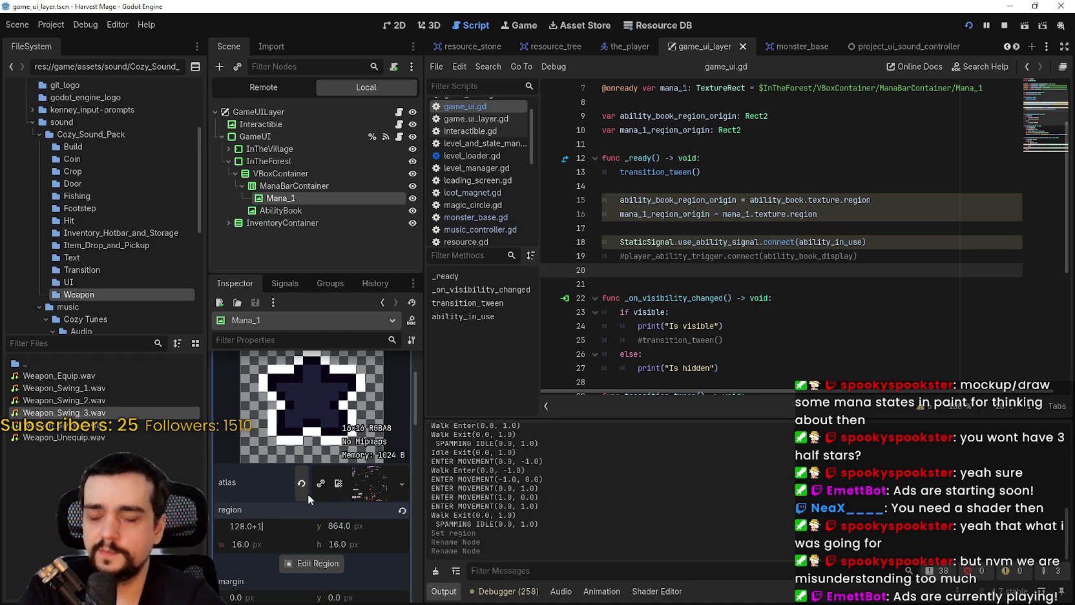
{"action": "key", "text": "Return"}
{"action": "key", "text": "End"}
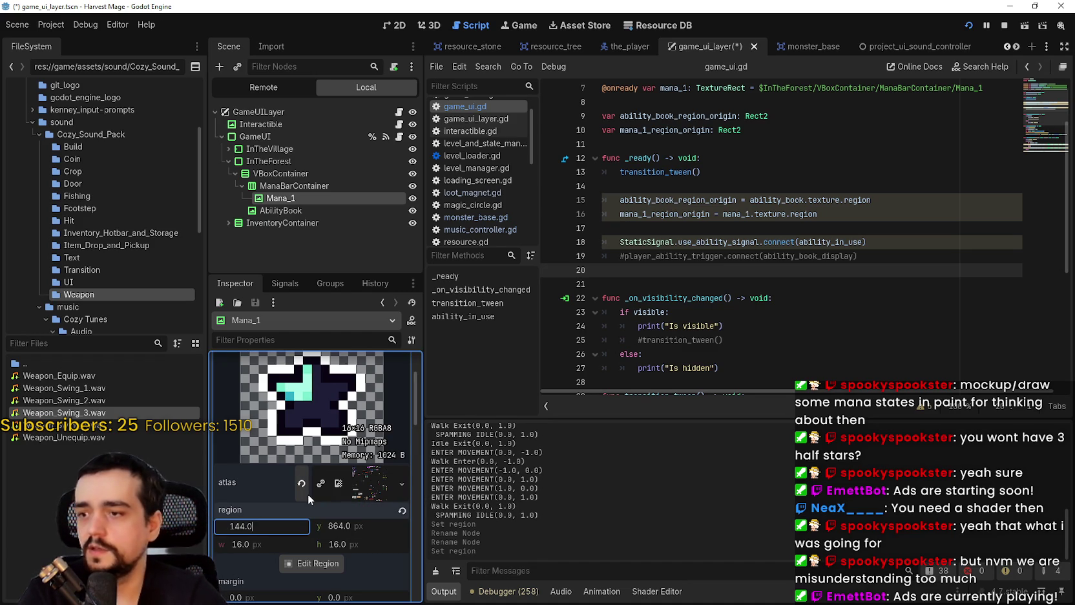
{"action": "type", "text": "=16"}
{"action": "key", "text": "BackSpace"}
{"action": "key", "text": "BackSpace"}
{"action": "key", "text": "BackSpace"}
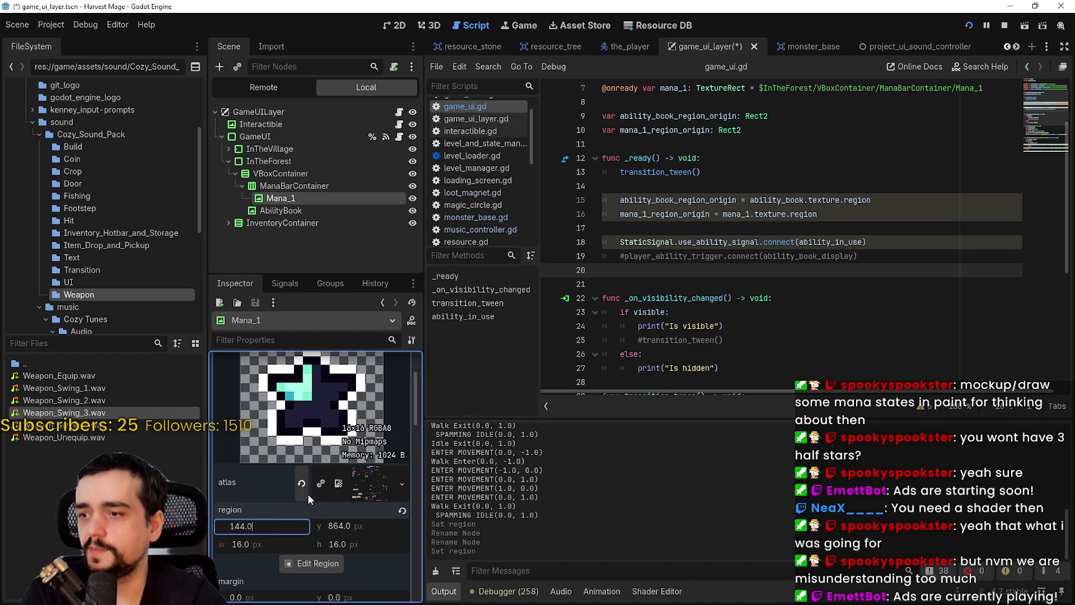
{"action": "type", "text": "+12"}
{"action": "key", "text": "BackSpace"}
{"action": "type", "text": "6"}
{"action": "key", "text": "Return"}
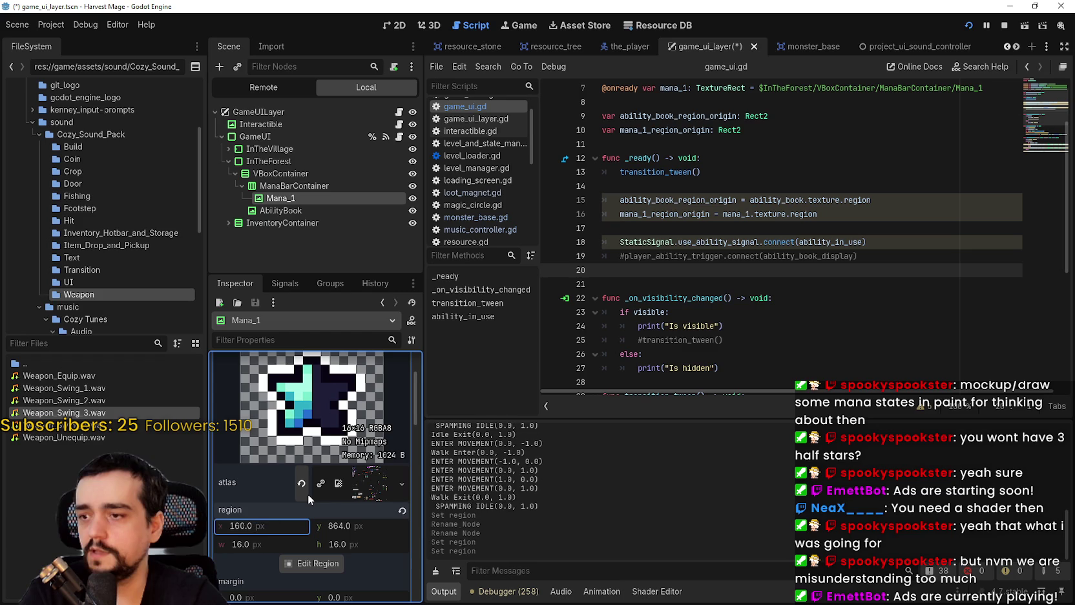
- Advance the region x by 16 to 176 and then 192, and save the scene
{"action": "key", "text": "Tab"}
{"action": "key", "text": "shift+Tab"}
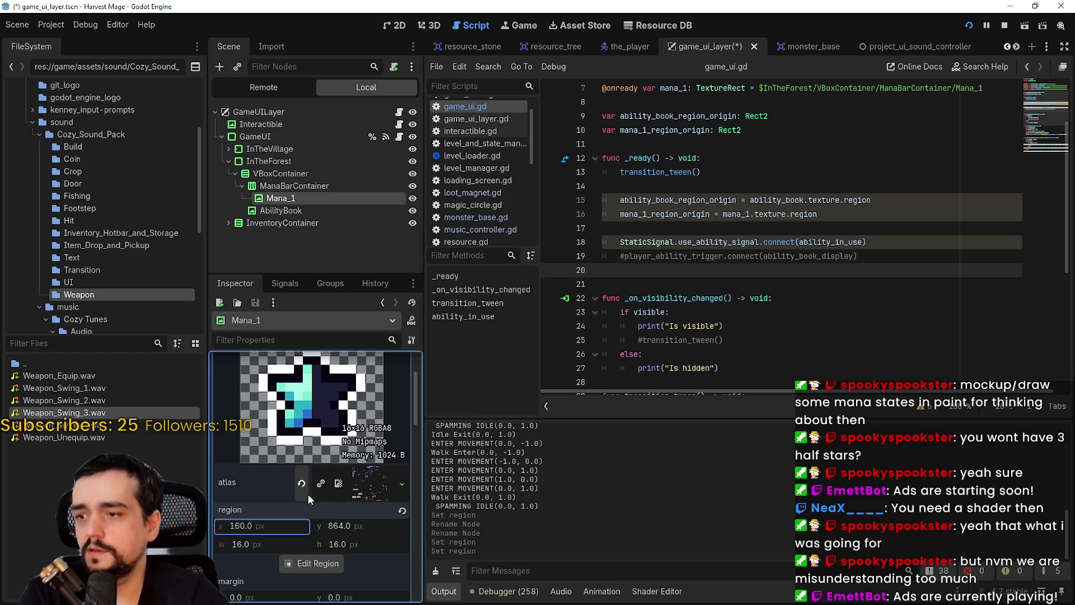
{"action": "key", "text": "Right"}
{"action": "type", "text": "+"}
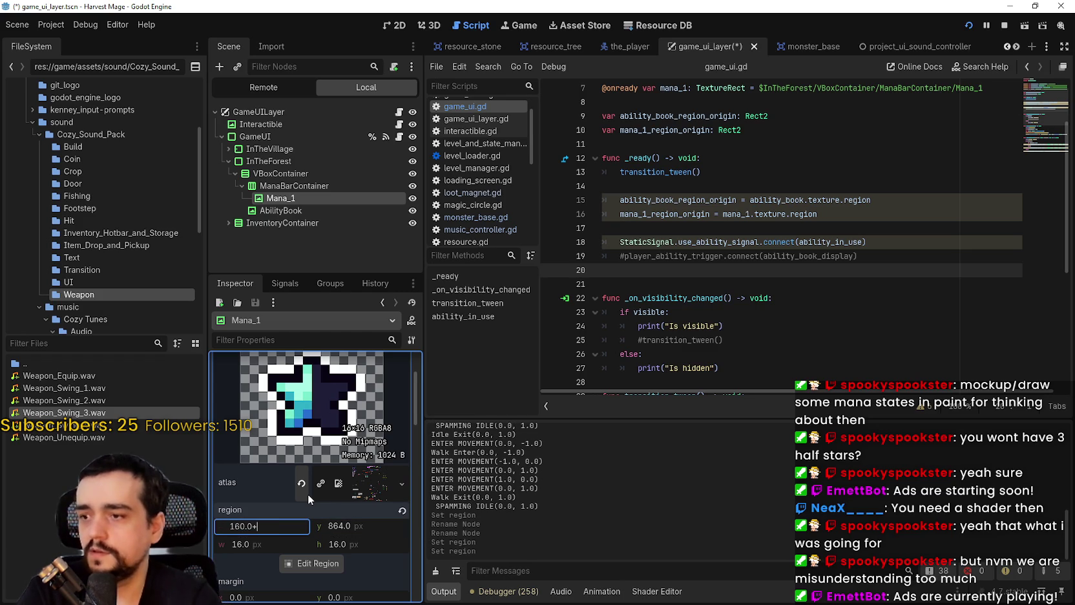
{"action": "type", "text": "16"}
{"action": "key", "text": "Return"}
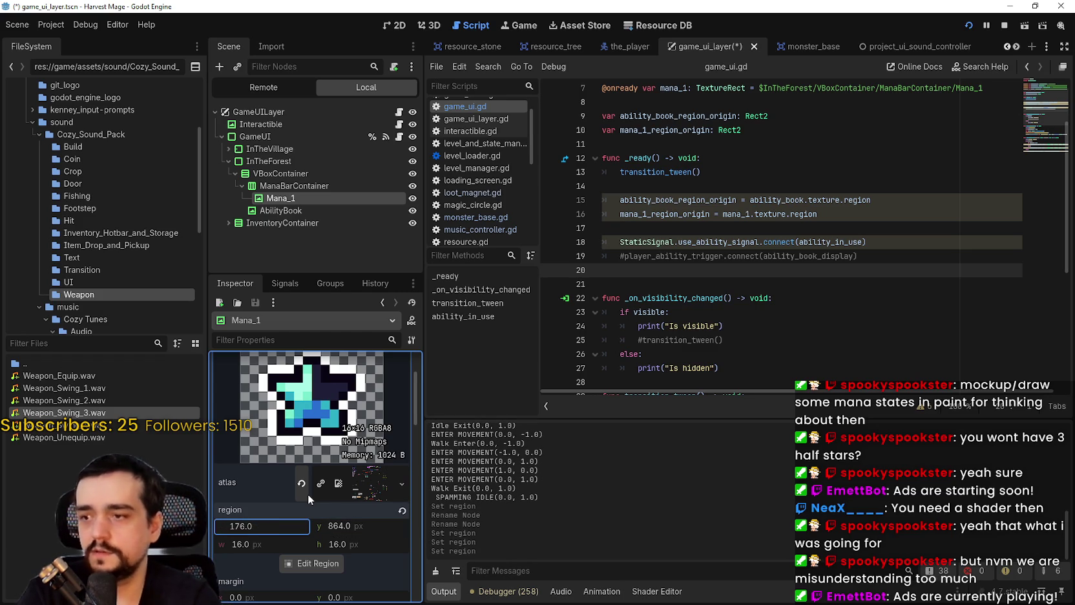
{"action": "type", "text": "+16"}
{"action": "key", "text": "Return"}
{"action": "key", "text": "ctrl+s"}
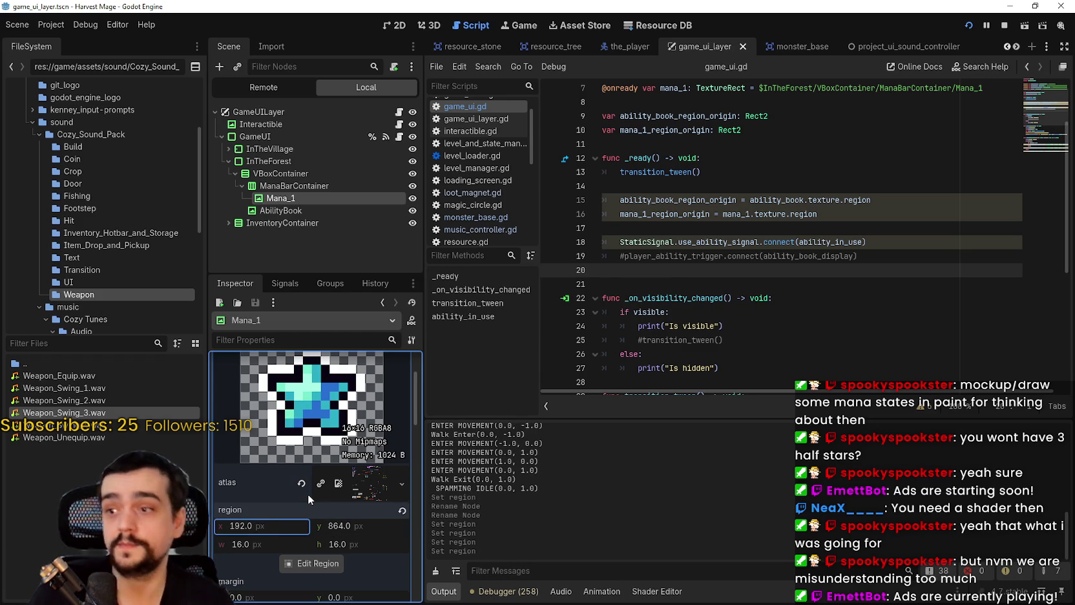
- Review the mana_1_region_origin line in the script and place the caret on line 22
{"action": "triple_click", "coordinate": [668, 214]}
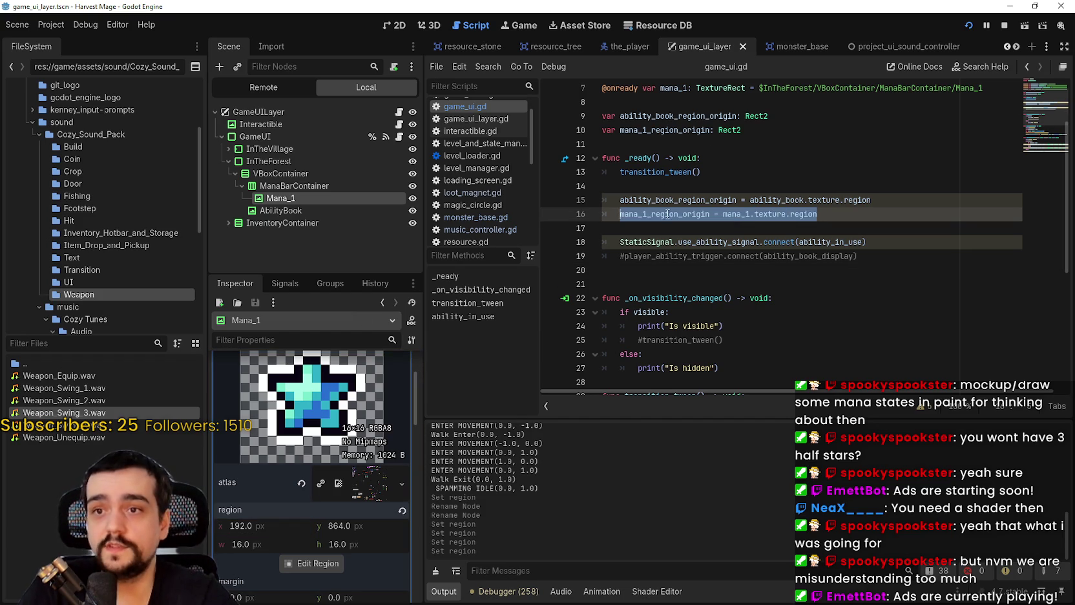
{"action": "double_click", "coordinate": [645, 215]}
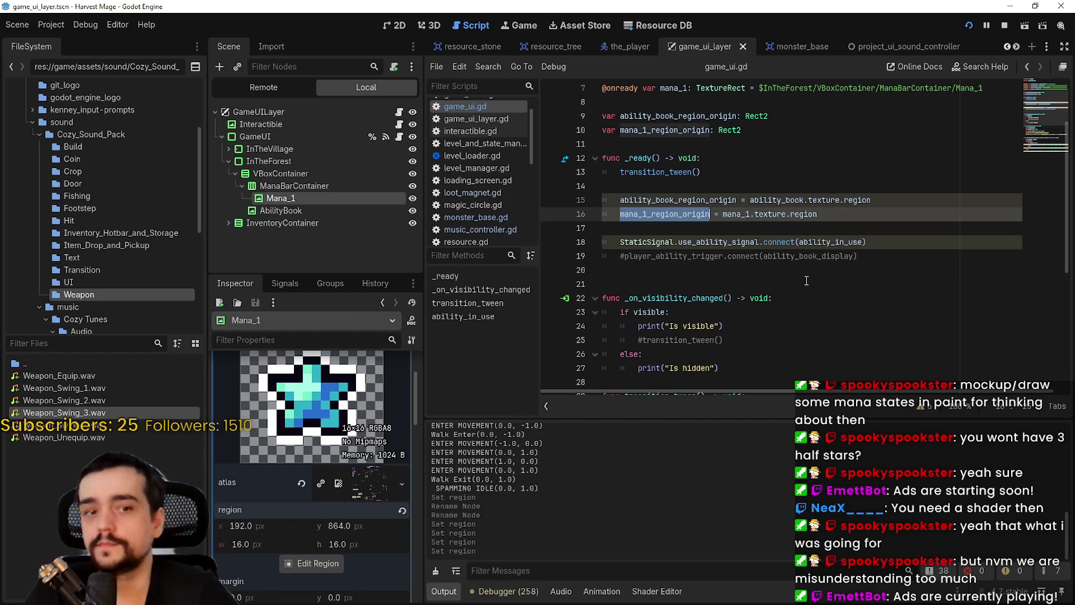
{"action": "double_click", "coordinate": [696, 241]}
{"action": "left_click", "coordinate": [710, 275]}
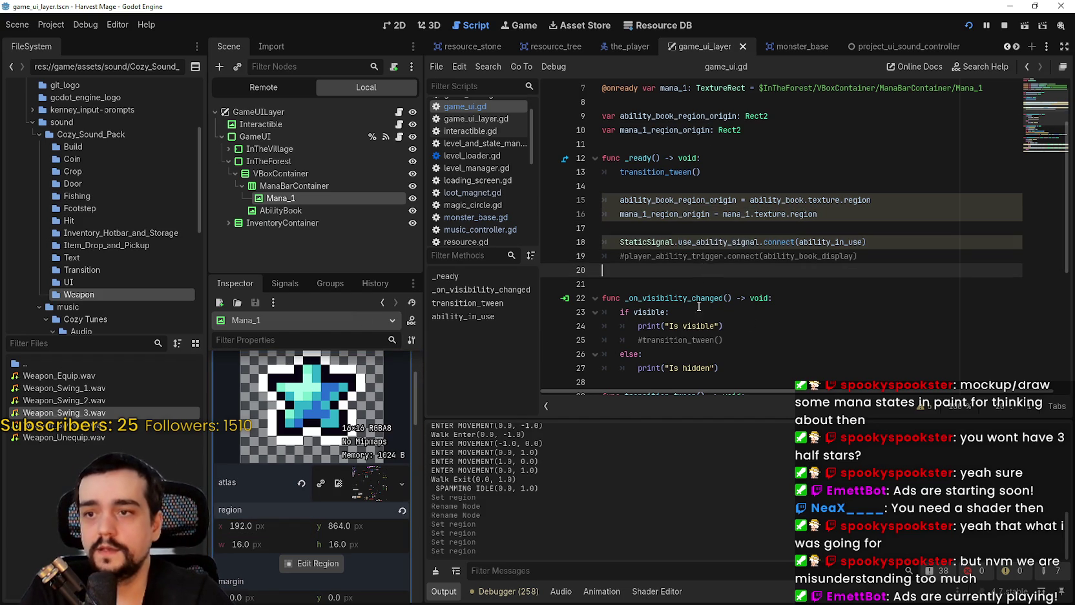
{"action": "left_click", "coordinate": [643, 296]}
- Write func update_mana_bar() -> void: with a pass body on line 21
{"action": "left_click", "coordinate": [643, 286]}
{"action": "scroll", "coordinate": [644, 286], "scroll_direction": "down", "scroll_amount": 3}
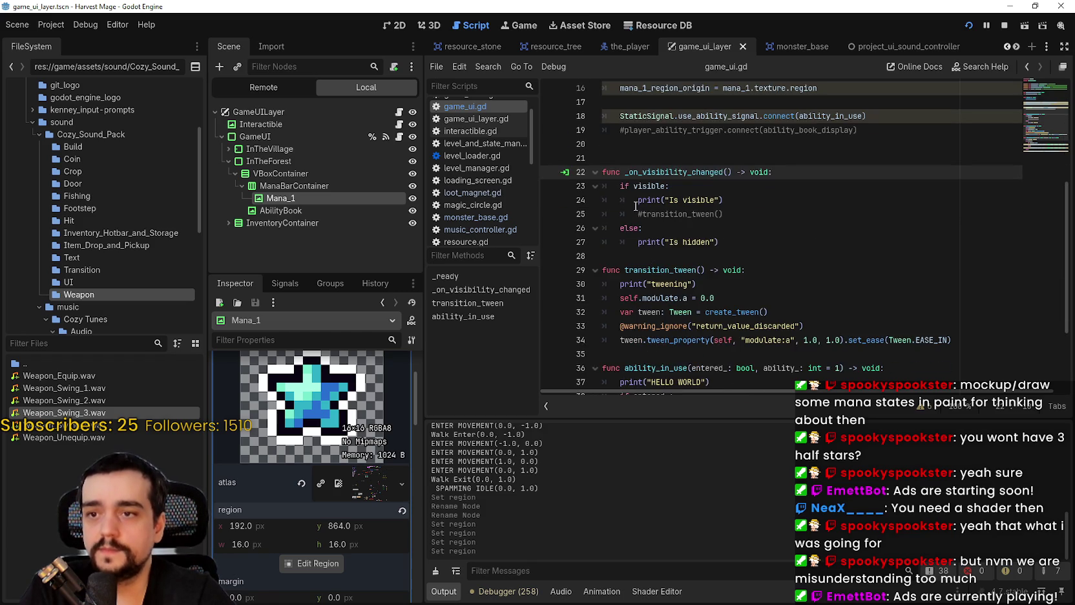
{"action": "scroll", "coordinate": [621, 245], "scroll_direction": "up", "scroll_amount": 3}
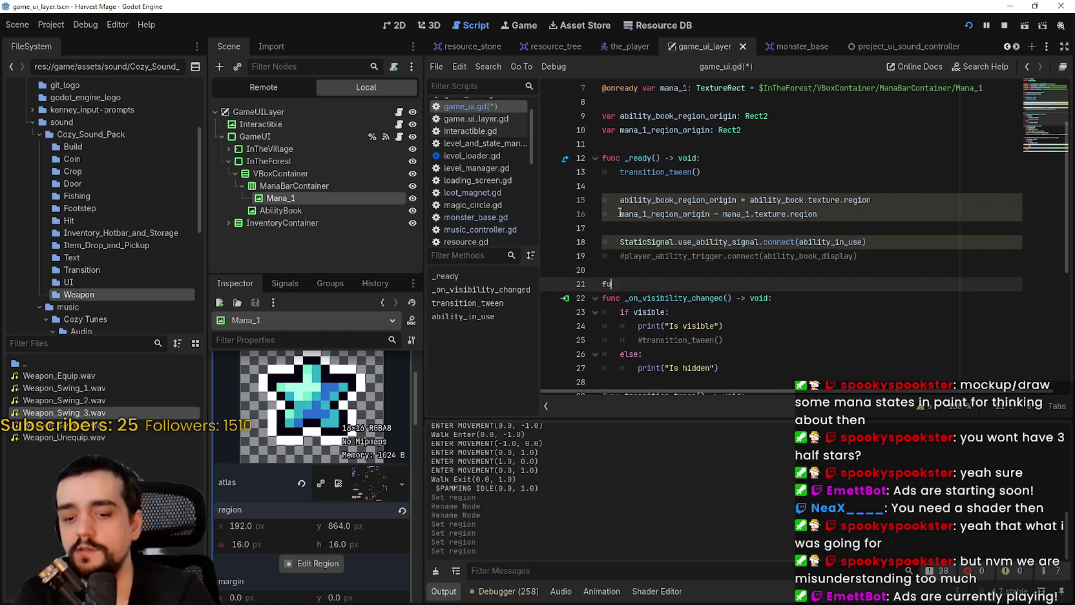
{"action": "type", "text": "func update_"}
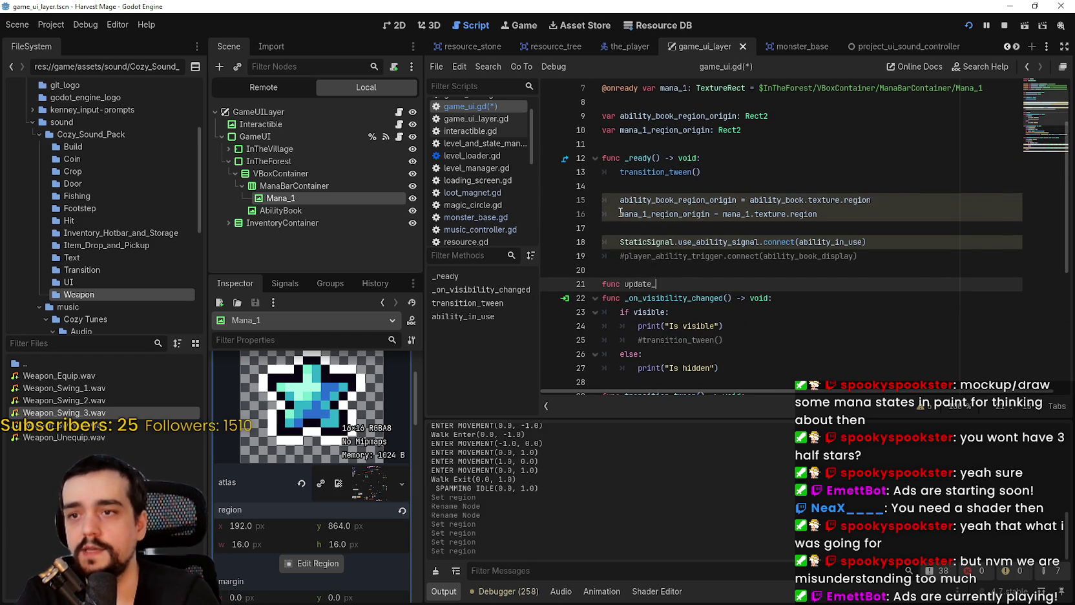
{"action": "type", "text": "mana_bar"}
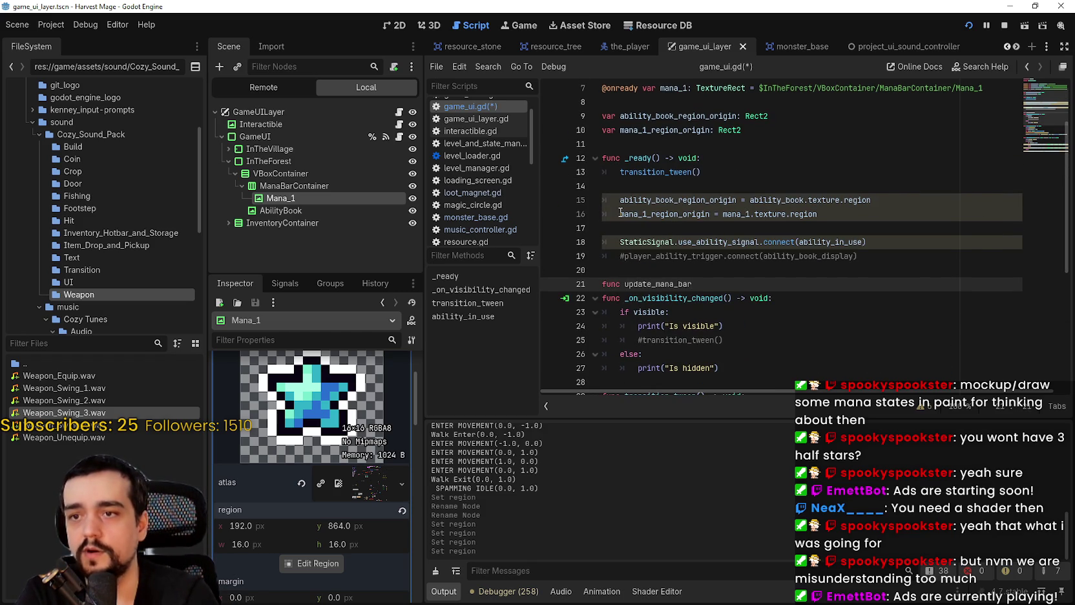
{"action": "type", "text": "()"}
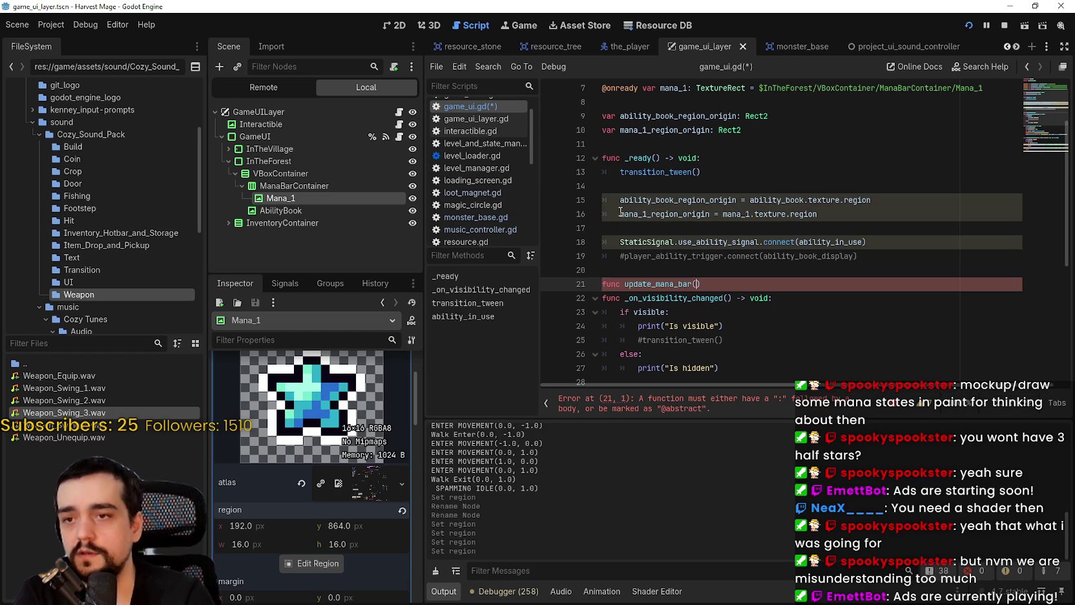
{"action": "type", "text": " -> void"}
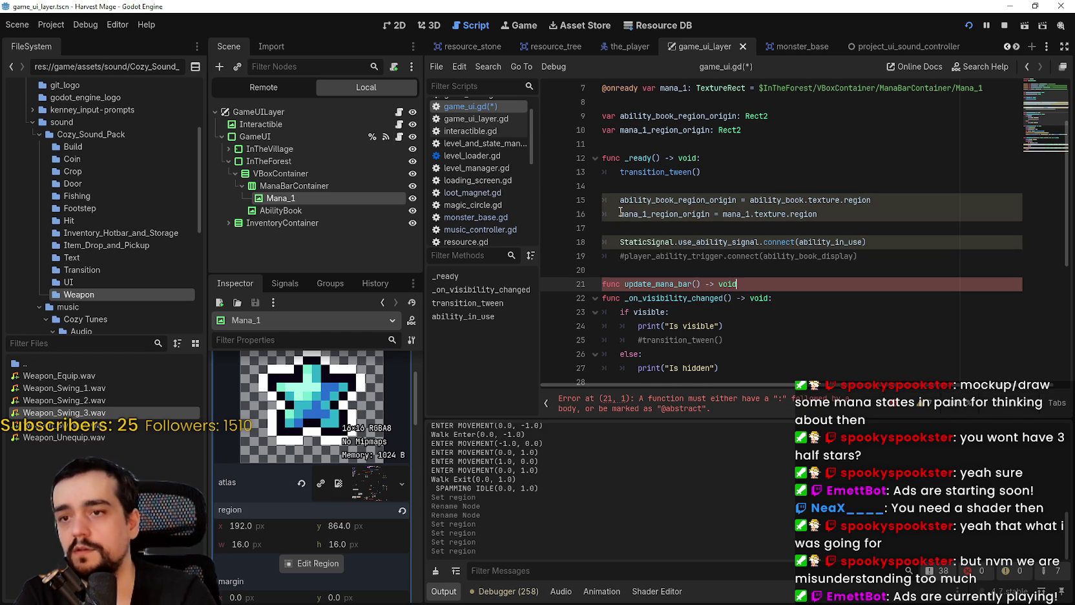
{"action": "type", "text": ":"}
{"action": "key", "text": "Return"}
{"action": "type", "text": "pass"}
{"action": "key", "text": "Up"}
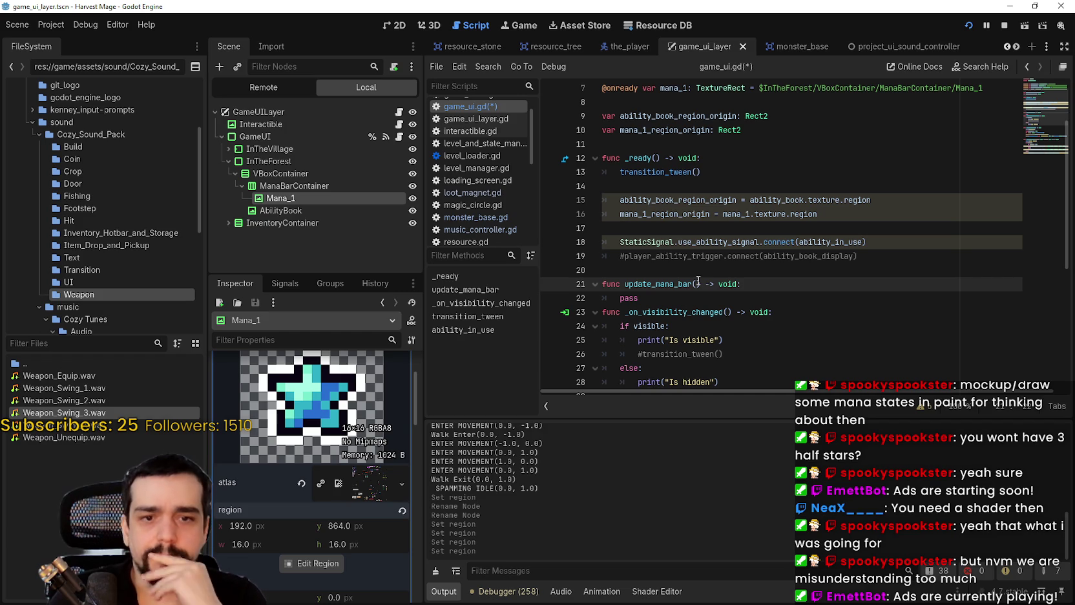
- Look up the mana_1 declarations, then add a blank line below update_mana_bar
{"action": "left_click", "coordinate": [698, 280]}
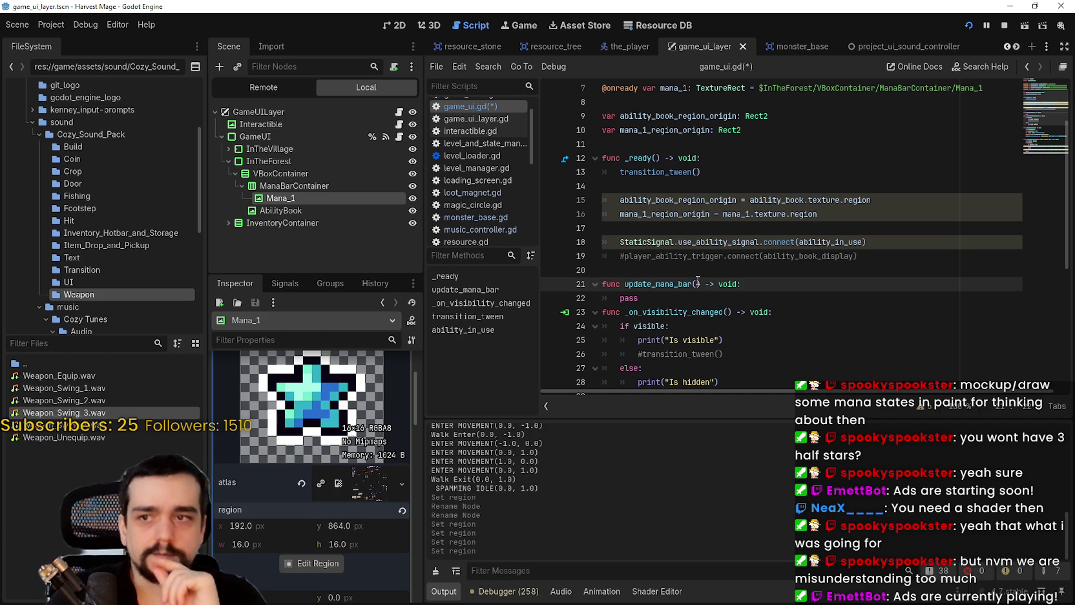
{"action": "double_click", "coordinate": [666, 213]}
{"action": "scroll", "coordinate": [711, 271], "scroll_direction": "up", "scroll_amount": 2}
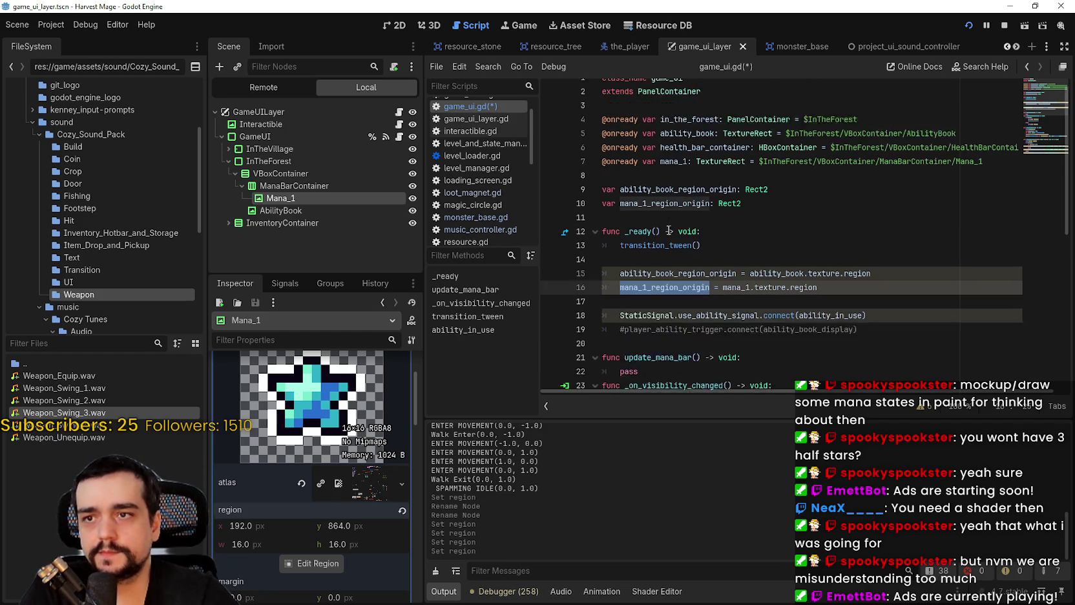
{"action": "left_click", "coordinate": [737, 298], "text": "ctrl"}
{"action": "scroll", "coordinate": [803, 288], "scroll_direction": "down", "scroll_amount": 2}
{"action": "left_click", "coordinate": [803, 289]}
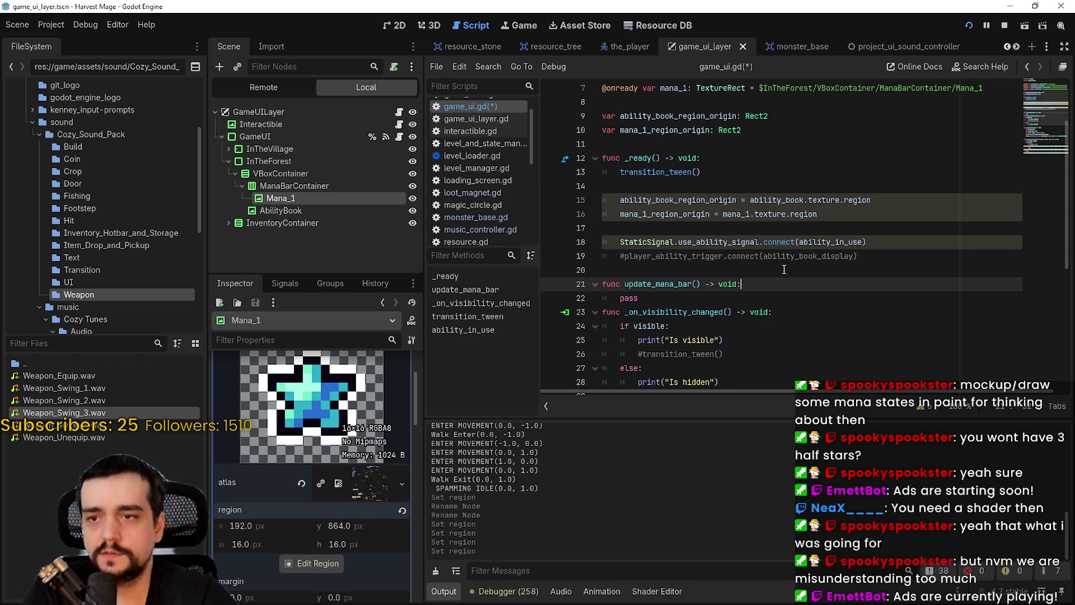
{"action": "key", "text": "Down"}
{"action": "key", "text": "Return"}
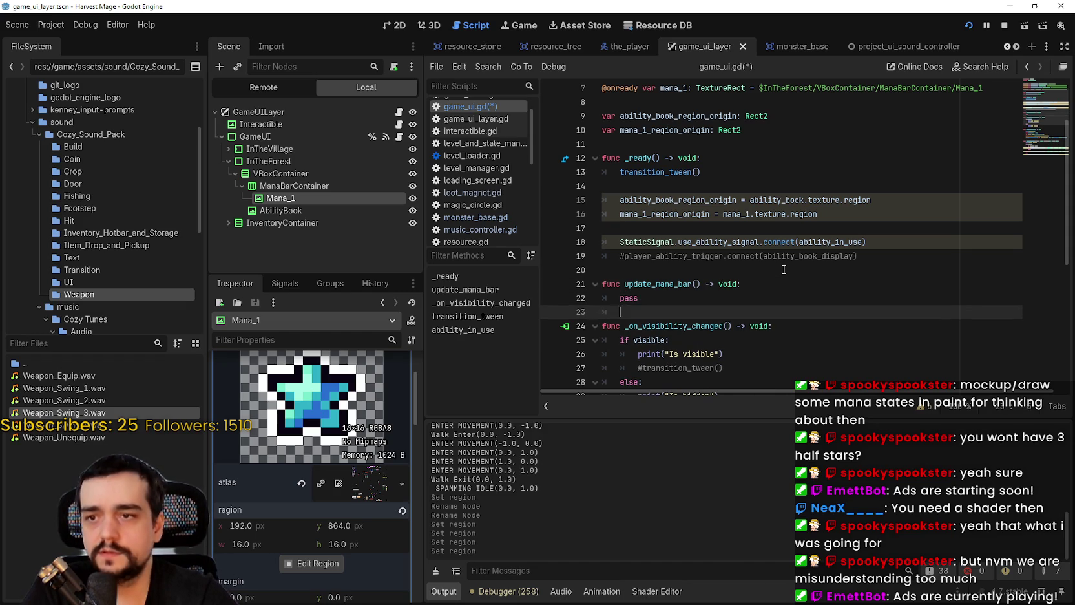
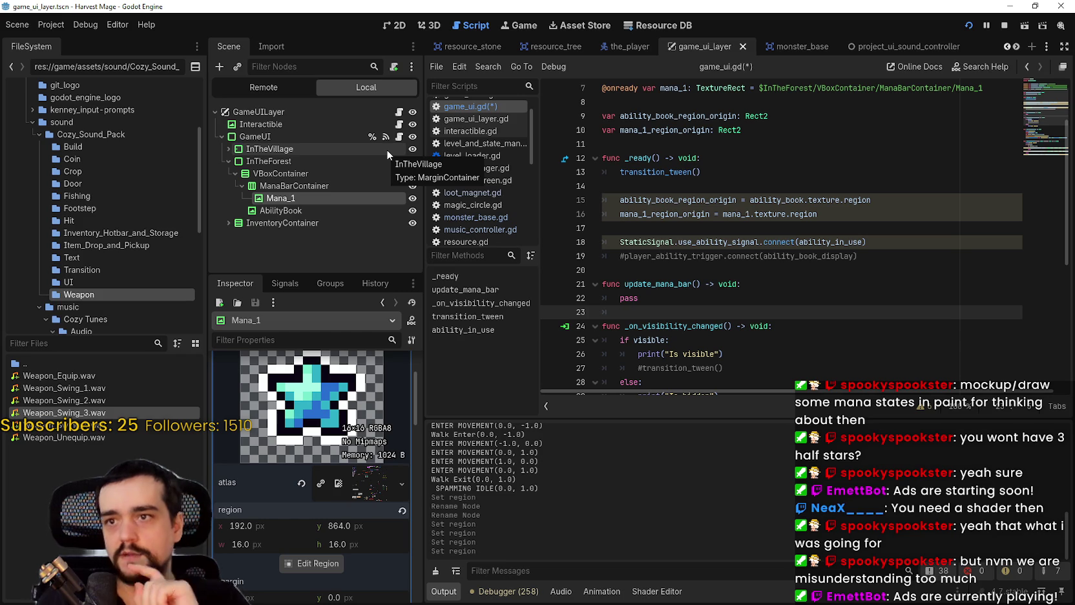
- Rename the line 10 declaration from mana_1_region_origin to mana_region_full
{"action": "left_click", "coordinate": [652, 130]}
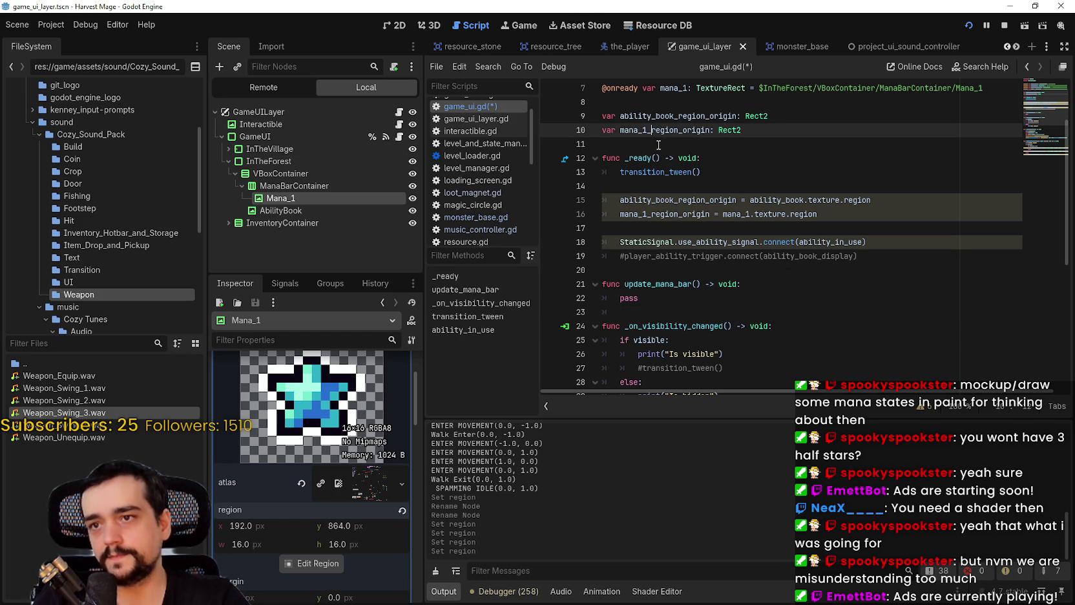
{"action": "key", "text": "ctrl+Left"}
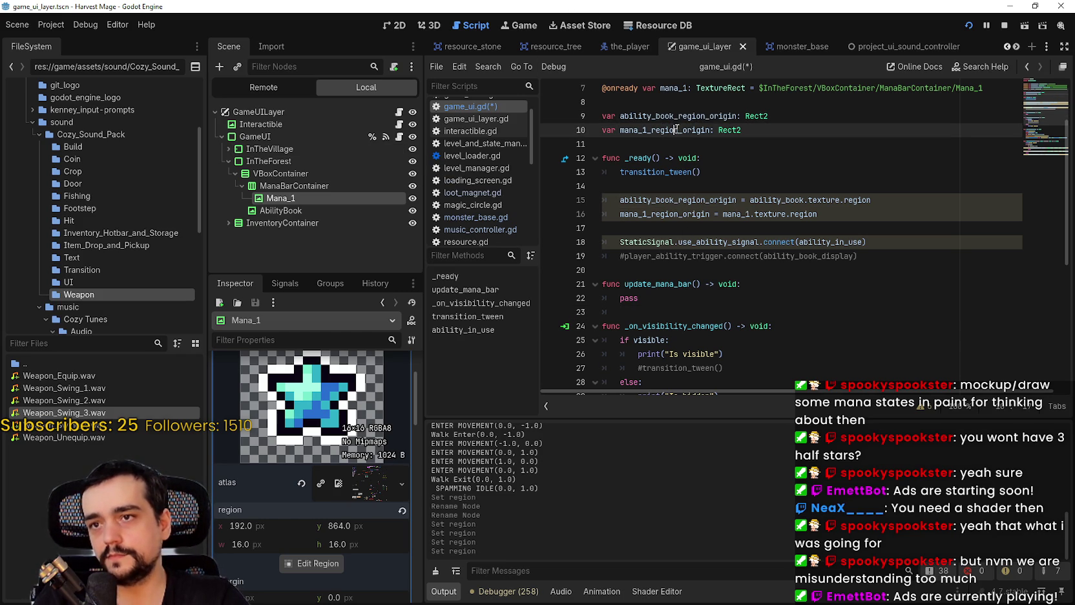
{"action": "key", "text": "ctrl+shift+Right"}
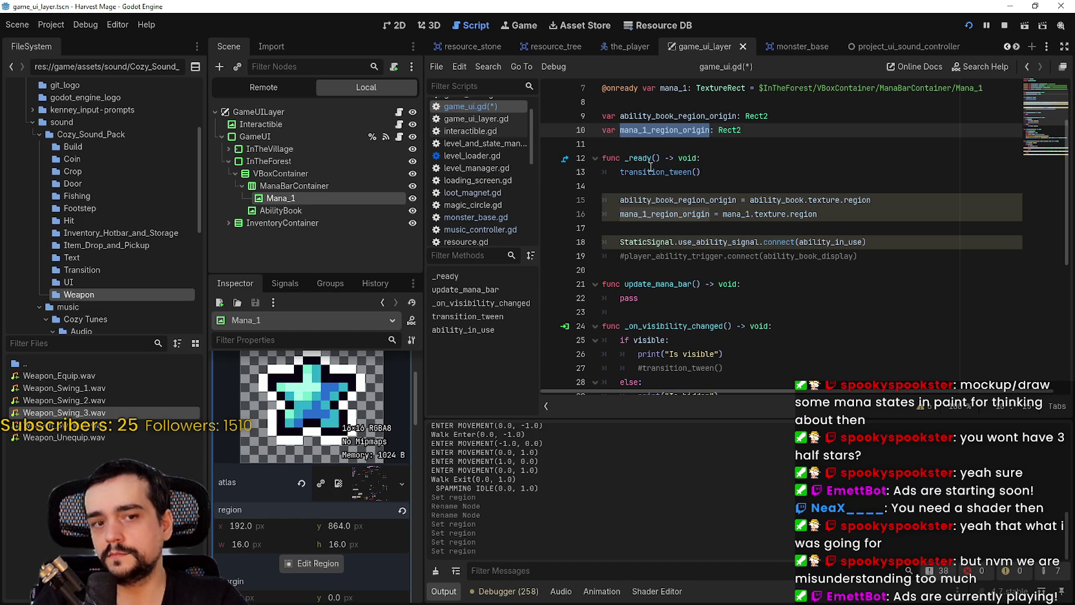
{"action": "scroll", "coordinate": [651, 167], "scroll_direction": "up", "scroll_amount": 2}
{"action": "left_click", "coordinate": [642, 214]}
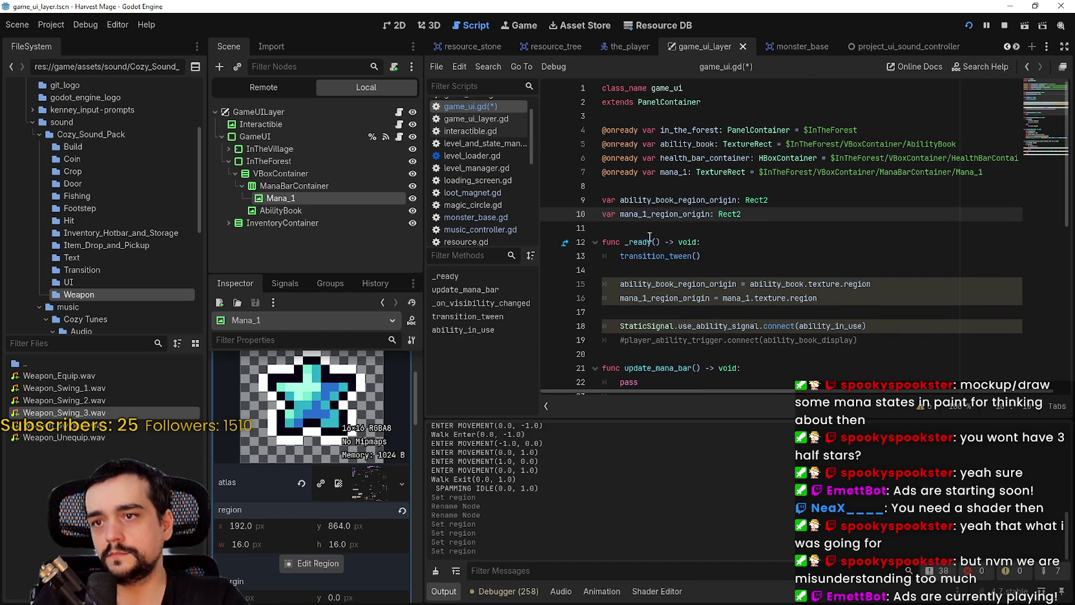
{"action": "left_click_drag", "start_coordinate": [639, 216], "coordinate": [648, 221]}
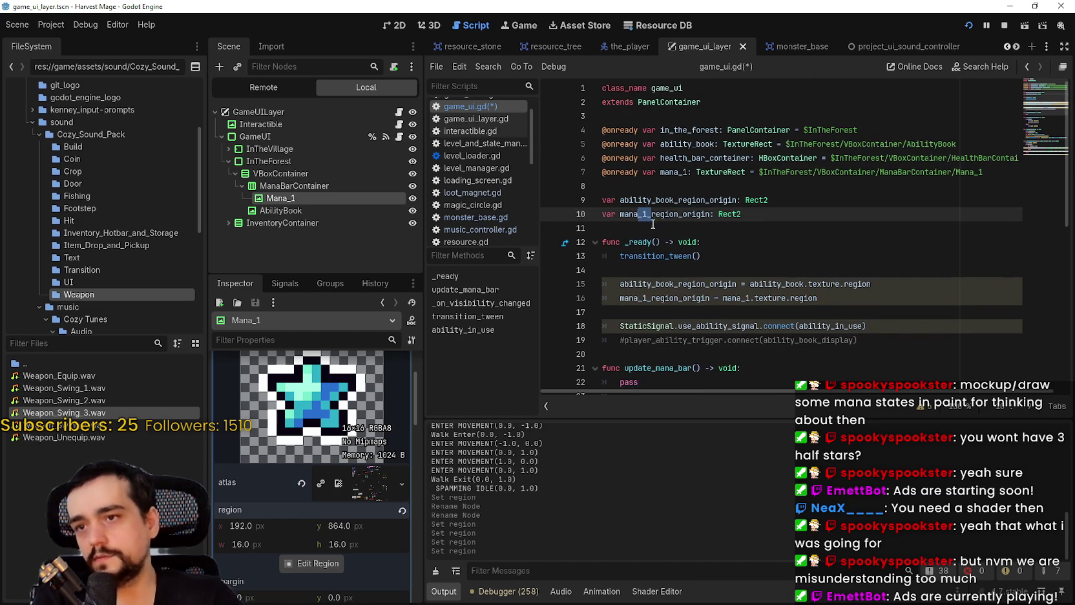
{"action": "key", "text": "BackSpace"}
{"action": "type", "text": "_"}
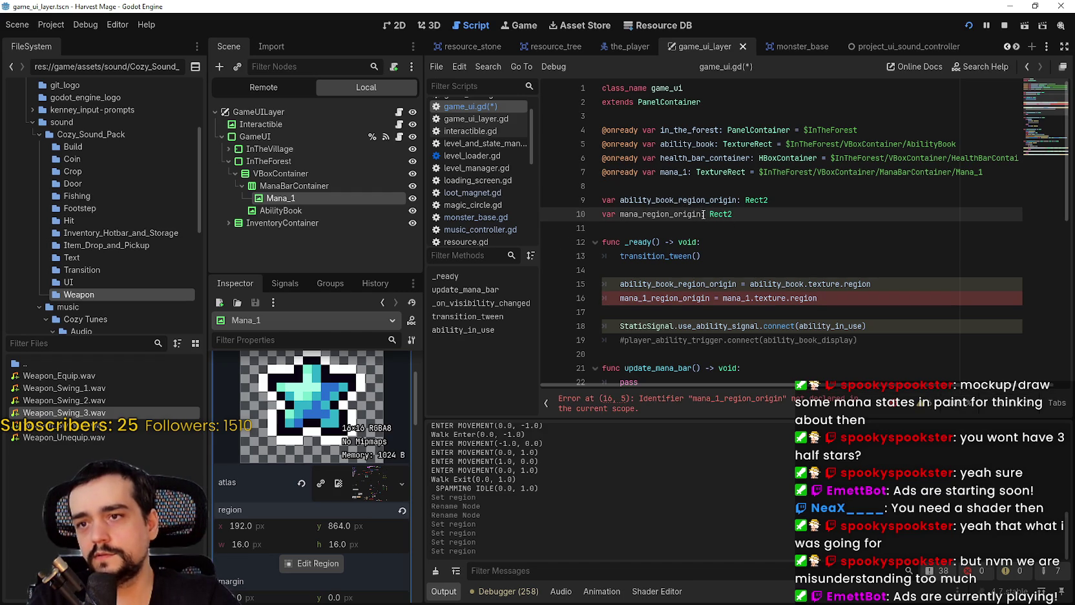
{"action": "left_click_drag", "start_coordinate": [702, 214], "coordinate": [676, 214]}
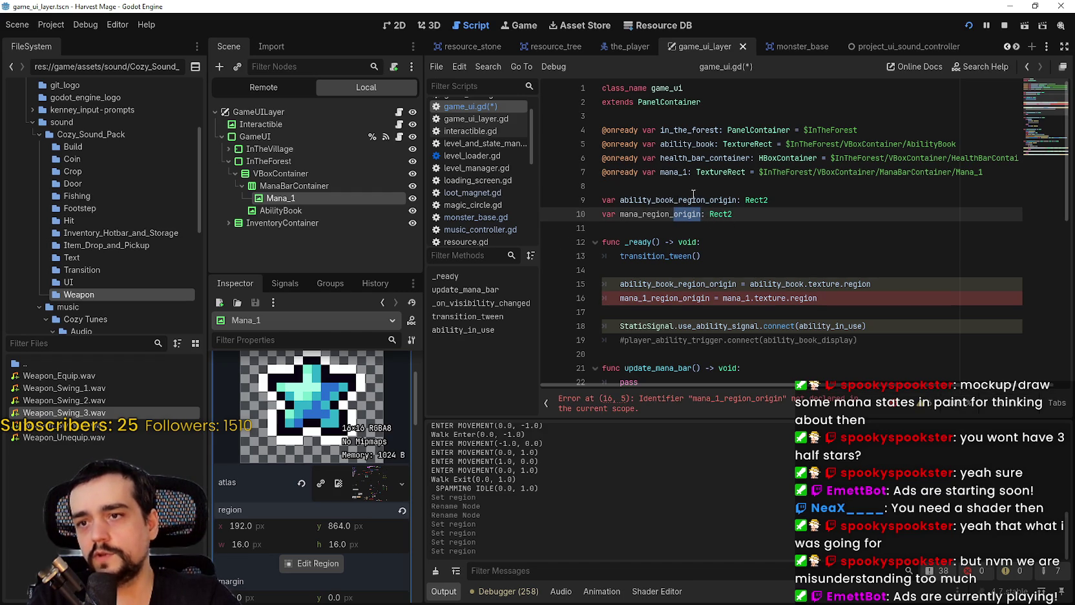
{"action": "type", "text": "rull"}
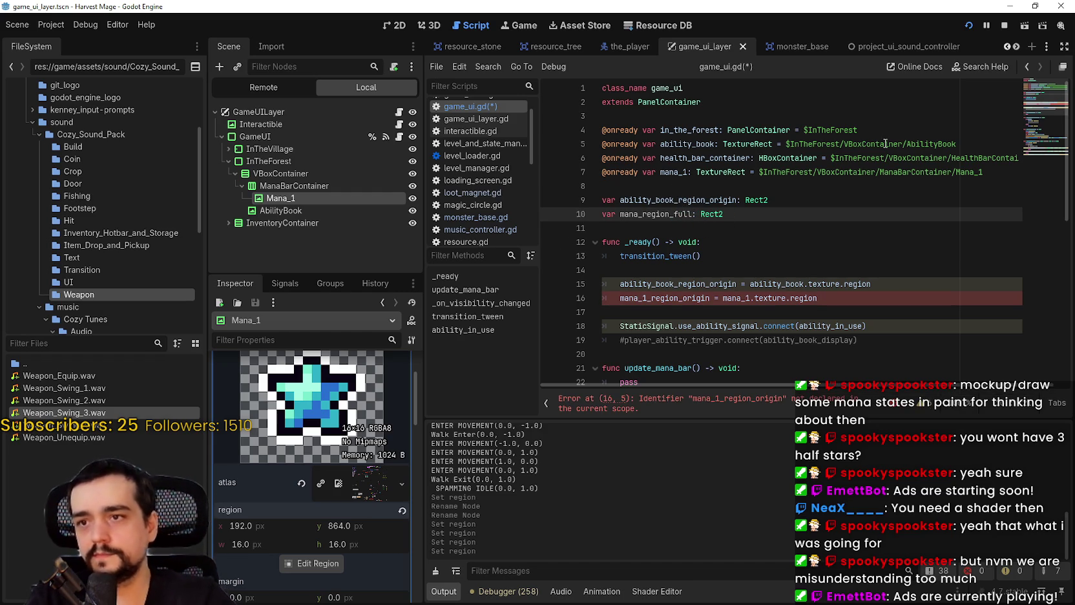
- Paste mana_region_full over the old name in line 16's _ready assignment and save game_ui.gd
{"action": "double_click", "coordinate": [639, 213]}
{"action": "key", "text": "ctrl+c"}
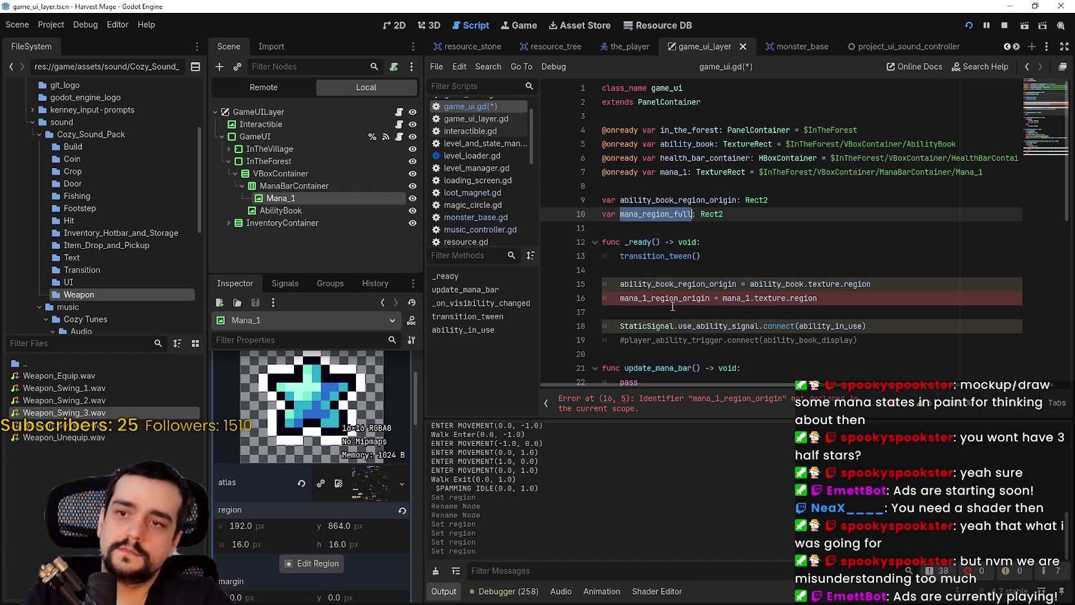
{"action": "left_click", "coordinate": [671, 301]}
{"action": "double_click", "coordinate": [671, 300]}
{"action": "key", "text": "ctrl+v"}
{"action": "left_click", "coordinate": [828, 301]}
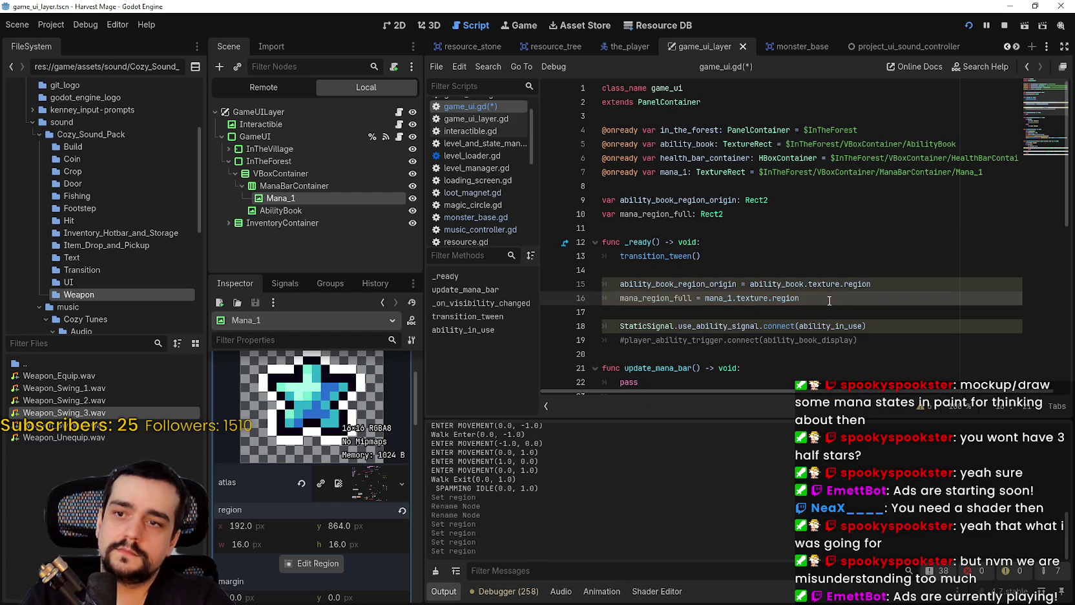
{"action": "scroll", "coordinate": [748, 271], "scroll_direction": "down", "scroll_amount": 2}
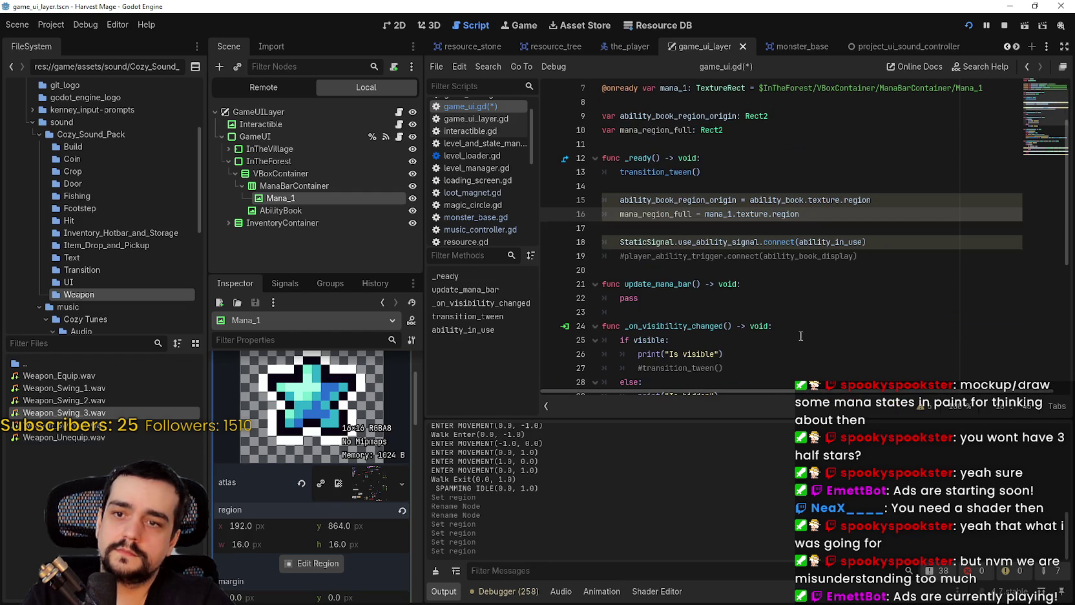
{"action": "left_click", "coordinate": [748, 270]}
{"action": "key", "text": "ctrl+s"}
- Check the mana_region_full references and return to the end of line 10
{"action": "double_click", "coordinate": [680, 214]}
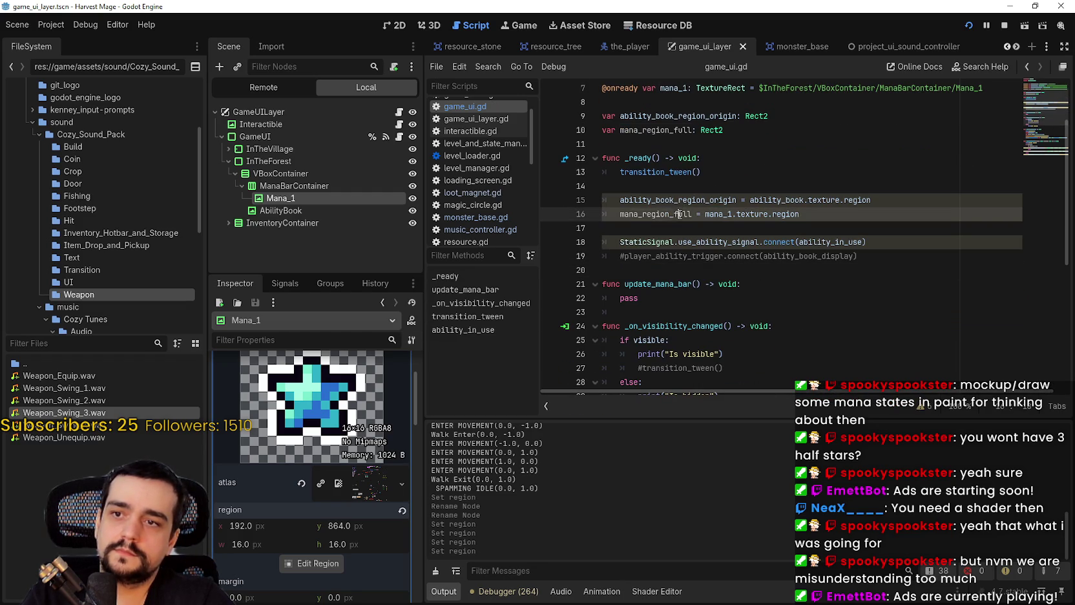
{"action": "scroll", "coordinate": [709, 265], "scroll_direction": "up", "scroll_amount": 2}
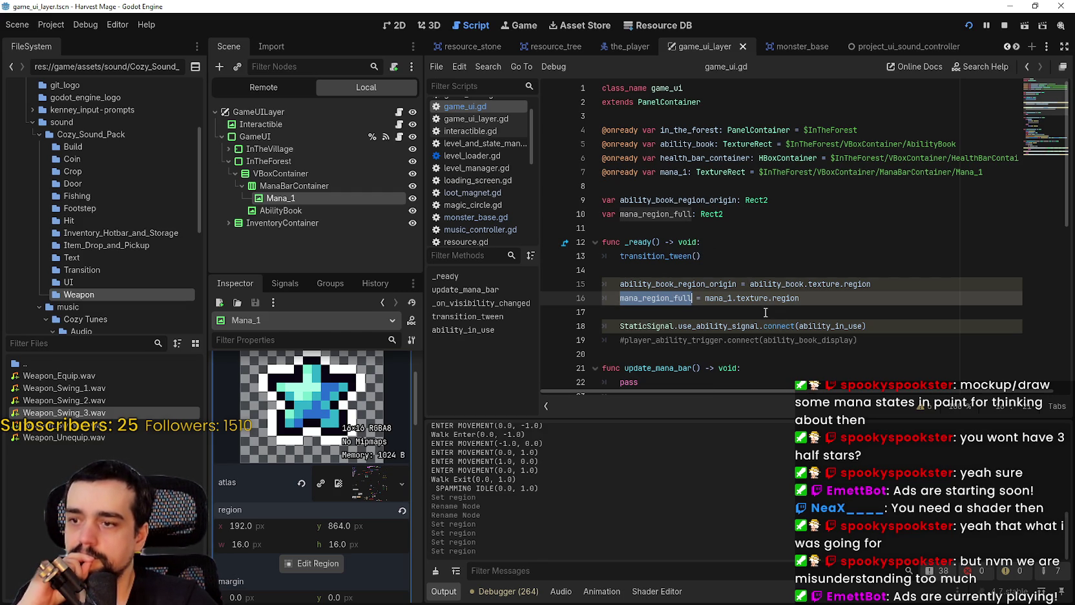
{"action": "left_click", "coordinate": [734, 241]}
{"action": "left_click", "coordinate": [783, 218]}
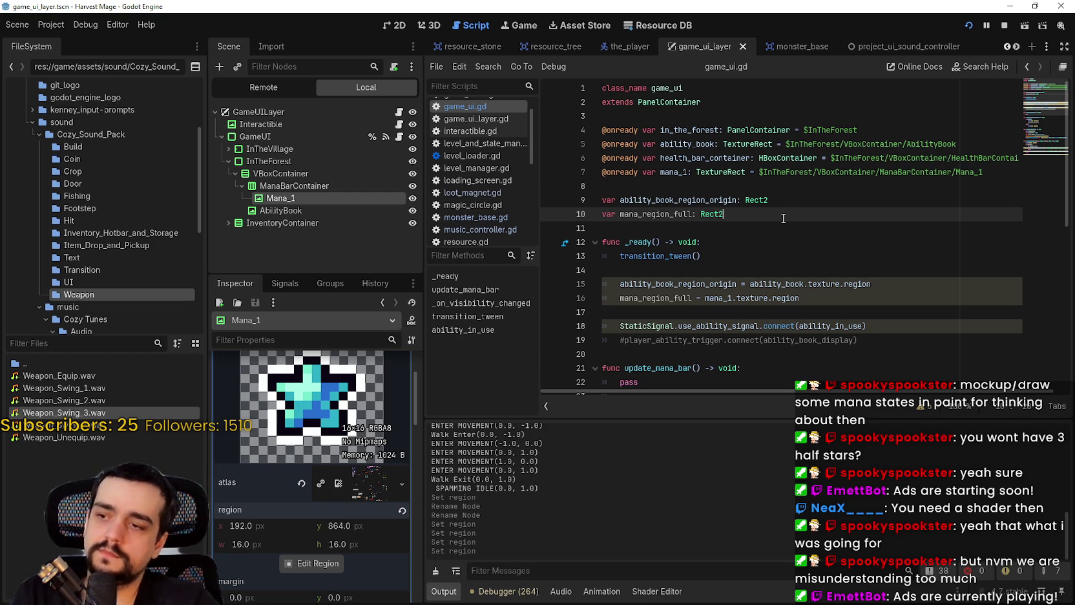
- Add 'var mana_region_empty: Rect2' on line 11 and save game_ui.gd
{"action": "key", "text": "Return"}
{"action": "type", "text": "va"}
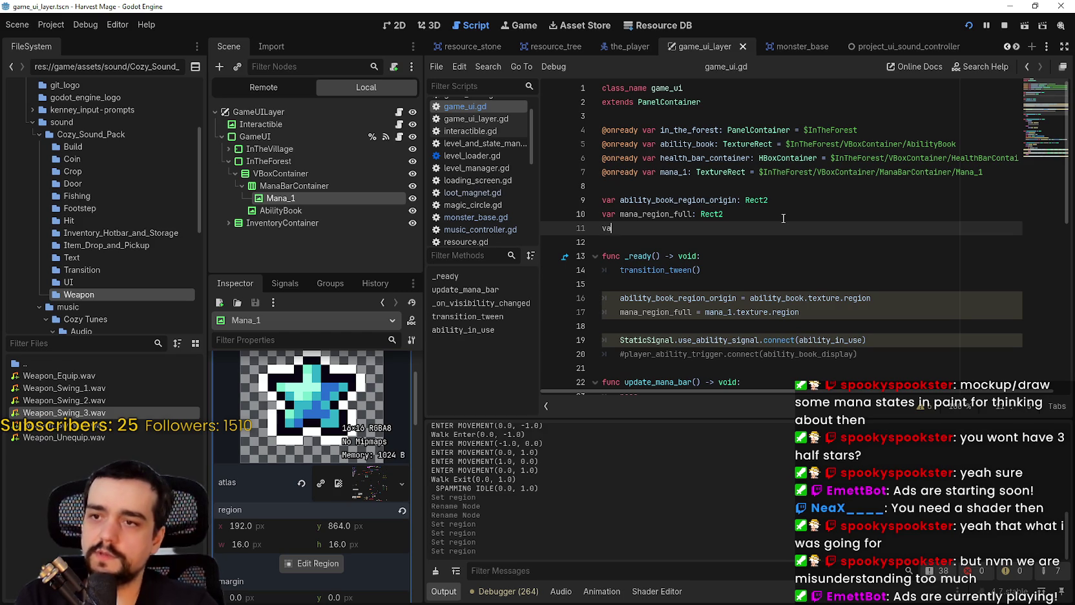
{"action": "type", "text": "r mana_region"}
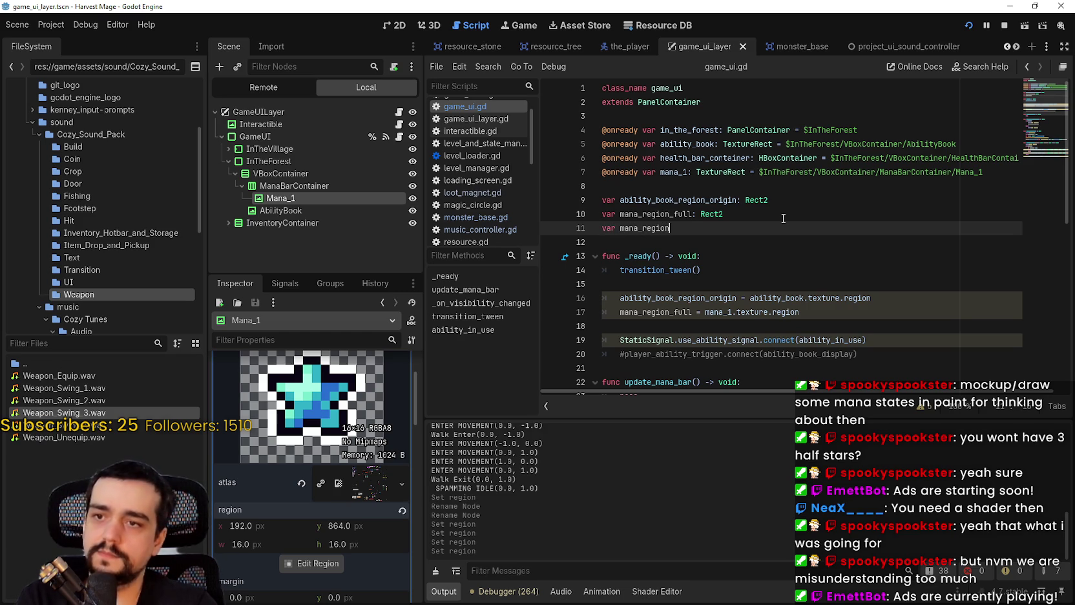
{"action": "type", "text": "_empty: R"}
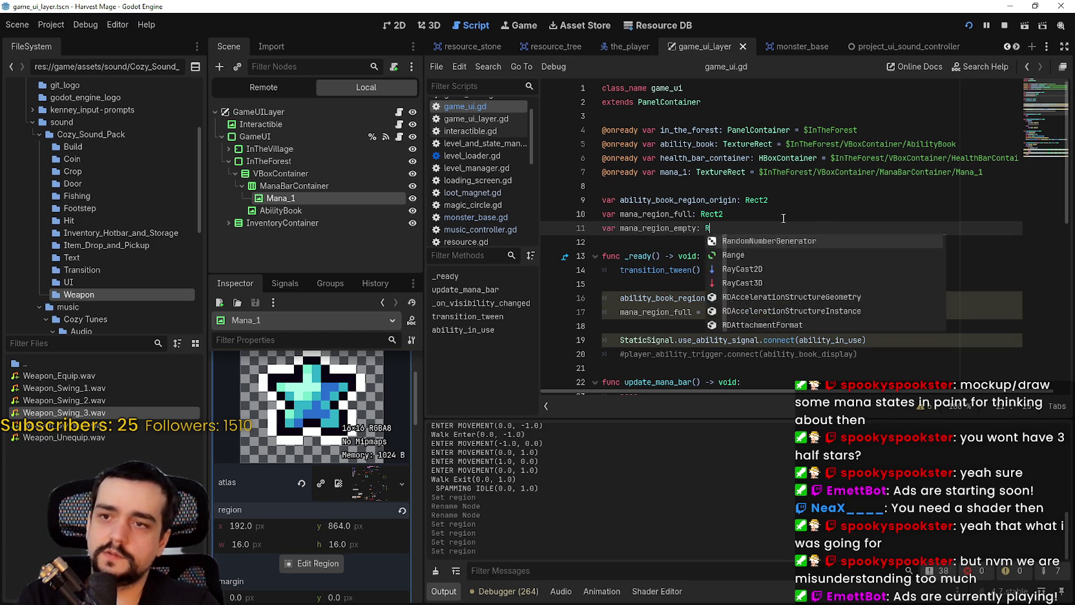
{"action": "type", "text": "ect2"}
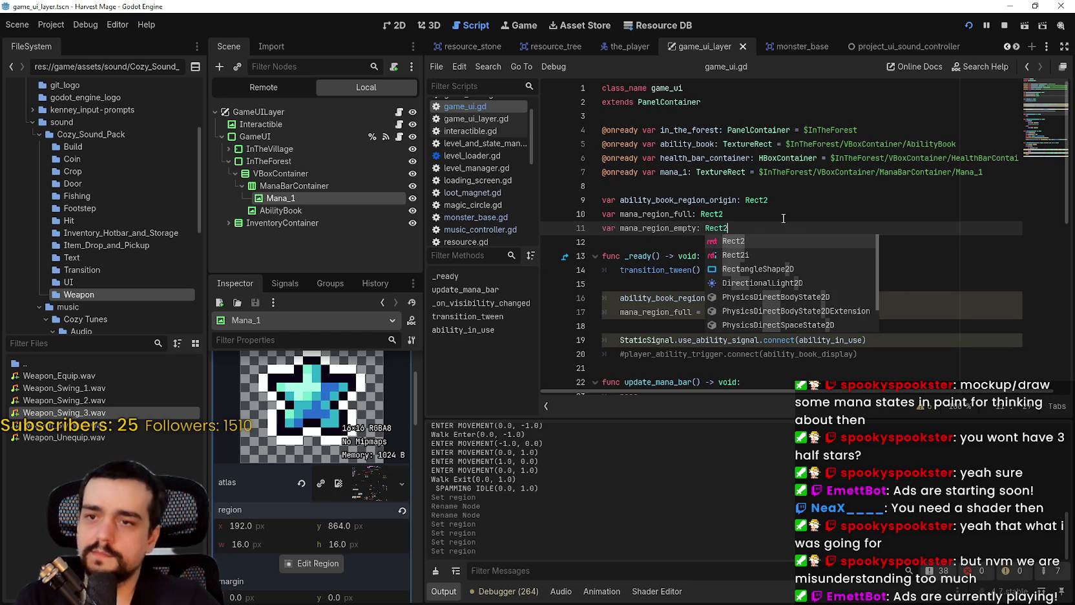
{"action": "left_click", "coordinate": [782, 219]}
{"action": "double_click", "coordinate": [694, 228]}
{"action": "left_click", "coordinate": [719, 236]}
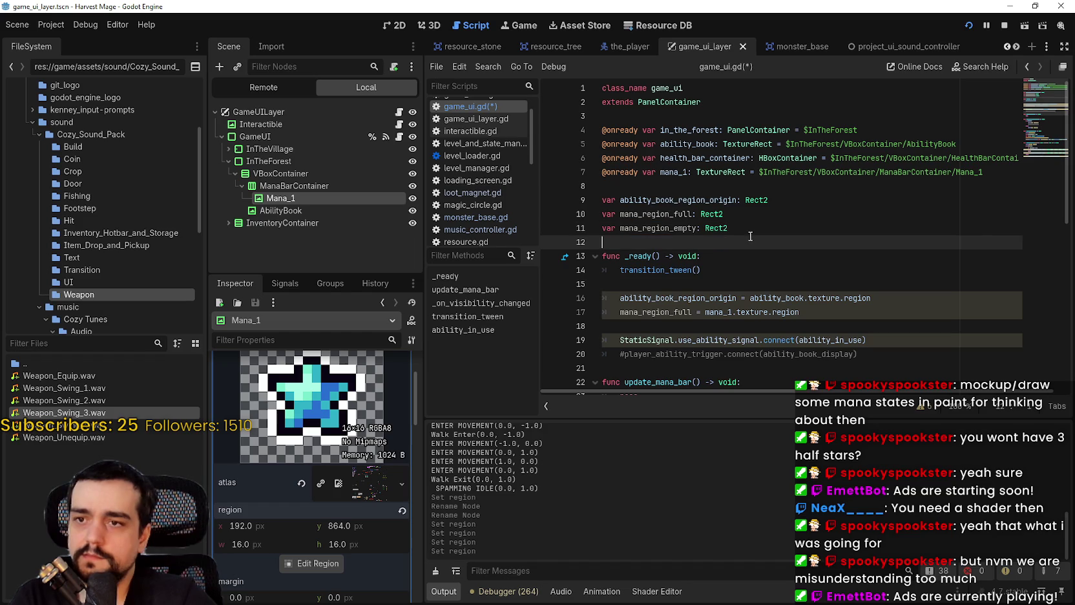
{"action": "key", "text": "ctrl+s"}
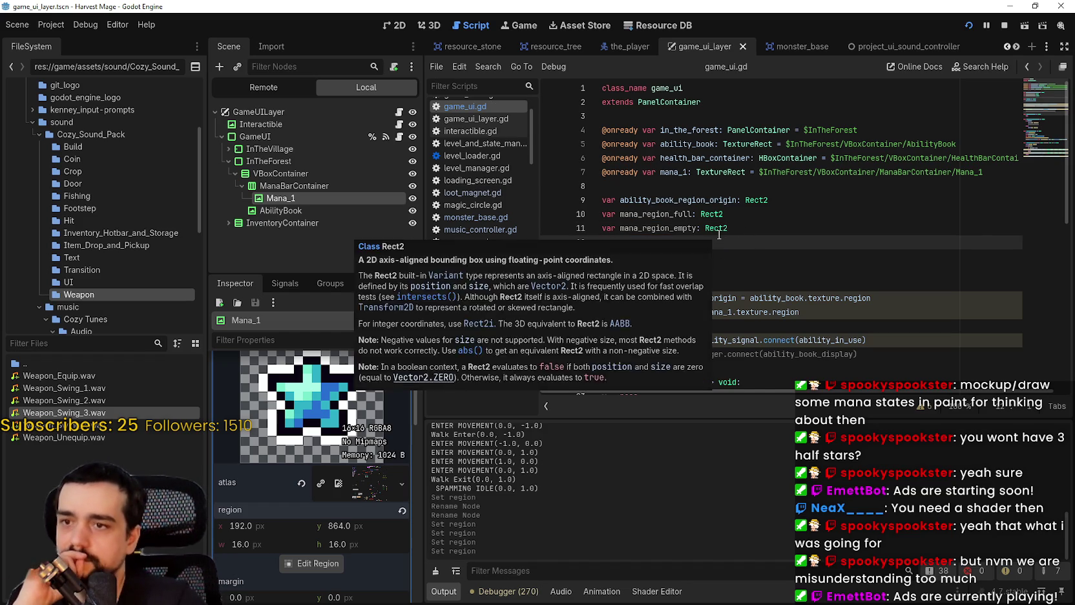
{"action": "scroll", "coordinate": [718, 235], "scroll_direction": "down", "scroll_amount": 1}
{"action": "key", "text": "Down"}
{"action": "key", "text": "Down"}
{"action": "key", "text": "Down"}
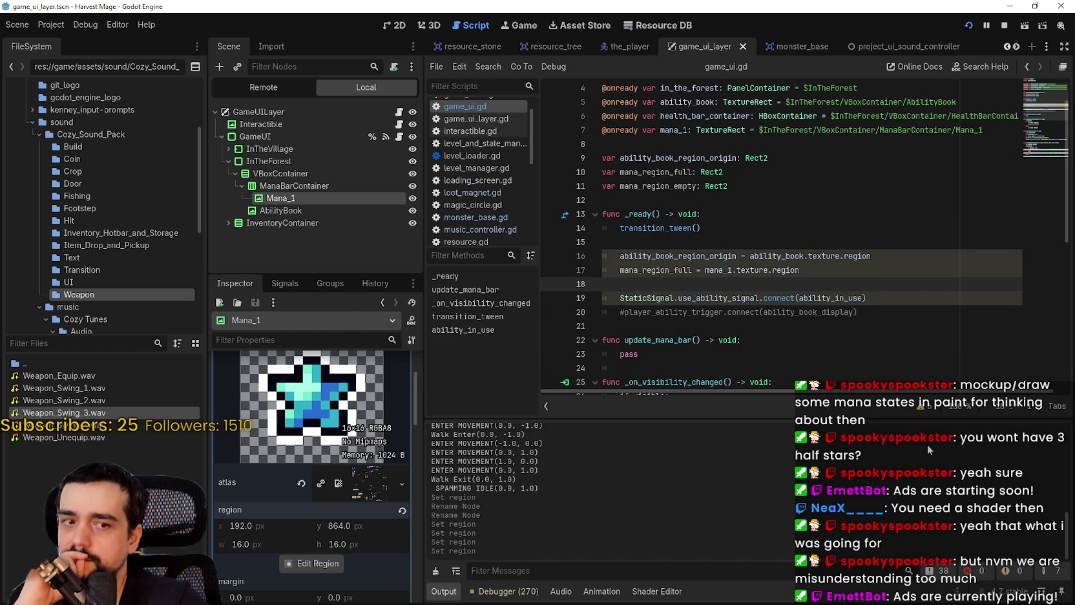
- Step Mana_1's region x through 176, 160 and 144 down to 128 to show the empty star
{"action": "left_click", "coordinate": [240, 525]}
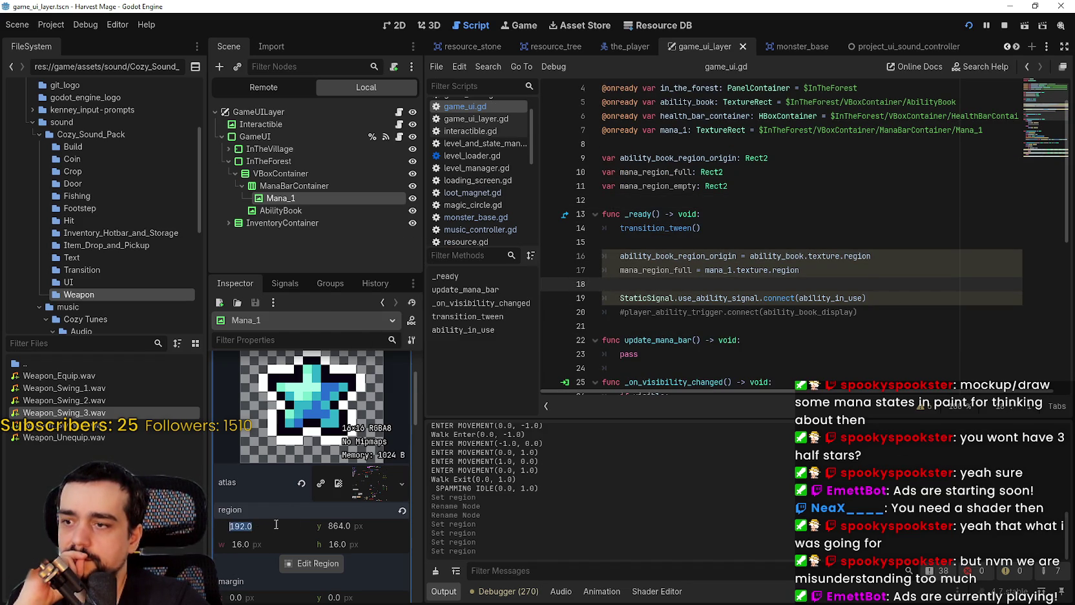
{"action": "type", "text": "-176"}
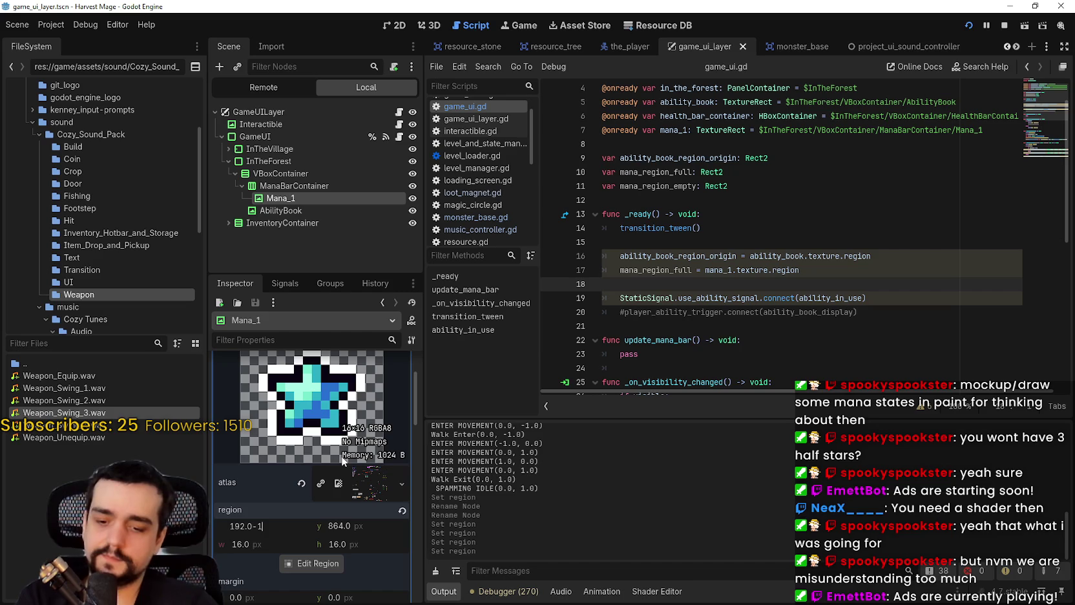
{"action": "key", "text": "Return"}
{"action": "type", "text": "160"}
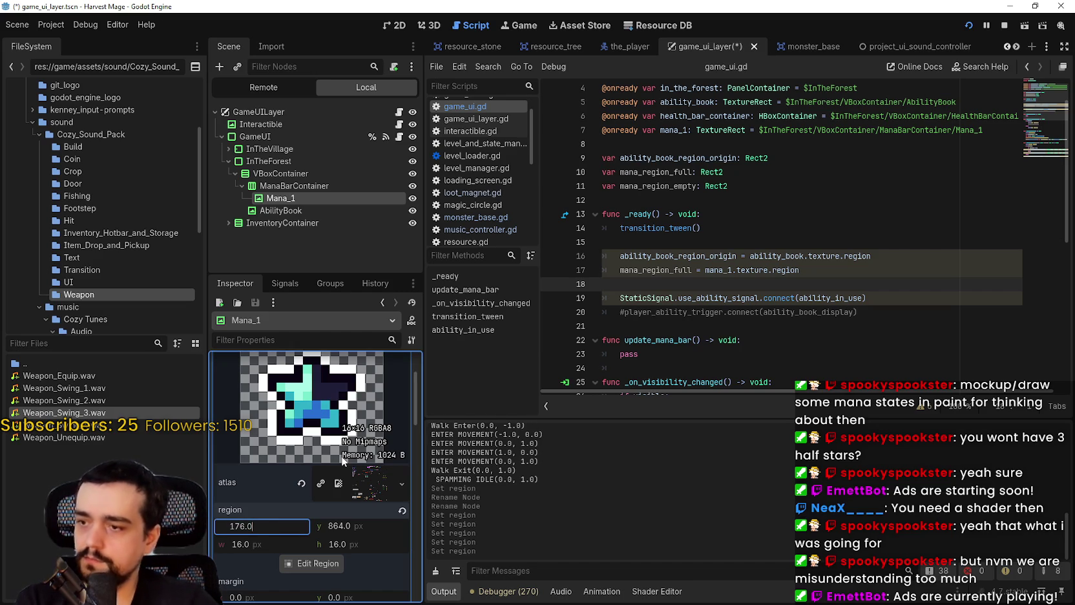
{"action": "key", "text": "Return"}
{"action": "type", "text": "144"}
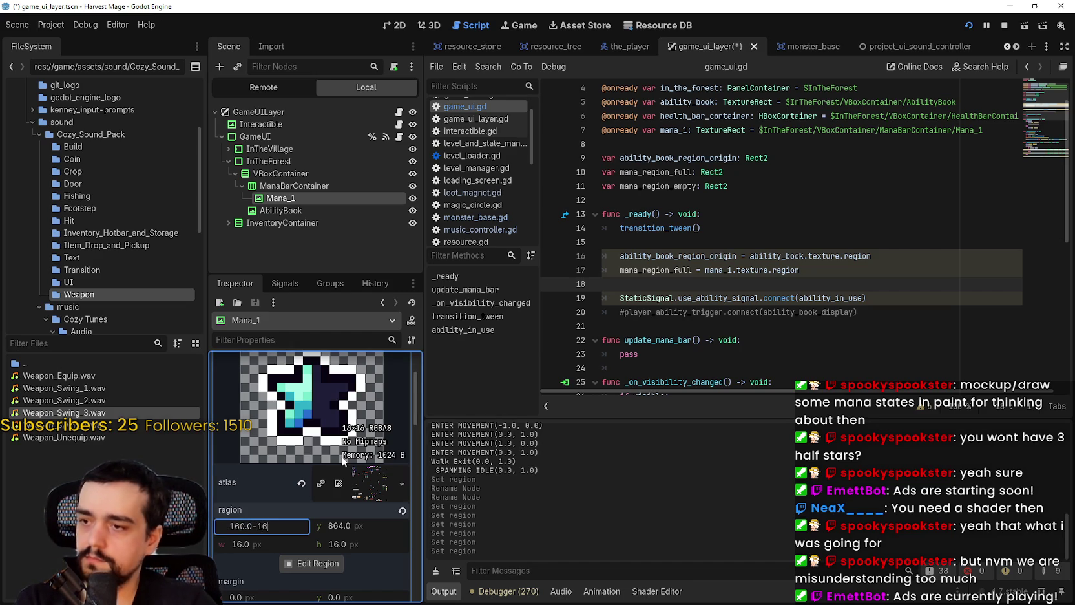
{"action": "key", "text": "Return"}
{"action": "type", "text": "128"}
{"action": "key", "text": "Return"}
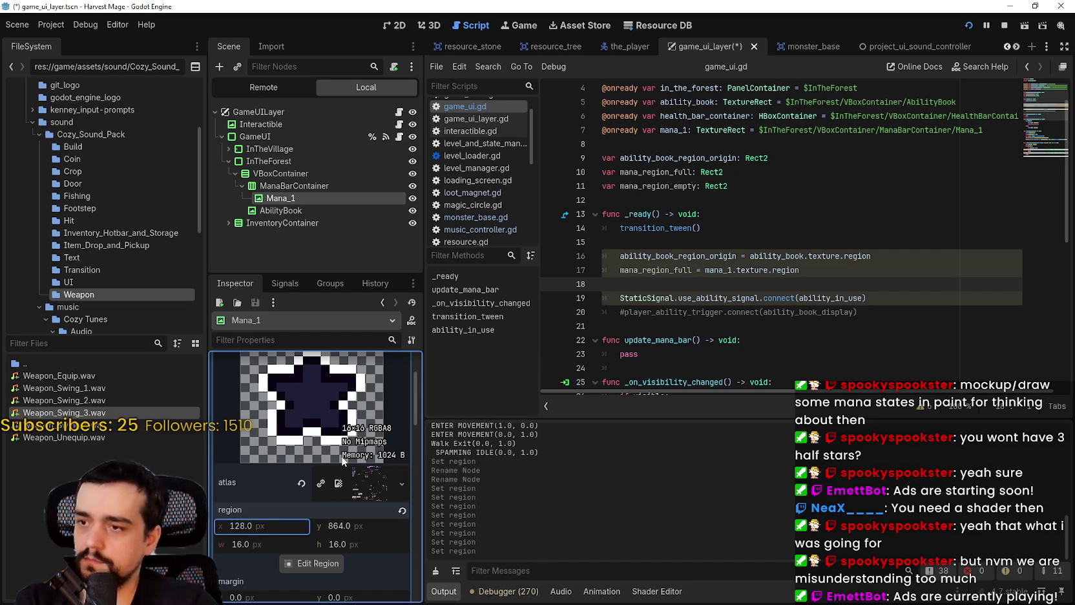
- Select mana_1.texture.region on line 17 of the script
{"action": "double_click", "coordinate": [786, 270]}
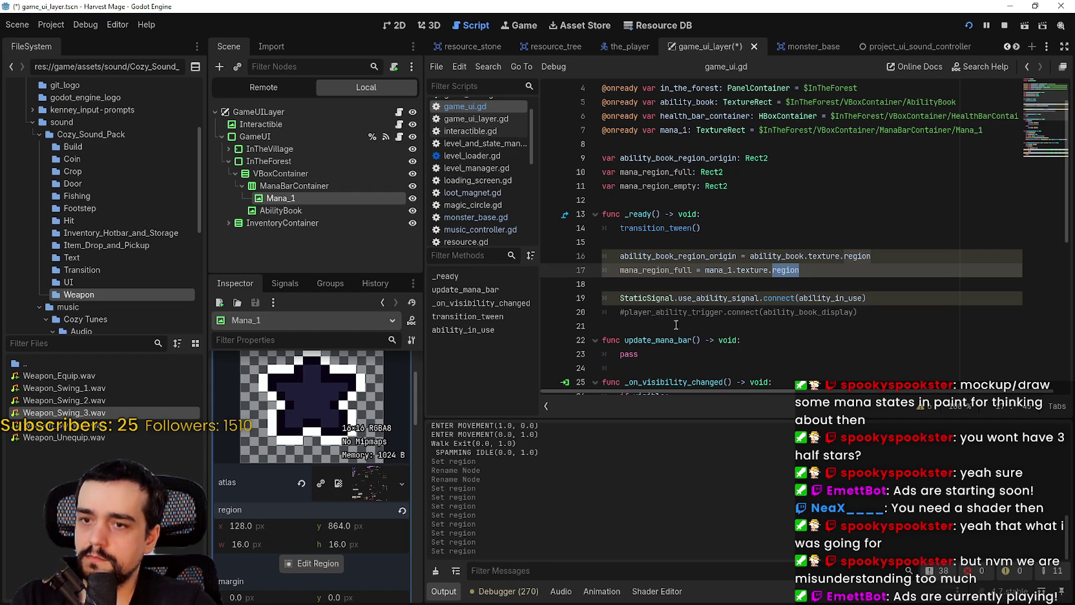
{"action": "left_click", "coordinate": [799, 271]}
{"action": "left_click_drag", "start_coordinate": [795, 270], "coordinate": [721, 270]}
- Add a line 18 assigning mana_region_empty = mana_region_full in _ready
{"action": "double_click", "coordinate": [670, 267]}
{"action": "key", "text": "ctrl+c"}
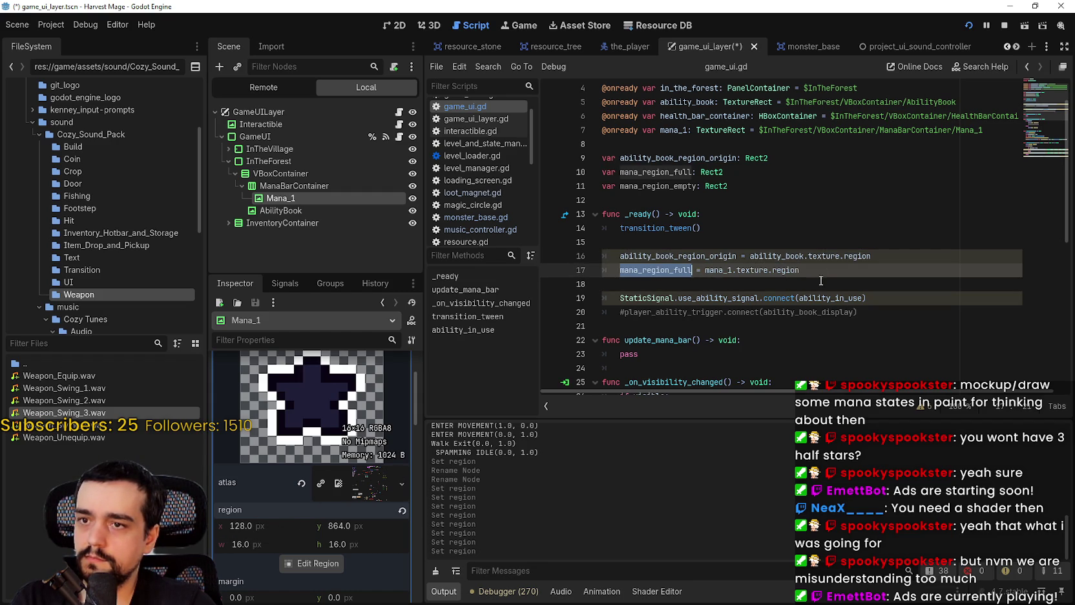
{"action": "left_click", "coordinate": [812, 274]}
{"action": "key", "text": "Return"}
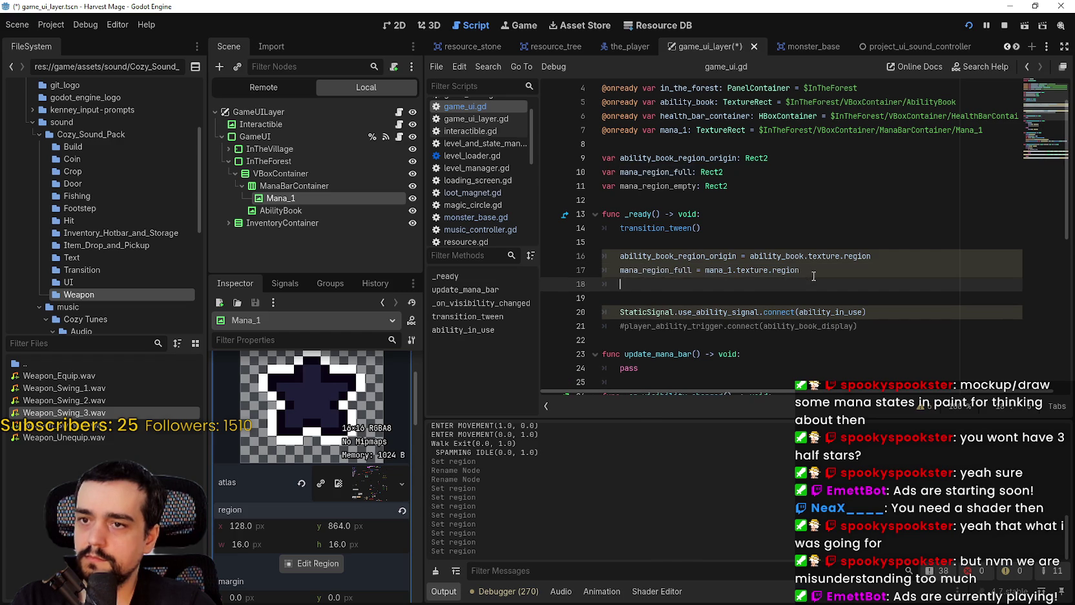
{"action": "key", "text": "ctrl+v"}
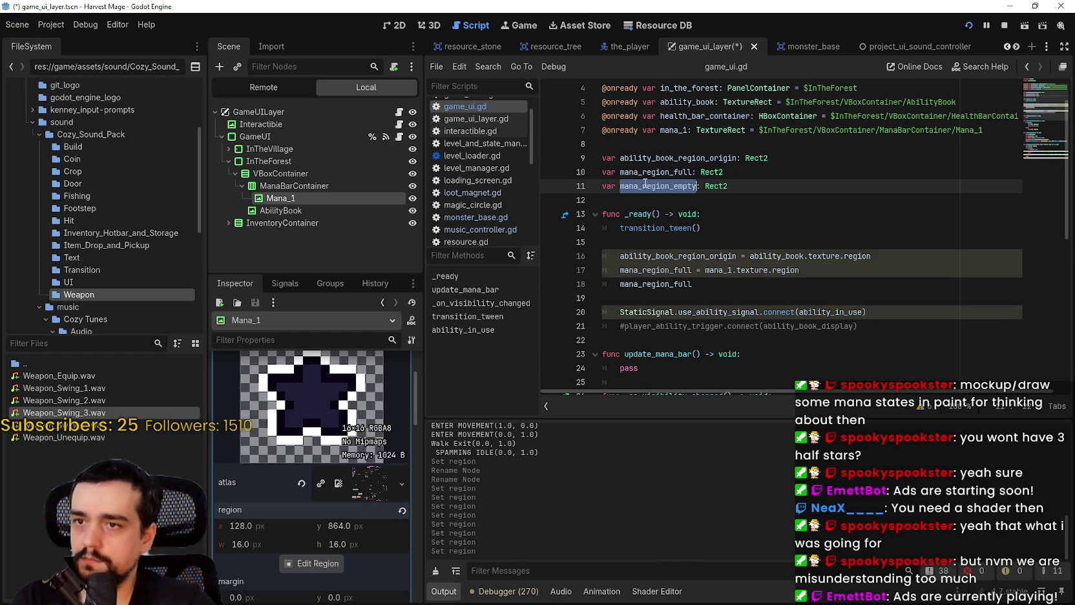
{"action": "double_click", "coordinate": [662, 284]}
{"action": "type", "text": "mana_region_empty ="}
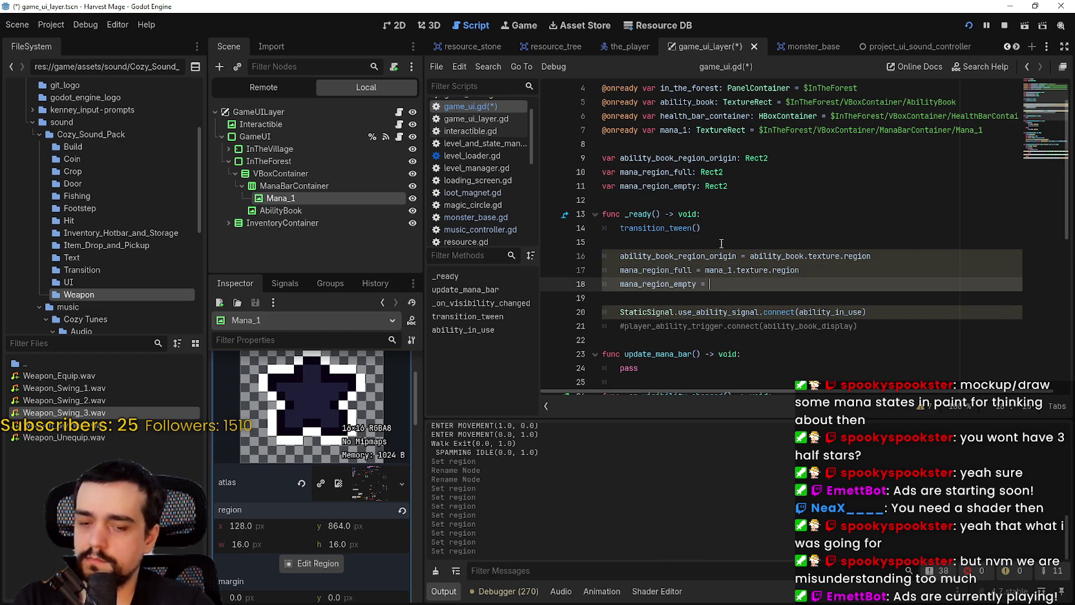
{"action": "key", "text": "ctrl+space"}
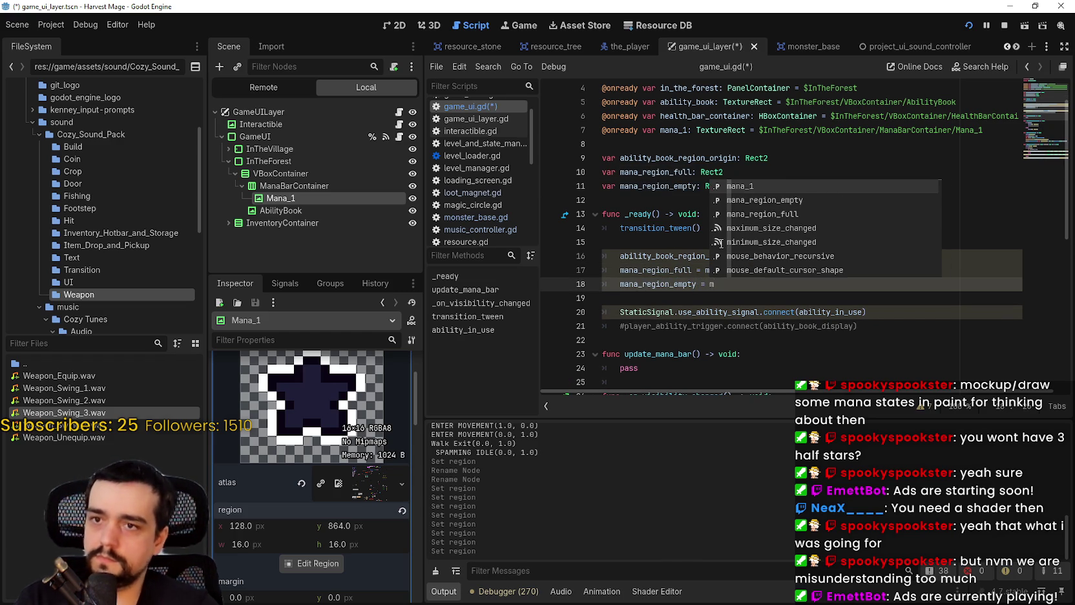
{"action": "type", "text": "mana"}
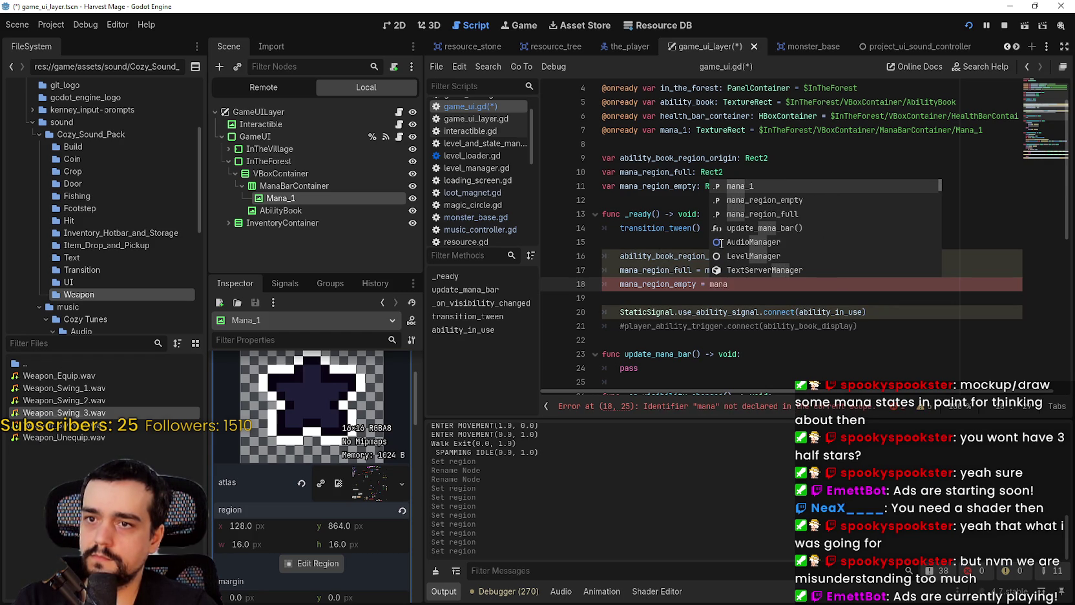
{"action": "key", "text": "Down"}
{"action": "key", "text": "Down"}
{"action": "key", "text": "Return"}
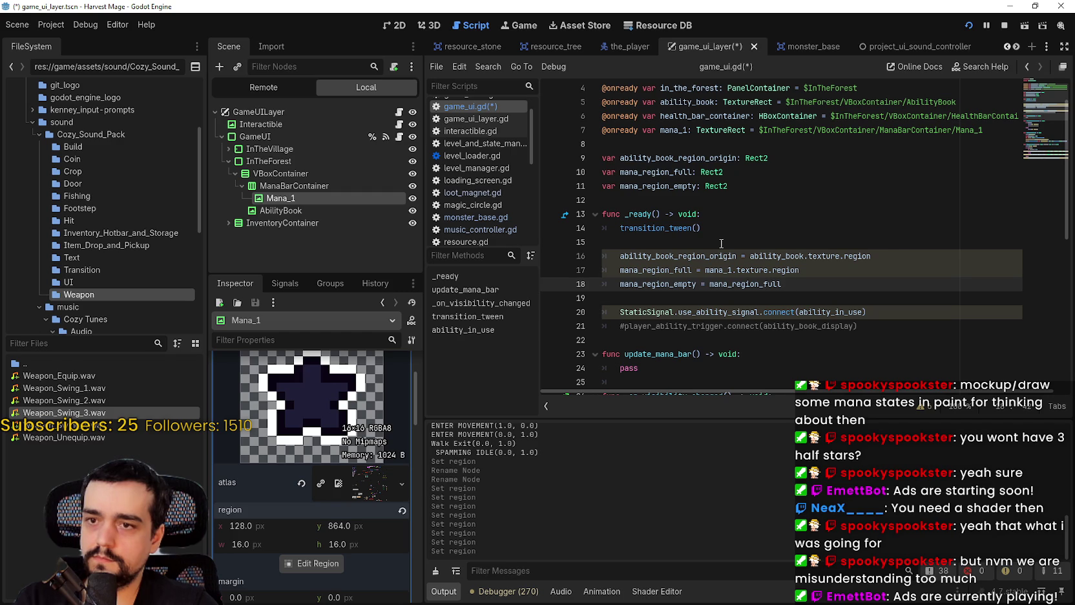
- Replace the assigned value with an opening Rect2( call
{"action": "key", "text": "BackSpace"}
{"action": "key", "text": "BackSpace"}
{"action": "key", "text": "BackSpace"}
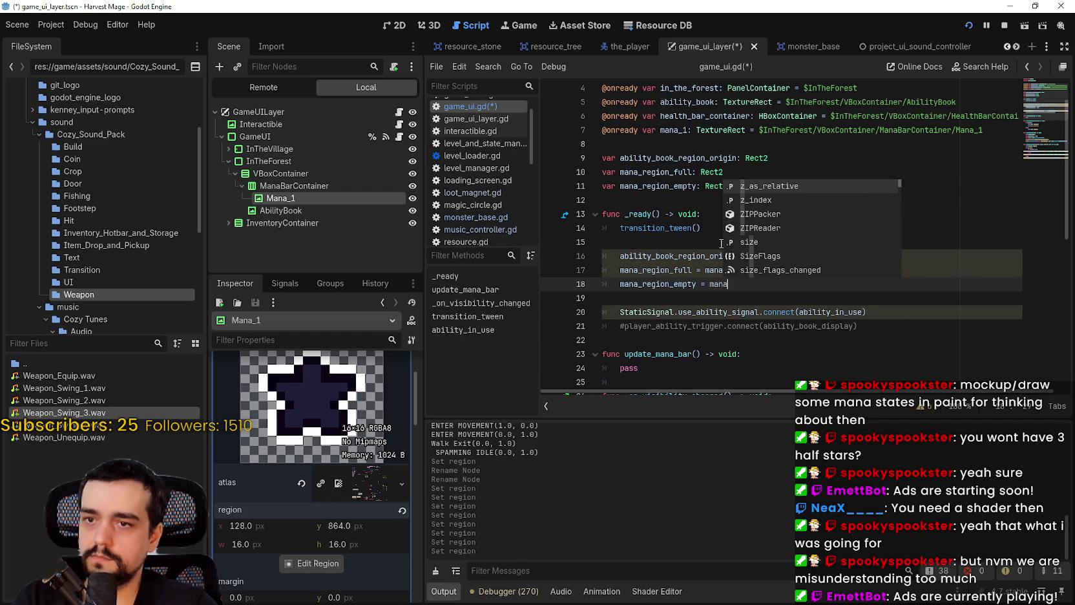
{"action": "key", "text": "BackSpace"}
{"action": "key", "text": "BackSpace"}
{"action": "key", "text": "BackSpace"}
{"action": "type", "text": "R"}
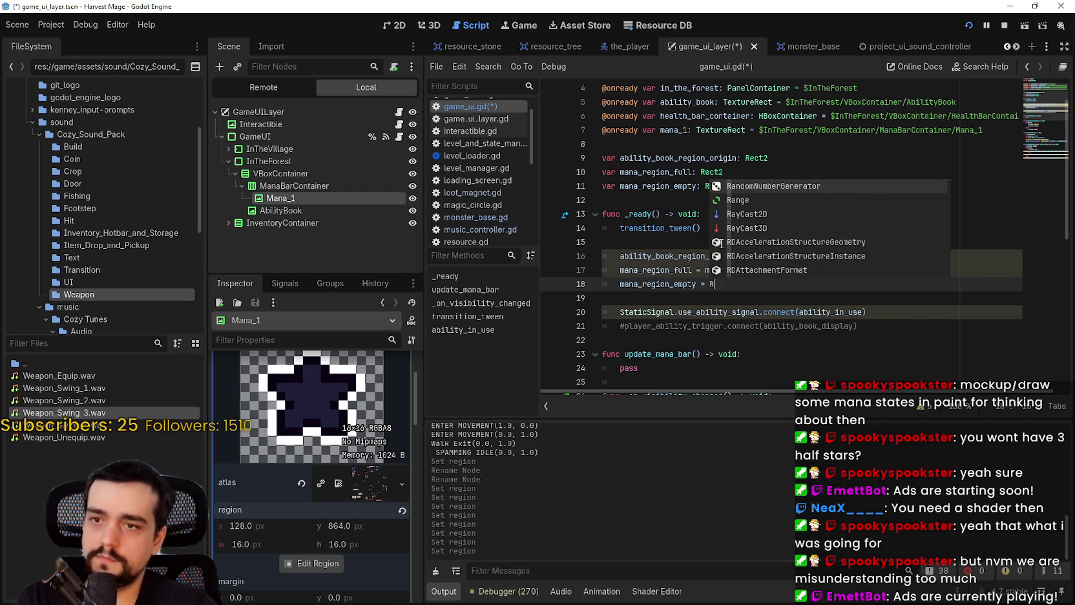
{"action": "type", "text": "ect"}
{"action": "key", "text": "Return"}
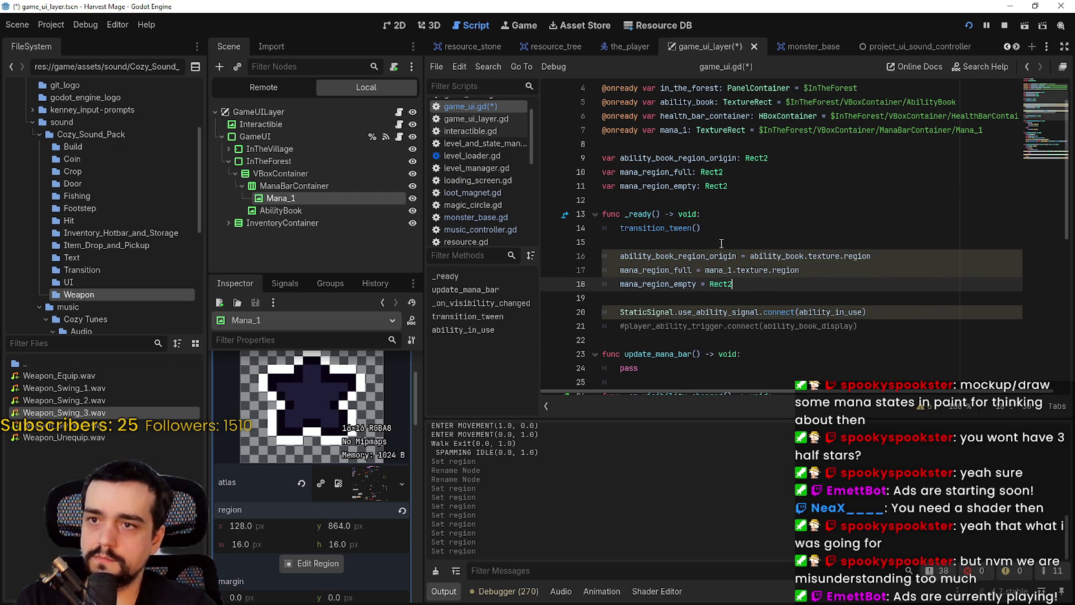
{"action": "type", "text": "("}
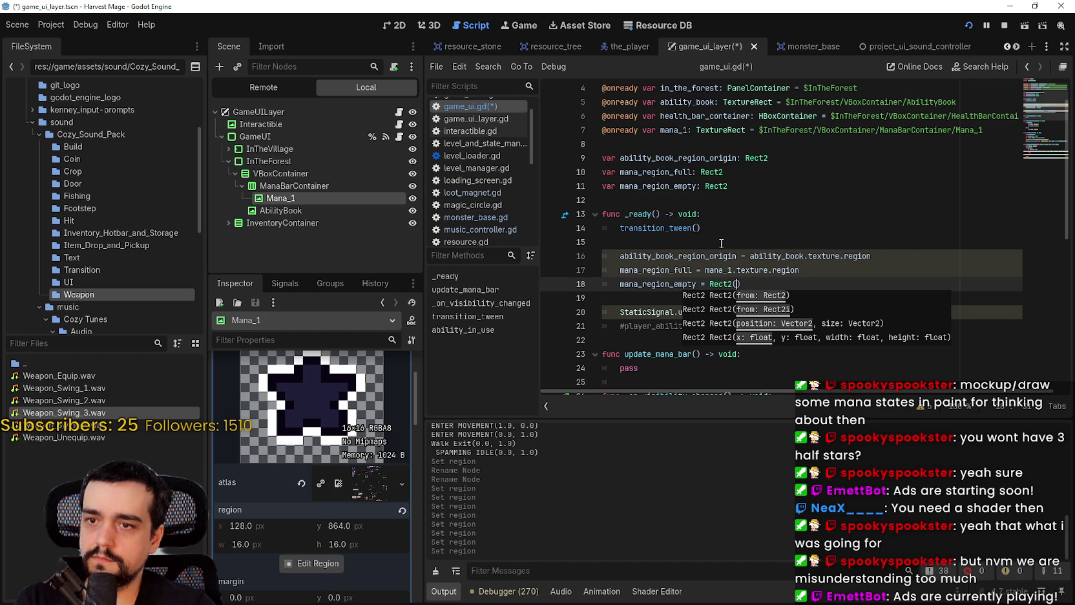
{"action": "left_click", "coordinate": [664, 269]}
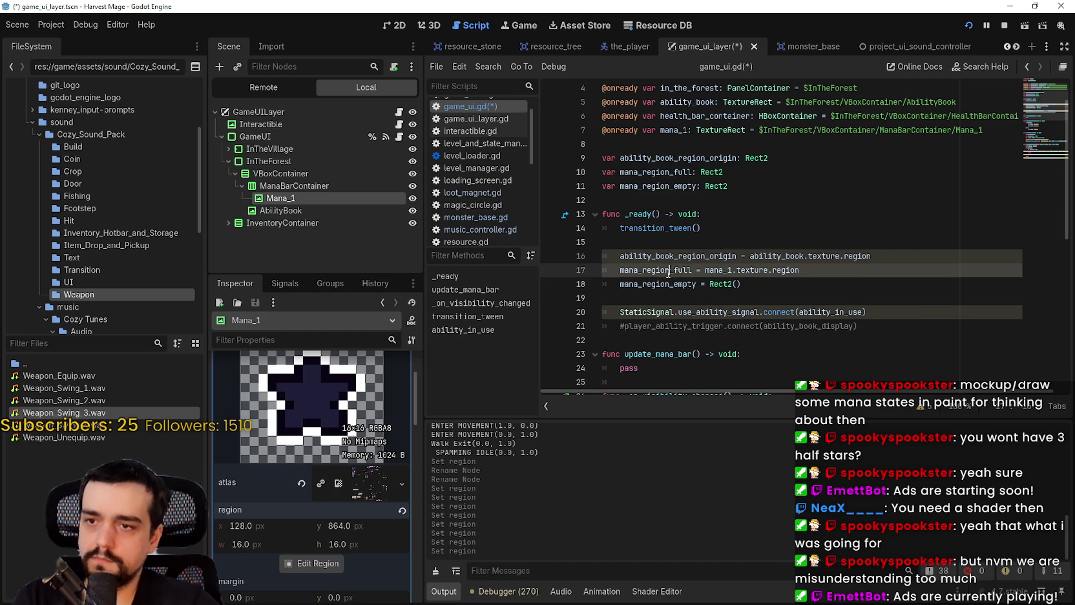
{"action": "left_click", "coordinate": [735, 285]}
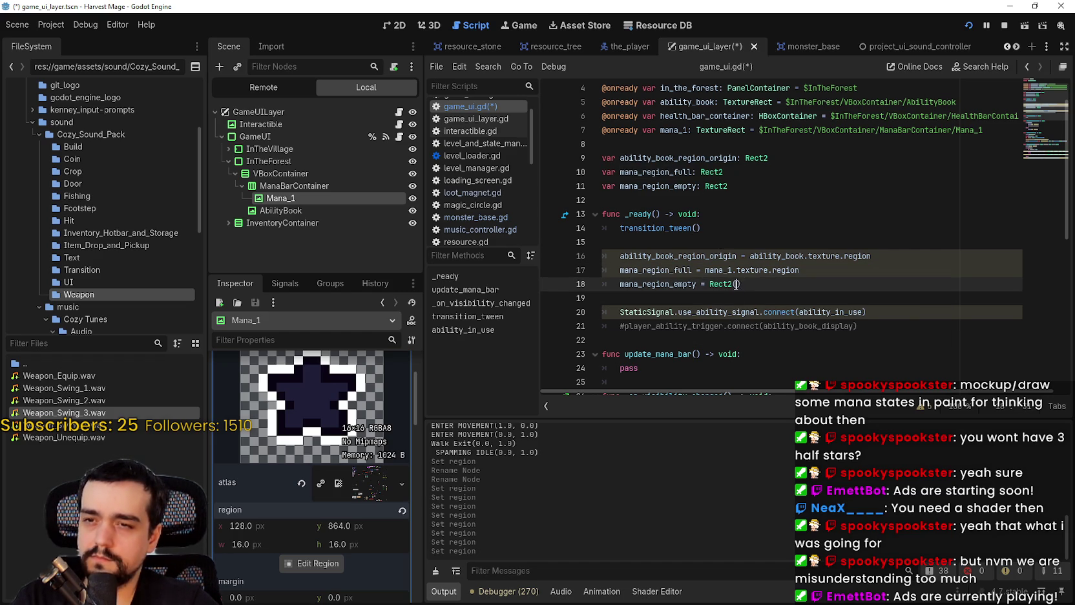
- Fill the Rect2 arguments with mana_region_full's x, y, width and height
{"action": "type", "text": "mana_region_full.x, "}
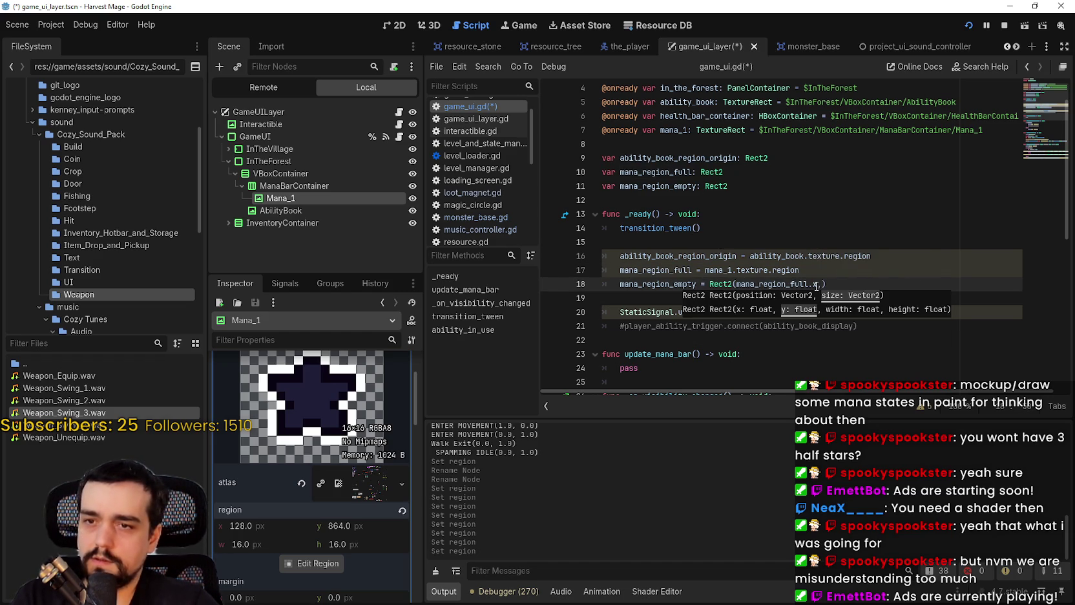
{"action": "type", "text": "mana_region_full,y,"}
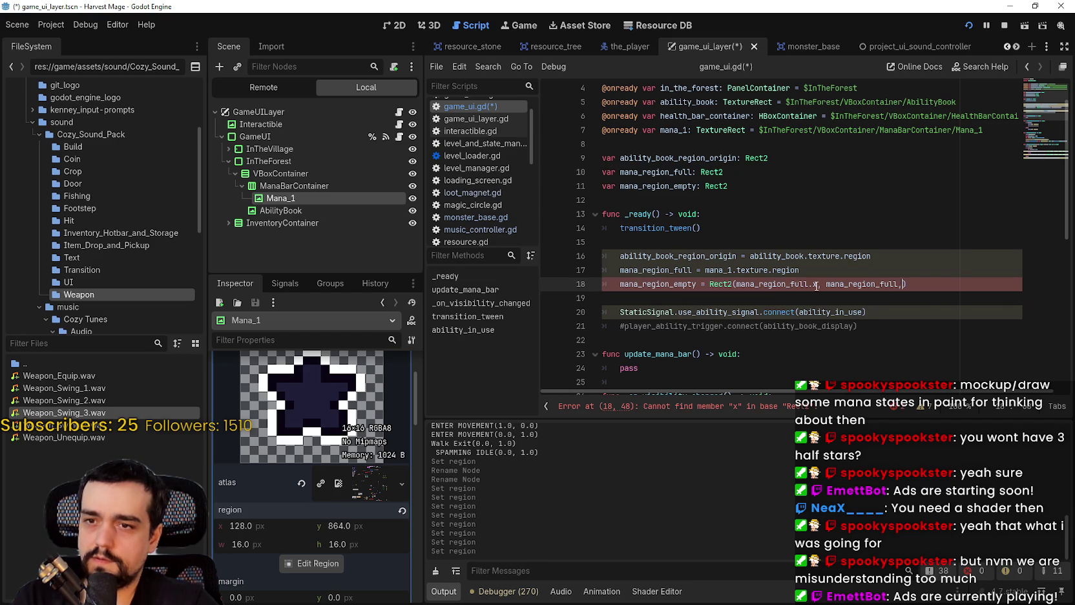
{"action": "key", "text": "BackSpace"}
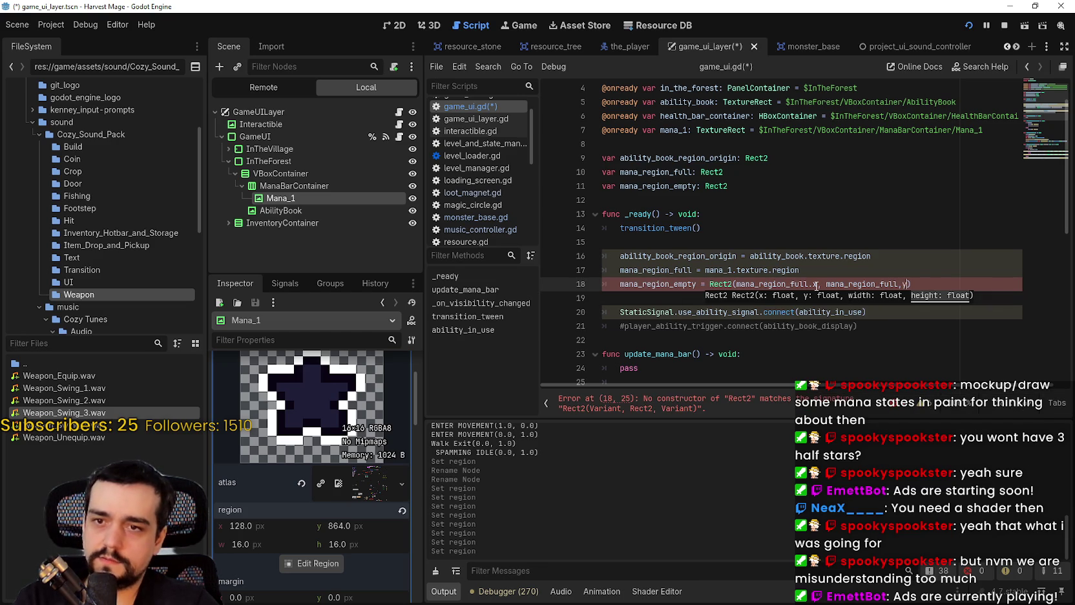
{"action": "key", "text": "Left"}
{"action": "key", "text": "BackSpace"}
{"action": "type", "text": "."}
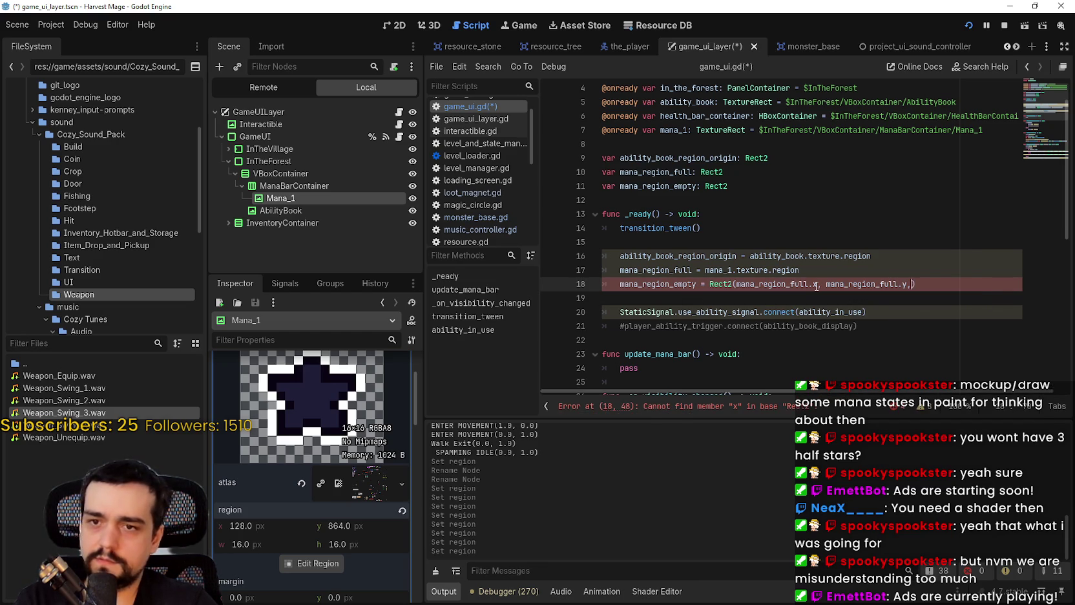
{"action": "key", "text": "Right"}
{"action": "type", "text": ", "}
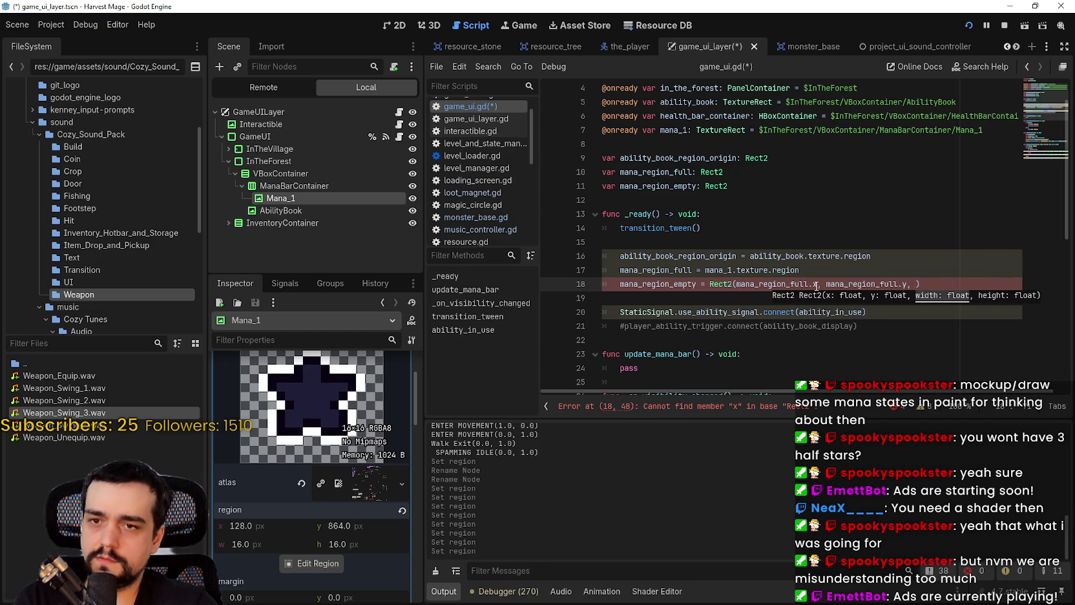
{"action": "type", "text": "mana_region_full.w"}
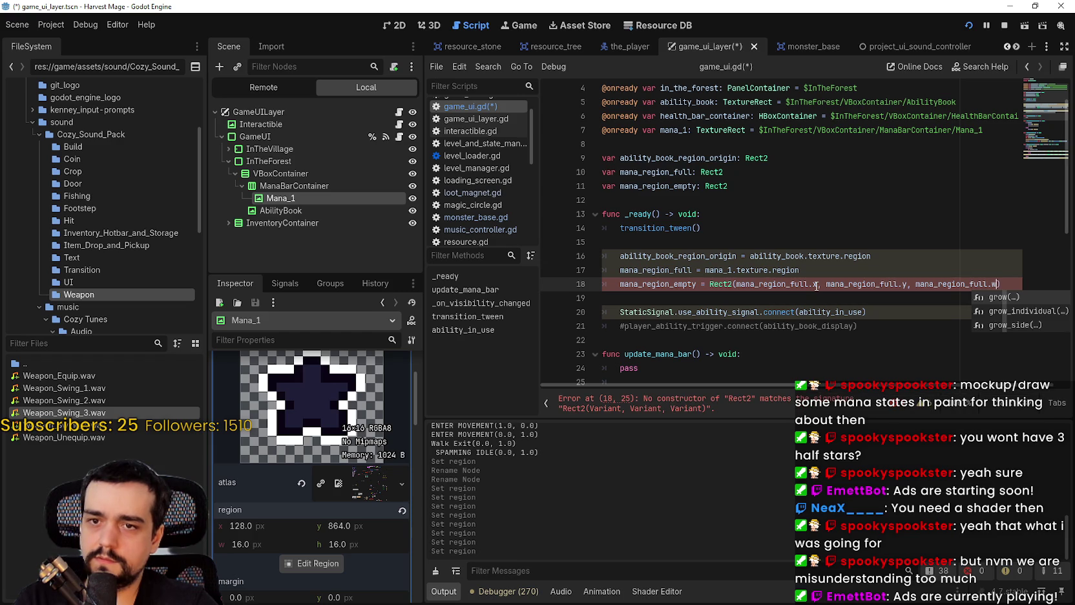
{"action": "type", "text": "i"}
{"action": "type", "text": "ith,"}
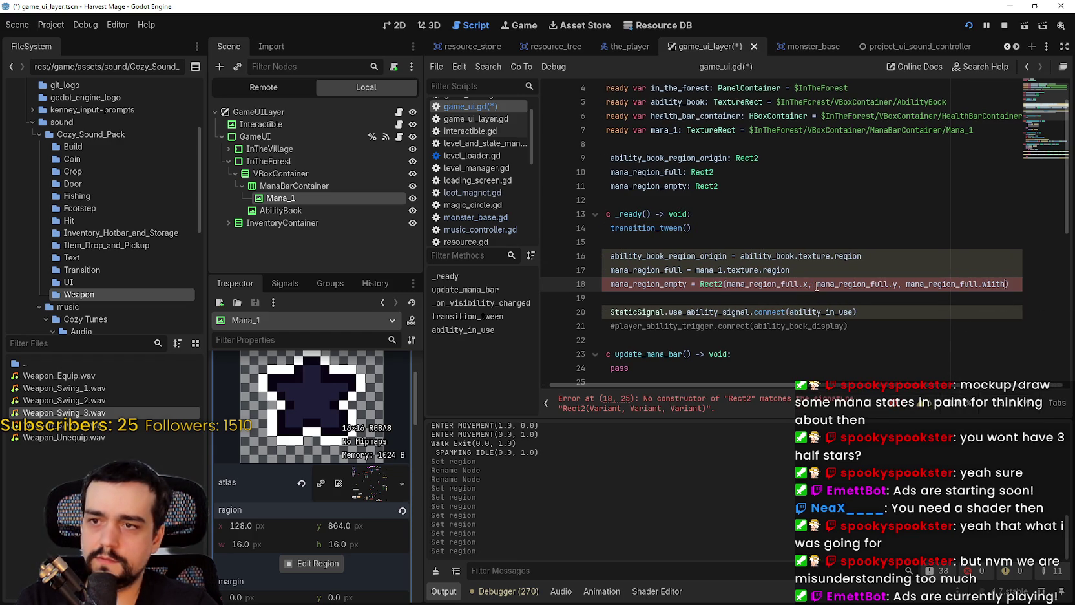
{"action": "type", "text": " mana_region_full"}
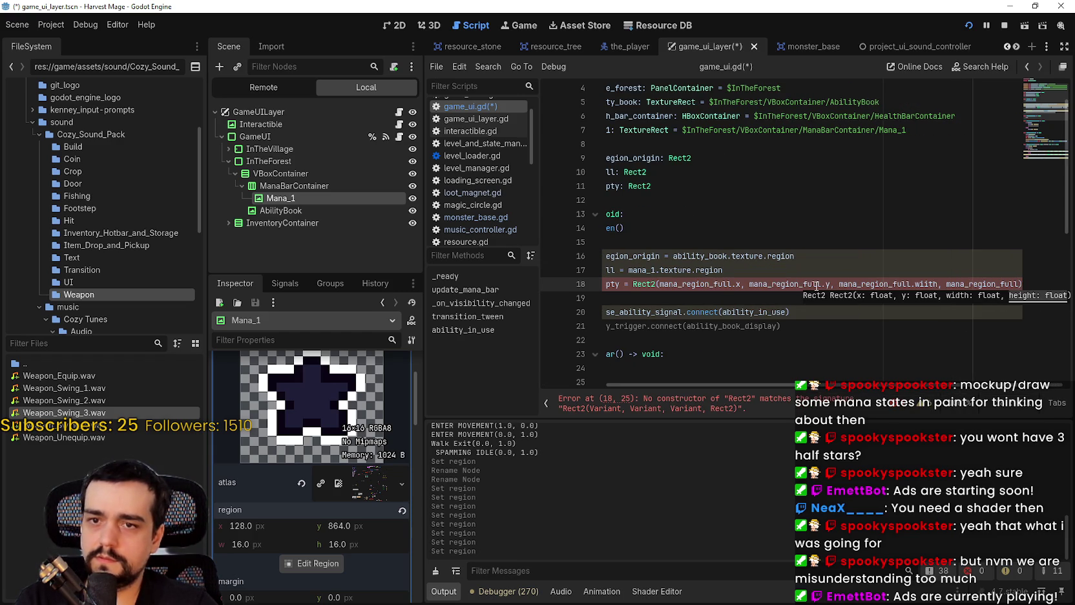
{"action": "type", "text": "."}
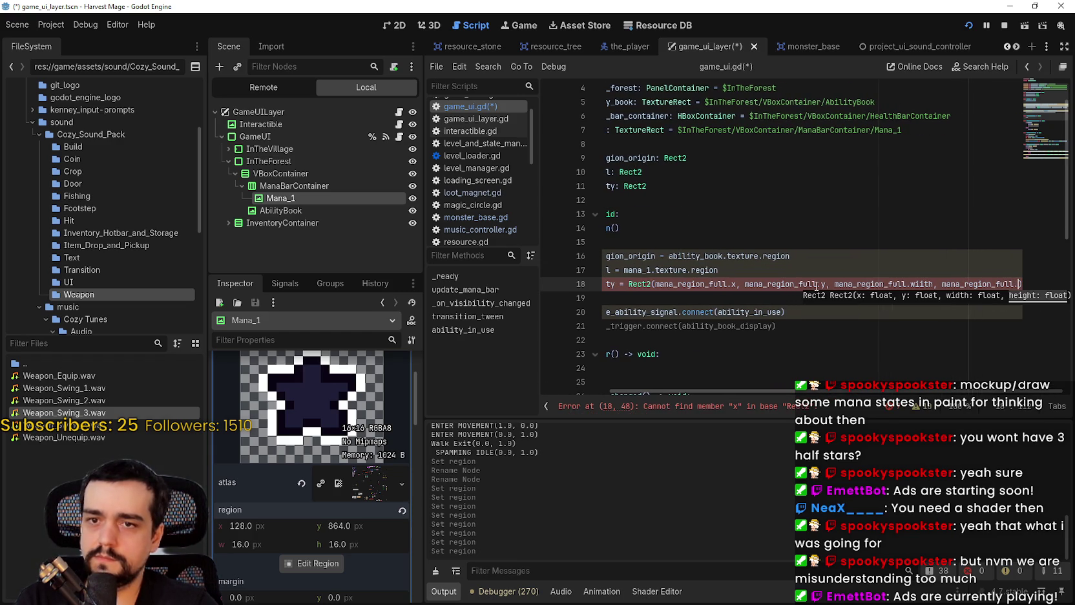
{"action": "type", "text": "height"}
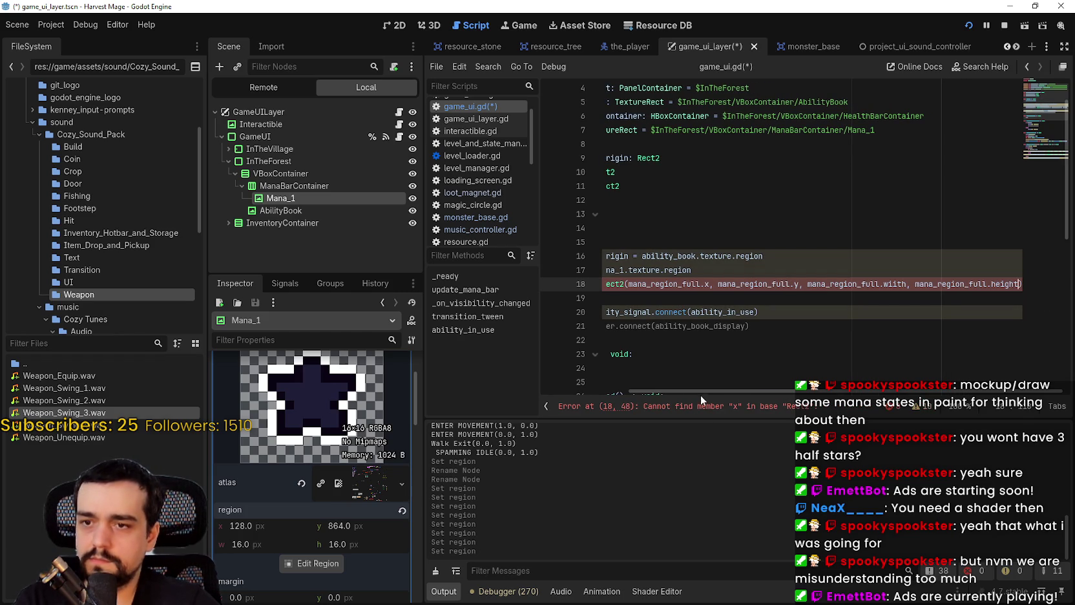
- Inspect the mana_region_full and texture references on lines 17 and 18
{"action": "left_click_drag", "start_coordinate": [698, 390], "coordinate": [670, 360]}
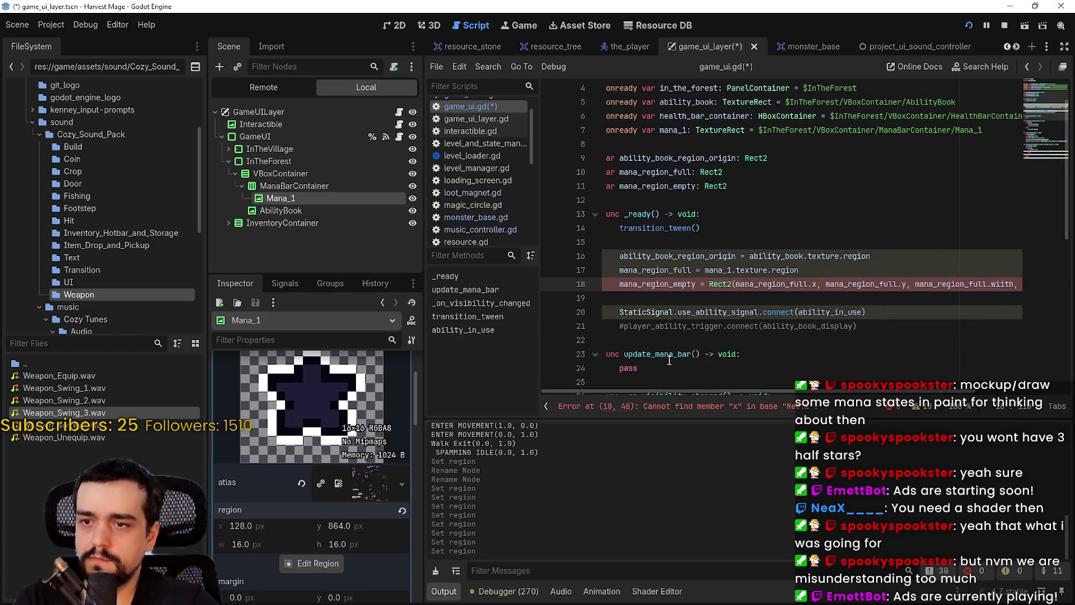
{"action": "double_click", "coordinate": [776, 284]}
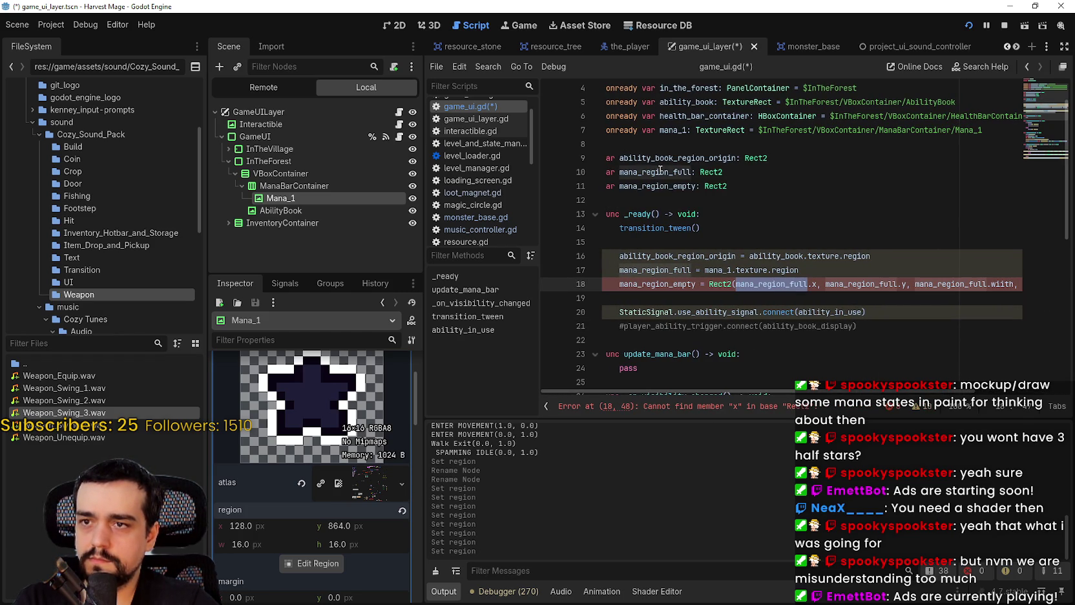
{"action": "mouse_move", "coordinate": [660, 170]}
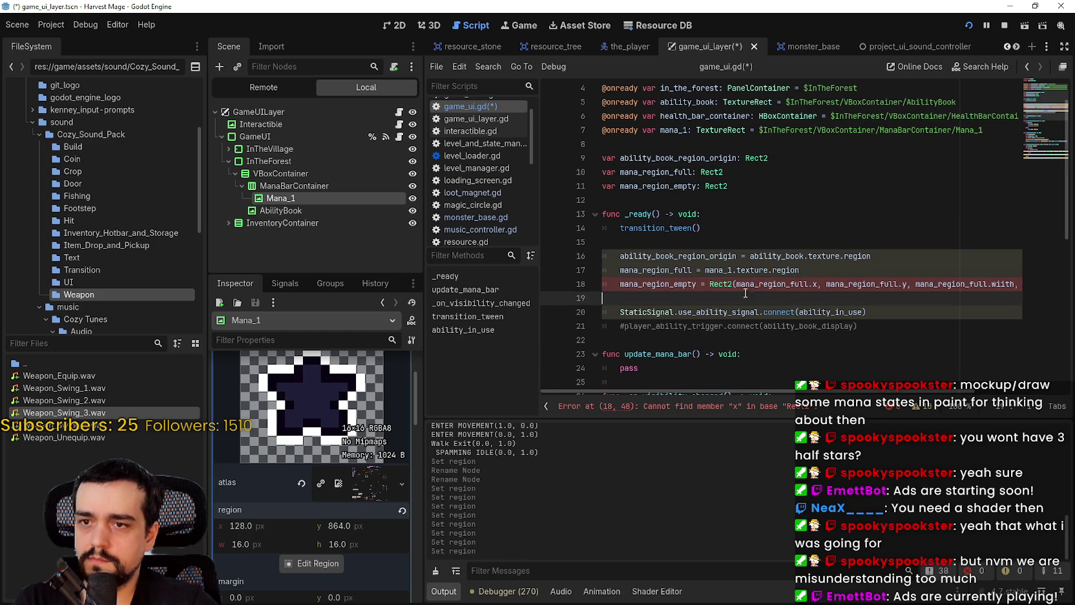
{"action": "double_click", "coordinate": [753, 270]}
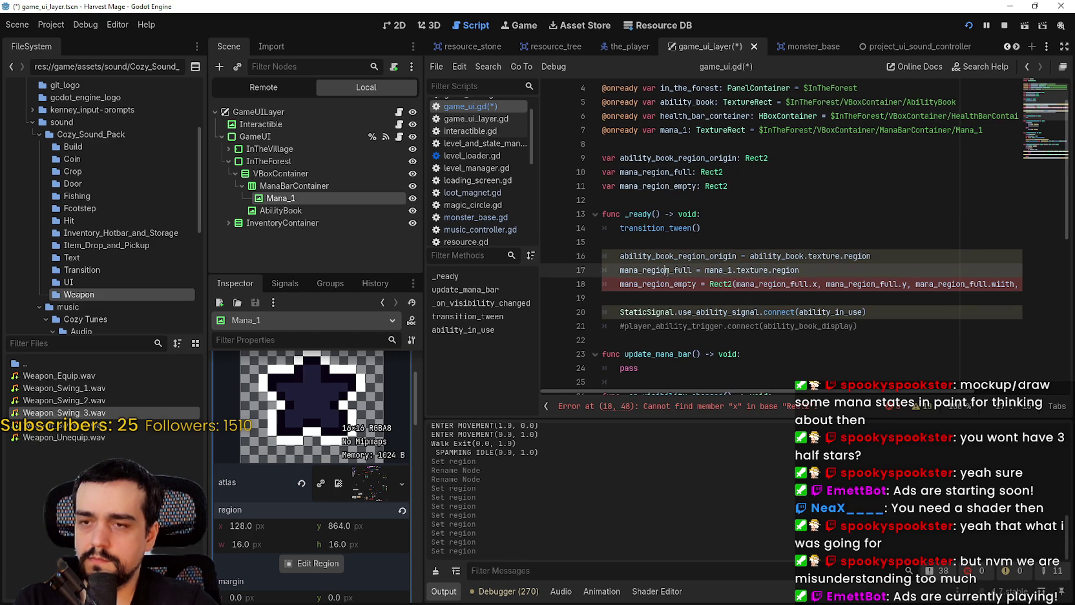
{"action": "double_click", "coordinate": [669, 270]}
- Retype the first Rect2 argument as mana_region_full.x using autocomplete
{"action": "mouse_move", "coordinate": [766, 283]}
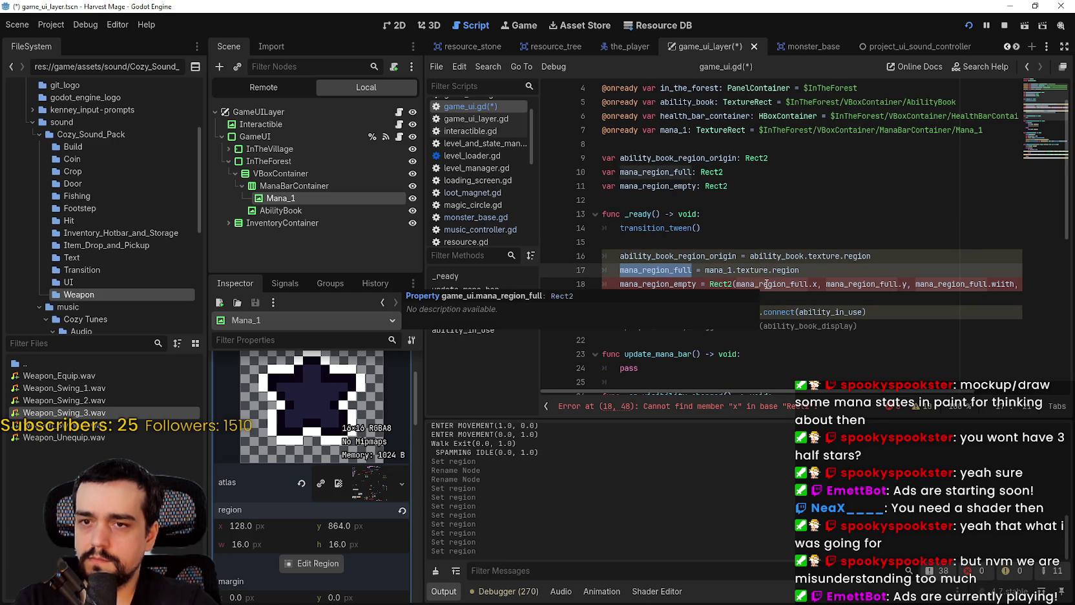
{"action": "double_click", "coordinate": [767, 284]}
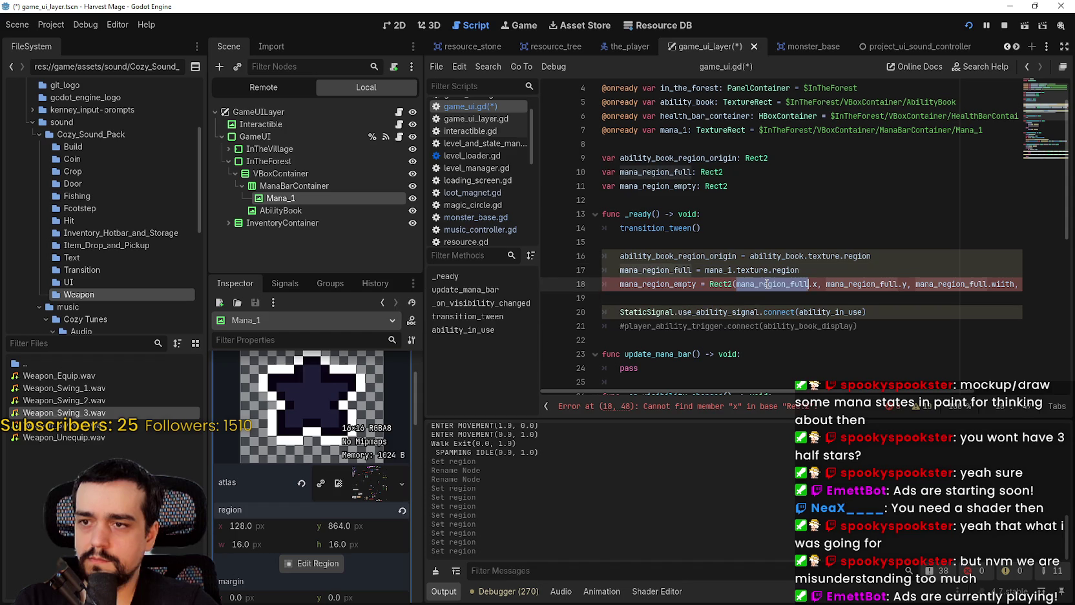
{"action": "type", "text": "mana_region"}
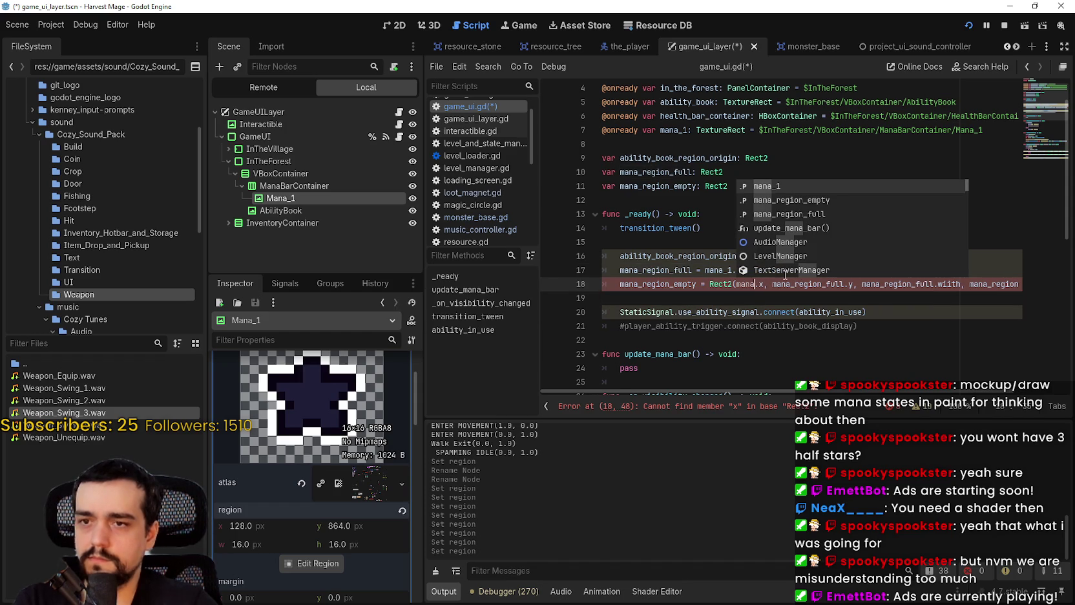
{"action": "key", "text": "Down"}
{"action": "key", "text": "Down"}
{"action": "key", "text": "Return"}
{"action": "type", "text": ".x"}
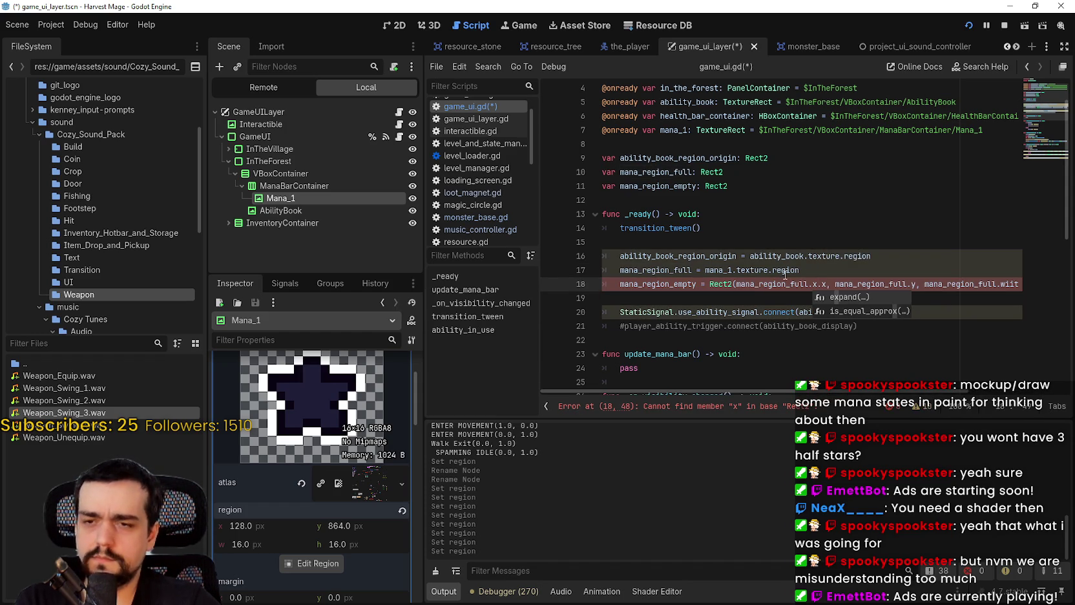
{"action": "key", "text": "Delete"}
{"action": "key", "text": "Delete"}
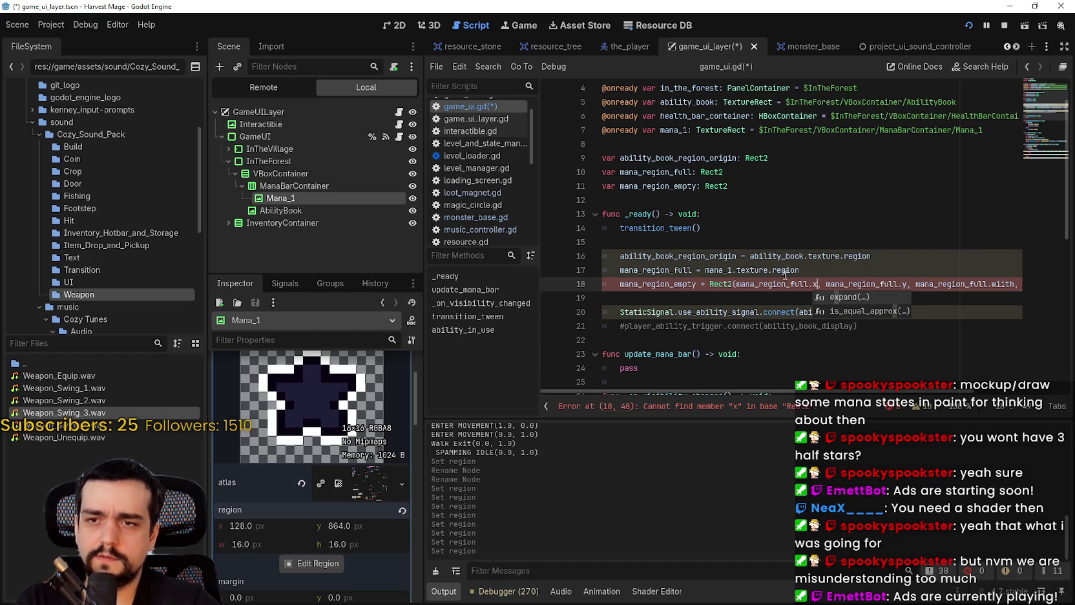
{"action": "left_click", "coordinate": [848, 243]}
{"action": "left_click", "coordinate": [801, 270]}
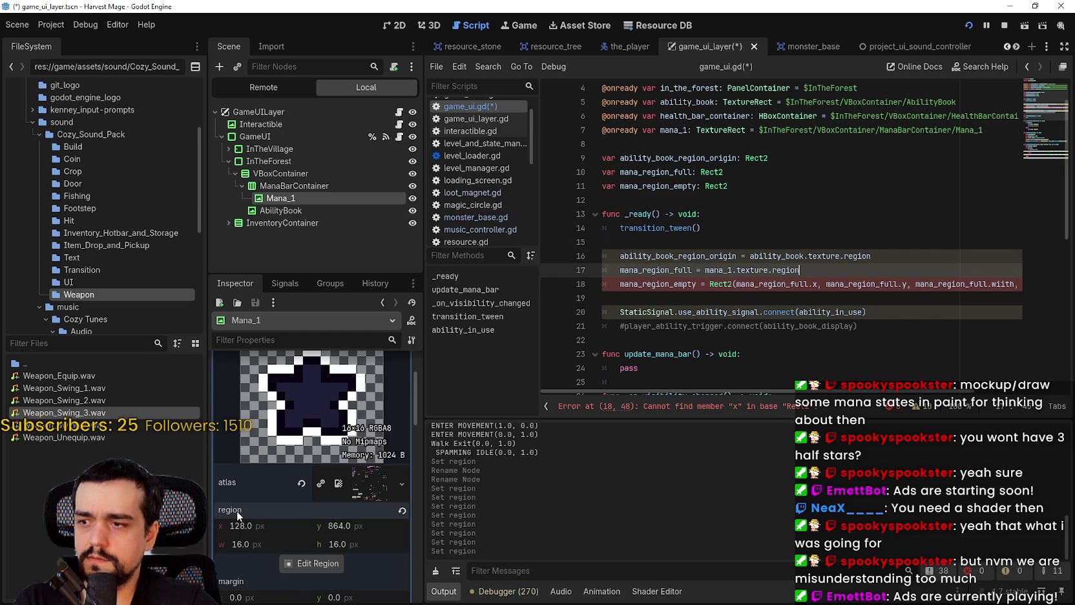
- Compare mana_region_full usages with its line 10 declaration and select line 18's Rect2 arguments
{"action": "mouse_move", "coordinate": [237, 511]}
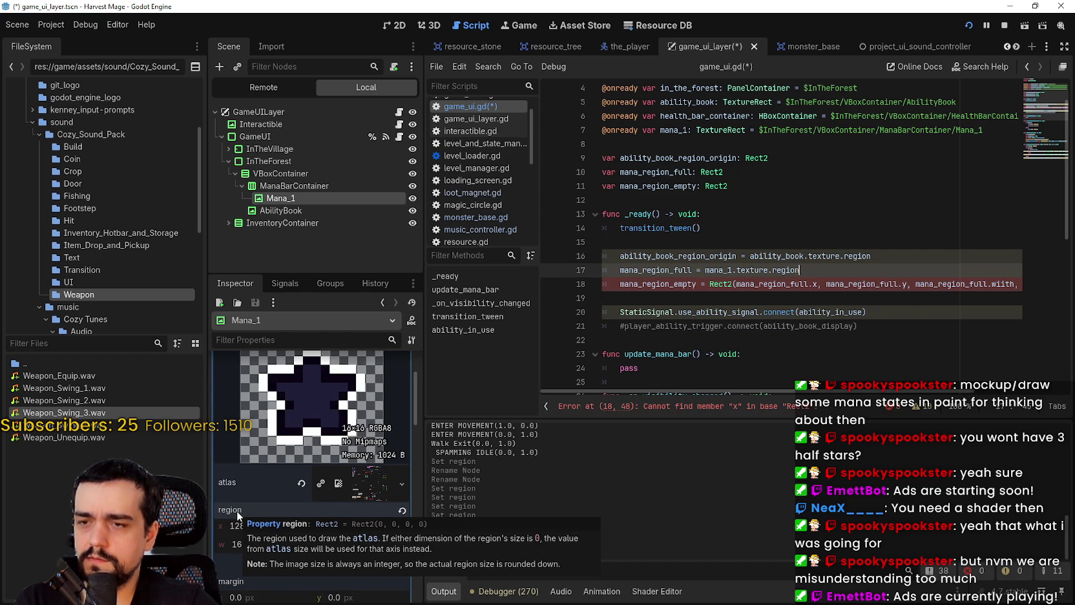
{"action": "double_click", "coordinate": [742, 285]}
{"action": "mouse_move", "coordinate": [674, 276]}
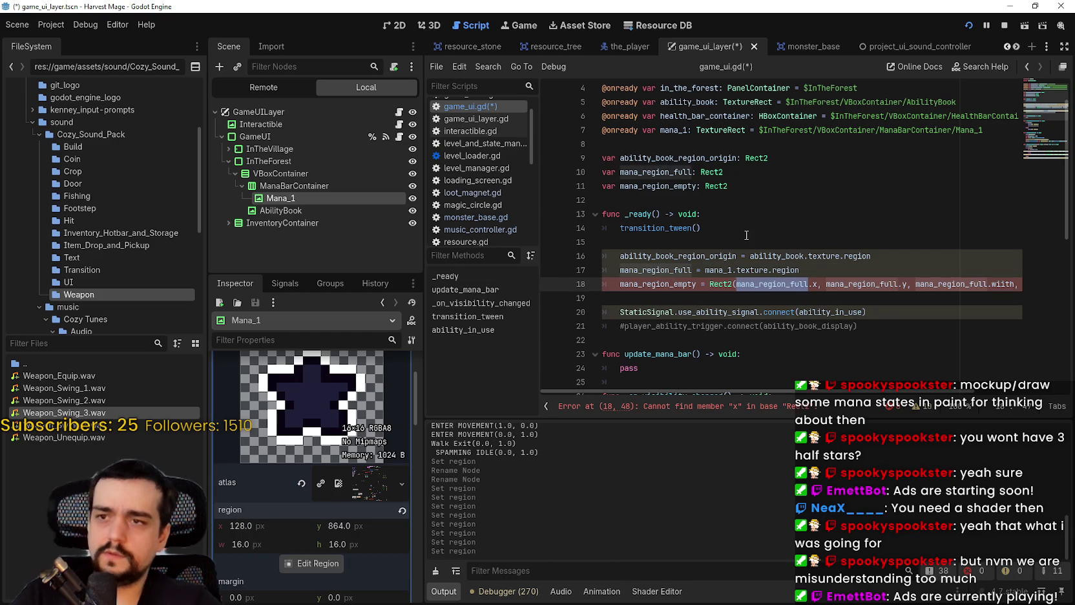
{"action": "left_click", "coordinate": [754, 178]}
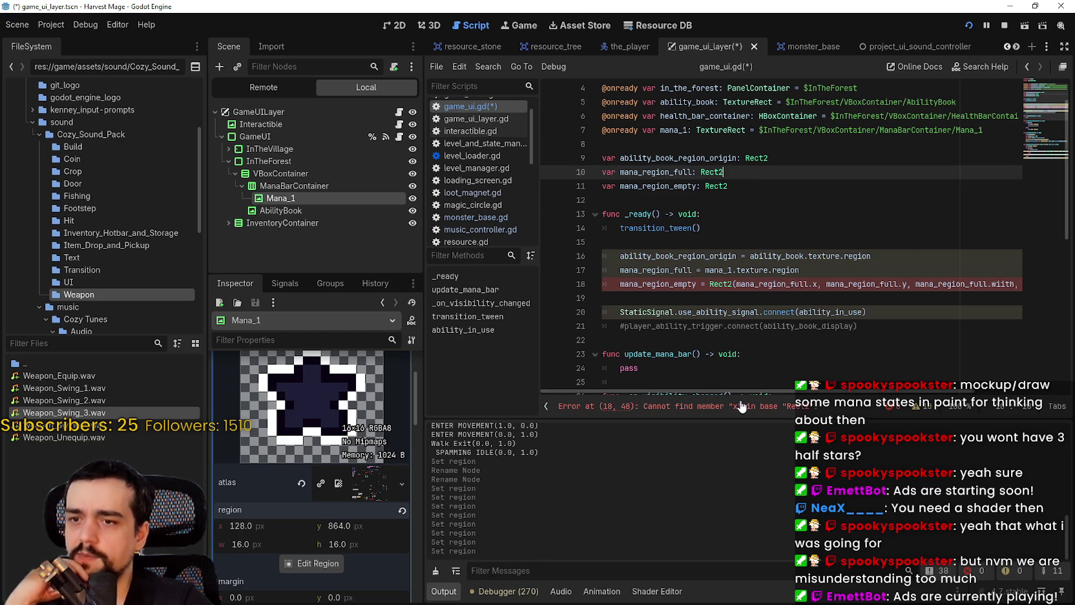
{"action": "left_click", "coordinate": [722, 284]}
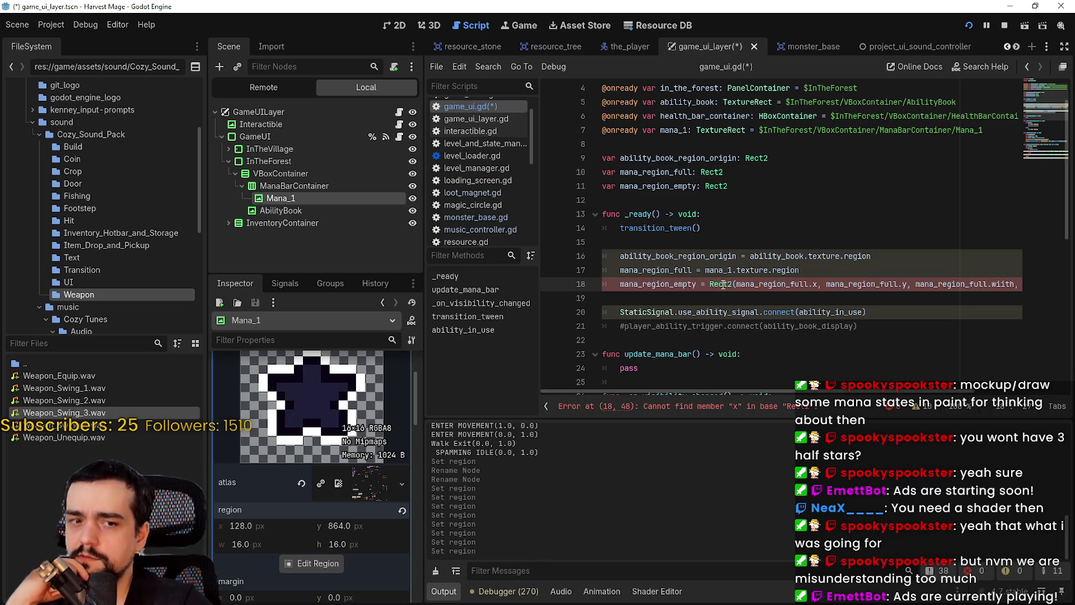
{"action": "mouse_move", "coordinate": [723, 285]}
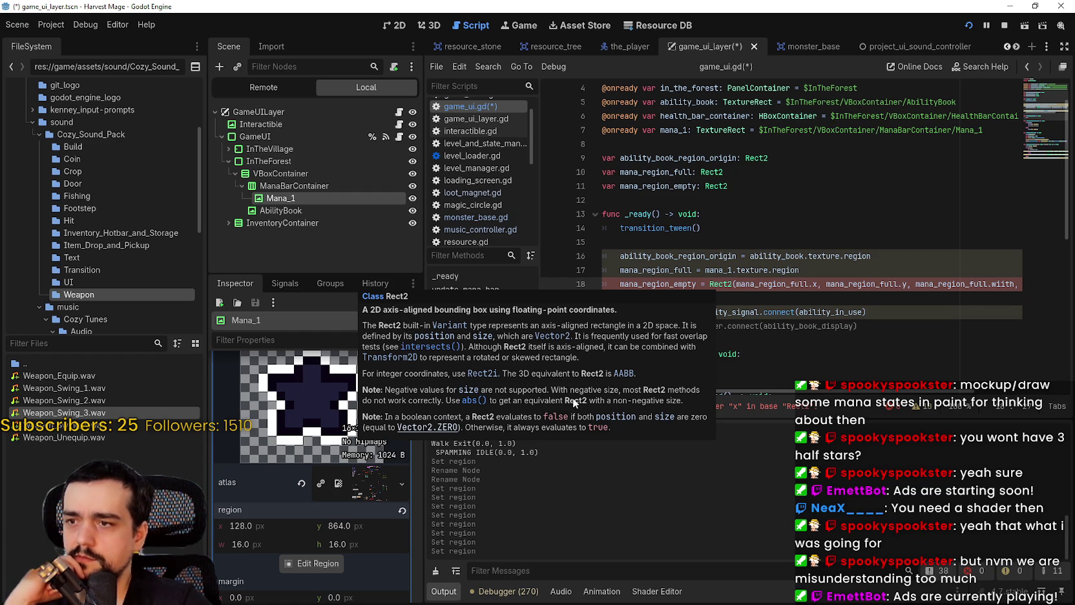
{"action": "left_click_drag", "start_coordinate": [736, 285], "coordinate": [908, 284]}
- Replace all Rect2 arguments with mana_region_full. via autocomplete
{"action": "left_click", "coordinate": [1021, 283], "text": "shift"}
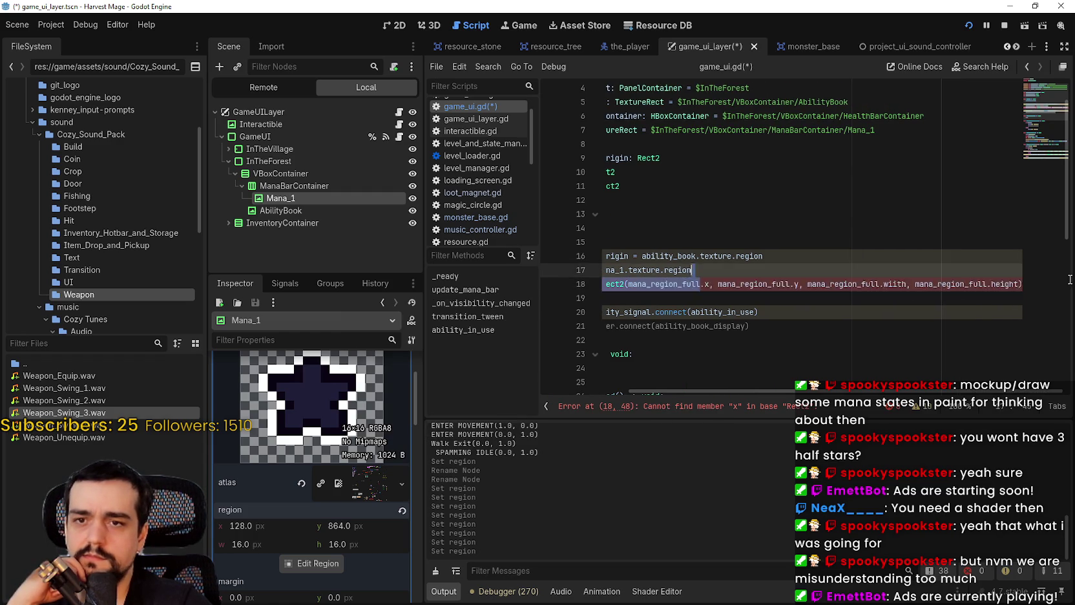
{"action": "key", "text": "BackSpace"}
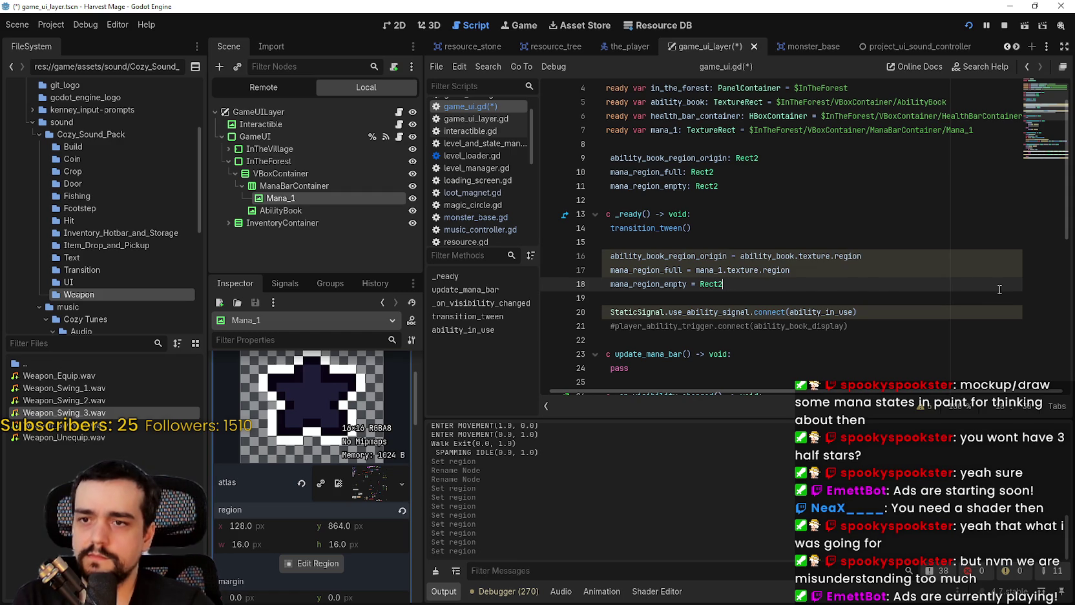
{"action": "type", "text": "("}
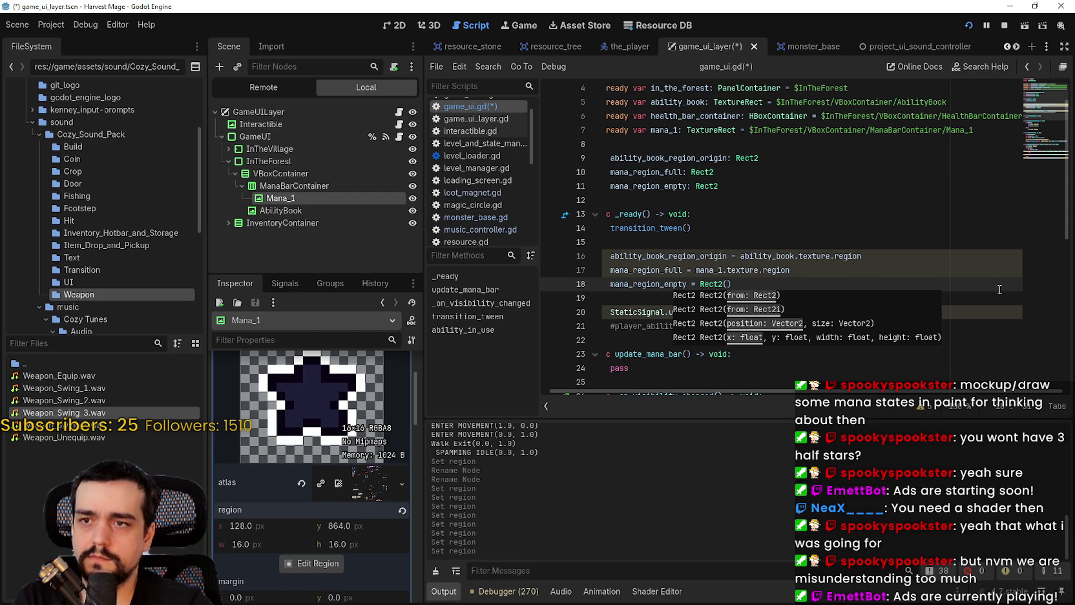
{"action": "type", "text": "mana"}
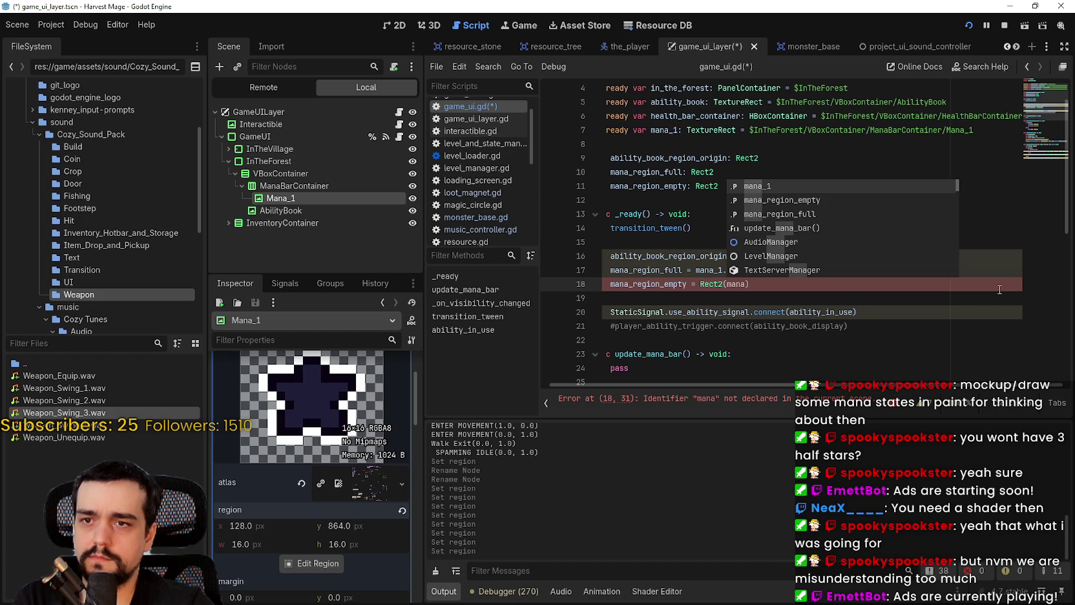
{"action": "type", "text": "r"}
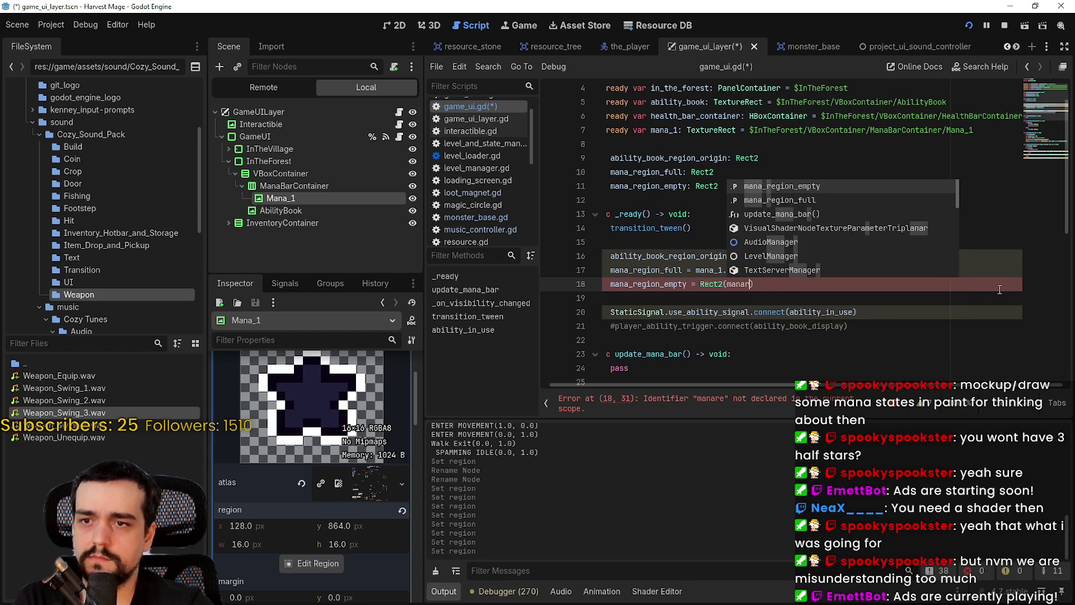
{"action": "key", "text": "BackSpace"}
{"action": "key", "text": "Return"}
{"action": "type", "text": "."}
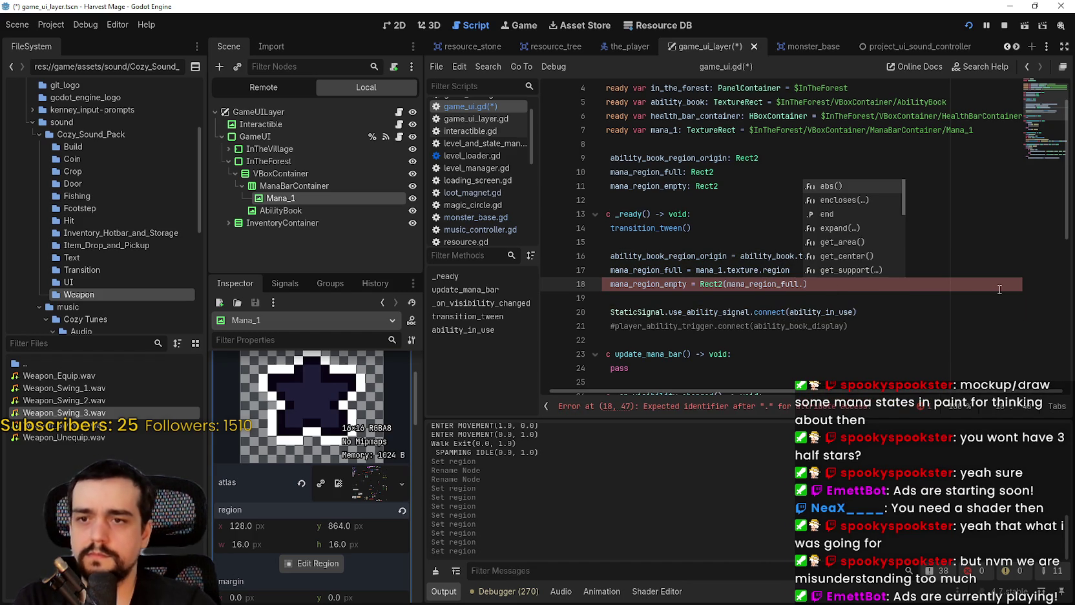
- Insert the size member, then remove it and browse the member suggestions again
{"action": "key", "text": "Down"}
{"action": "key", "text": "Down"}
{"action": "key", "text": "Down"}
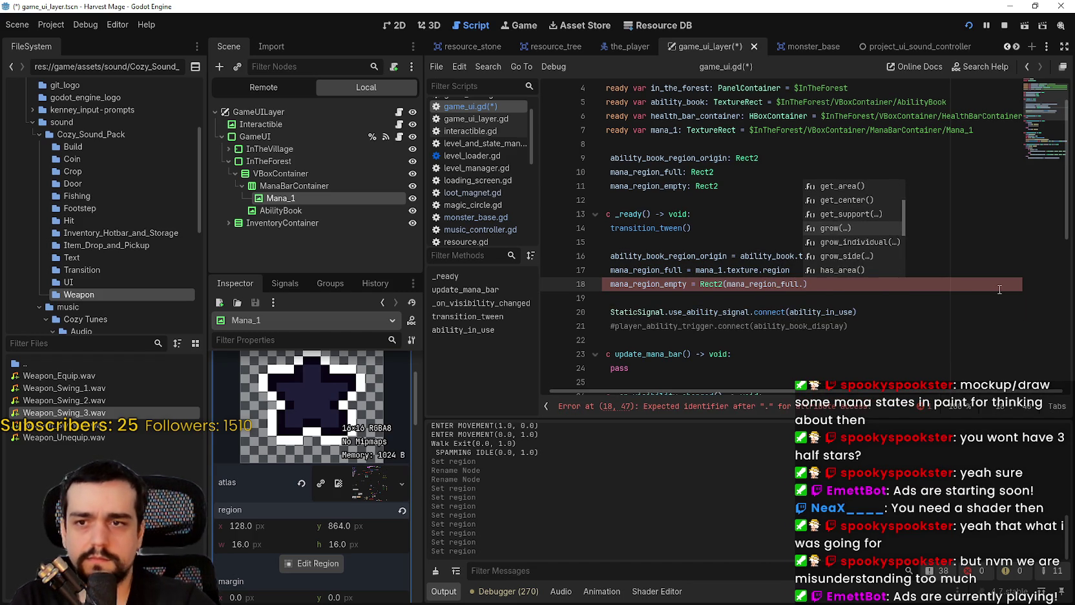
{"action": "key", "text": "Down"}
{"action": "key", "text": "Down"}
{"action": "key", "text": "Down"}
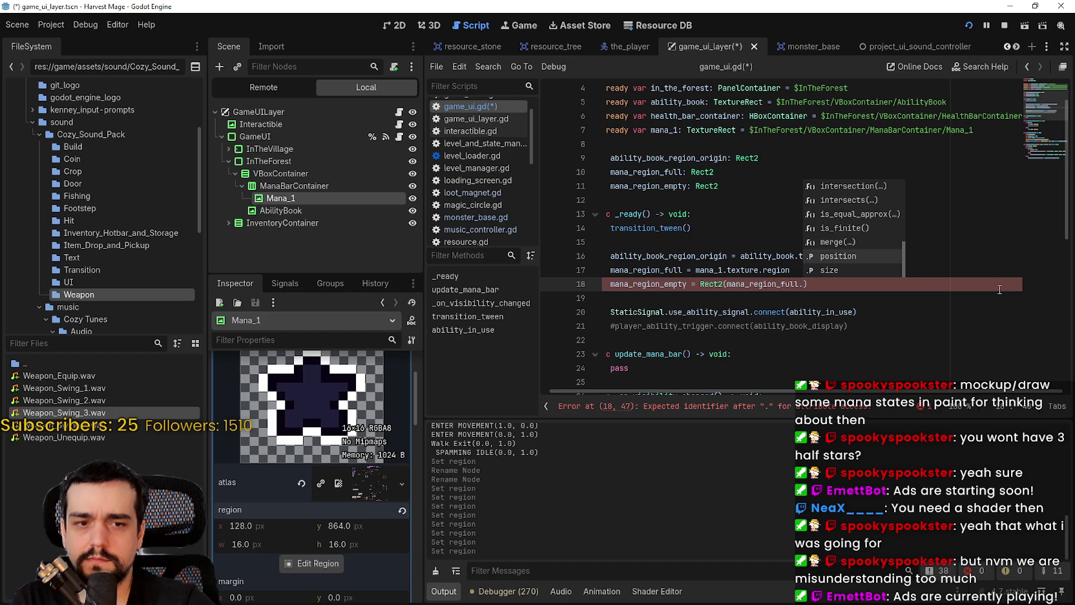
{"action": "key", "text": "Down"}
{"action": "key", "text": "Return"}
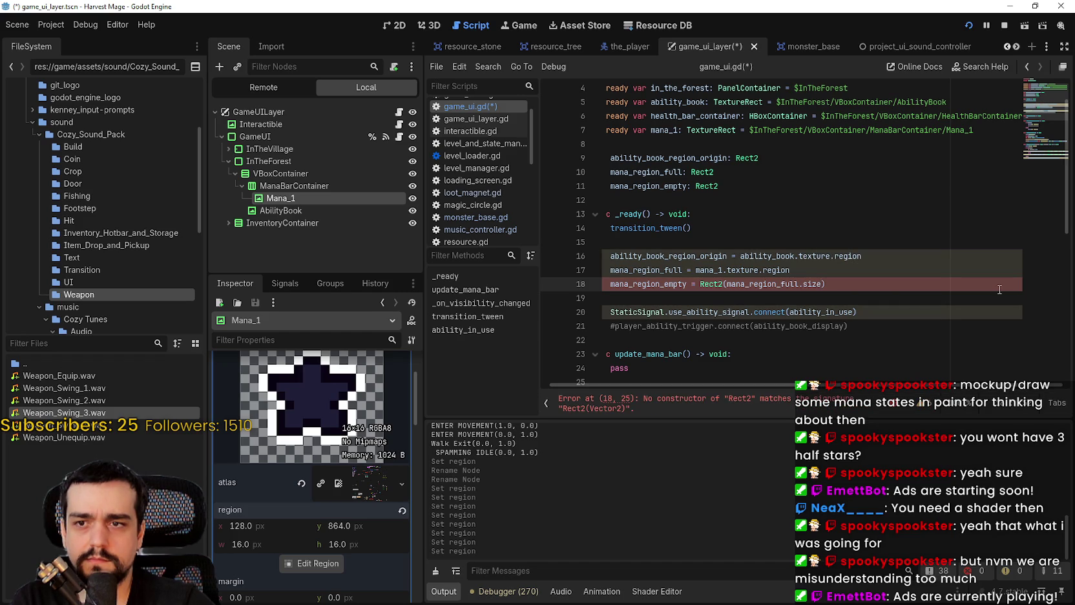
{"action": "key", "text": "BackSpace"}
{"action": "key", "text": "BackSpace"}
{"action": "key", "text": "BackSpace"}
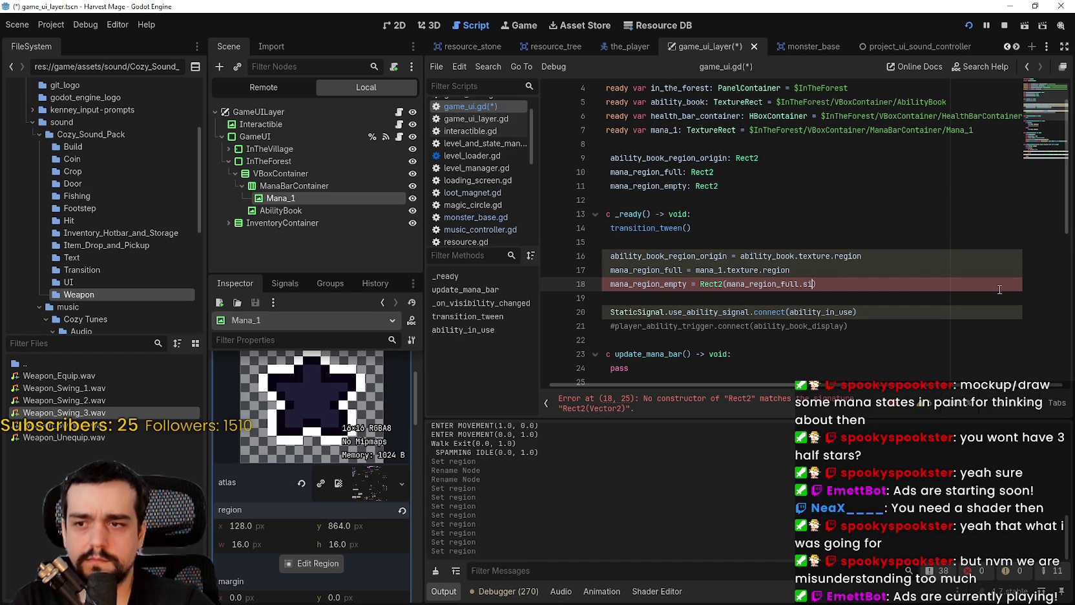
{"action": "key", "text": "BackSpace"}
{"action": "key", "text": "BackSpace"}
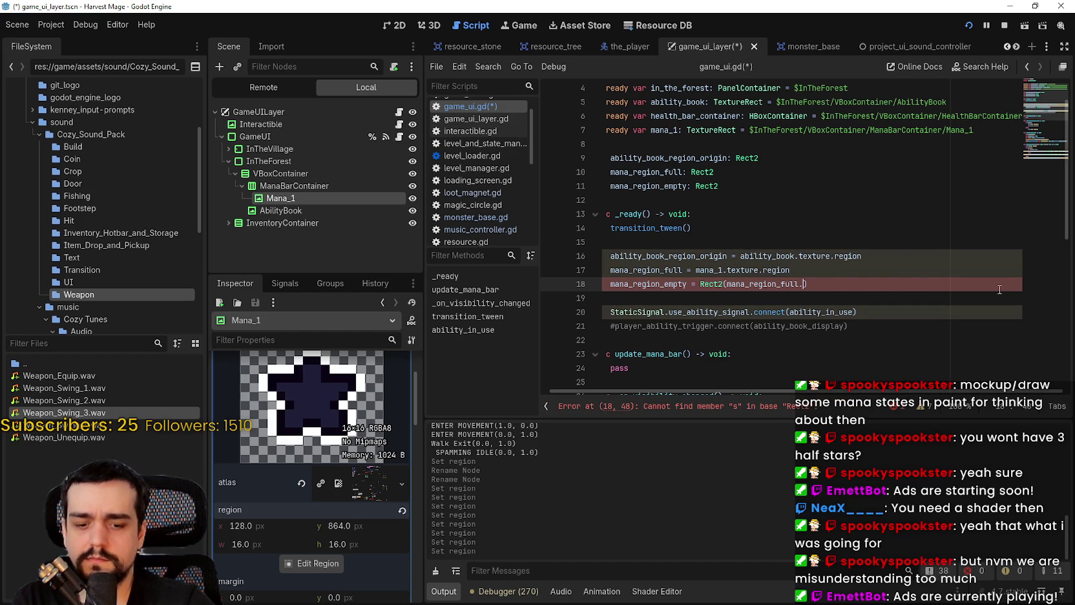
{"action": "key", "text": "Up"}
{"action": "key", "text": "Up"}
{"action": "key", "text": "Up"}
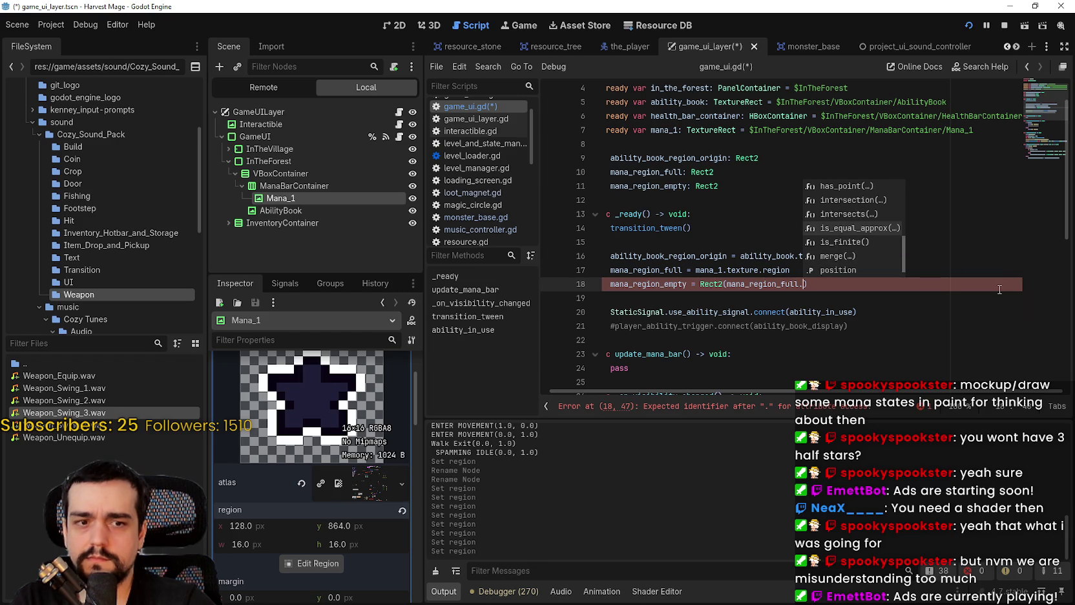
{"action": "key", "text": "Up"}
{"action": "key", "text": "Up"}
{"action": "key", "text": "Up"}
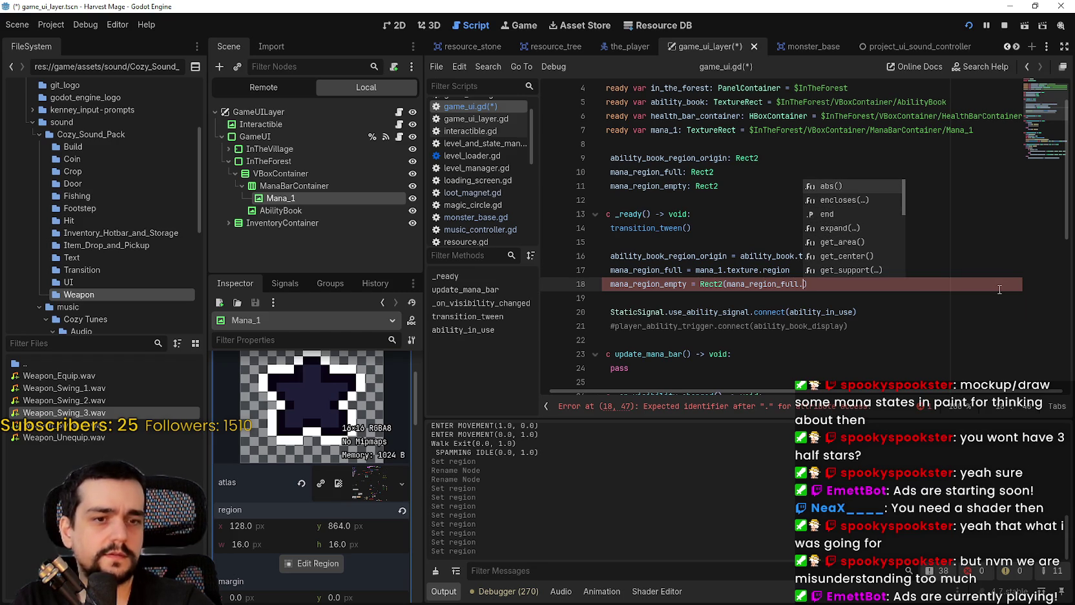
- Review the mana_region_empty declaration and mana_region_full uses, then select mana_region_full. inside Rect2
{"action": "left_click", "coordinate": [718, 186]}
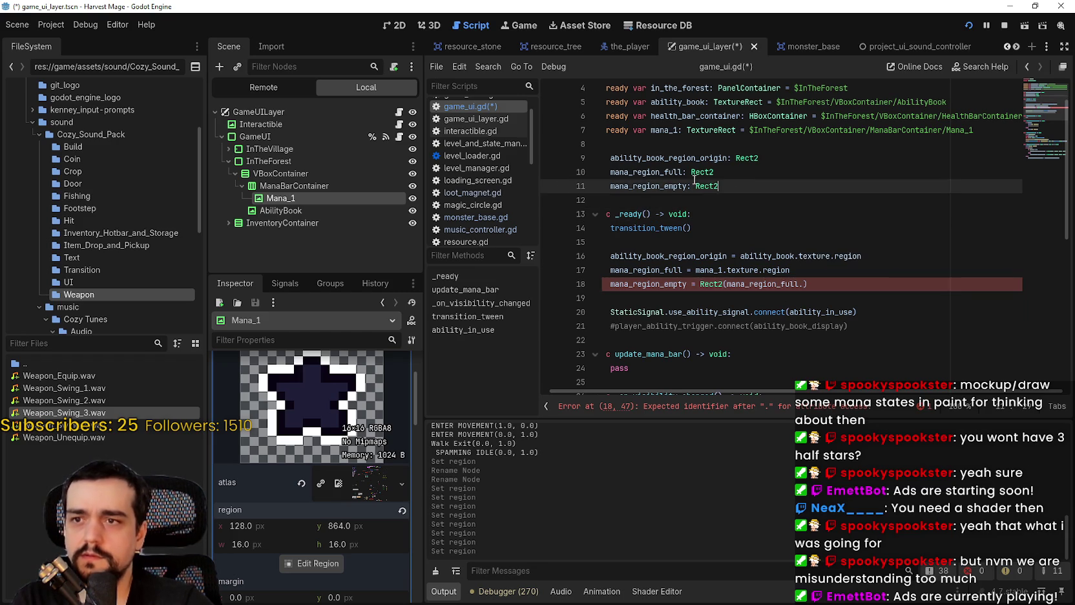
{"action": "left_click_drag", "start_coordinate": [719, 186], "coordinate": [586, 188]}
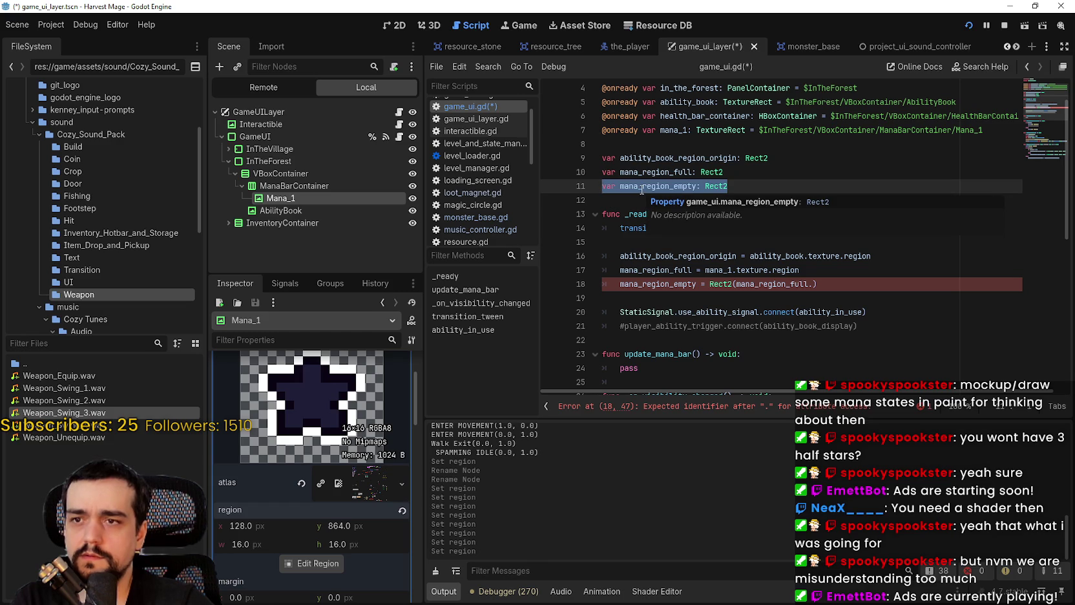
{"action": "scroll", "coordinate": [258, 452], "scroll_direction": "down", "scroll_amount": 1}
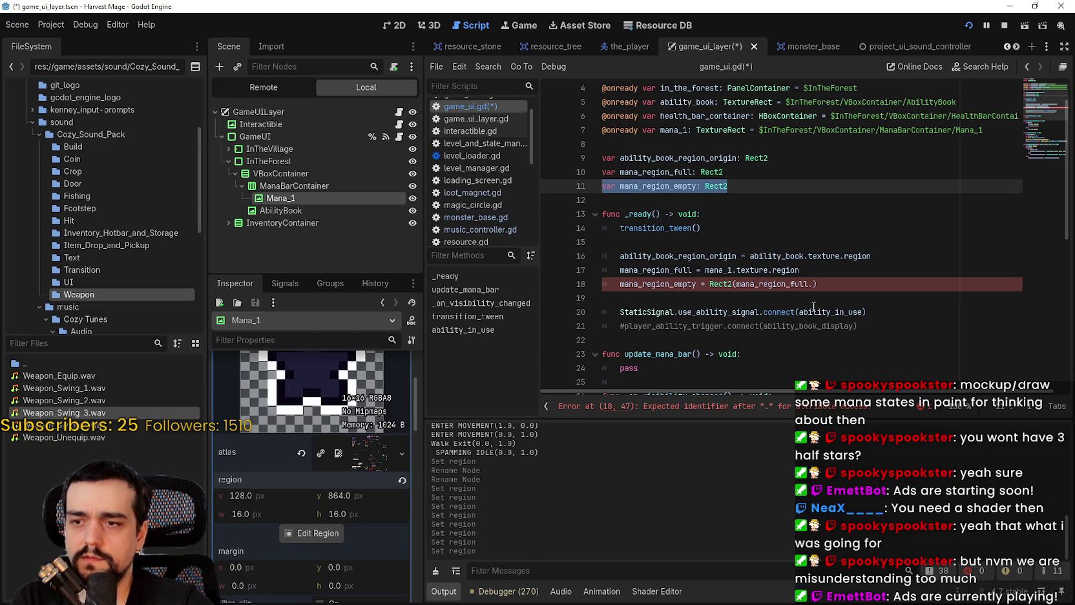
{"action": "left_click", "coordinate": [804, 286]}
{"action": "left_click_drag", "start_coordinate": [813, 285], "coordinate": [737, 285]}
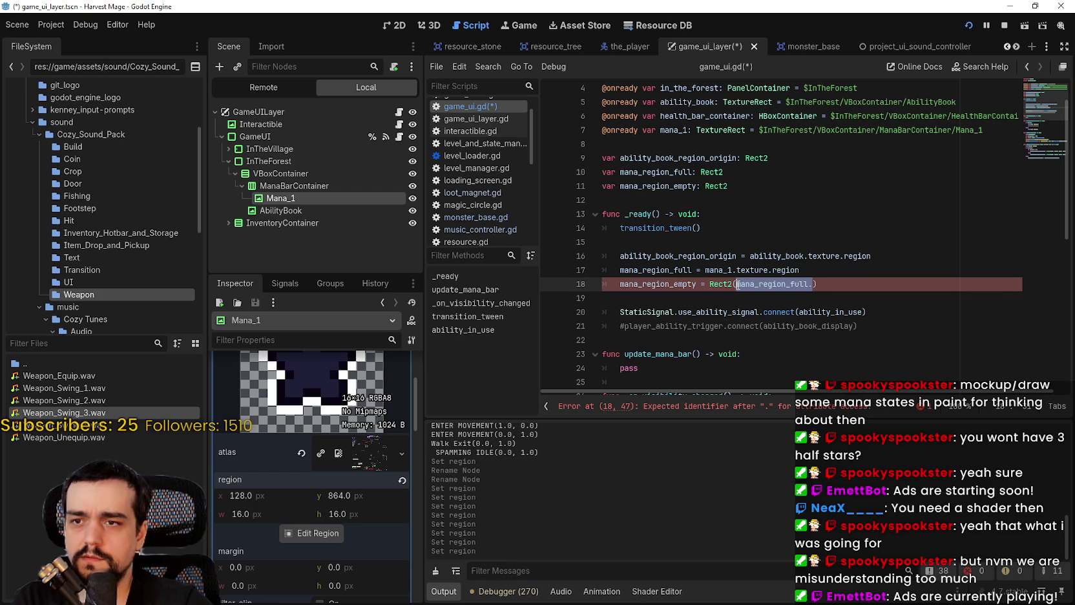
{"action": "scroll", "coordinate": [682, 306], "scroll_direction": "down", "scroll_amount": 1}
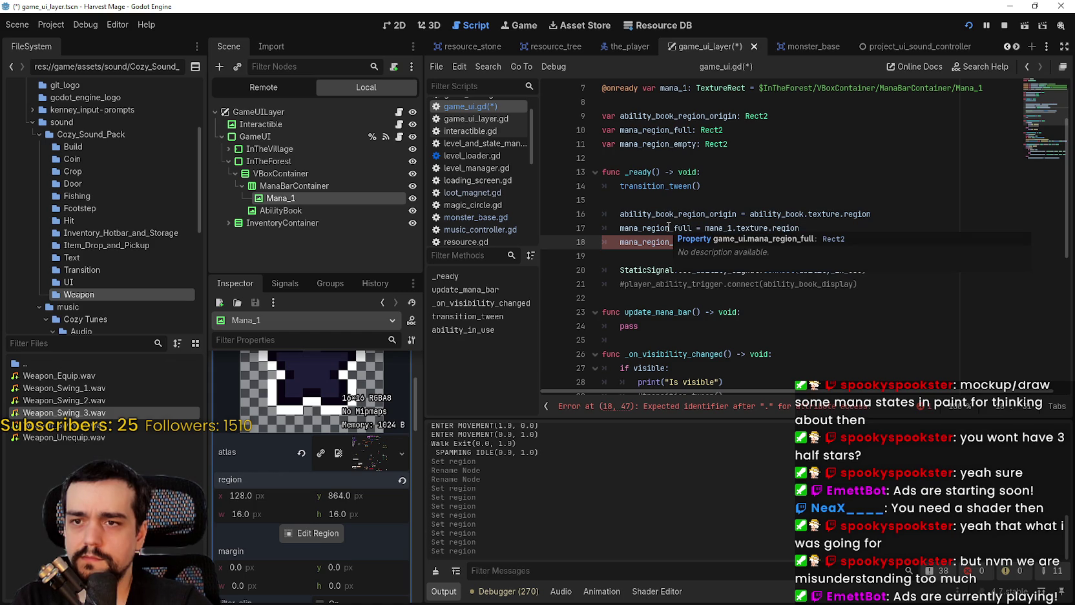
{"action": "double_click", "coordinate": [669, 227]}
{"action": "scroll", "coordinate": [666, 252], "scroll_direction": "down", "scroll_amount": 6}
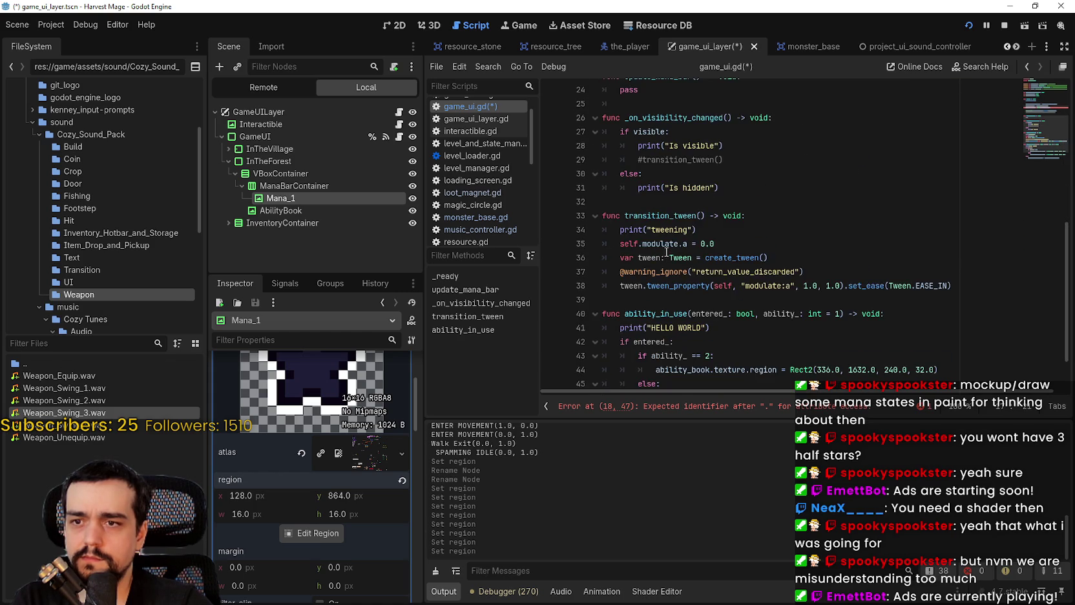
{"action": "scroll", "coordinate": [666, 251], "scroll_direction": "down", "scroll_amount": 2}
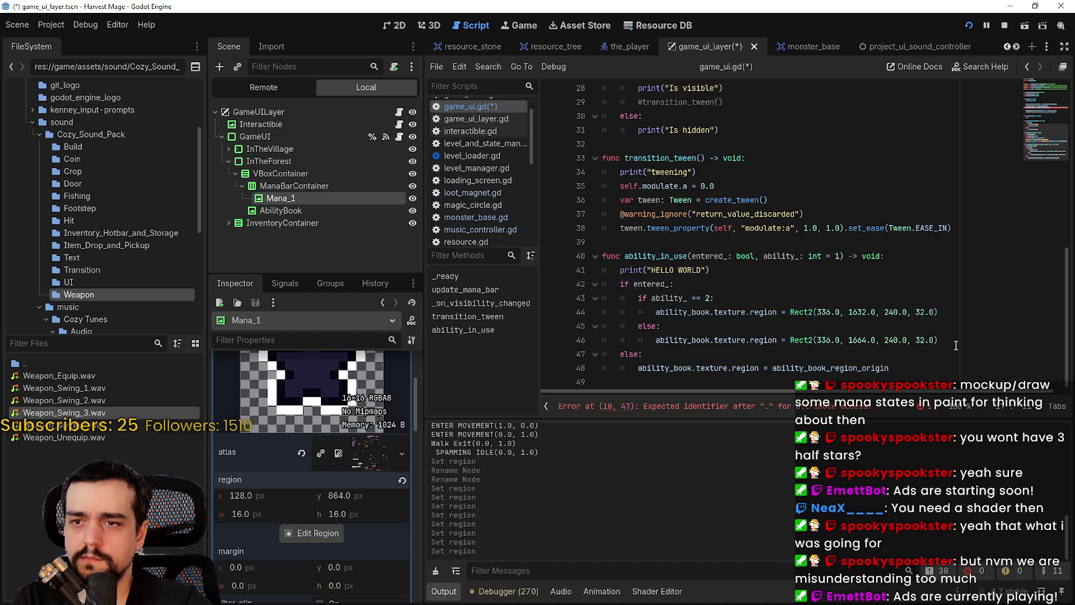
{"action": "scroll", "coordinate": [954, 330], "scroll_direction": "up", "scroll_amount": 6}
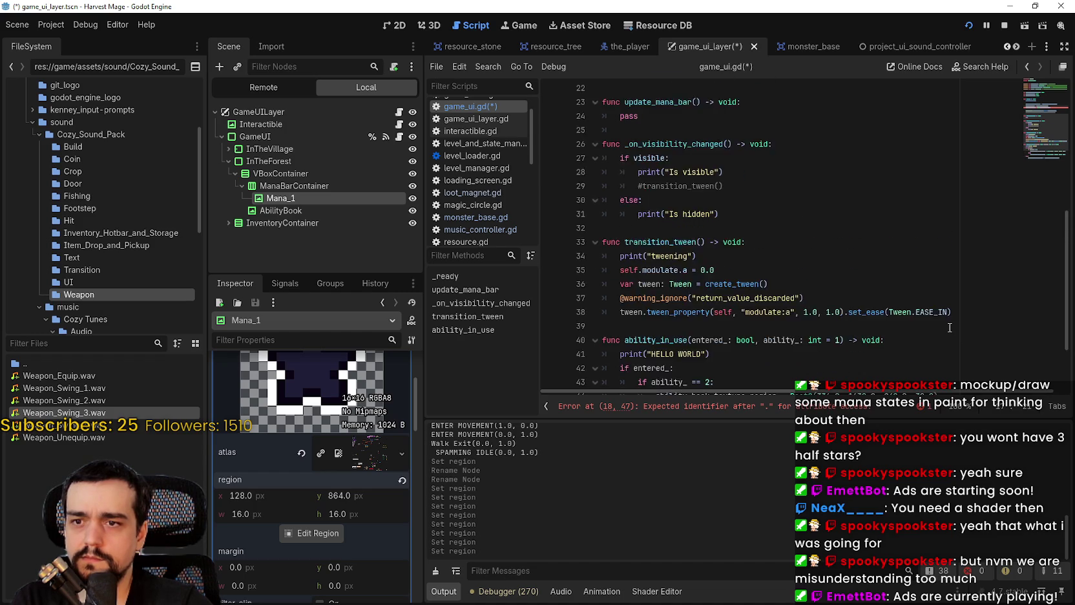
{"action": "double_click", "coordinate": [773, 200]}
{"action": "type", "text": "mana_region_empty = Rect2()"}
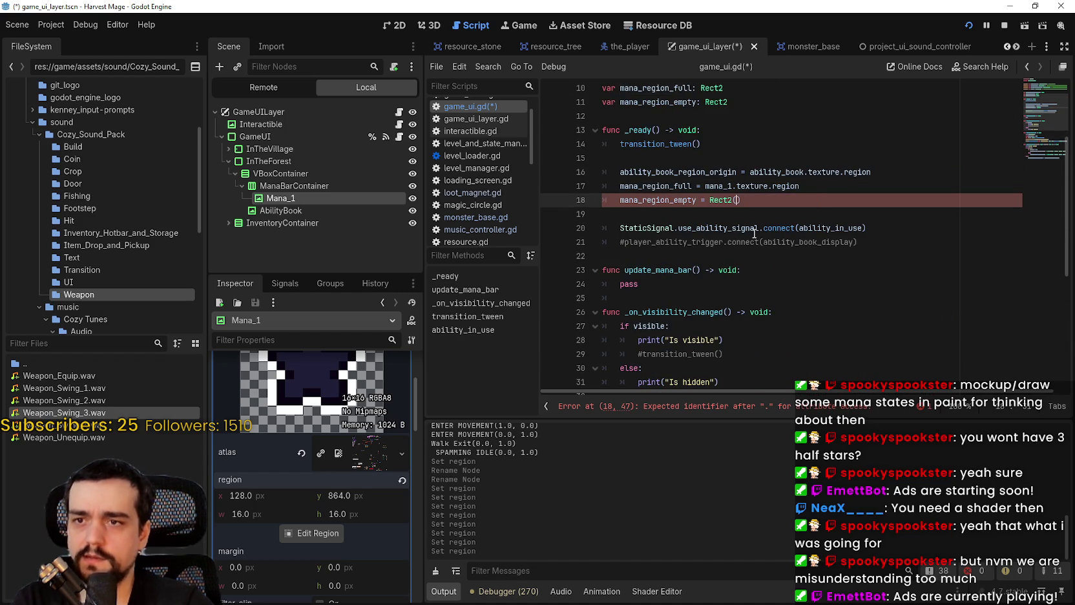
- Enter Rect2 arguments 128.0, 864.0, 16, 16 on line 18, fixing the typos
{"action": "key", "text": "BackSpace"}
{"action": "type", "text": "12"}
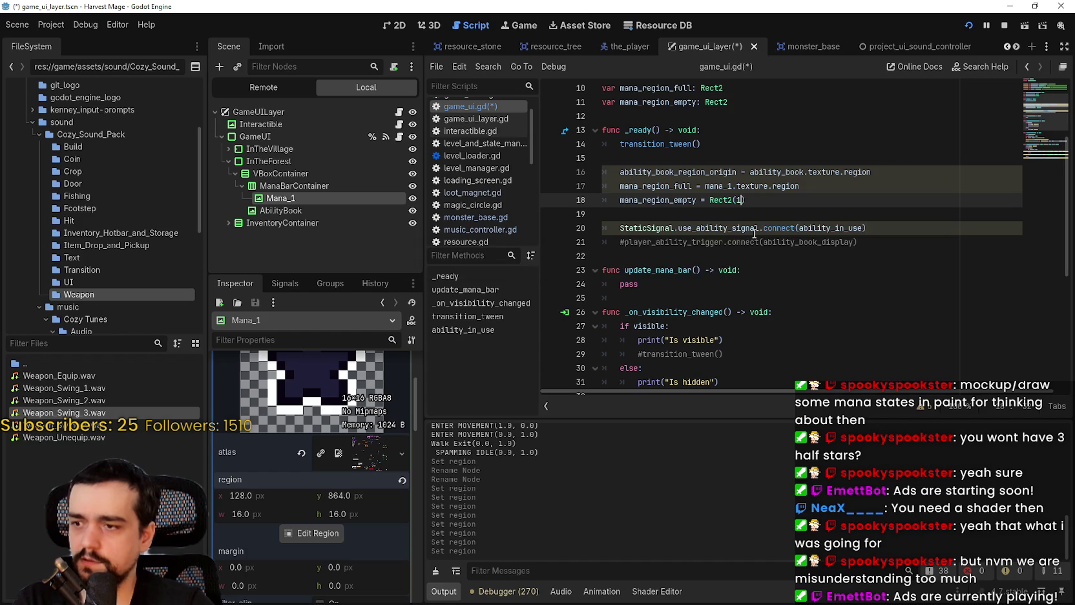
{"action": "type", "text": "8.9"}
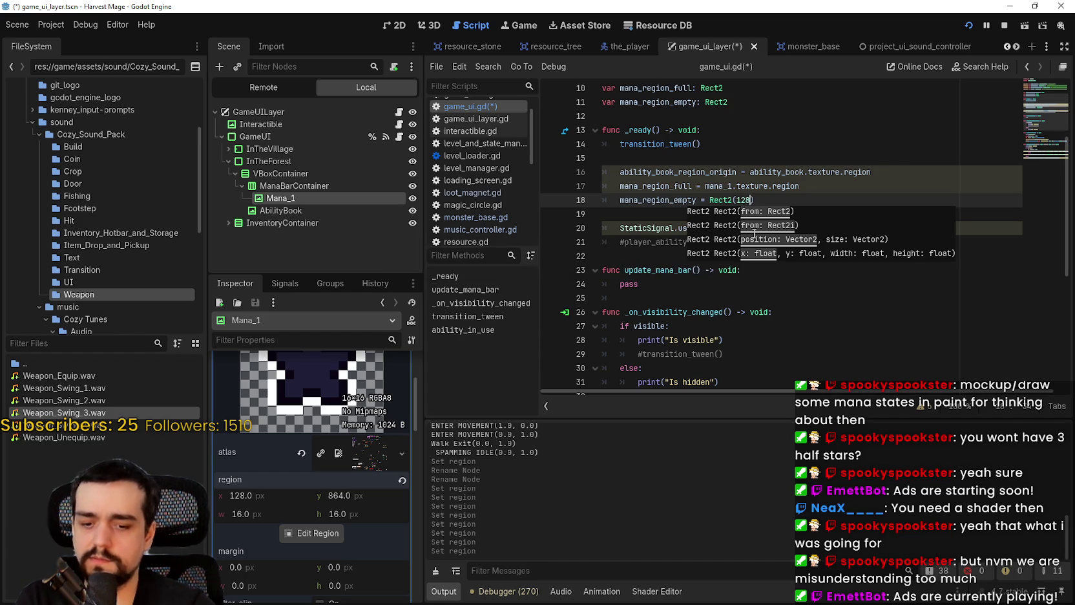
{"action": "key", "text": "BackSpace"}
{"action": "type", "text": "0, "}
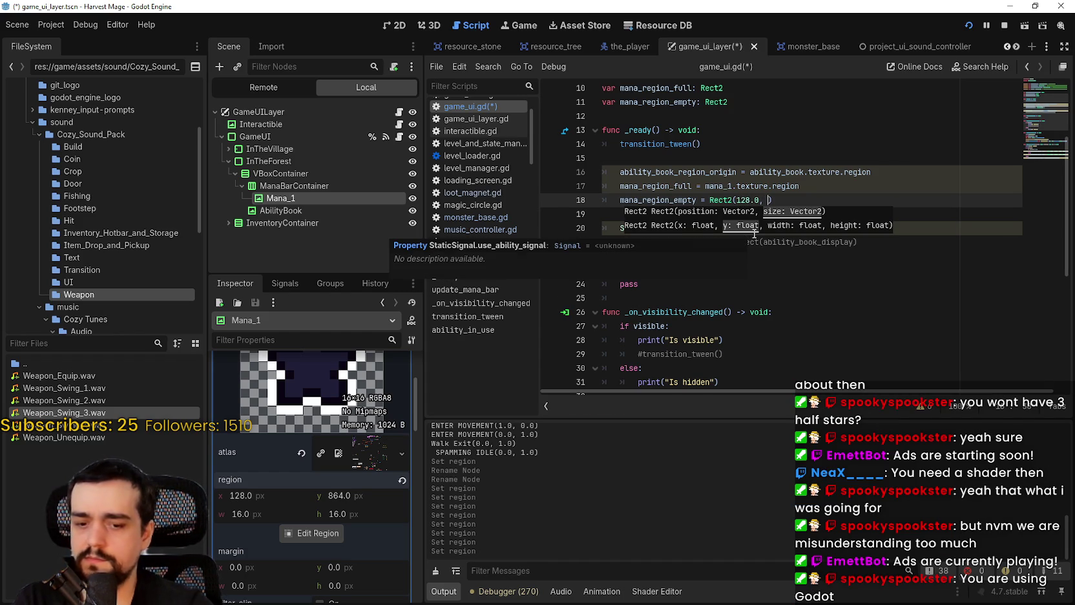
{"action": "type", "text": "964.0"}
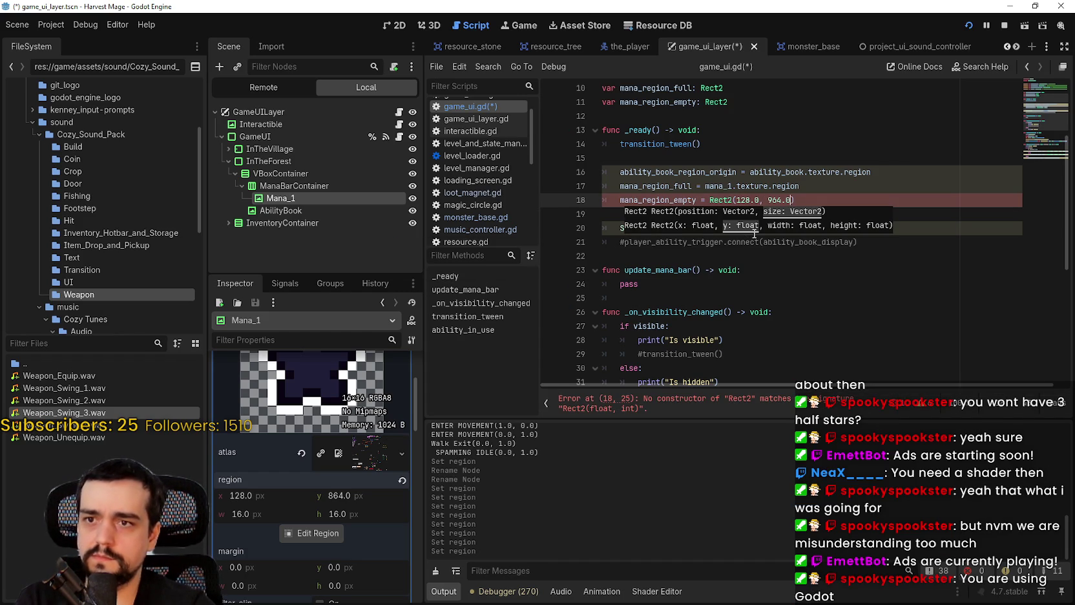
{"action": "key", "text": "BackSpace"}
{"action": "key", "text": "BackSpace"}
{"action": "key", "text": "BackSpace"}
{"action": "type", "text": "8"}
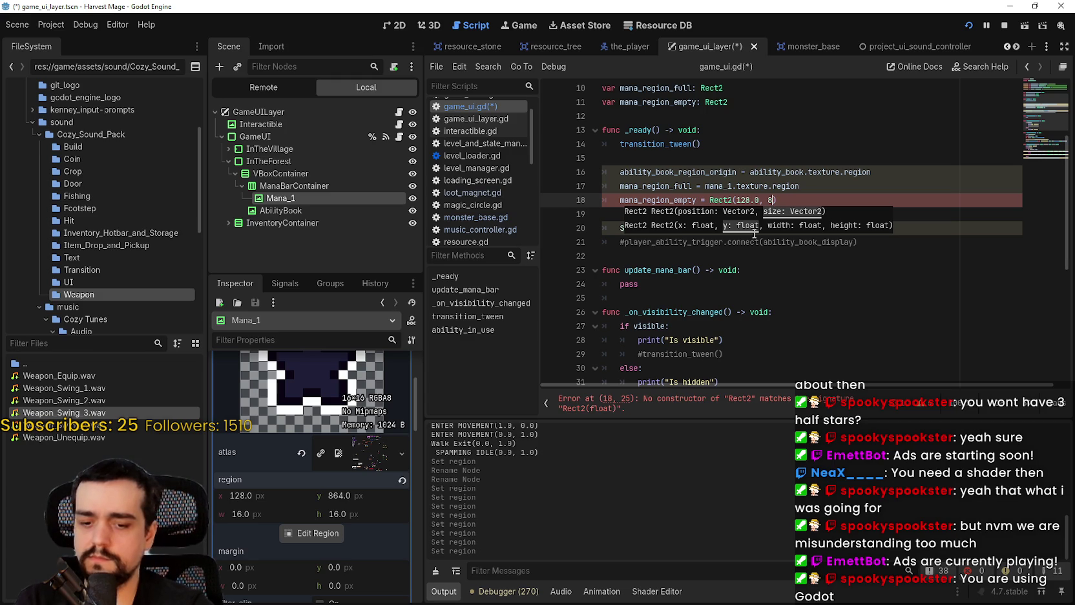
{"action": "type", "text": "64"}
{"action": "key", "text": "Left"}
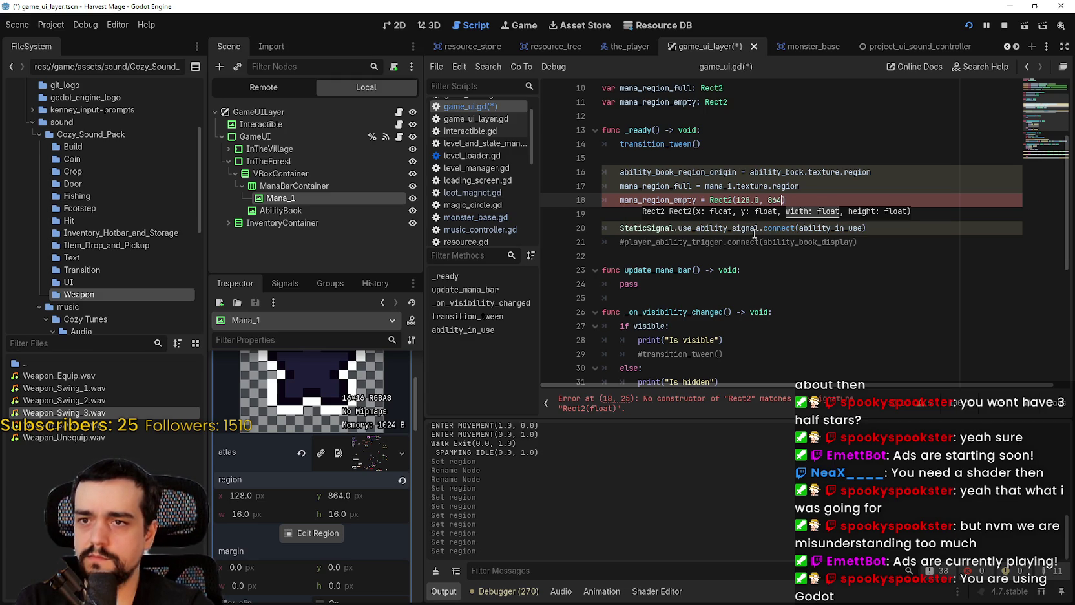
{"action": "type", "text": ".0, "}
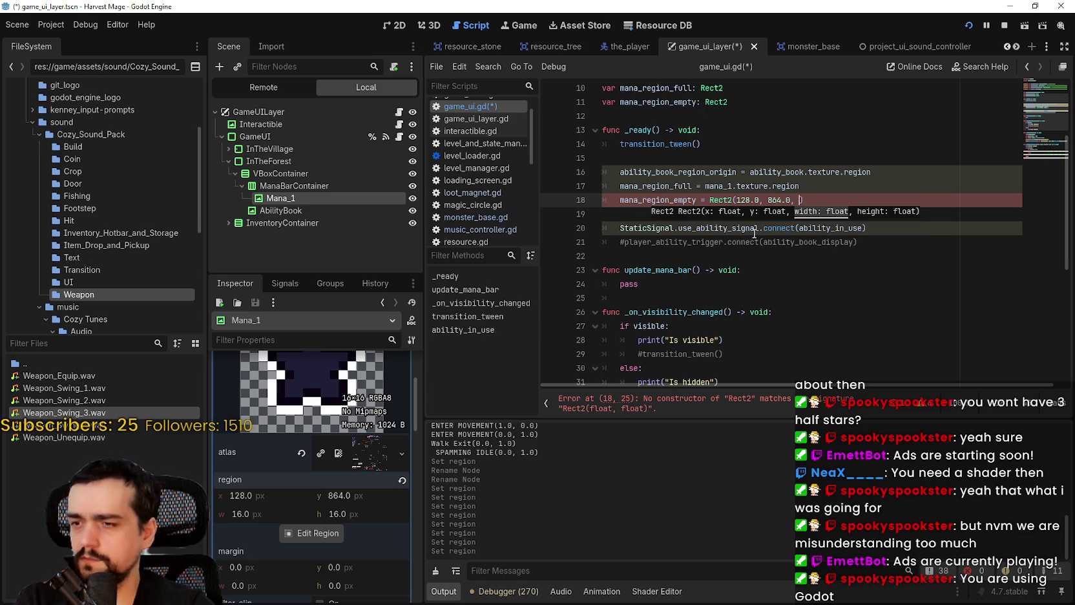
{"action": "type", "text": "16, 1"}
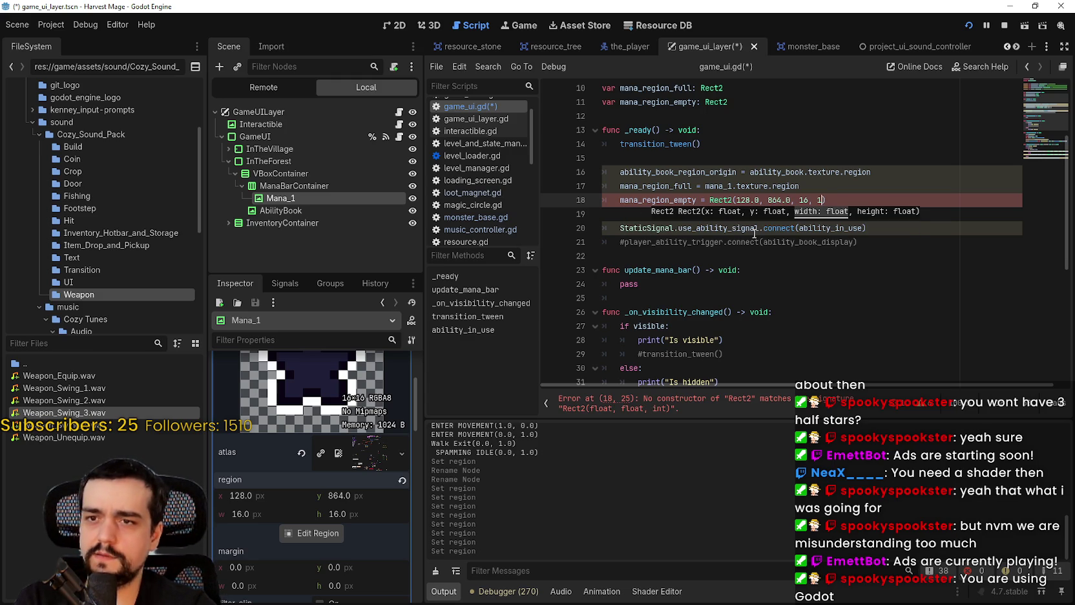
{"action": "type", "text": "6"}
- Make width and height floats so the call reads Rect2(128.0, 864.0, 16.0, 16.0)
{"action": "left_click", "coordinate": [807, 189]}
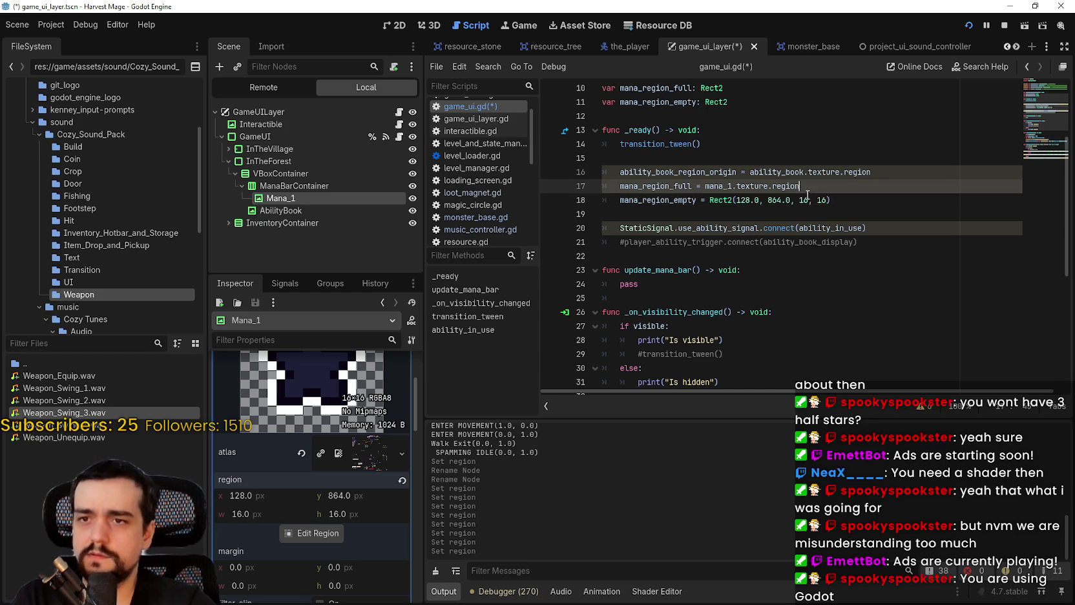
{"action": "left_click", "coordinate": [808, 196]}
{"action": "type", "text": ".0"}
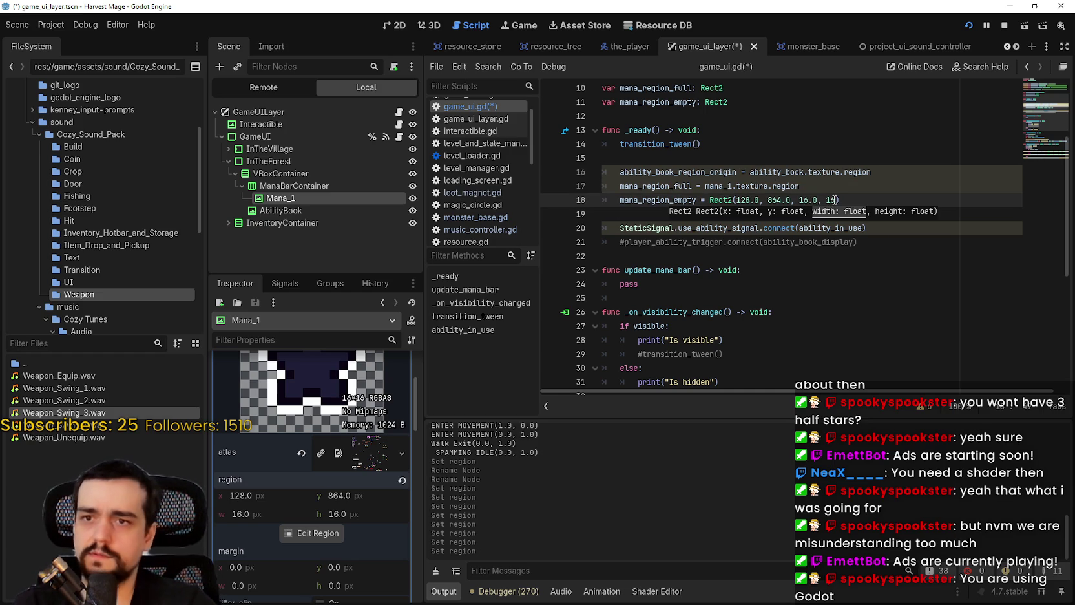
{"action": "left_click", "coordinate": [837, 200]}
{"action": "type", "text": ".0"}
{"action": "left_click", "coordinate": [800, 214]}
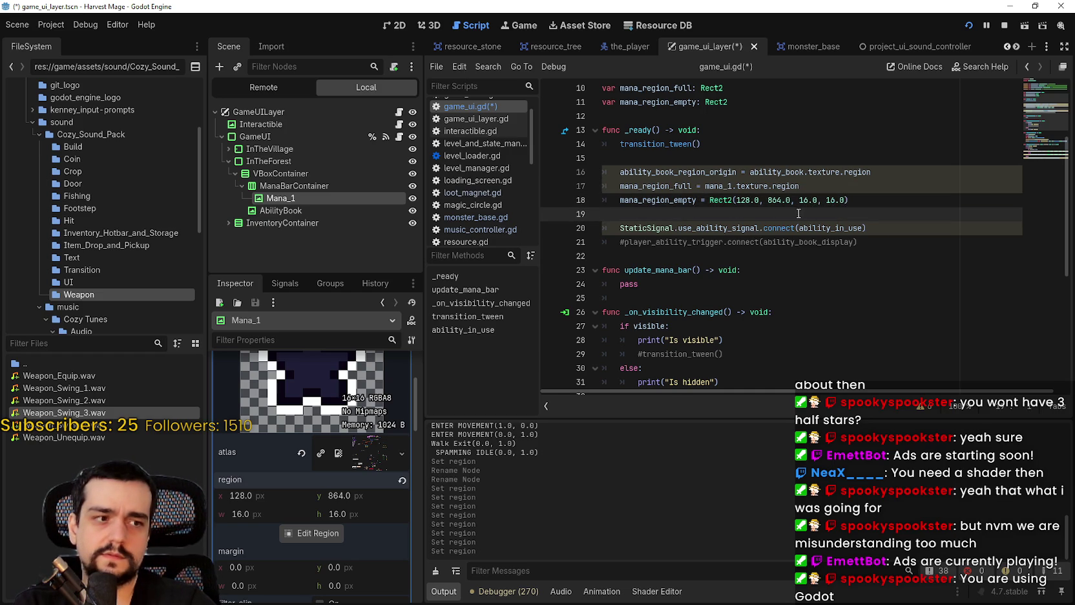
{"action": "scroll", "coordinate": [799, 213], "scroll_direction": "up", "scroll_amount": 2}
{"action": "key", "text": "ctrl+s"}
{"action": "left_click", "coordinate": [830, 270]}
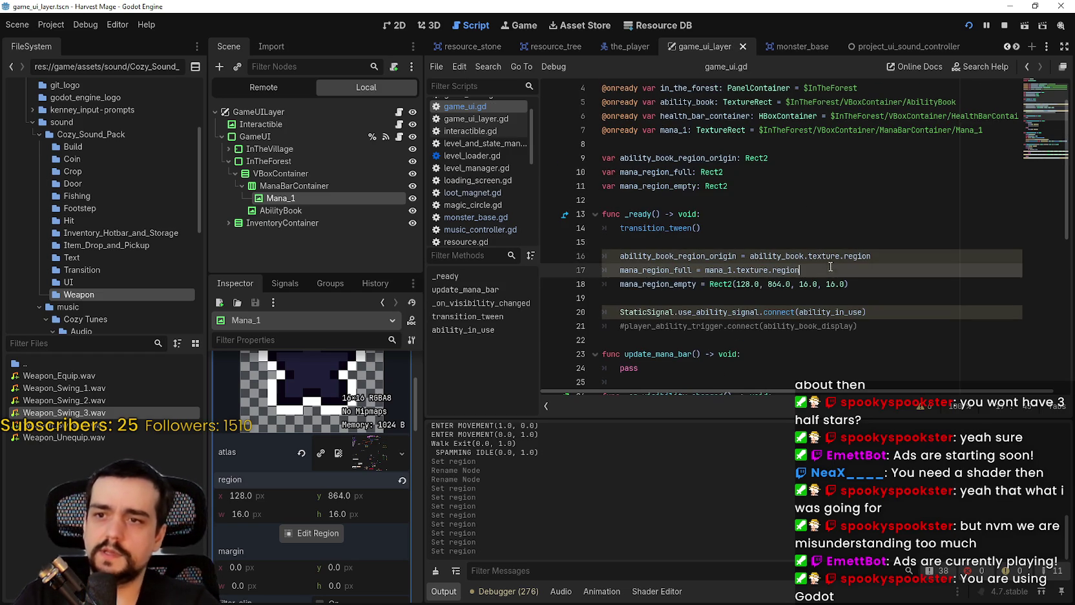
{"action": "left_click", "coordinate": [729, 188]}
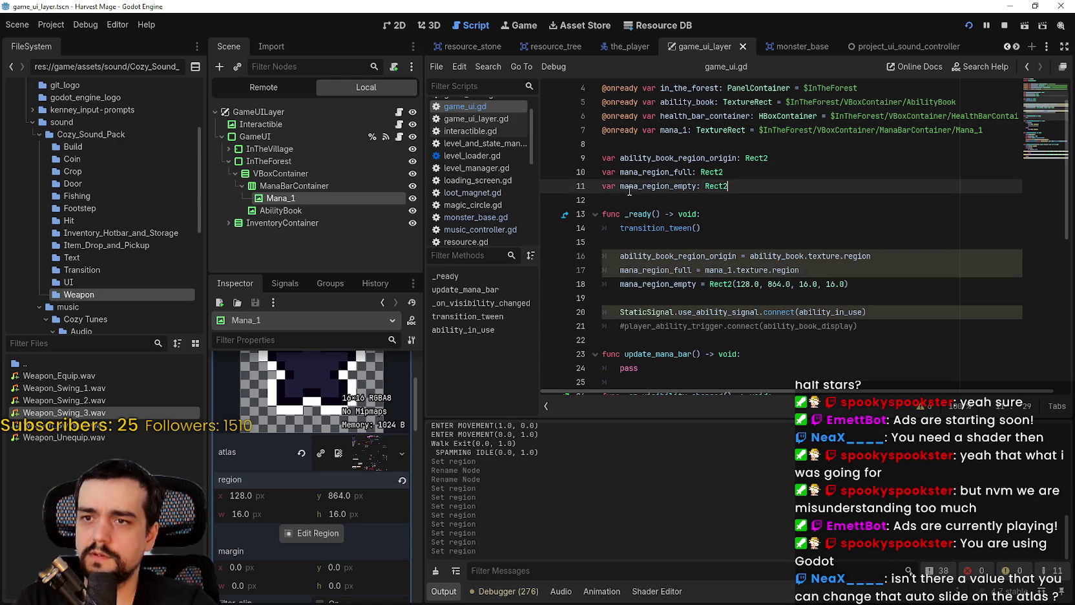
{"action": "key", "text": "shift+Home"}
{"action": "scroll", "coordinate": [749, 318], "scroll_direction": "down", "scroll_amount": 1}
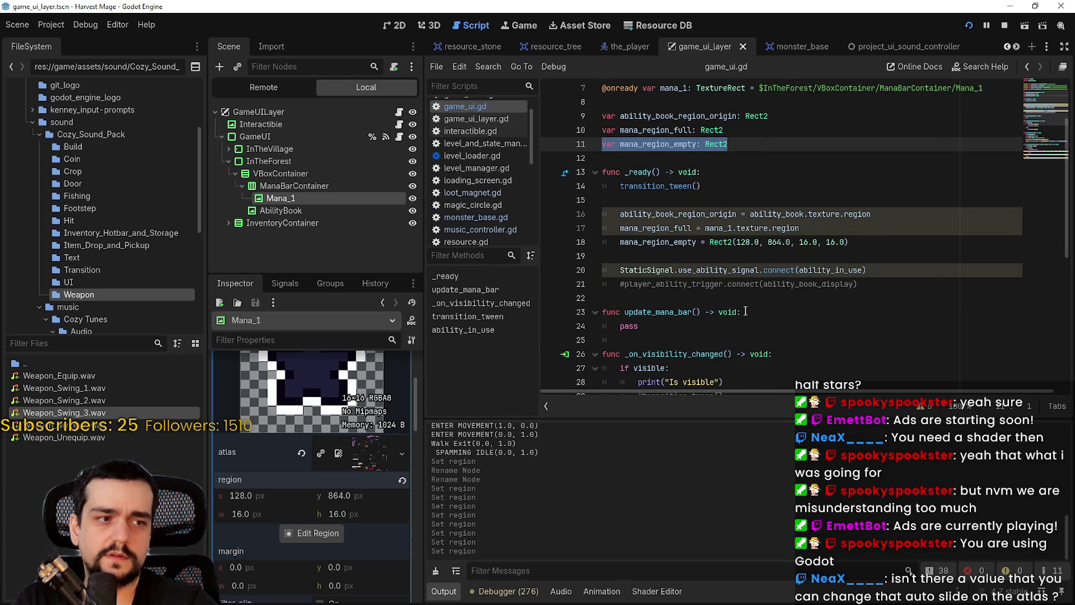
{"action": "key", "text": "Left"}
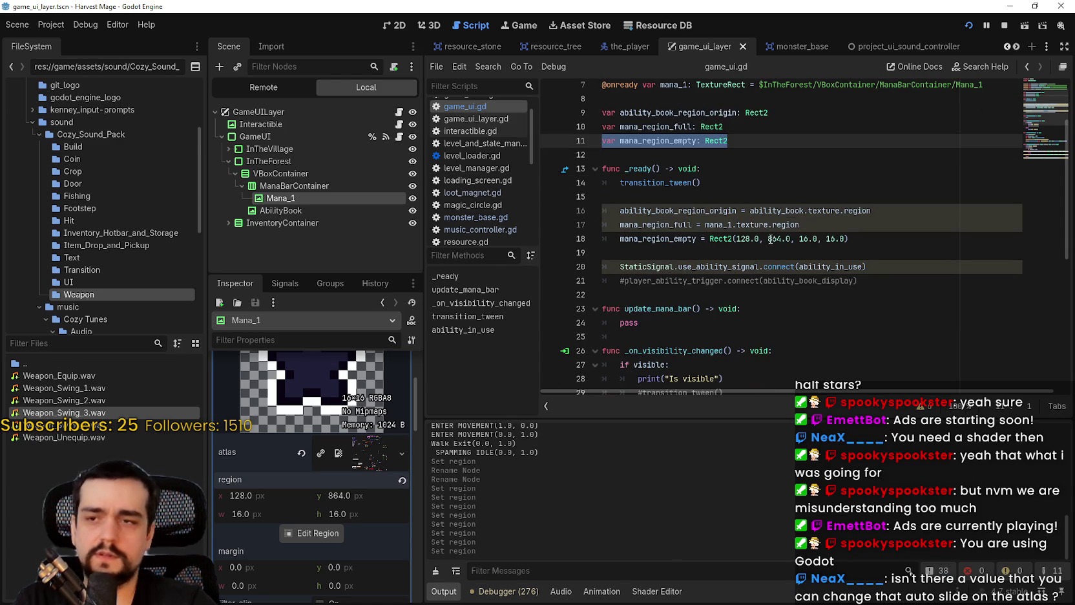
{"action": "key", "text": "shift+Up"}
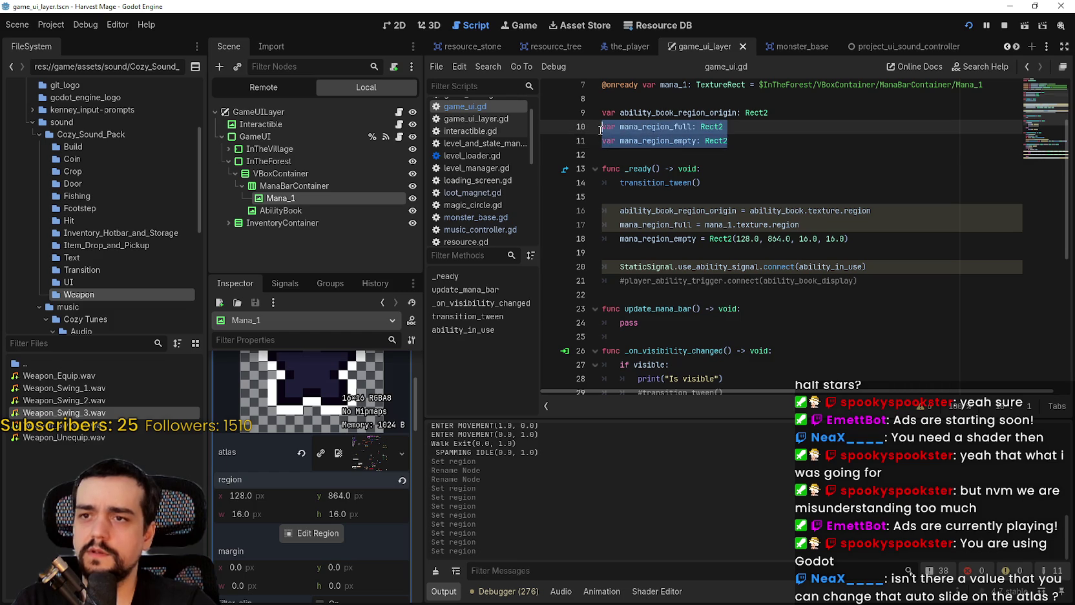
{"action": "left_click", "coordinate": [774, 250]}
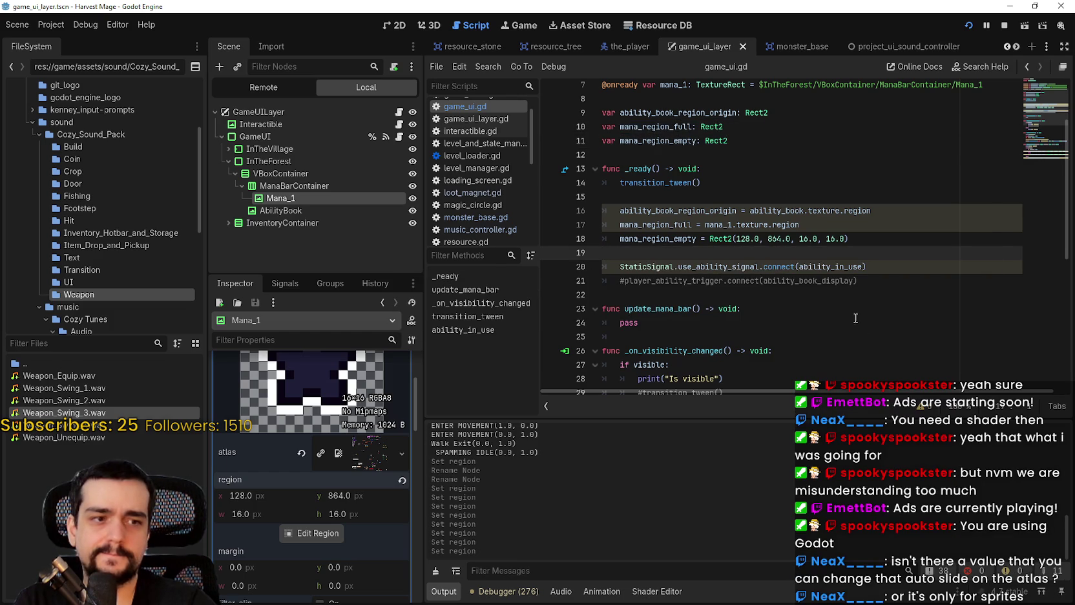
{"action": "scroll", "coordinate": [331, 550], "scroll_direction": "up", "scroll_amount": 5}
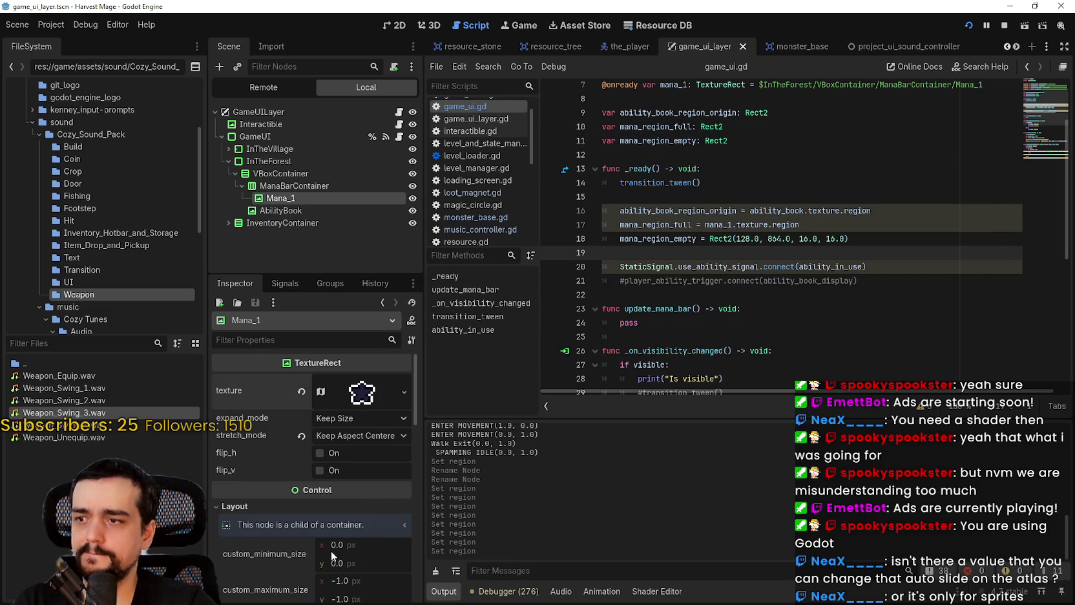
{"action": "left_click_drag", "start_coordinate": [742, 309], "coordinate": [744, 294]}
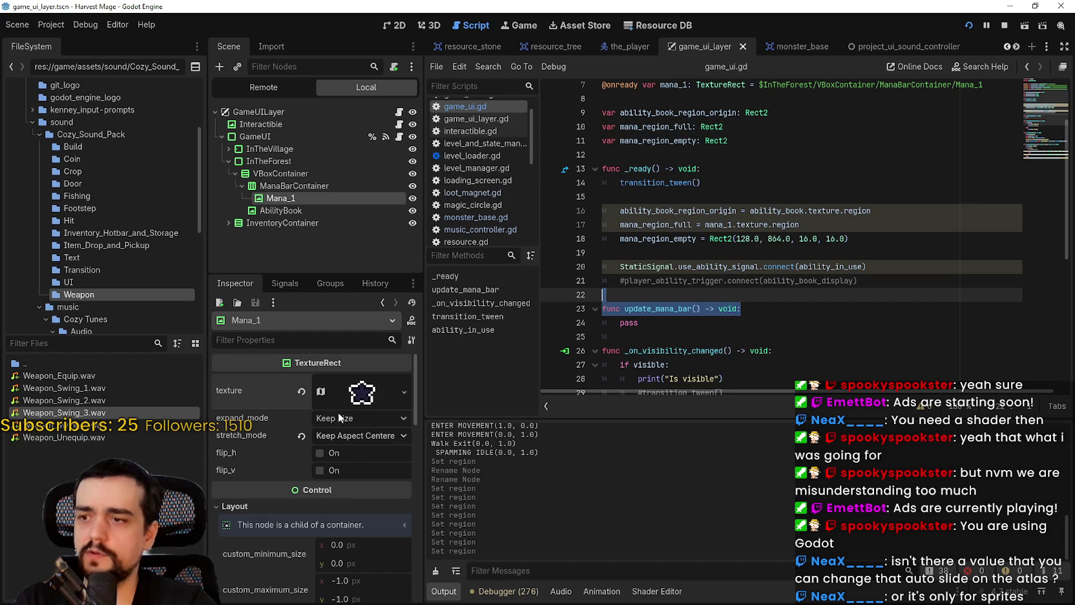
{"action": "left_click", "coordinate": [362, 392]}
{"action": "scroll", "coordinate": [304, 453], "scroll_direction": "down", "scroll_amount": 5}
- Raise Mana_1's region x from 128 to 144, undoing a stray +1 that made it 145
{"action": "left_click", "coordinate": [267, 504]}
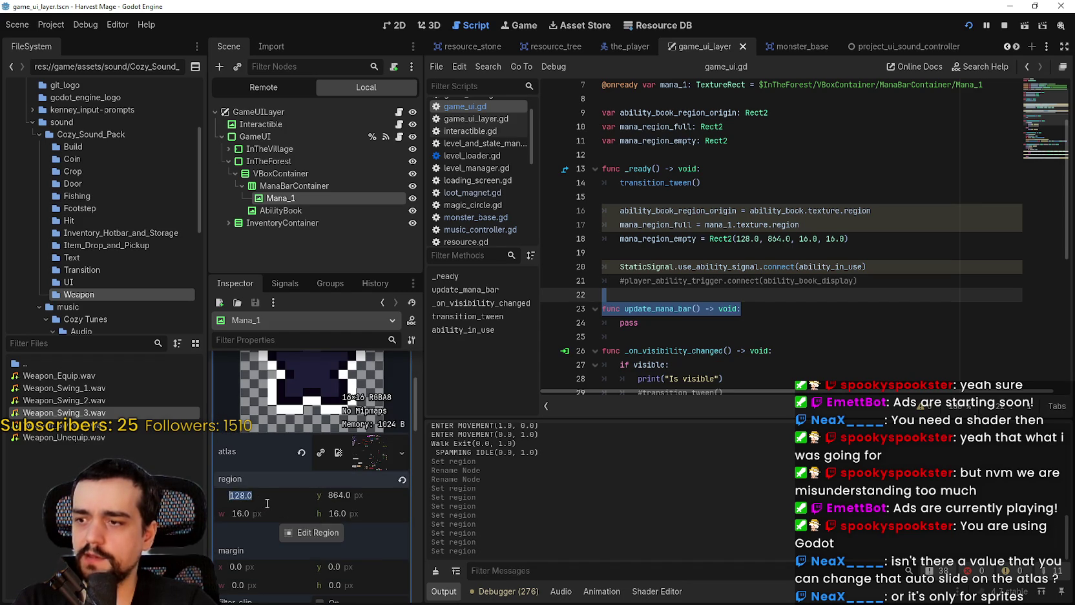
{"action": "left_click", "coordinate": [265, 503]}
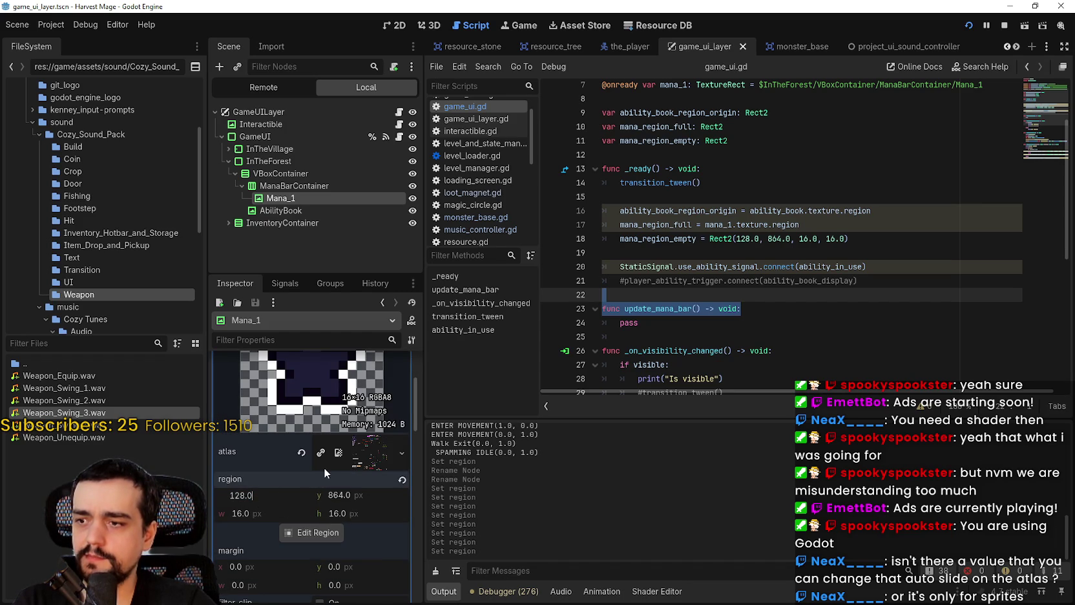
{"action": "type", "text": "+16"}
{"action": "key", "text": "Return"}
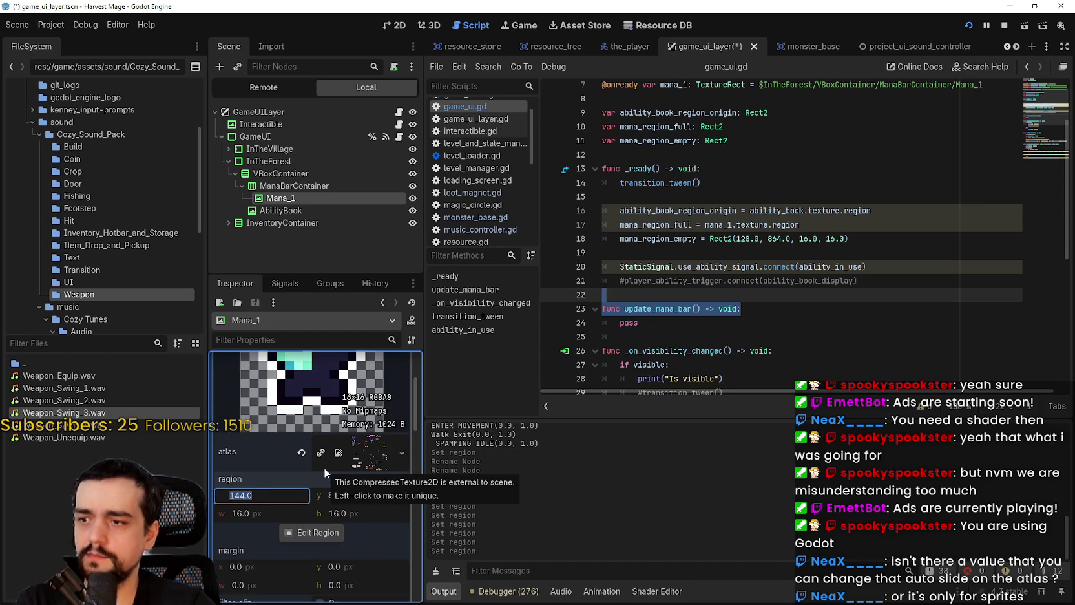
{"action": "type", "text": "="}
{"action": "key", "text": "BackSpace"}
{"action": "type", "text": "+1"}
{"action": "key", "text": "Return"}
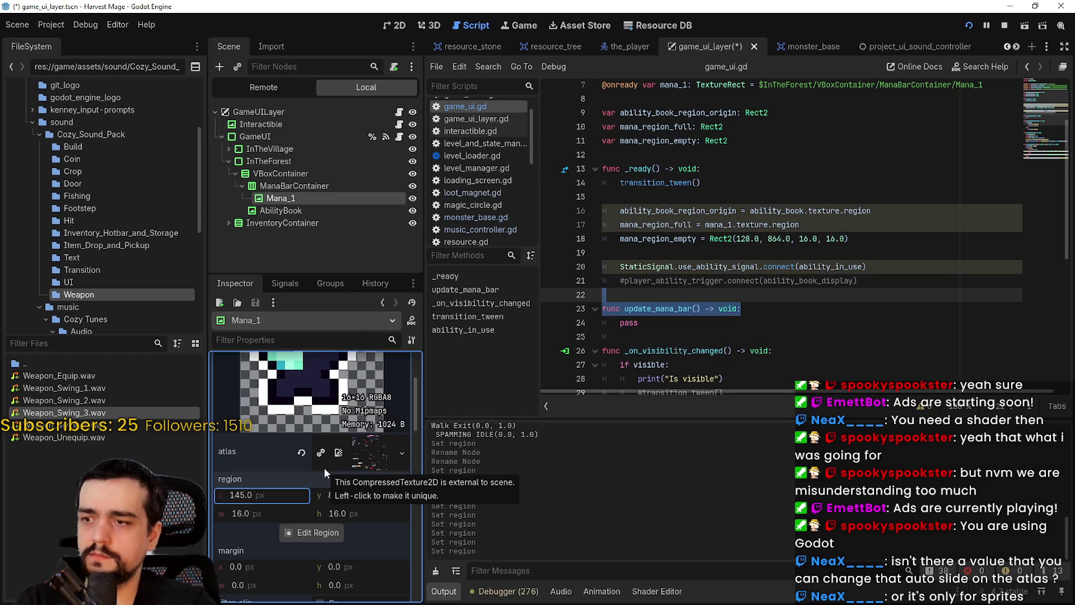
{"action": "key", "text": "ctrl+z"}
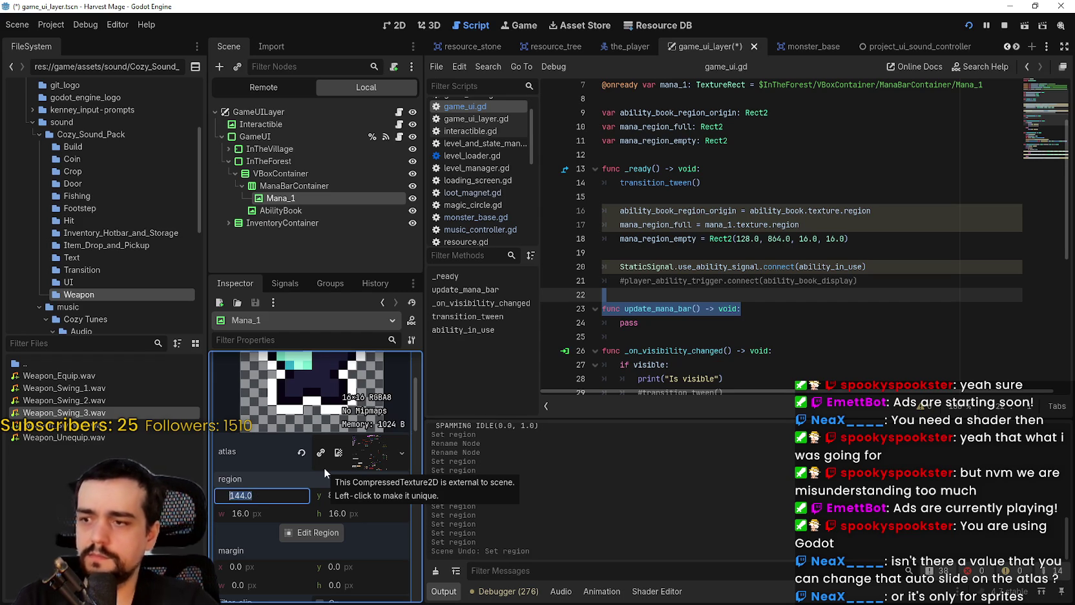
- Keep adding 16 to region x, through 160 and 176, until it reaches 192
{"action": "type", "text": "+16"}
{"action": "key", "text": "Return"}
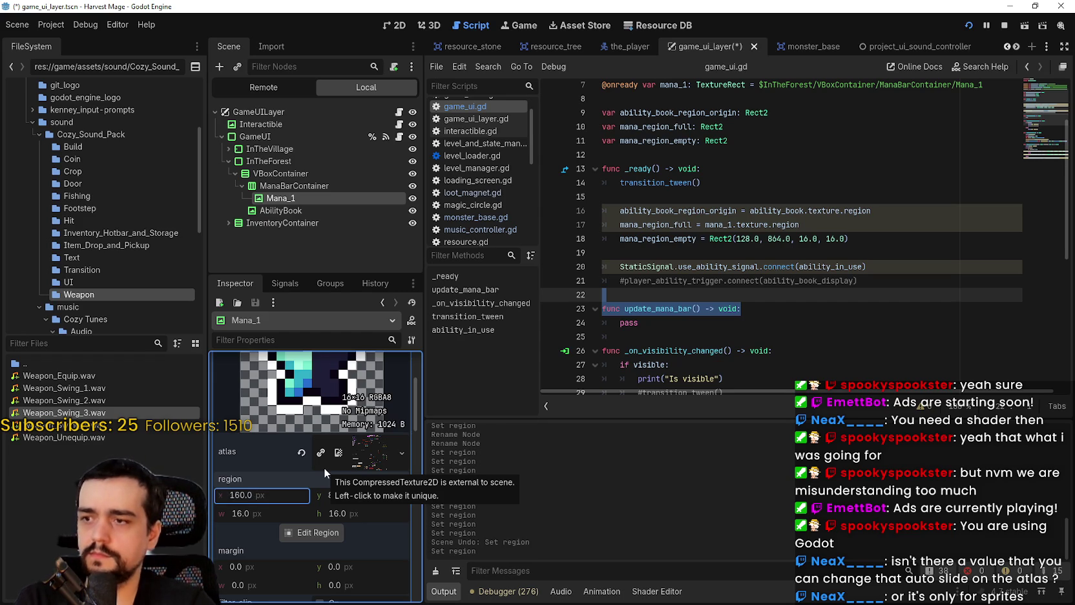
{"action": "type", "text": "+16"}
{"action": "key", "text": "Return"}
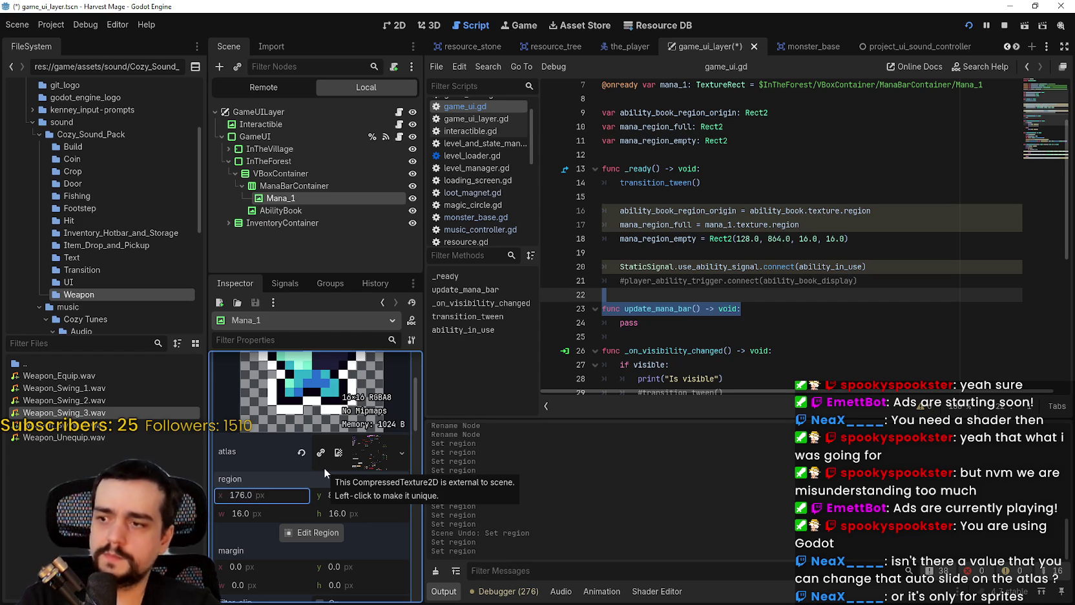
{"action": "type", "text": "+16"}
{"action": "key", "text": "Return"}
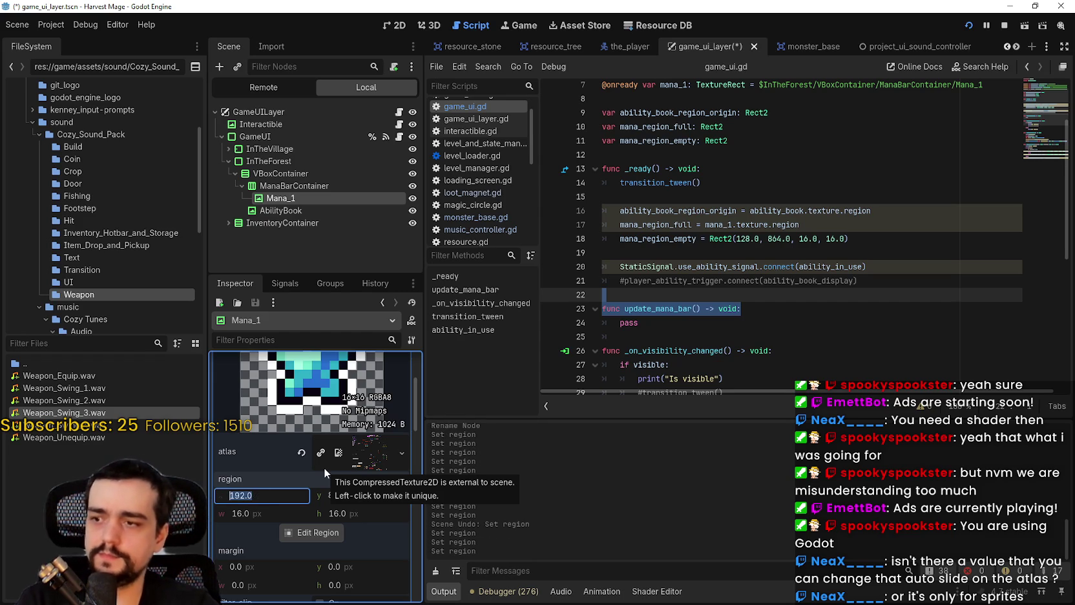
{"action": "scroll", "coordinate": [323, 468], "scroll_direction": "up", "scroll_amount": 2}
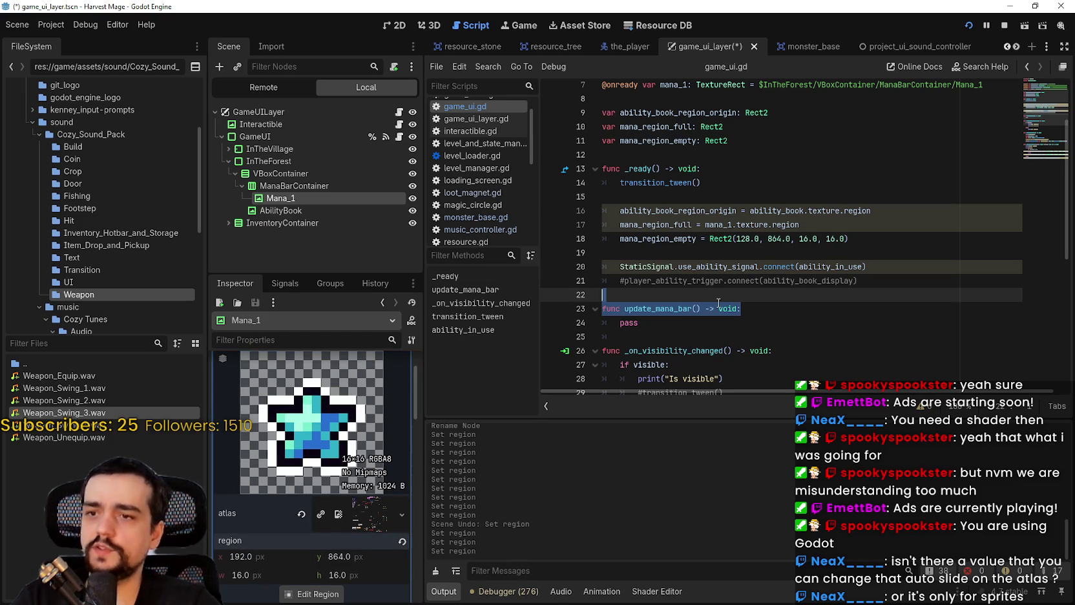
{"action": "left_click", "coordinate": [723, 299]}
{"action": "scroll", "coordinate": [723, 299], "scroll_direction": "down", "scroll_amount": 1}
- Collapse Mana_1's texture resource, look over the mana_region names, and save the scene
{"action": "scroll", "coordinate": [407, 375], "scroll_direction": "up", "scroll_amount": 2}
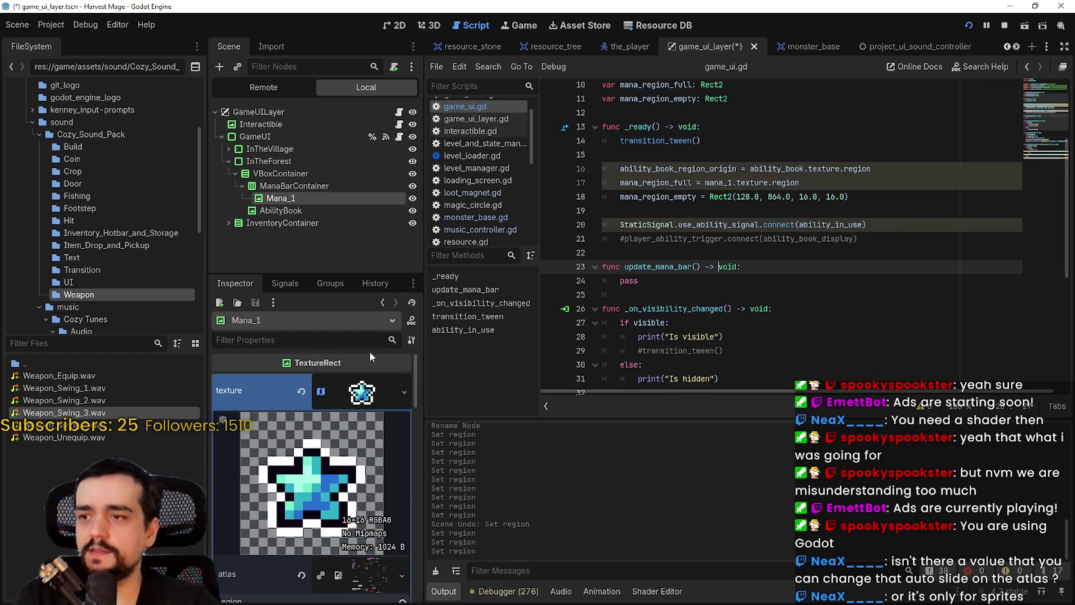
{"action": "left_click", "coordinate": [362, 392]}
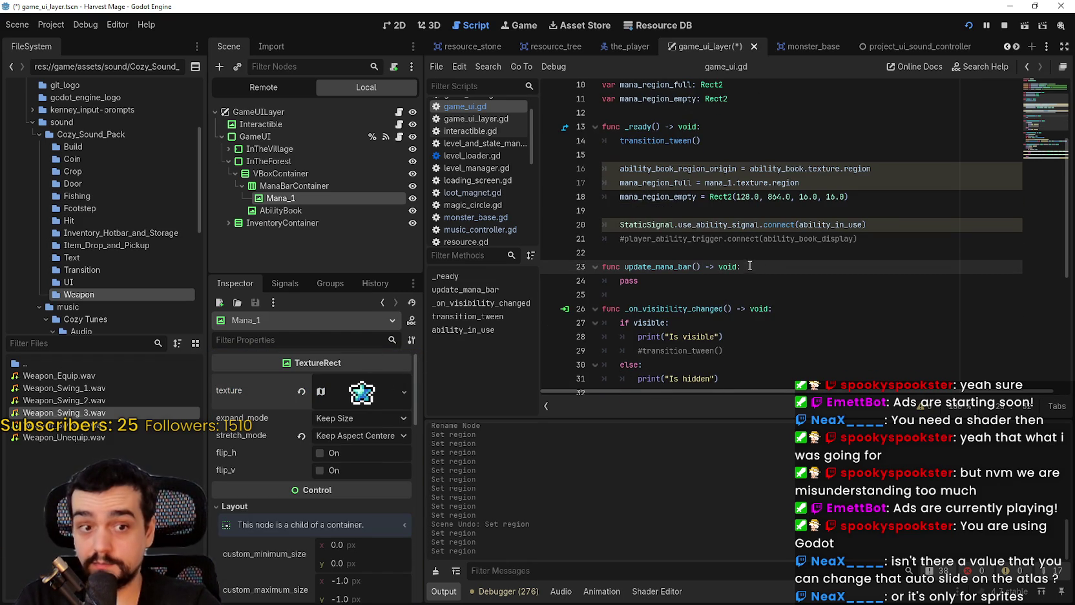
{"action": "left_click_drag", "start_coordinate": [748, 265], "coordinate": [625, 258]}
{"action": "scroll", "coordinate": [674, 277], "scroll_direction": "up", "scroll_amount": 3}
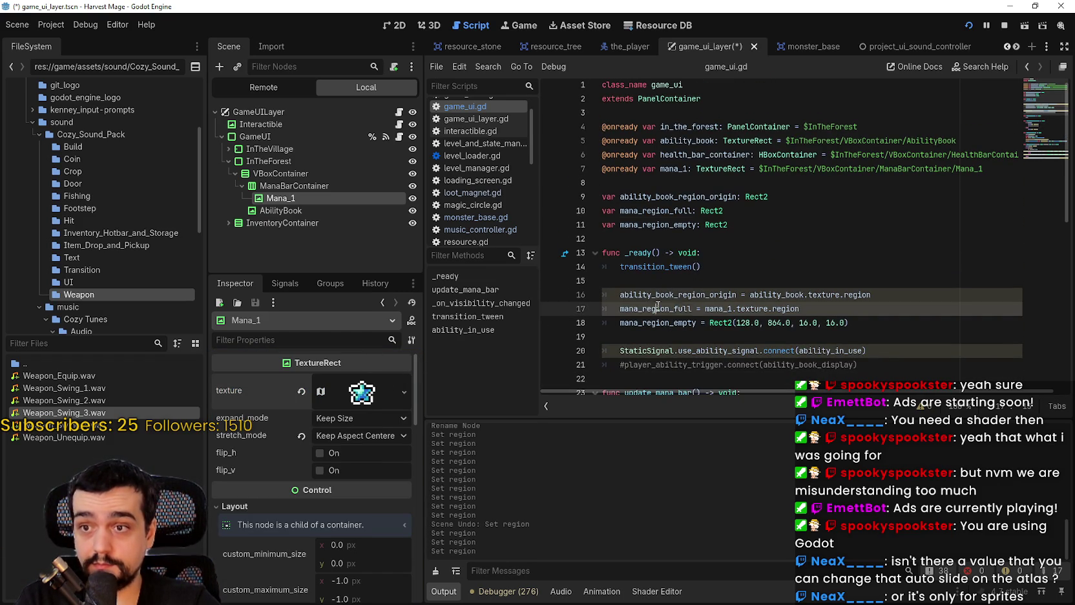
{"action": "double_click", "coordinate": [663, 309]}
{"action": "double_click", "coordinate": [667, 322]}
{"action": "key", "text": "ctrl+s"}
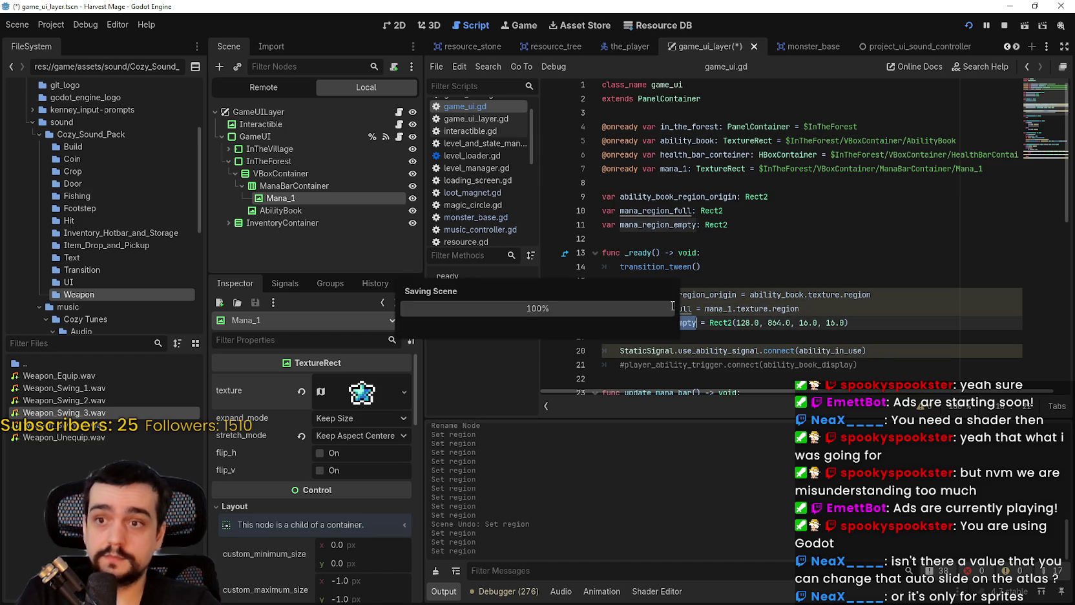
- Give update_mana_bar an amount_: int parameter and a blank line below pass
{"action": "double_click", "coordinate": [719, 308]}
{"action": "scroll", "coordinate": [718, 289], "scroll_direction": "down", "scroll_amount": 2}
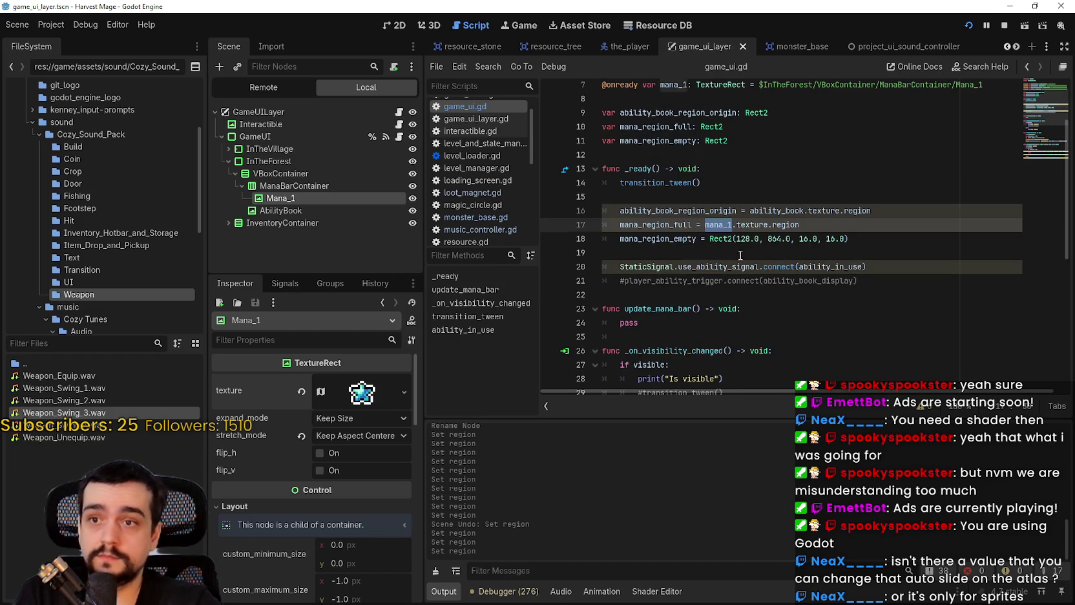
{"action": "left_click_drag", "start_coordinate": [768, 224], "coordinate": [705, 225]}
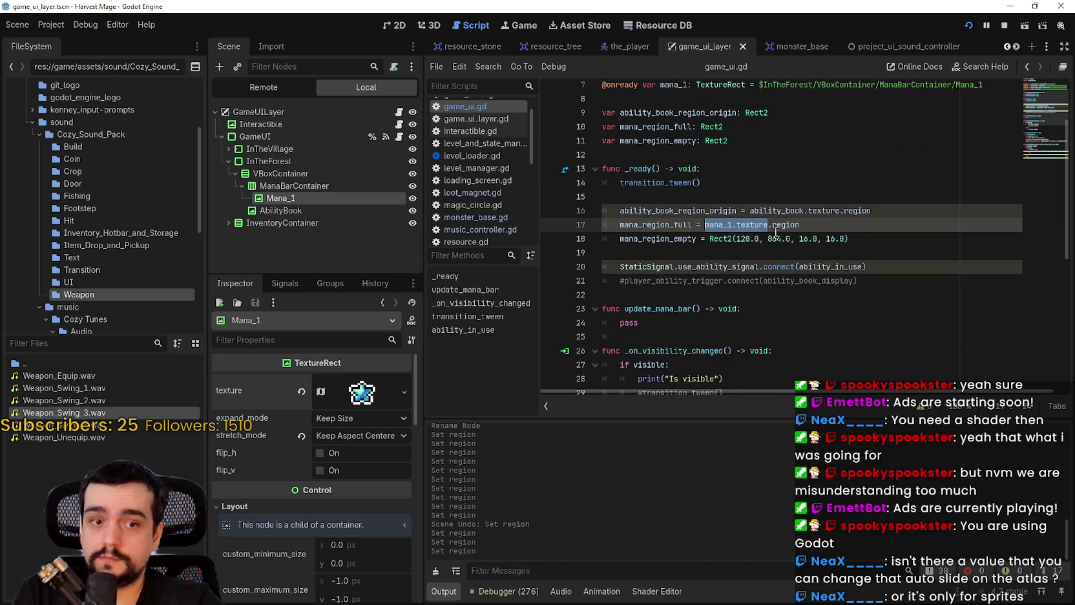
{"action": "left_click_drag", "start_coordinate": [800, 224], "coordinate": [705, 225]}
{"action": "left_click", "coordinate": [742, 308]}
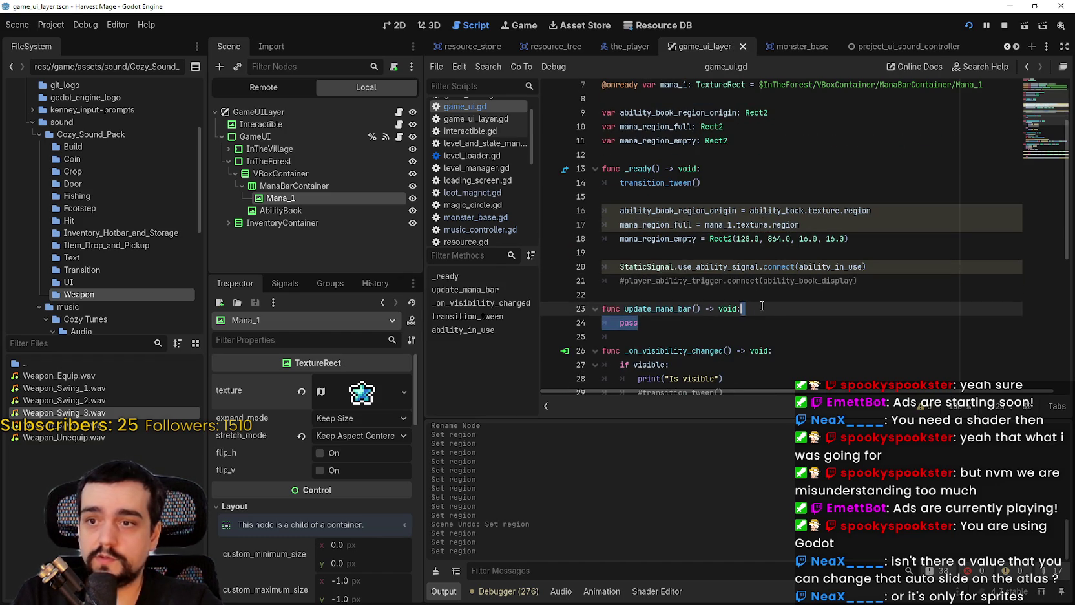
{"action": "key", "text": "Return"}
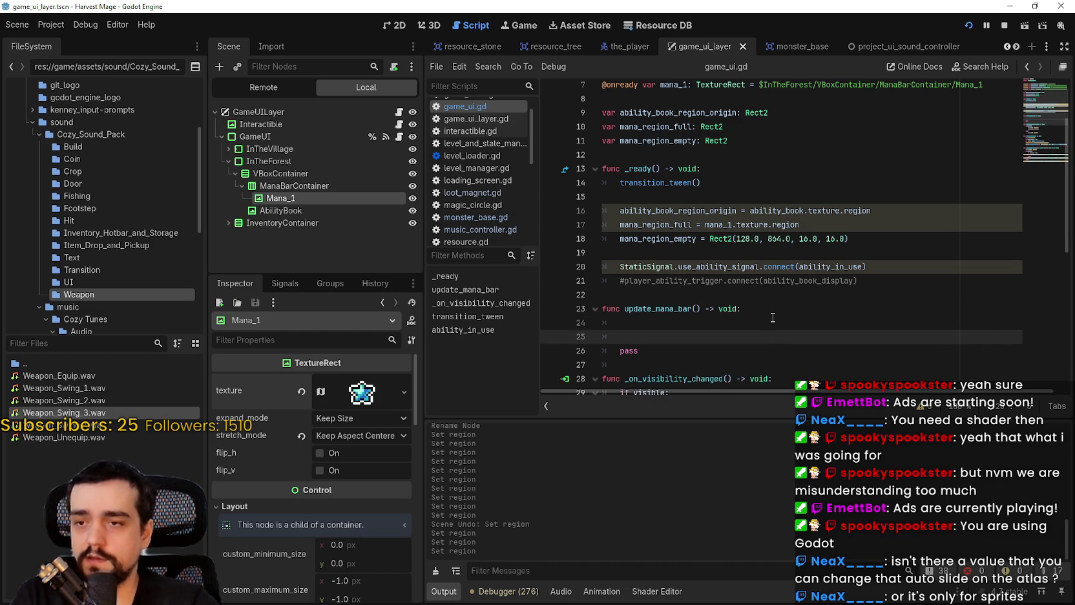
{"action": "key", "text": "alt+Down"}
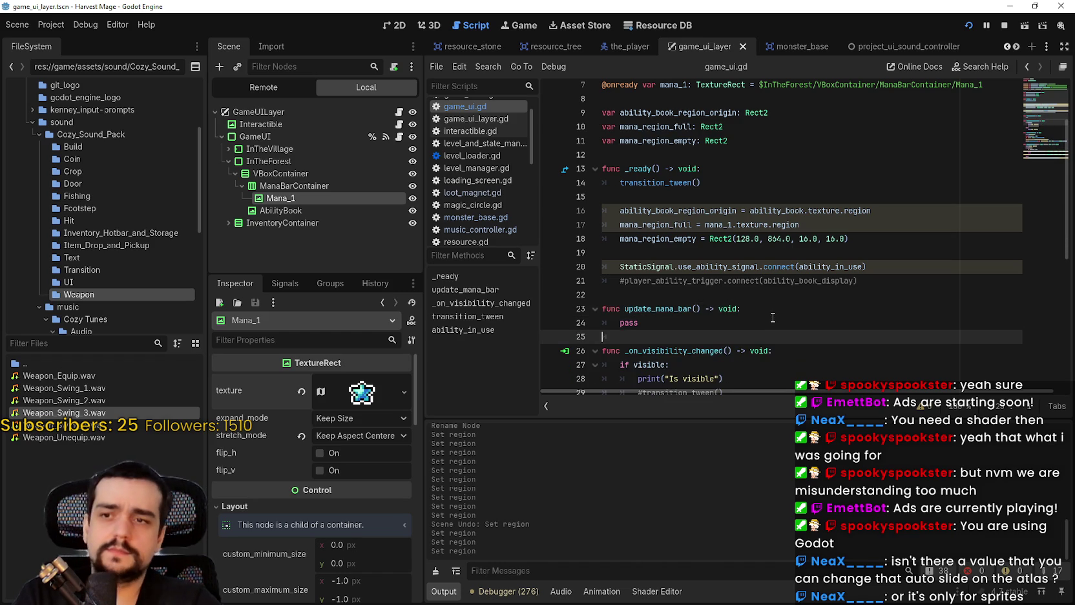
{"action": "left_click", "coordinate": [696, 309]}
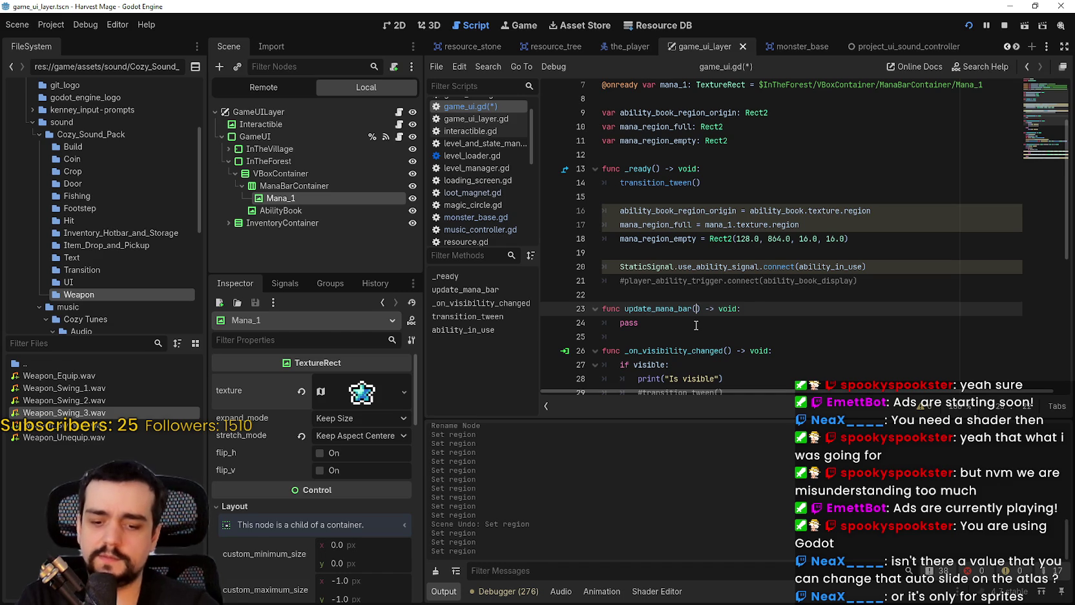
{"action": "type", "text": "amount_:"}
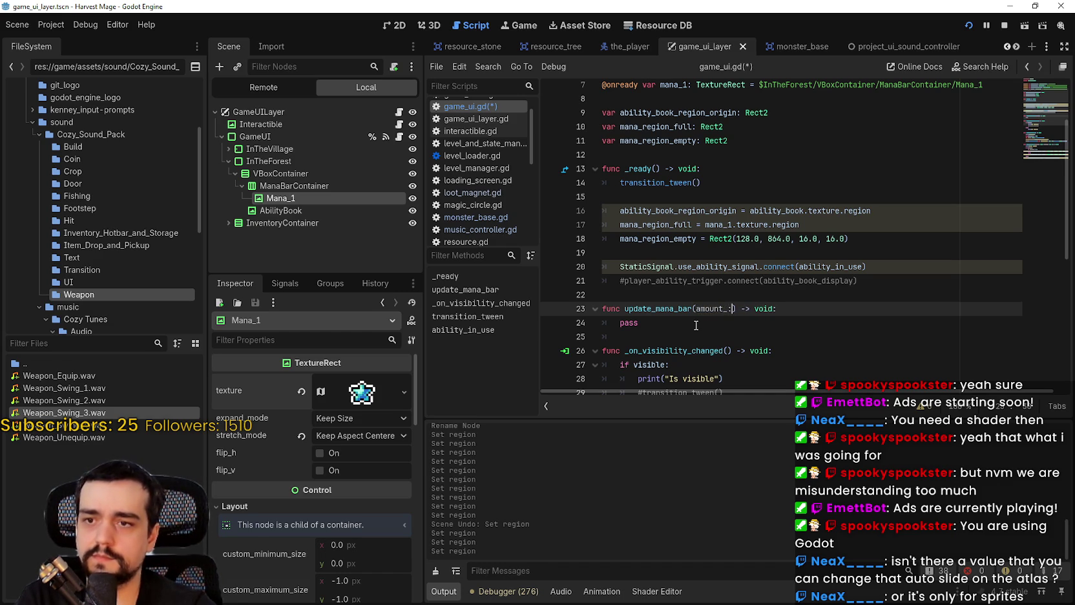
{"action": "type", "text": " int"}
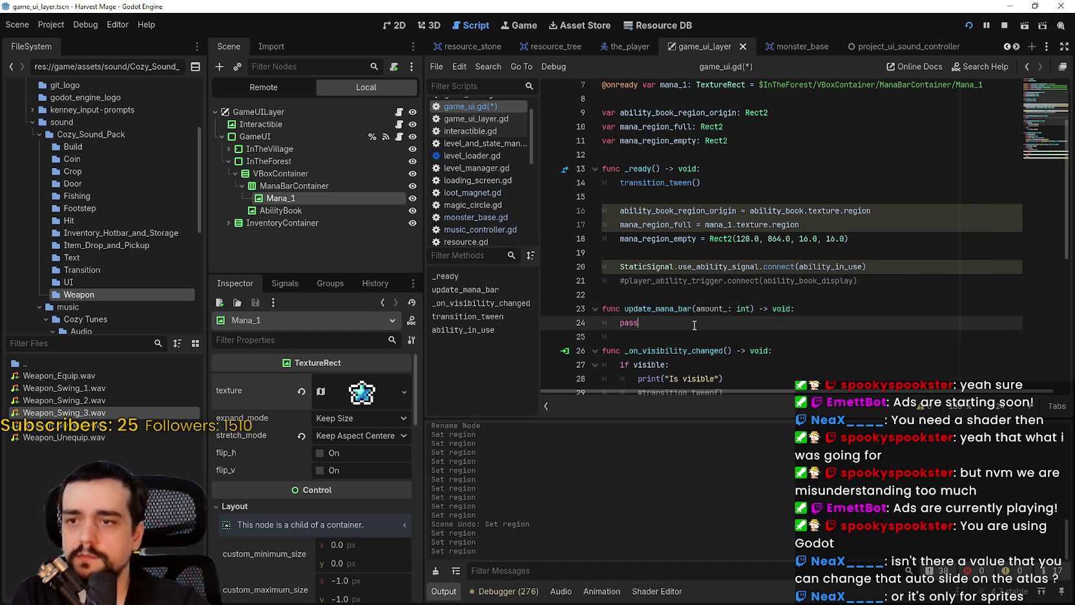
- Add a 'mana_1.texture.region =' line under pass in update_mana_bar
{"action": "left_click", "coordinate": [669, 322]}
{"action": "key", "text": "Return"}
{"action": "type", "text": "mana_1.texture.region"}
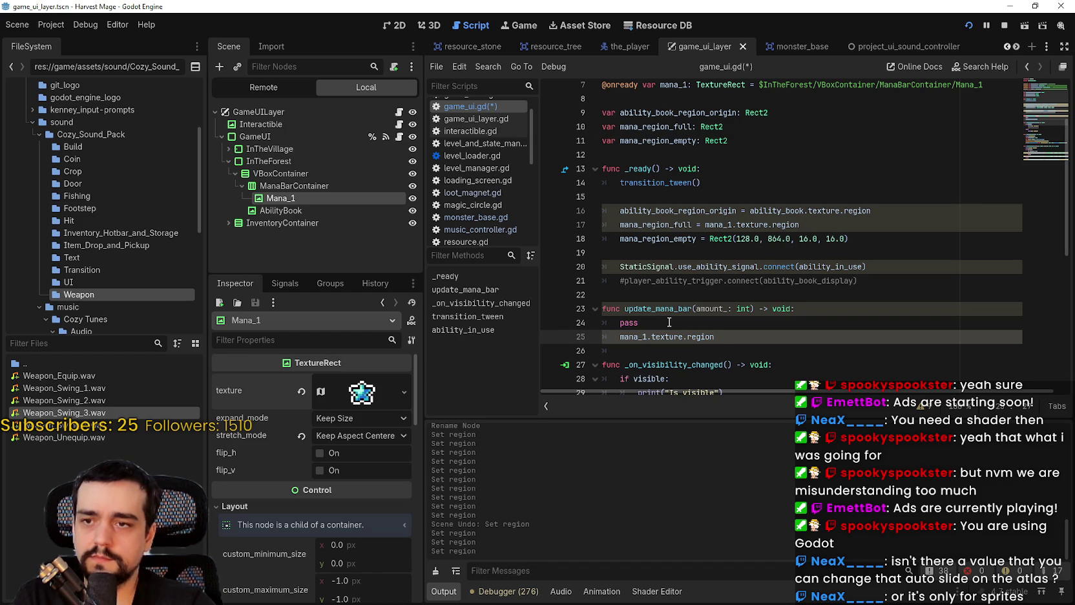
{"action": "type", "text": " ="}
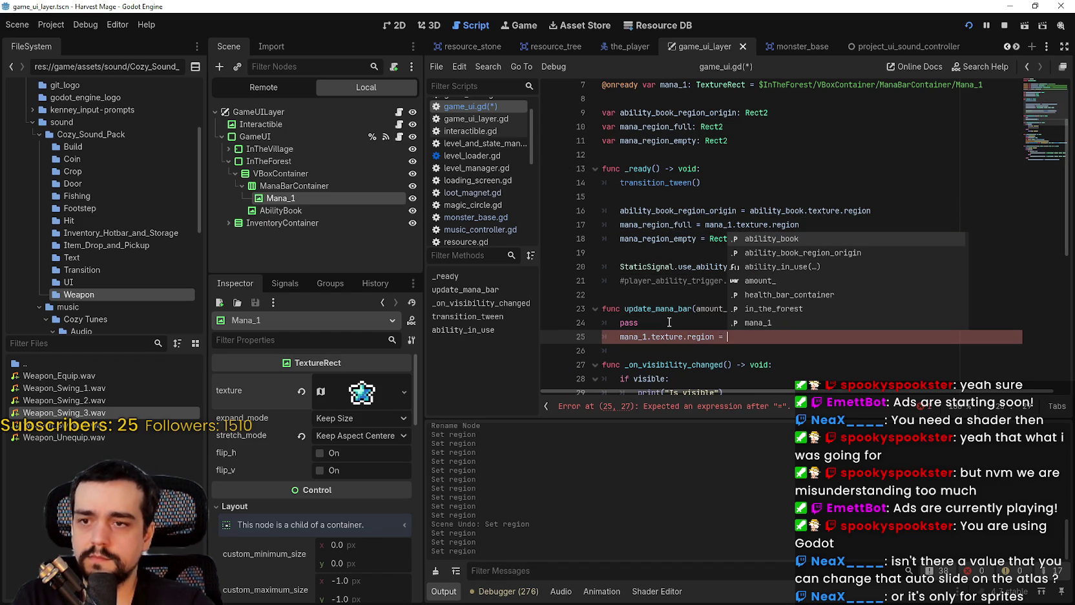
{"action": "key", "text": "Escape"}
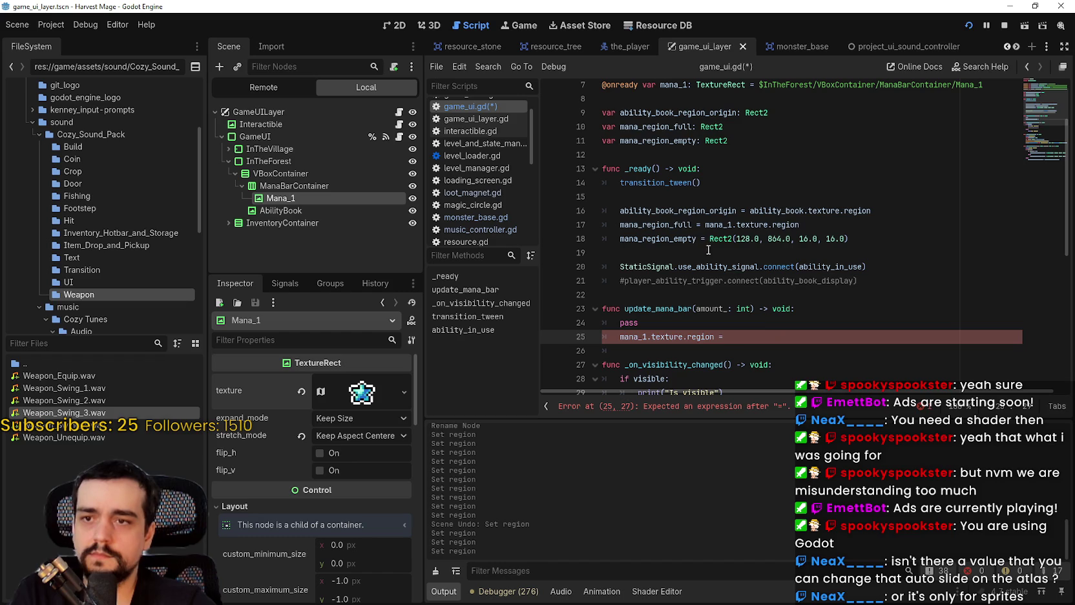
- Copy Rect2(128.0, 864.0, 16.0, 16.0) from line 18 and paste it after the equals sign on line 25
{"action": "left_click", "coordinate": [692, 224]}
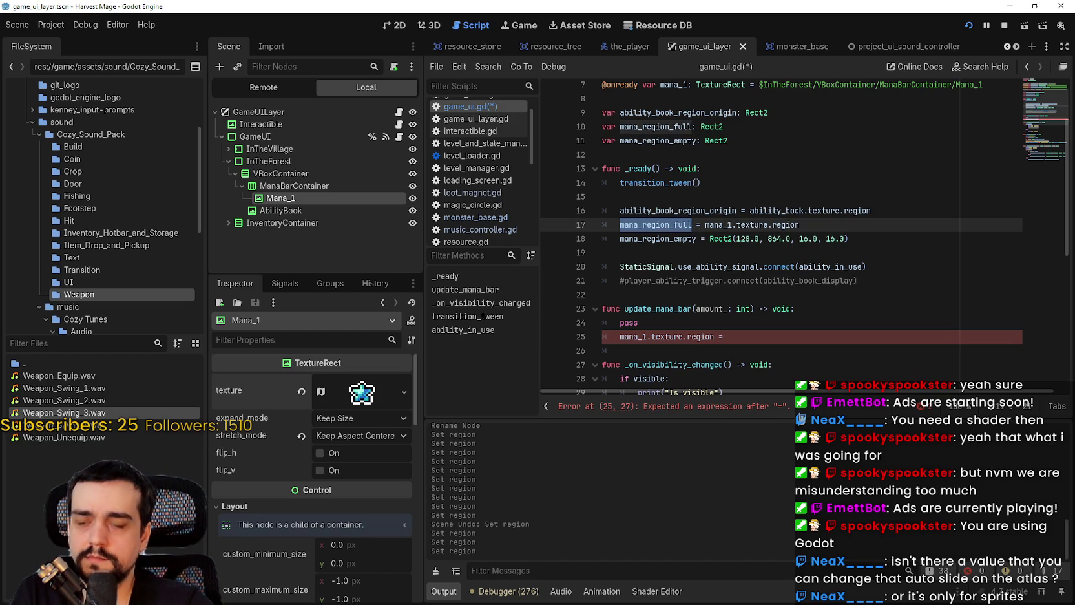
{"action": "left_click_drag", "start_coordinate": [709, 238], "coordinate": [877, 244]}
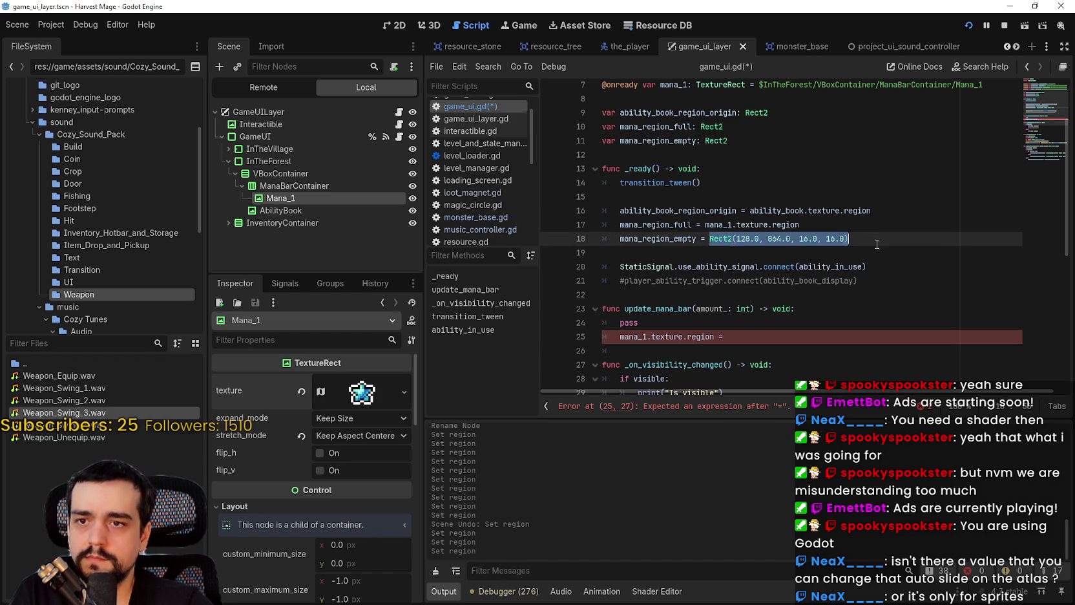
{"action": "key", "text": "ctrl+c"}
{"action": "left_click", "coordinate": [747, 341]}
{"action": "key", "text": "ctrl+v"}
{"action": "left_click", "coordinate": [754, 353]}
{"action": "scroll", "coordinate": [761, 351], "scroll_direction": "down", "scroll_amount": 1}
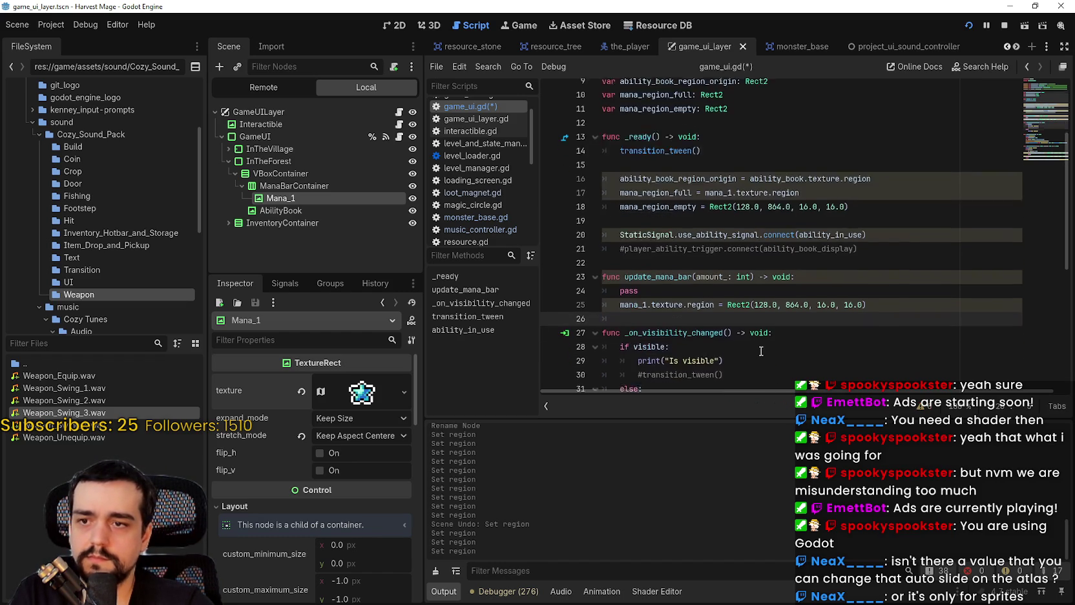
{"action": "scroll", "coordinate": [761, 351], "scroll_direction": "down", "scroll_amount": 2}
- Review update_mana_bar and its amount_: int parameter declaration, leaving the code unchanged
{"action": "double_click", "coordinate": [716, 225]}
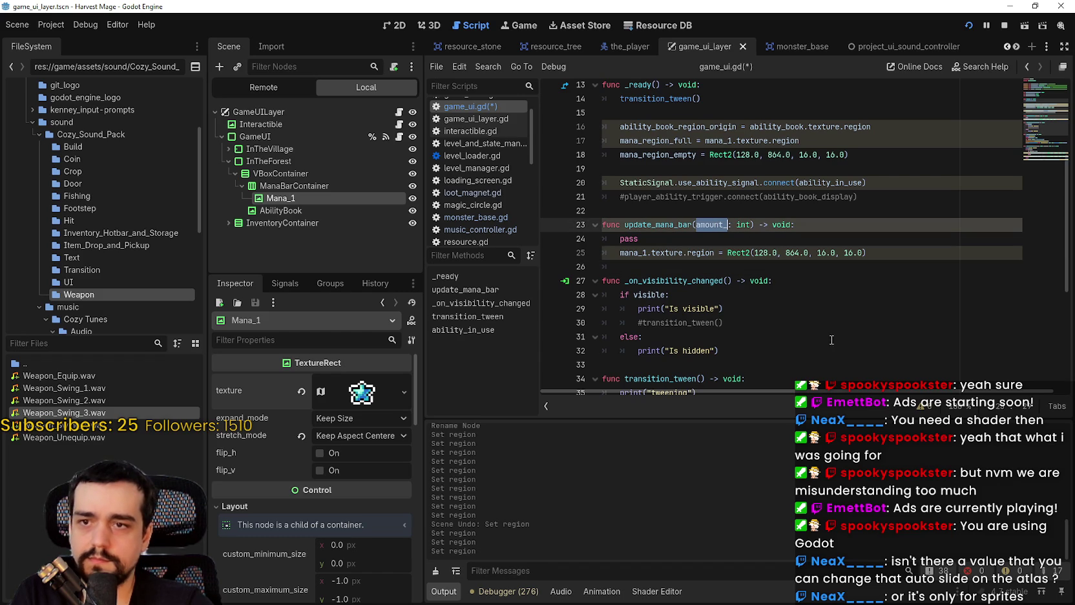
{"action": "scroll", "coordinate": [785, 294], "scroll_direction": "up", "scroll_amount": 3}
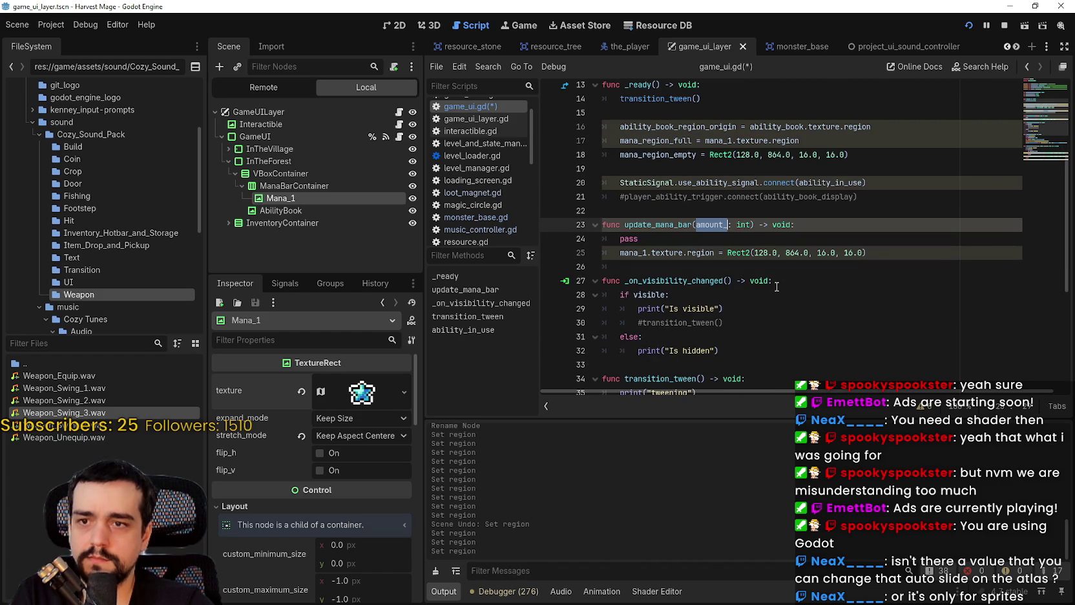
{"action": "scroll", "coordinate": [777, 286], "scroll_direction": "up", "scroll_amount": 2}
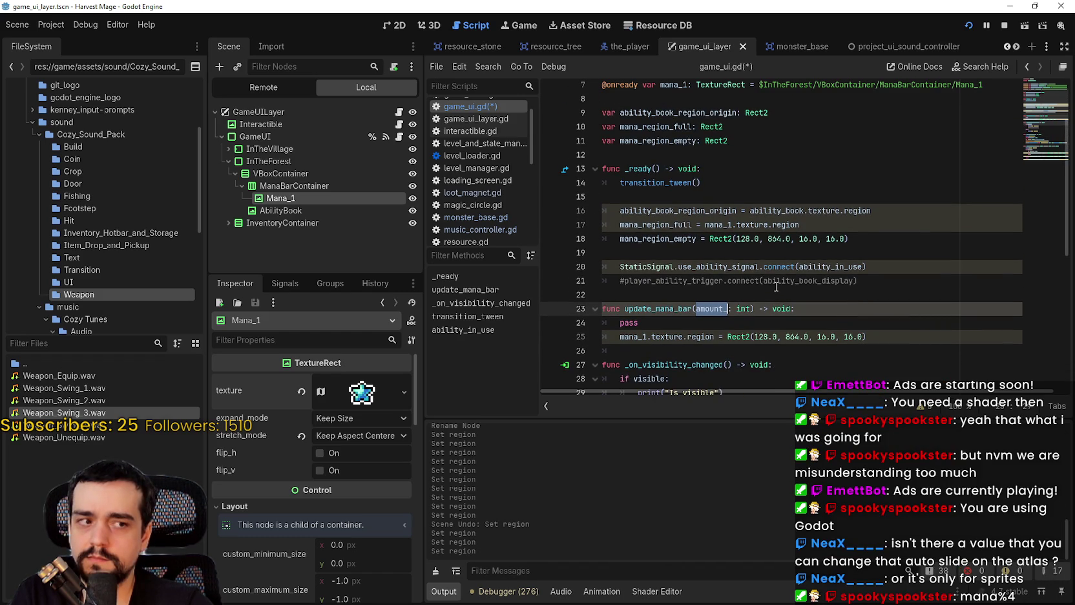
{"action": "scroll", "coordinate": [777, 286], "scroll_direction": "down", "scroll_amount": 1}
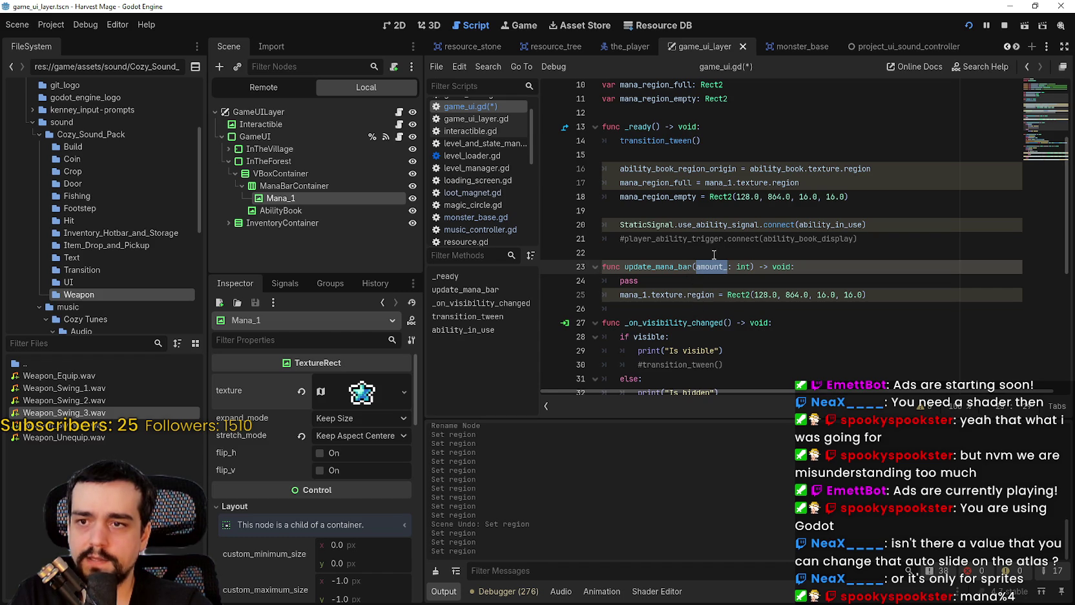
{"action": "left_click", "coordinate": [778, 297]}
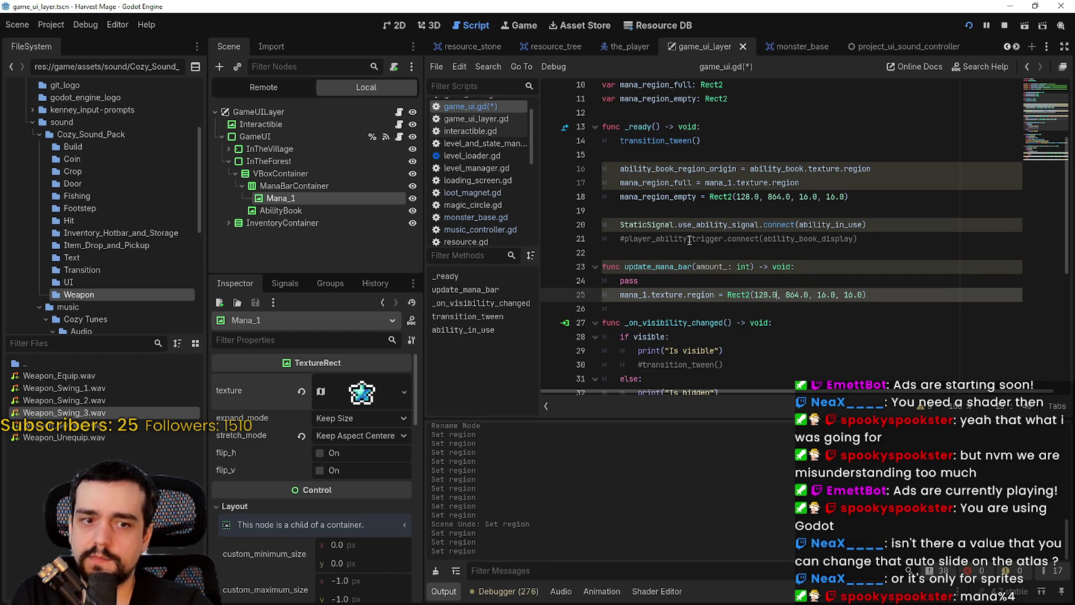
{"action": "left_click_drag", "start_coordinate": [696, 267], "coordinate": [737, 266]}
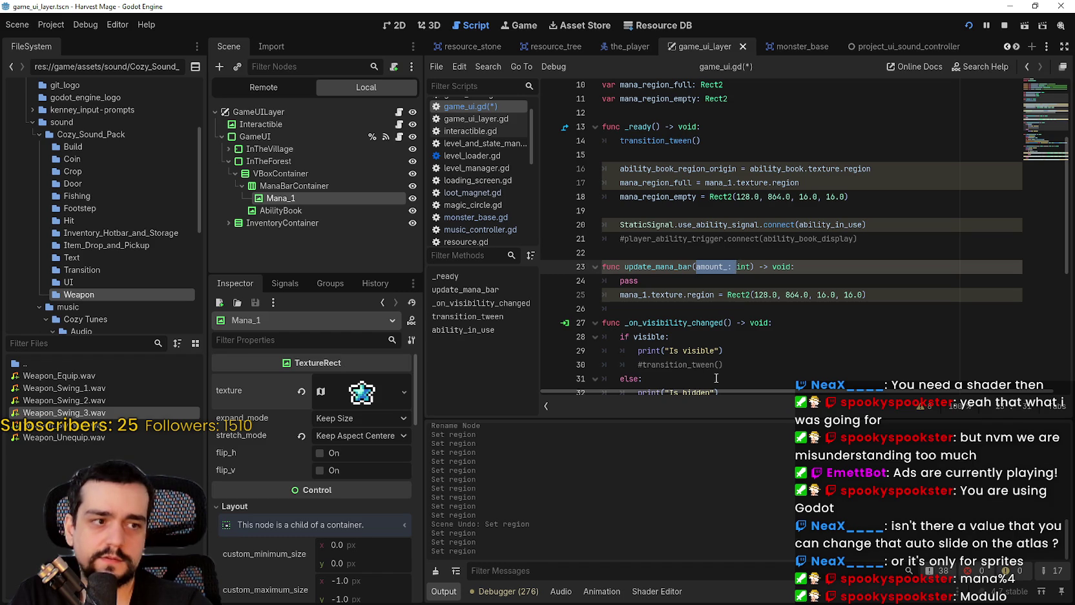
{"action": "left_click", "coordinate": [751, 269], "text": "shift"}
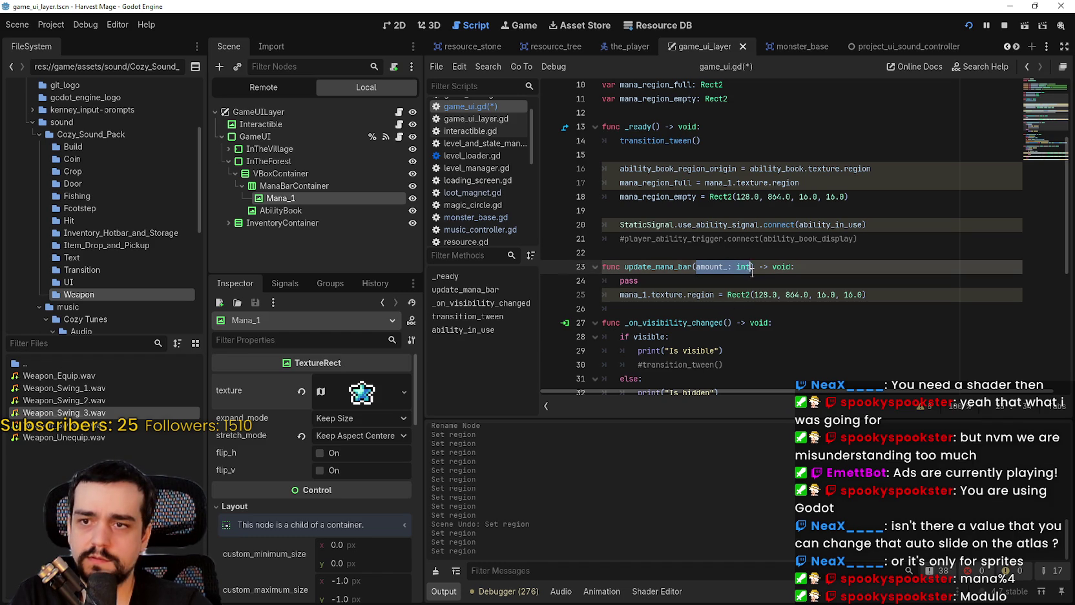
{"action": "left_click", "coordinate": [729, 269], "text": "shift"}
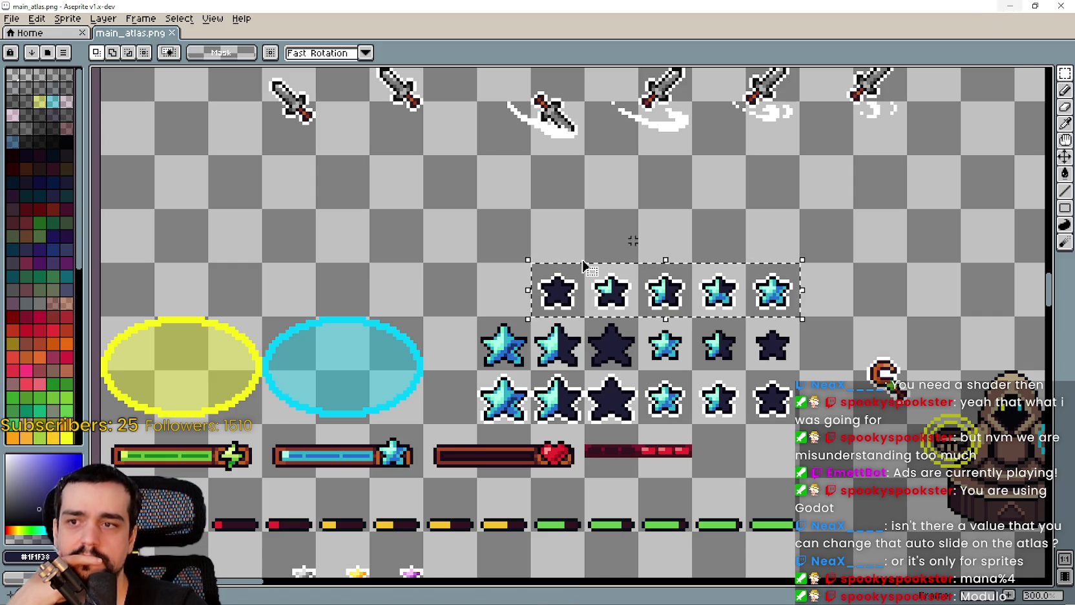
- Select the first small dark star and fill away its white outline with non-contiguous Paint Bucket
{"action": "key", "text": "ctrl+d"}
{"action": "left_click_drag", "start_coordinate": [529, 262], "coordinate": [586, 319]}
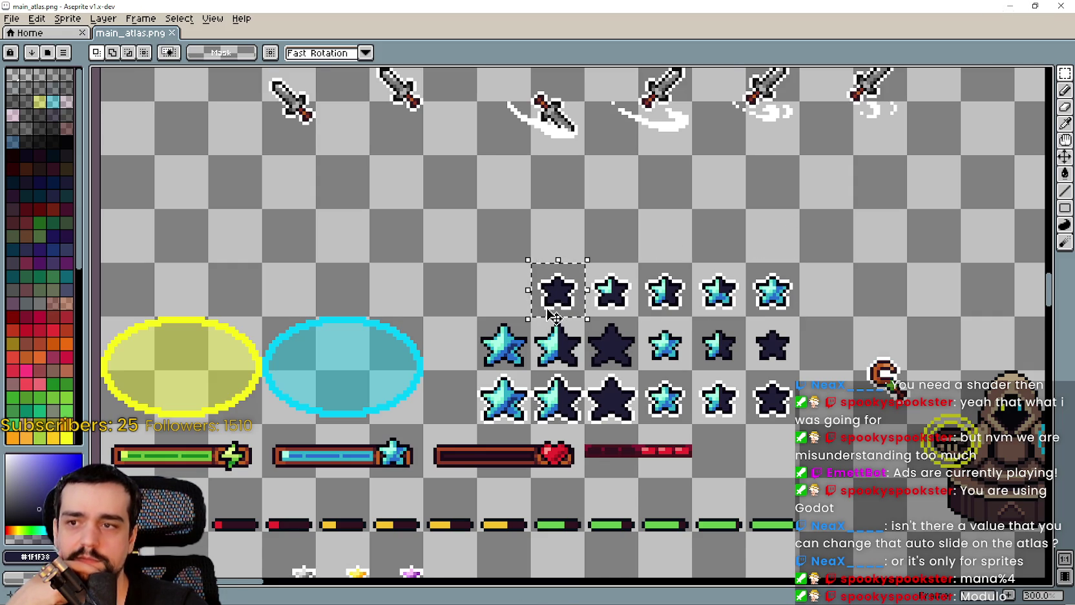
{"action": "scroll", "coordinate": [549, 312], "scroll_direction": "up", "scroll_amount": 2}
{"action": "scroll", "coordinate": [554, 316], "scroll_direction": "up", "scroll_amount": 1}
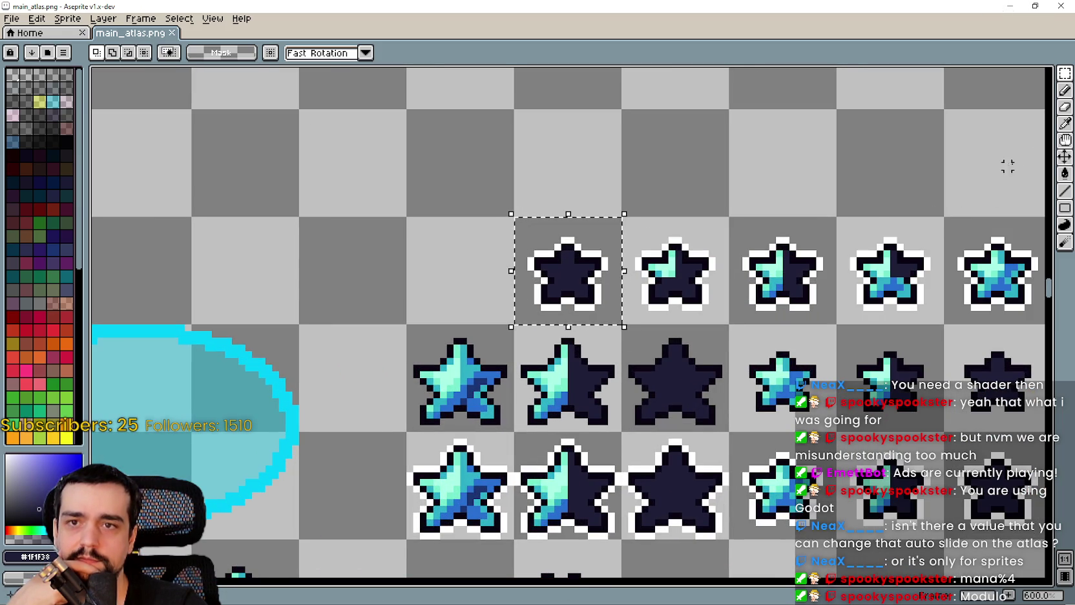
{"action": "left_click", "coordinate": [1066, 173]}
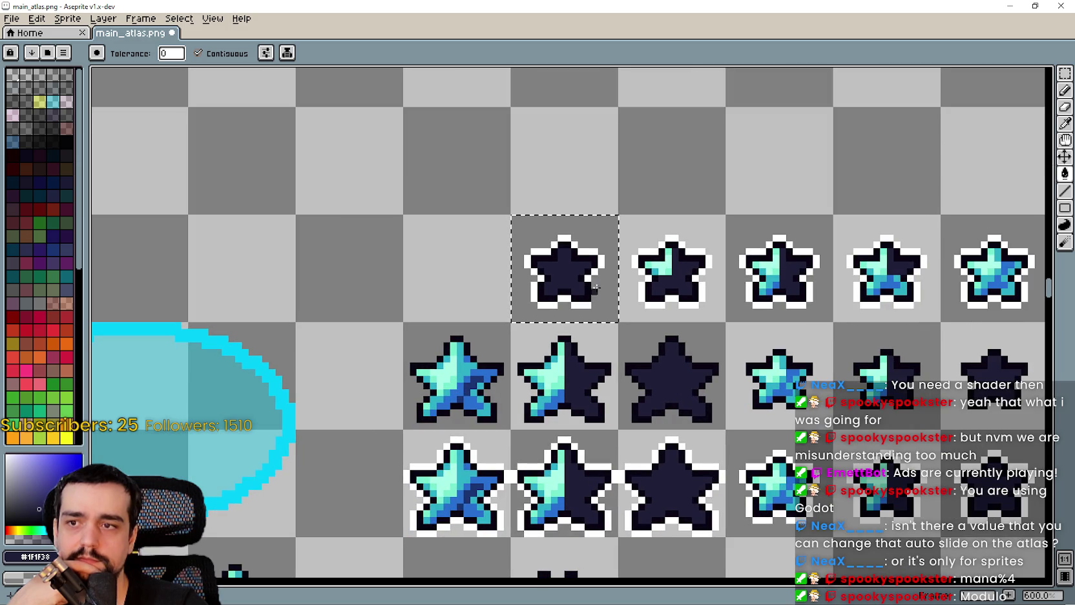
{"action": "left_click", "coordinate": [188, 86]}
{"action": "left_click", "coordinate": [198, 53]}
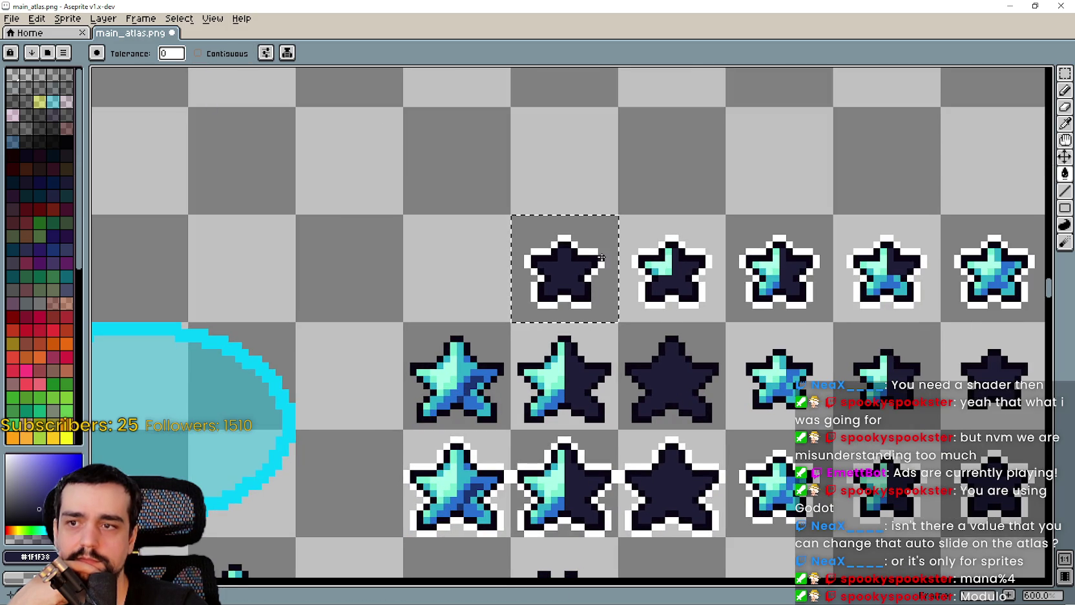
{"action": "left_click", "coordinate": [583, 298]}
- Deselect, save main_atlas.png, and minimize Aseprite to return to Godot
{"action": "scroll", "coordinate": [583, 298], "scroll_direction": "down", "scroll_amount": 2}
{"action": "key", "text": "ctrl+d"}
{"action": "key", "text": "ctrl+s"}
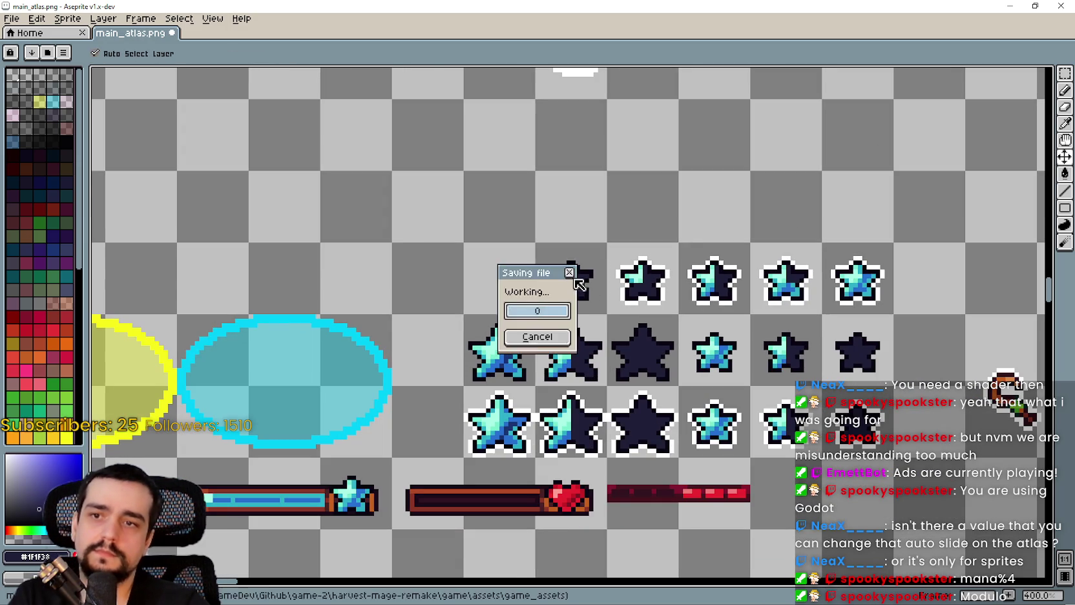
{"action": "left_click", "coordinate": [1011, 6]}
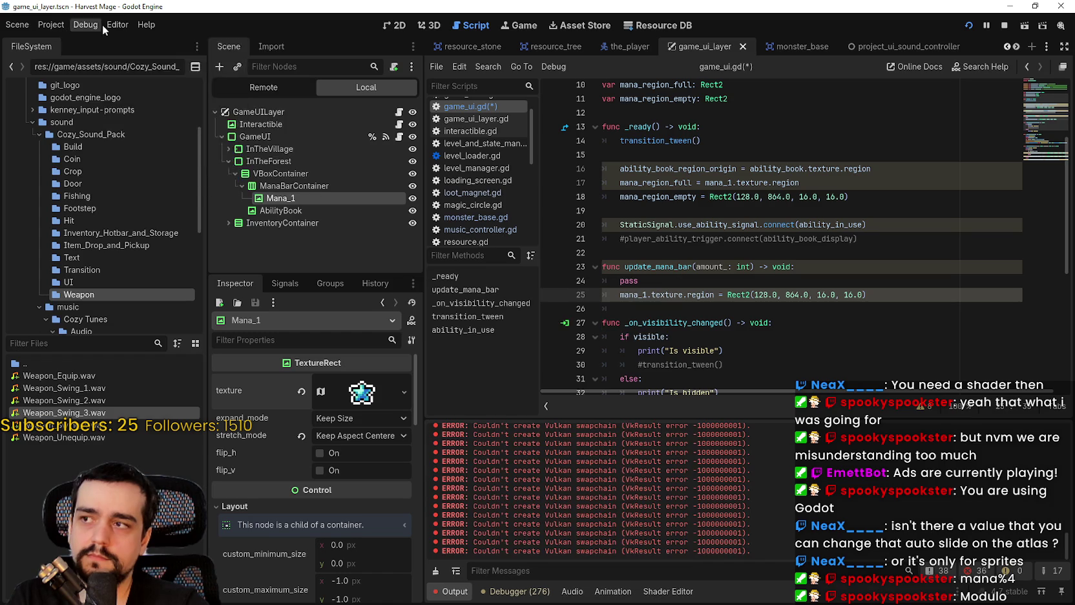
- Append '- amount_%4' after 128.0 in line 25's region x
{"action": "left_click", "coordinate": [793, 313]}
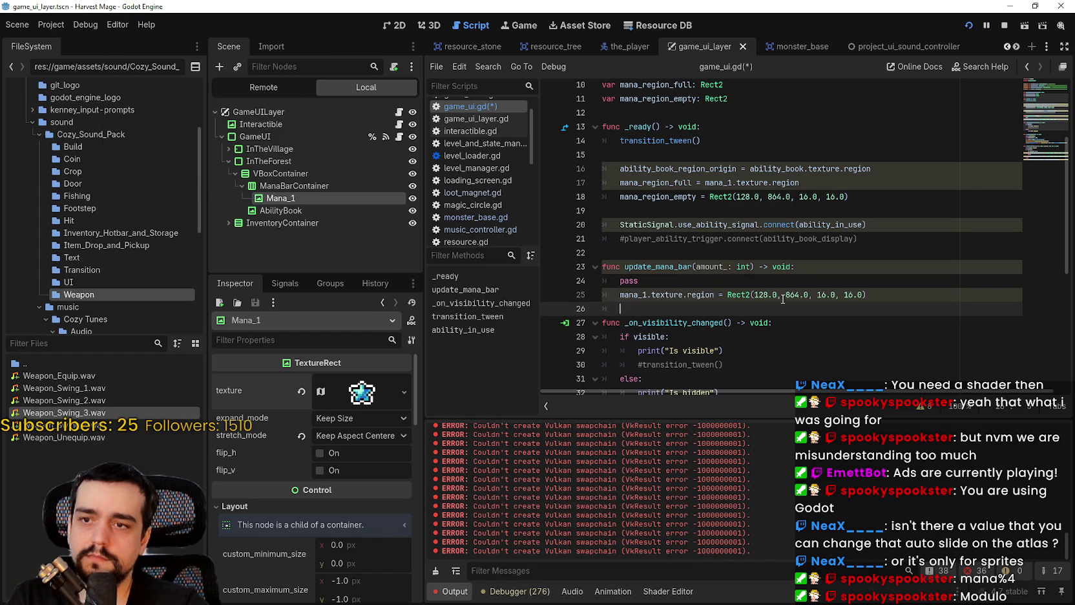
{"action": "left_click", "coordinate": [778, 300]}
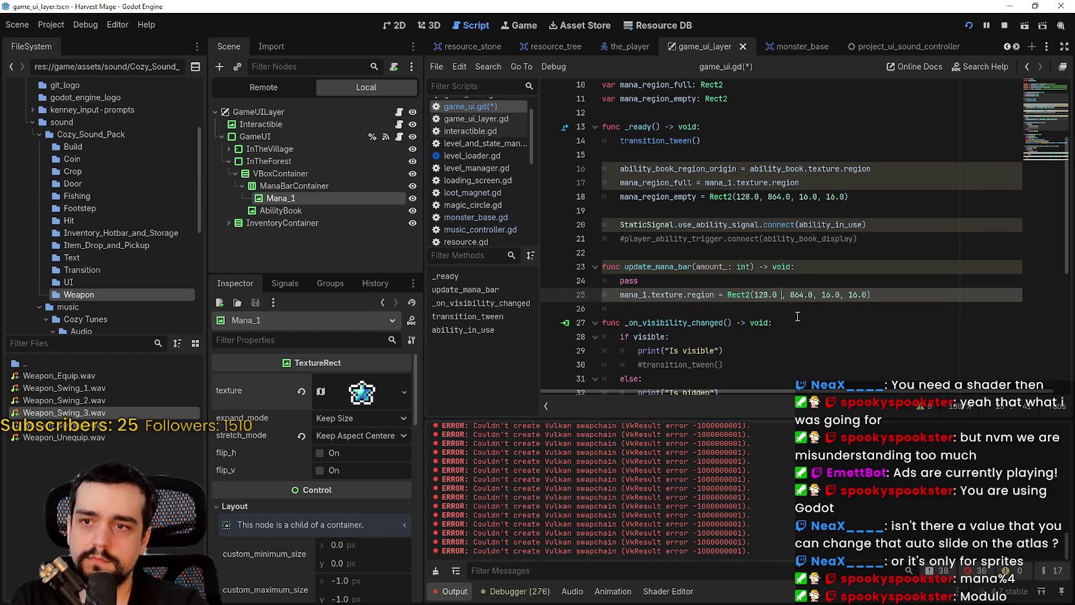
{"action": "type", "text": "- "}
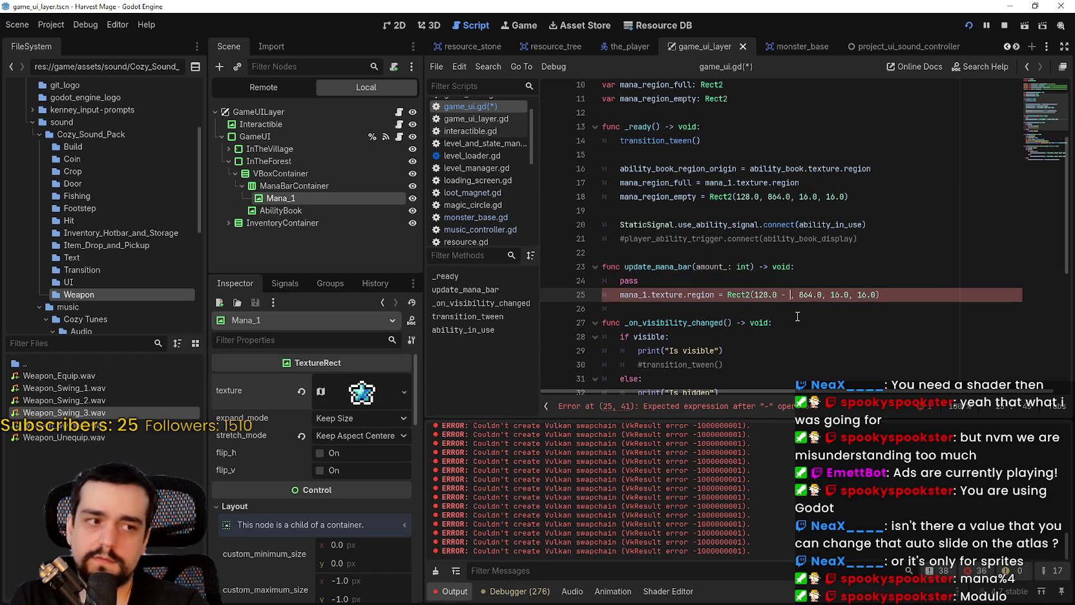
{"action": "type", "text": "amount"}
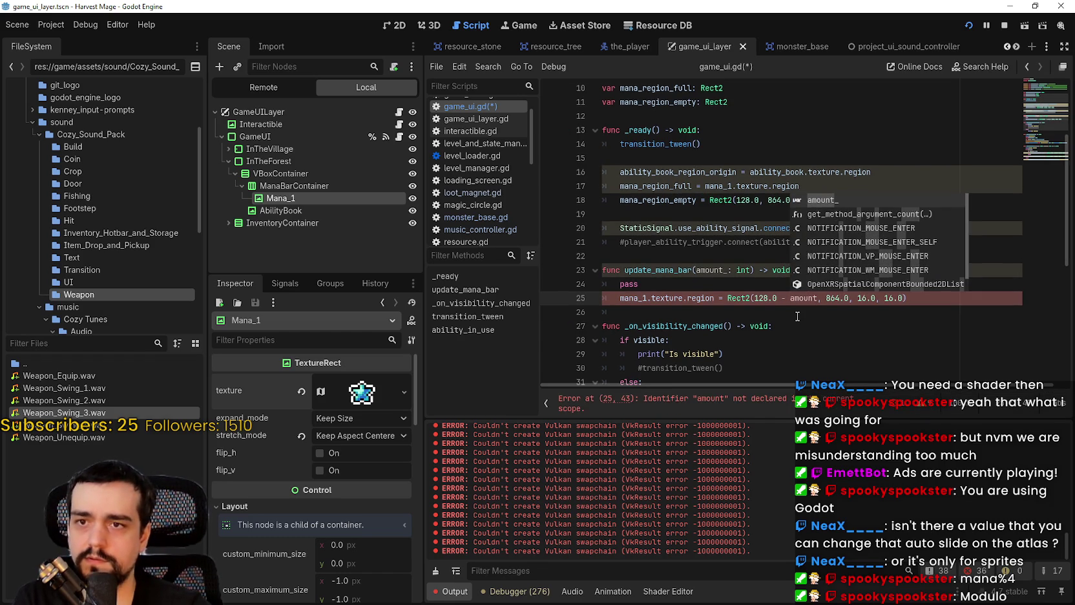
{"action": "key", "text": "Return"}
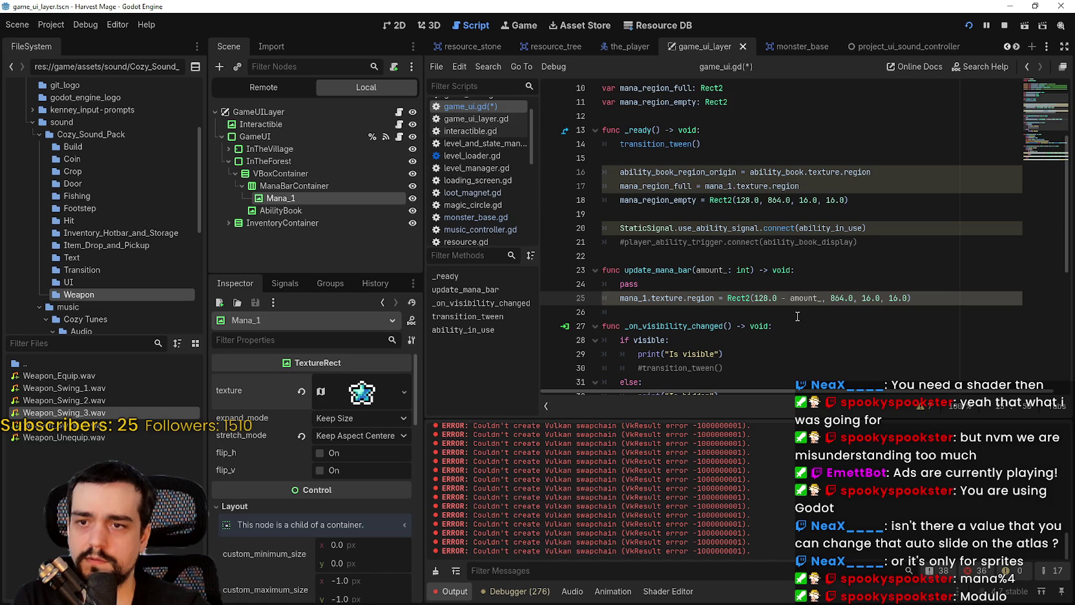
{"action": "type", "text": "*"}
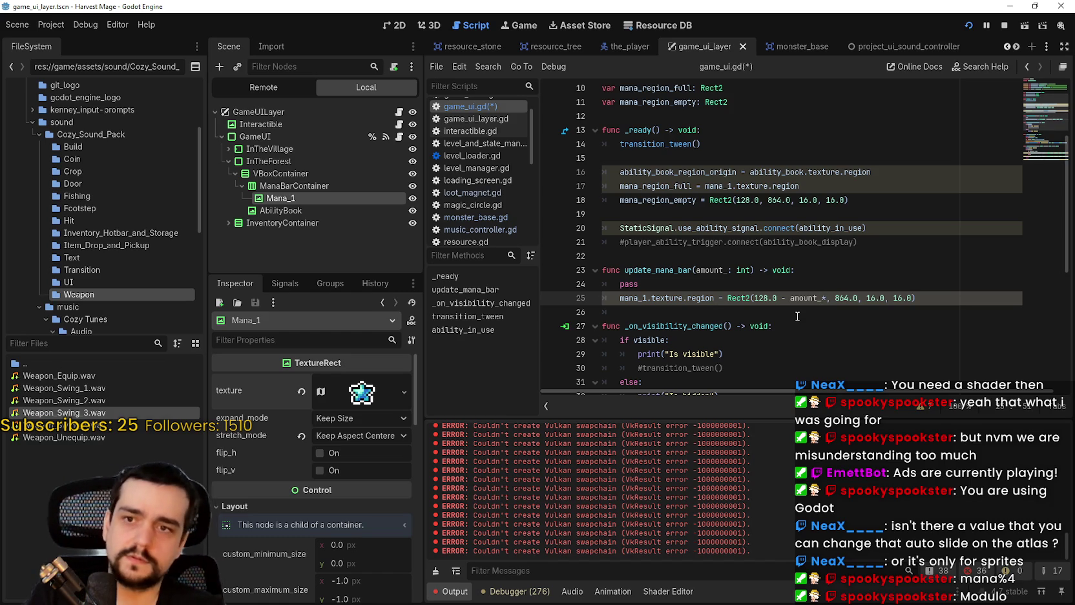
{"action": "key", "text": "BackSpace"}
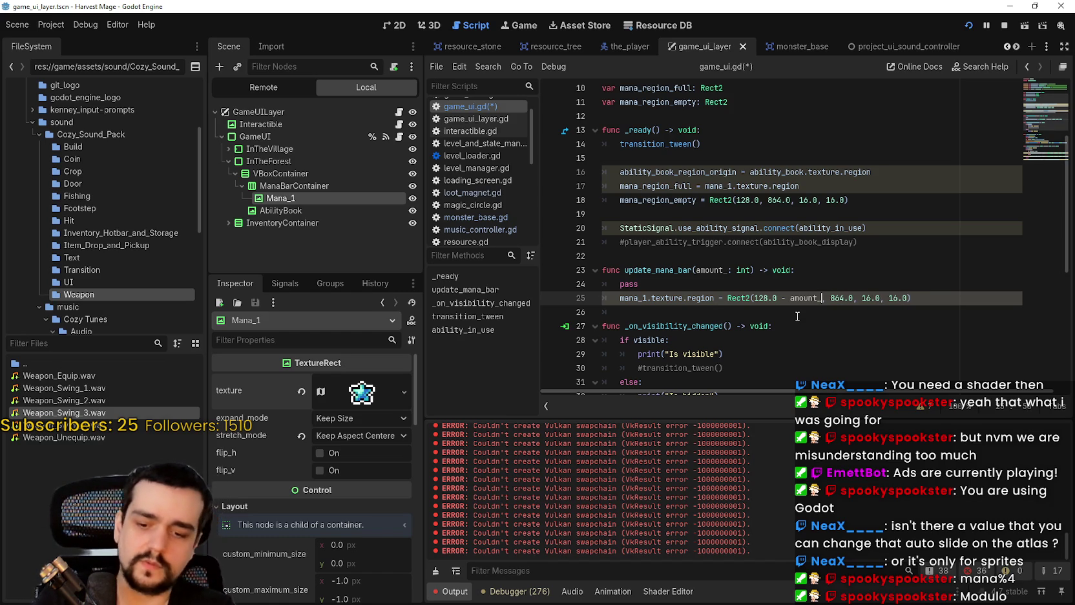
{"action": "type", "text": "%4"}
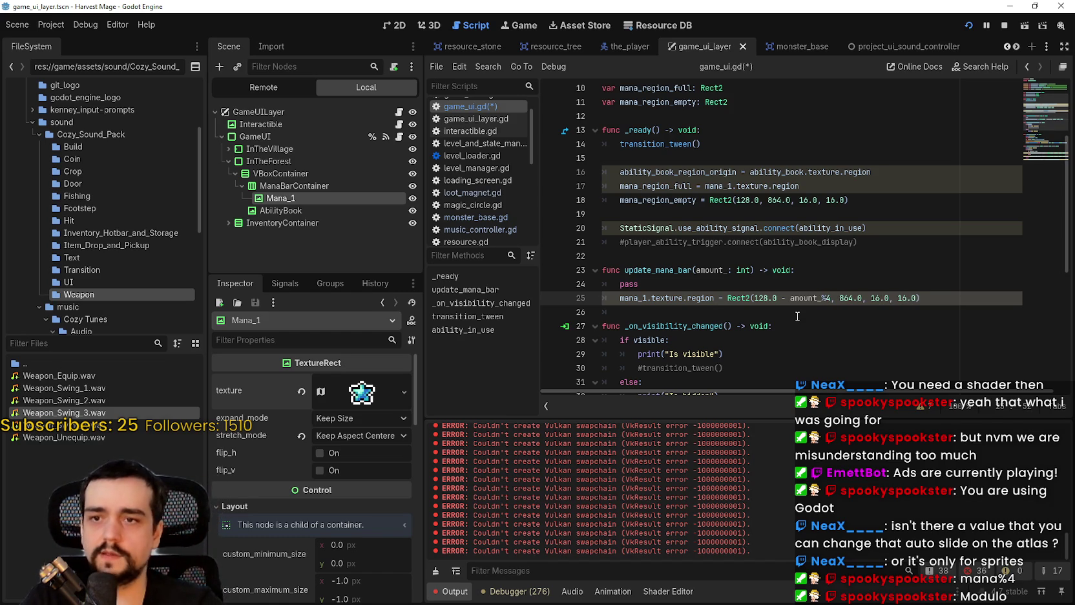
- Put 16 directly before (amount_%4) so line 25 reads 128.0 - 16(amount_%4)
{"action": "double_click", "coordinate": [800, 298]}
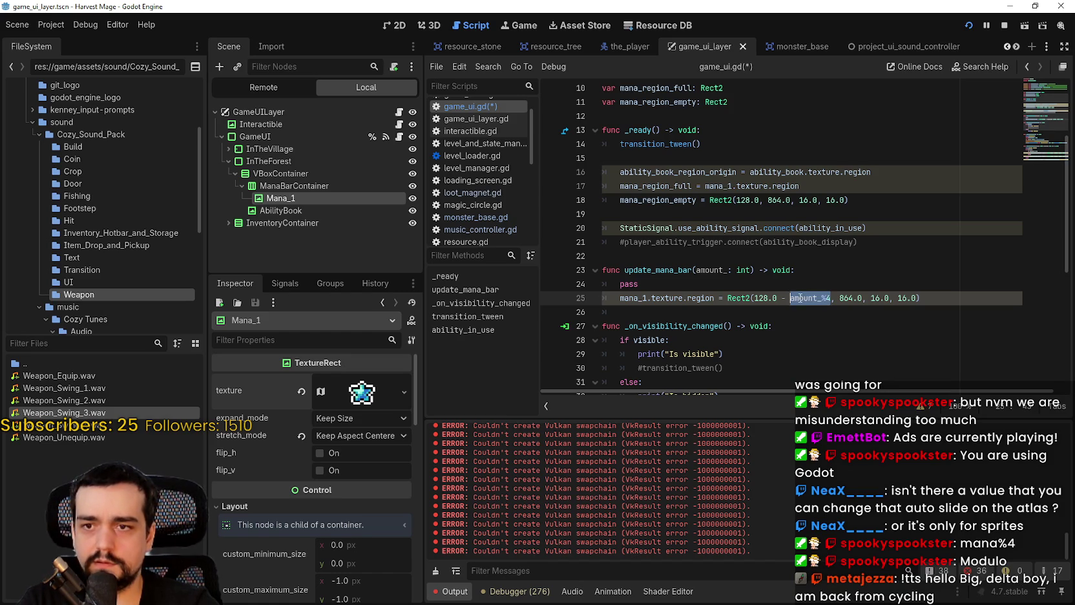
{"action": "left_click_drag", "start_coordinate": [831, 299], "coordinate": [790, 302]}
{"action": "type", "text": "("}
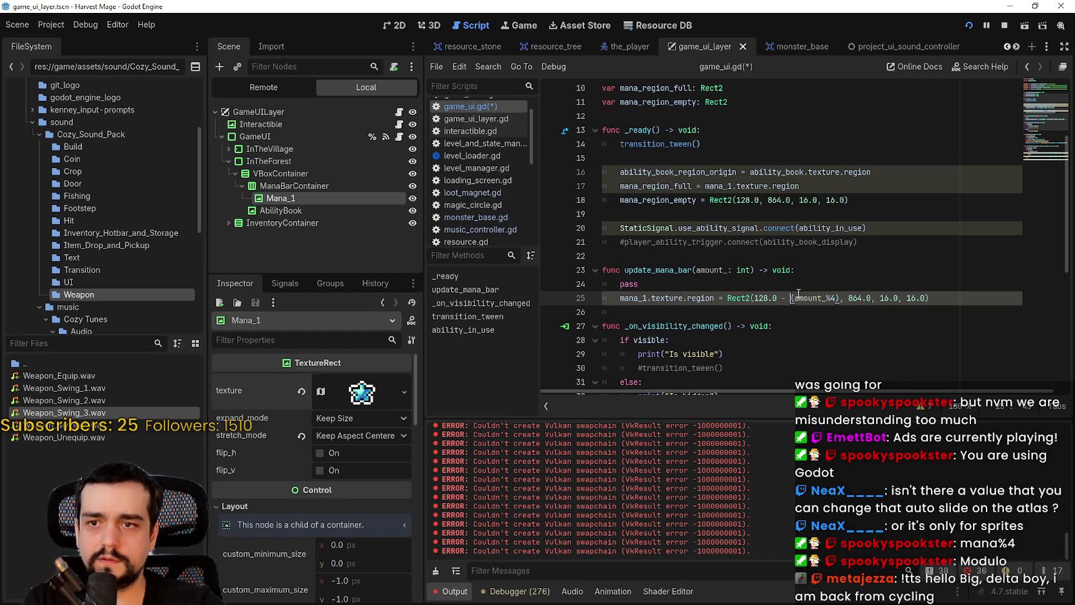
{"action": "type", "text": "16"}
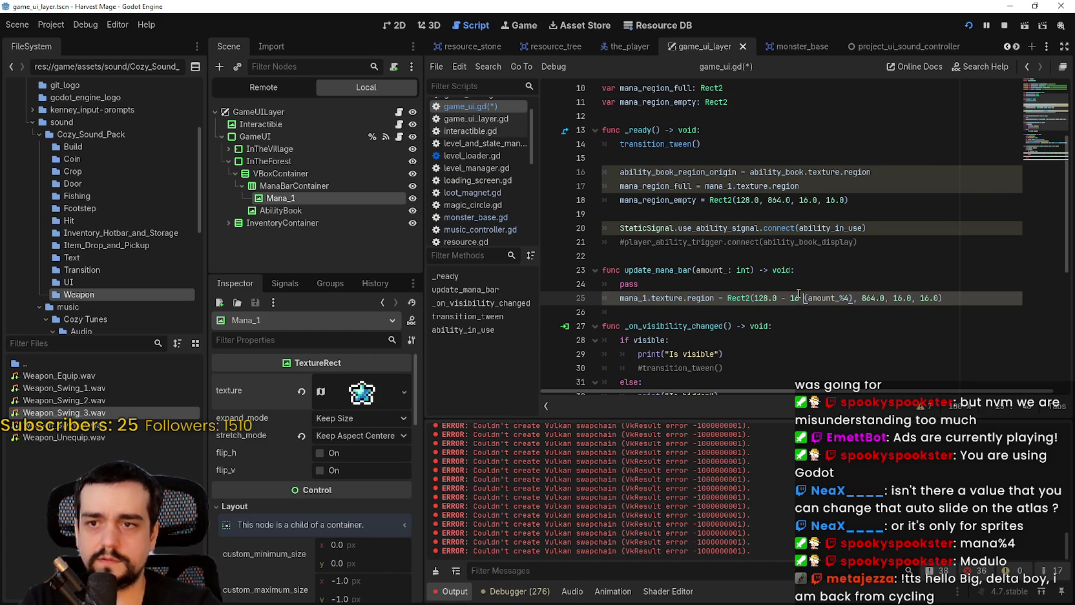
{"action": "key", "text": "BackSpace"}
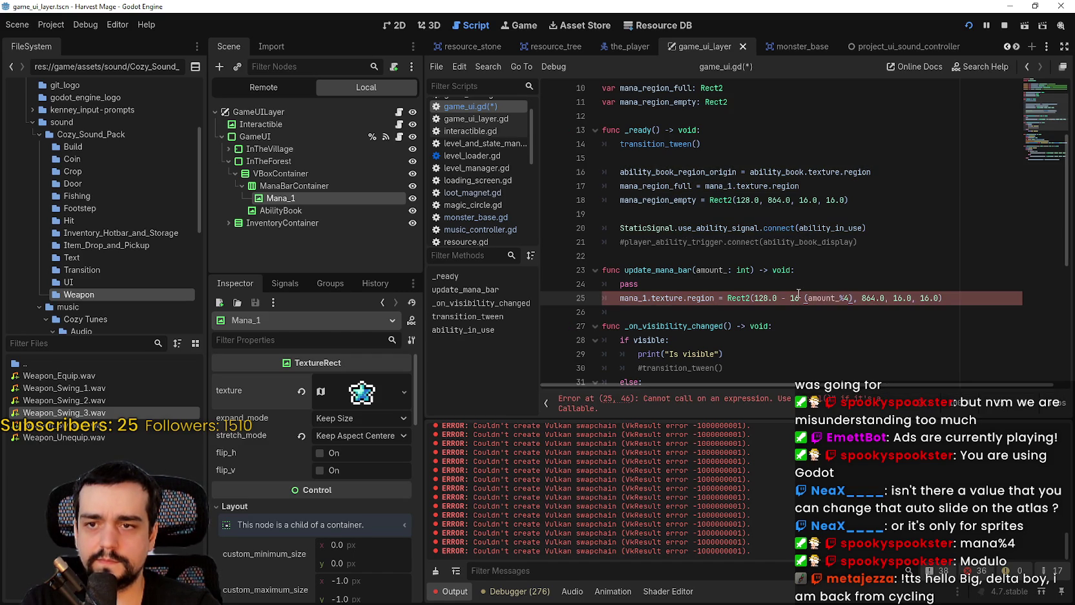
{"action": "key", "text": "BackSpace"}
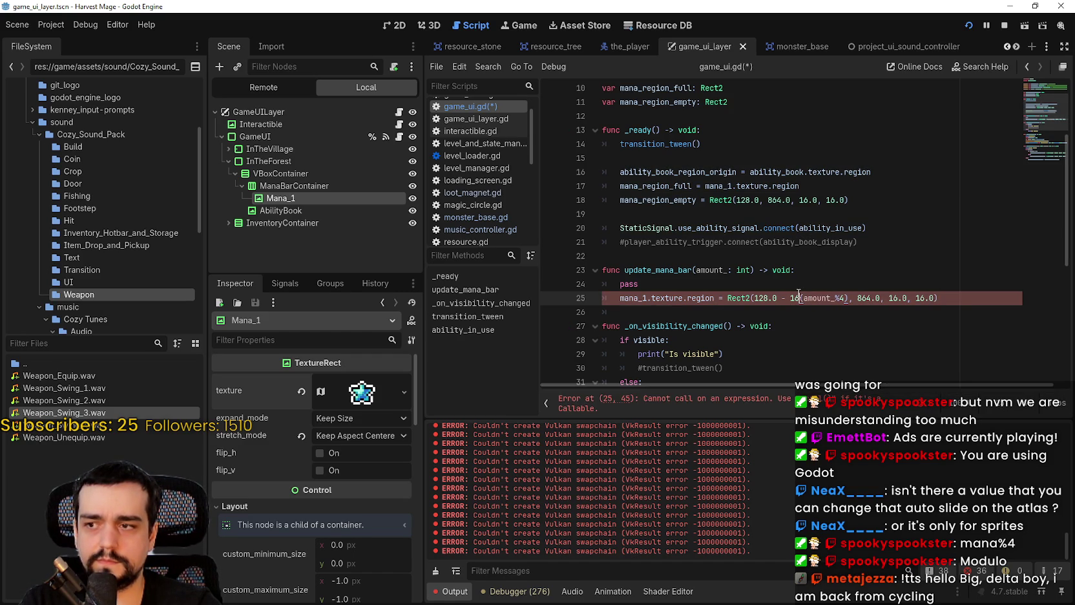
- Expand Mana_1's texture in the Inspector and insert * after 16 on line 25
{"action": "left_click", "coordinate": [362, 391]}
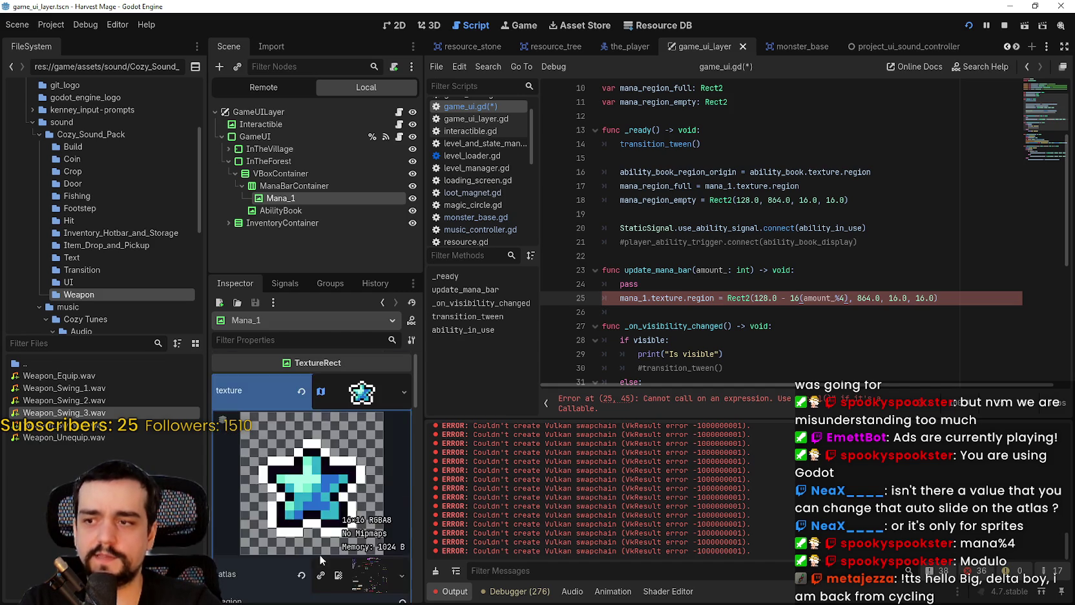
{"action": "scroll", "coordinate": [319, 554], "scroll_direction": "down", "scroll_amount": 3}
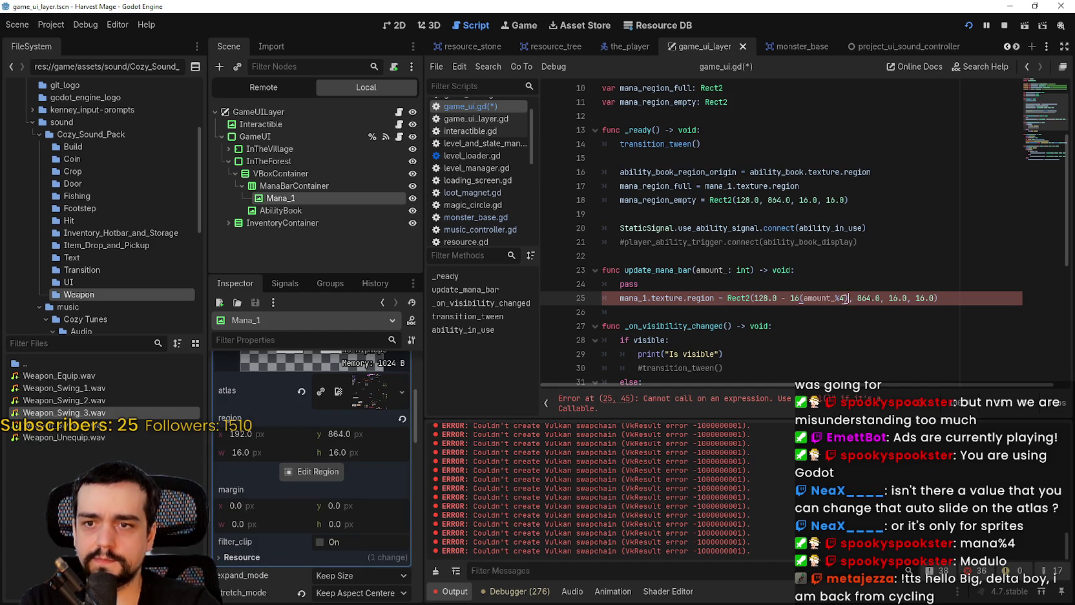
{"action": "left_click_drag", "start_coordinate": [849, 298], "coordinate": [800, 296]}
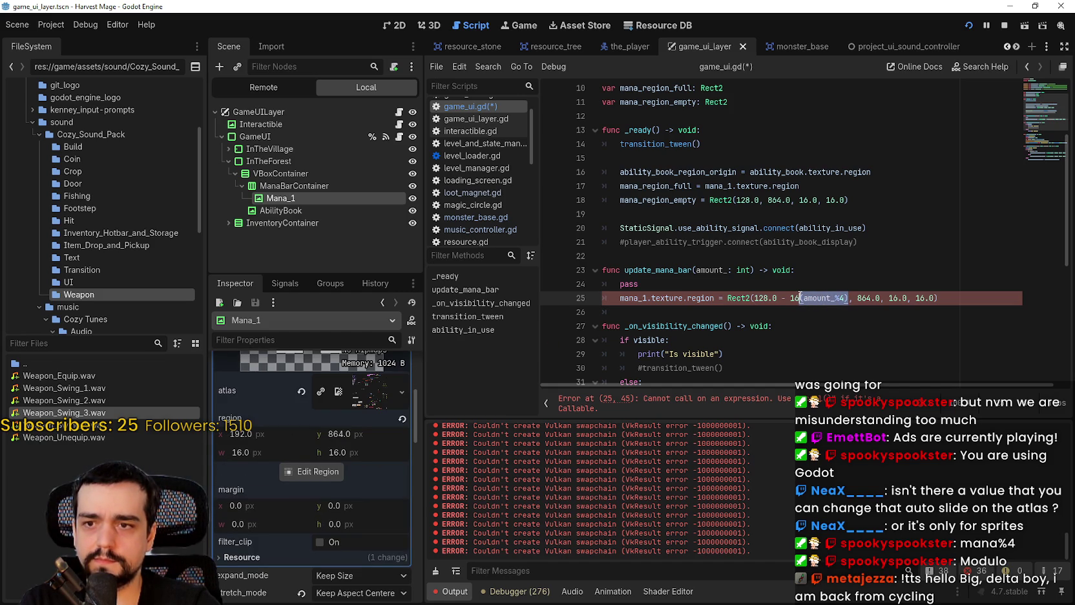
{"action": "left_click", "coordinate": [798, 298]}
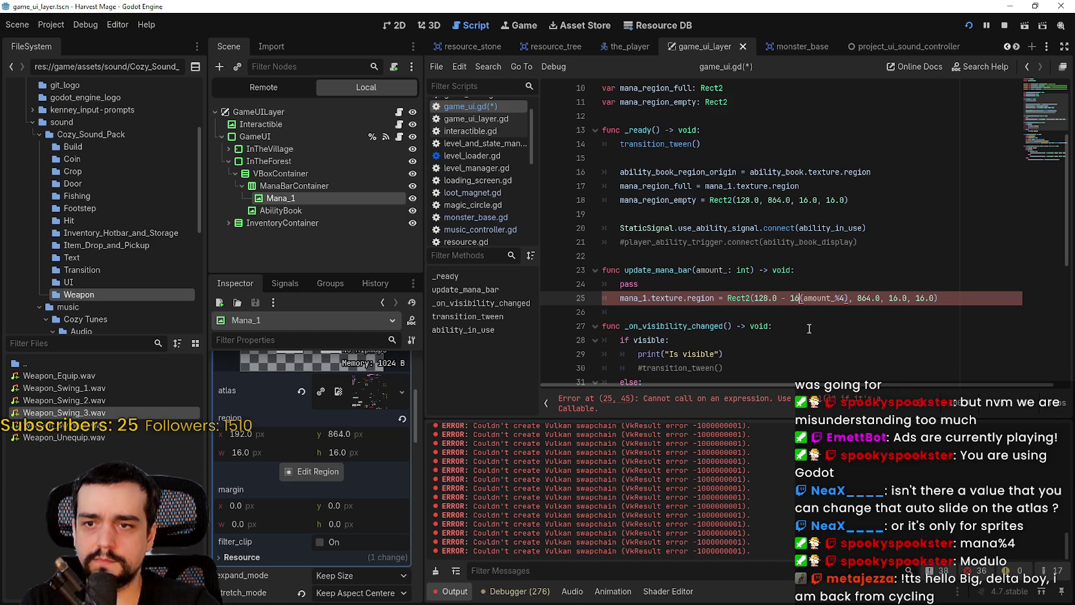
{"action": "type", "text": "*"}
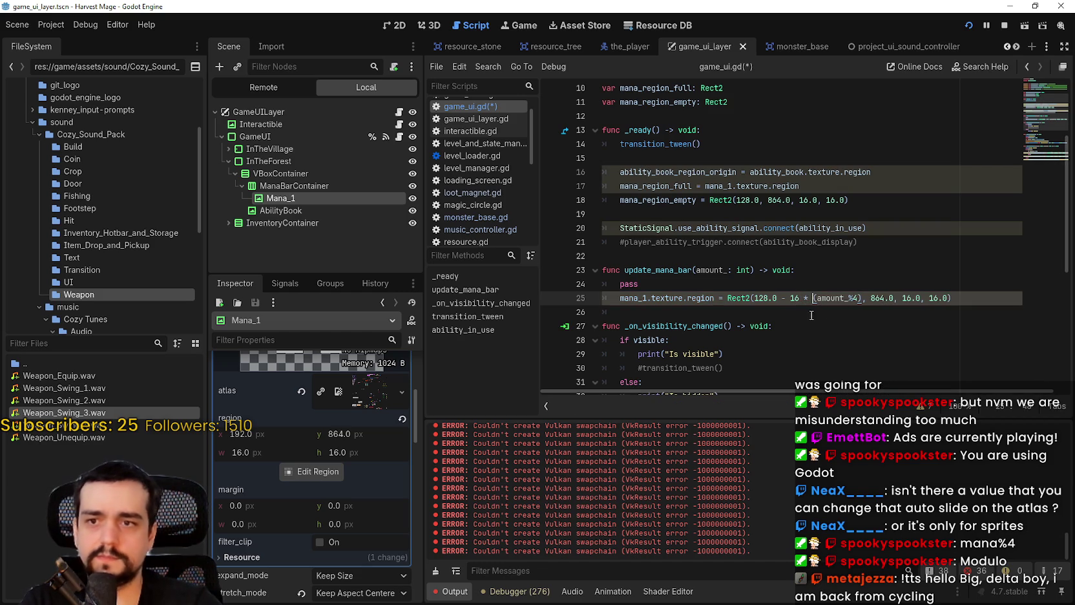
{"action": "left_click", "coordinate": [812, 315]}
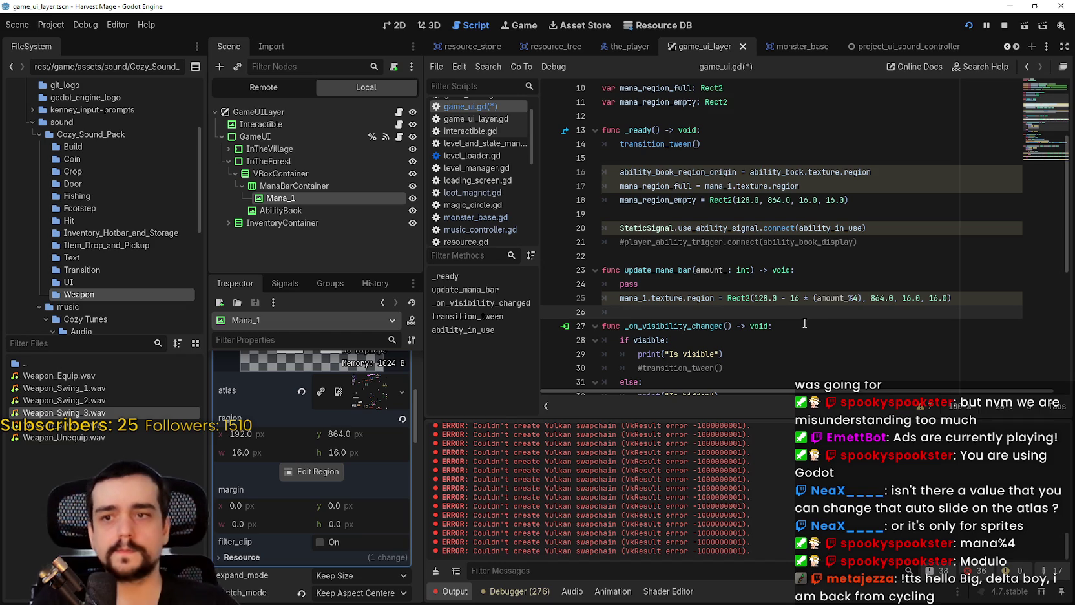
- Wrap 16 * (amount_%4) in parentheses on line 25
{"action": "left_click_drag", "start_coordinate": [790, 298], "coordinate": [864, 298]}
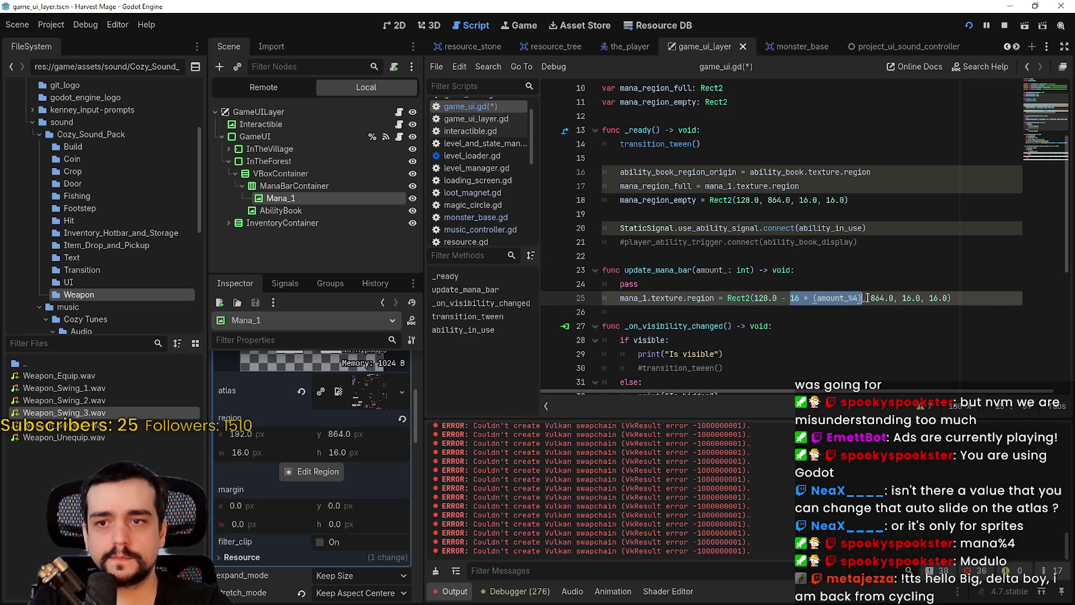
{"action": "type", "text": "("}
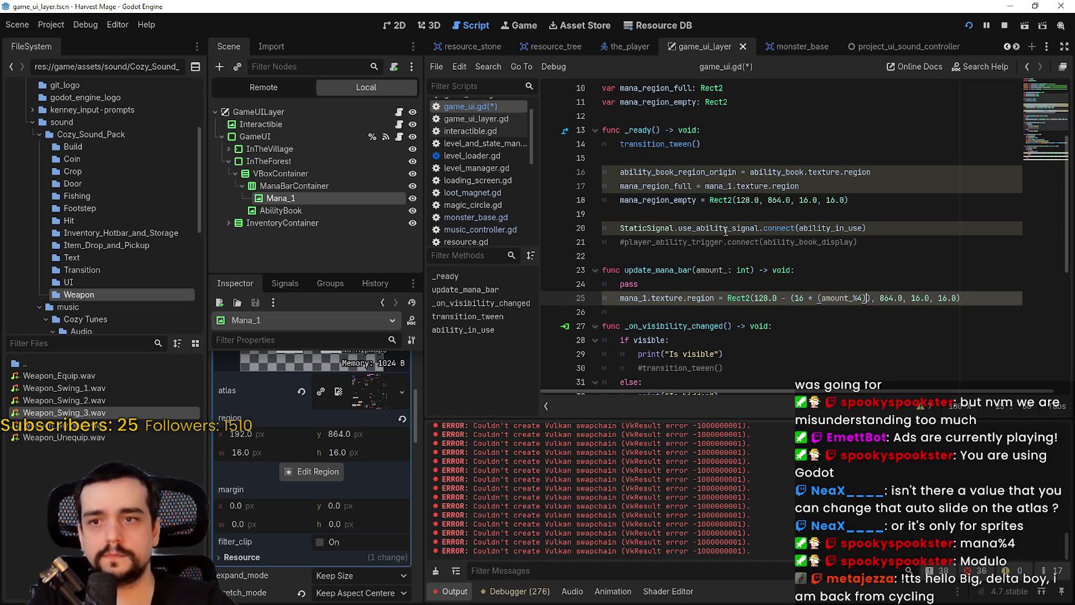
{"action": "type", "text": ")"}
{"action": "left_click", "coordinate": [755, 242]}
{"action": "left_click_drag", "start_coordinate": [743, 326], "coordinate": [750, 301]}
{"action": "left_click", "coordinate": [753, 298]}
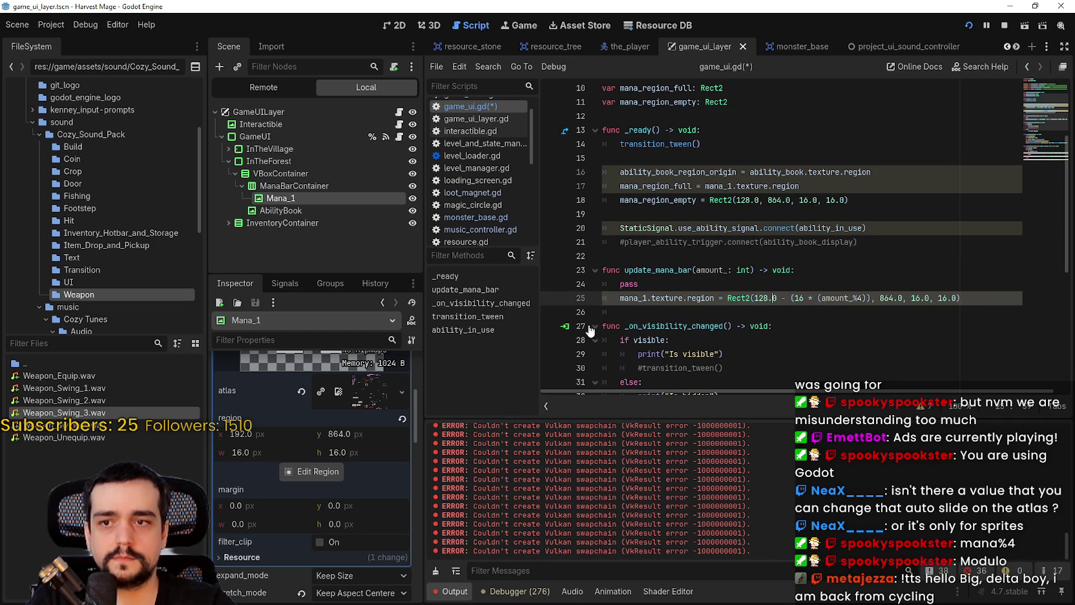
- Widen the script editor and replace the minus after 128.0 with '+ (-'
{"action": "left_click_drag", "start_coordinate": [421, 270], "coordinate": [365, 275]}
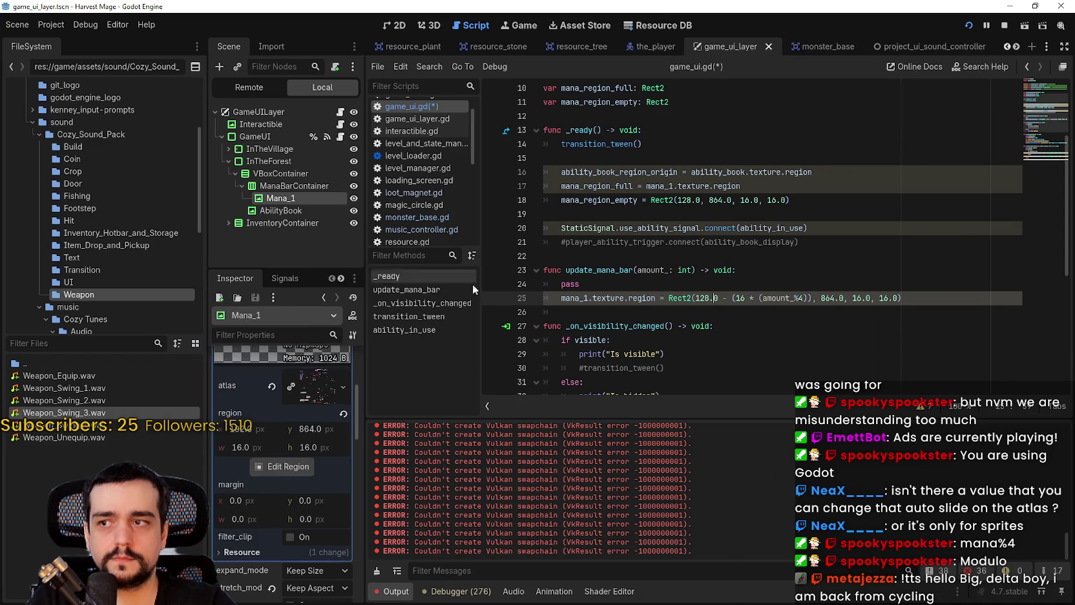
{"action": "left_click", "coordinate": [734, 311]}
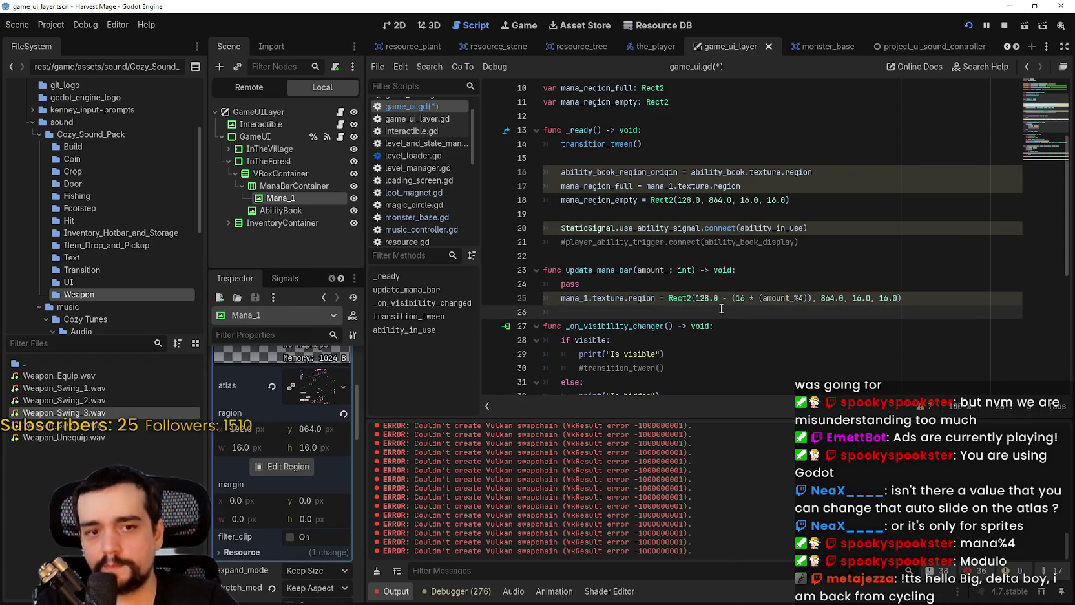
{"action": "double_click", "coordinate": [725, 298]}
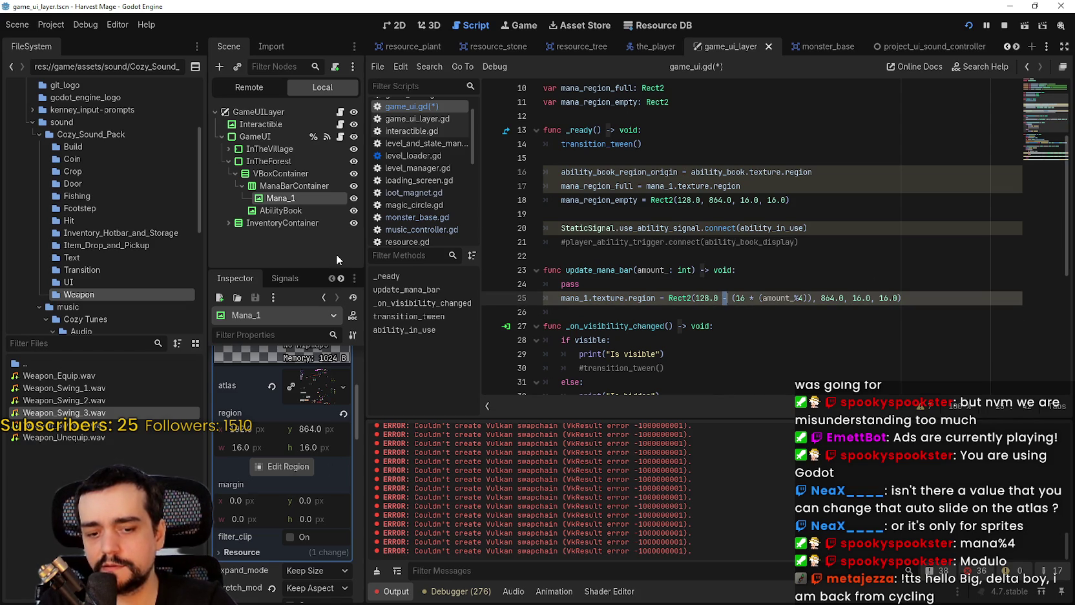
{"action": "type", "text": "+ ("}
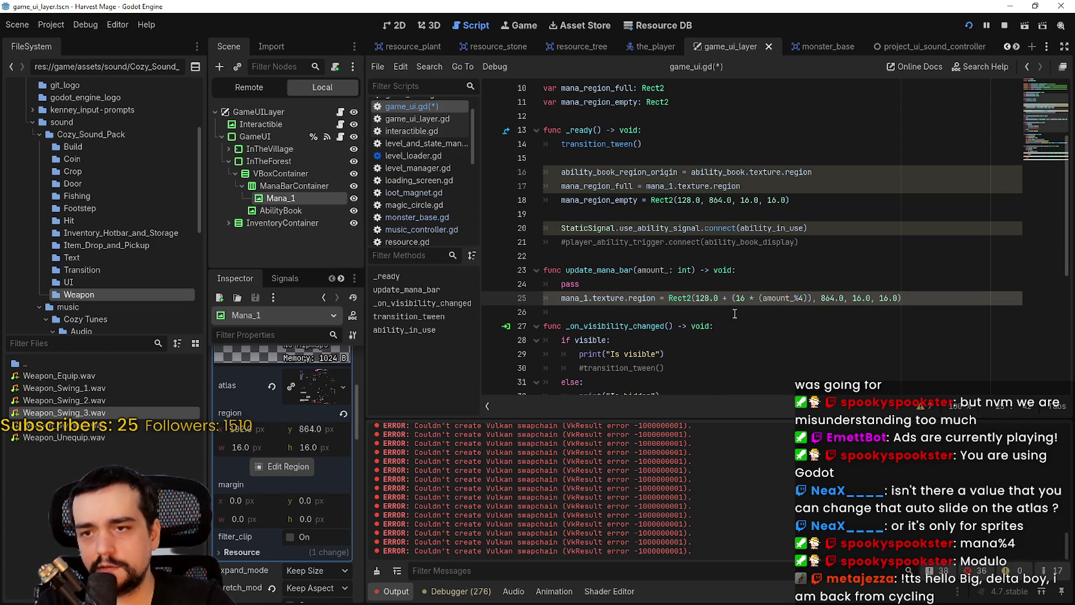
{"action": "type", "text": "-"}
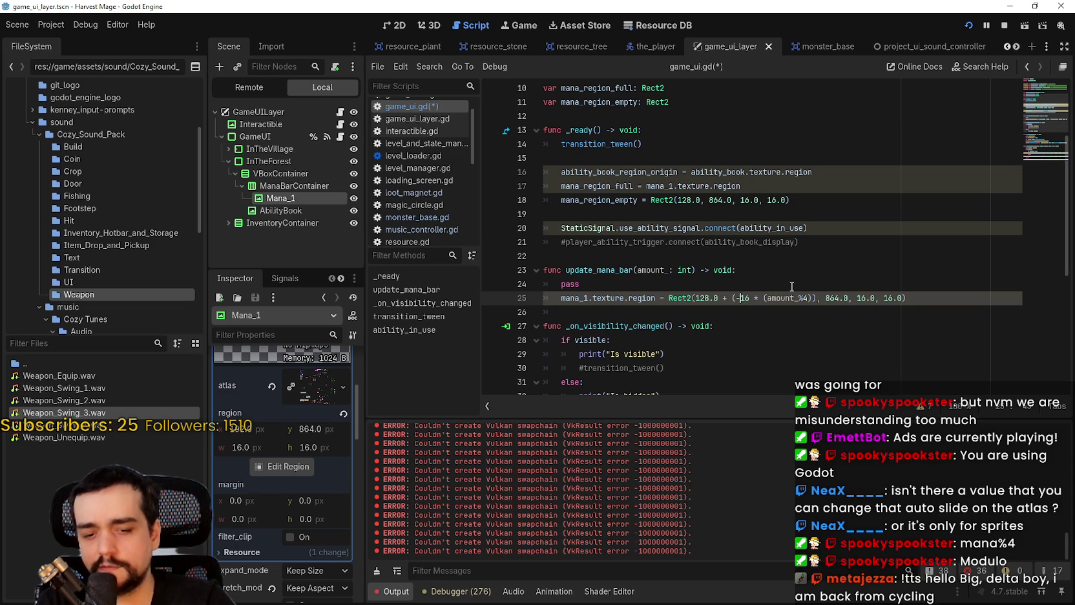
{"action": "left_click", "coordinate": [779, 311]}
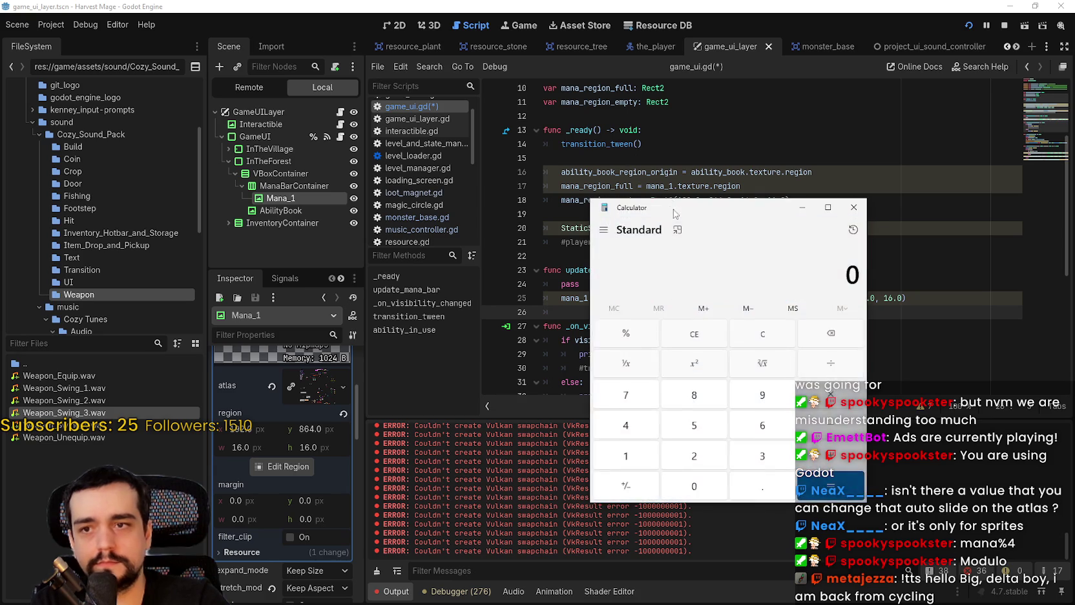
- Compute -16 × 4 in Calculator, getting -64
{"action": "left_click_drag", "start_coordinate": [676, 211], "coordinate": [360, 137]}
{"action": "type", "text": "4"}
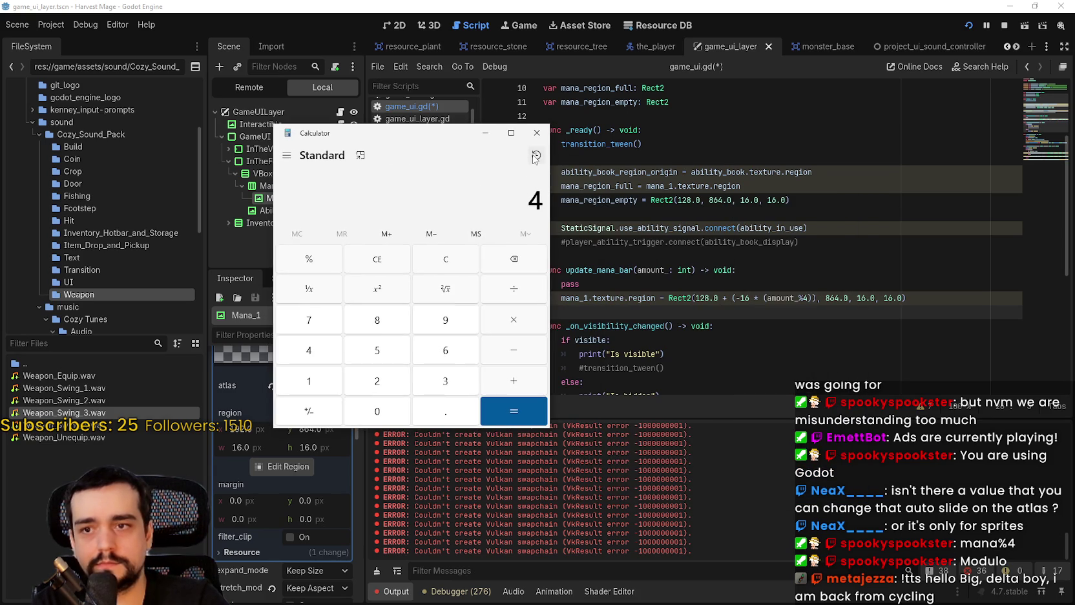
{"action": "key", "text": "BackSpace"}
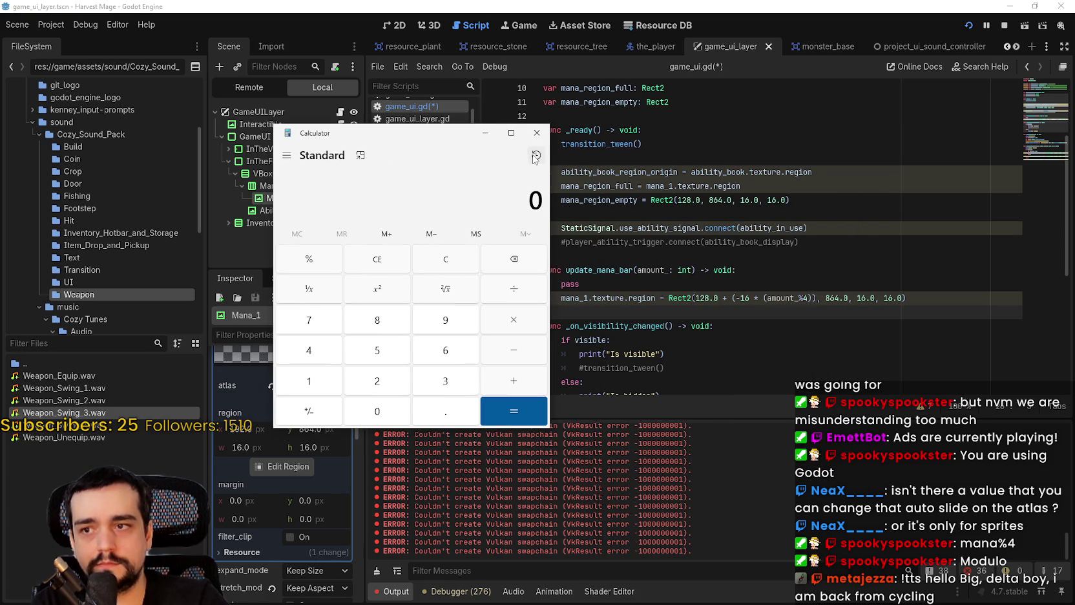
{"action": "type", "text": "16"}
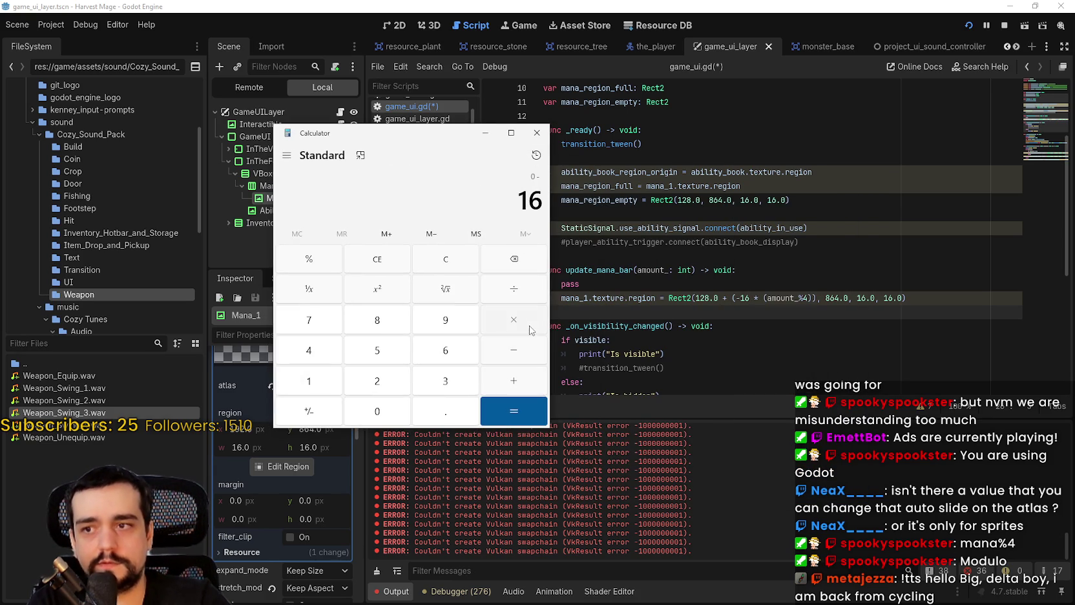
{"action": "left_click", "coordinate": [532, 327]}
{"action": "type", "text": "4"}
{"action": "left_click", "coordinate": [508, 413]}
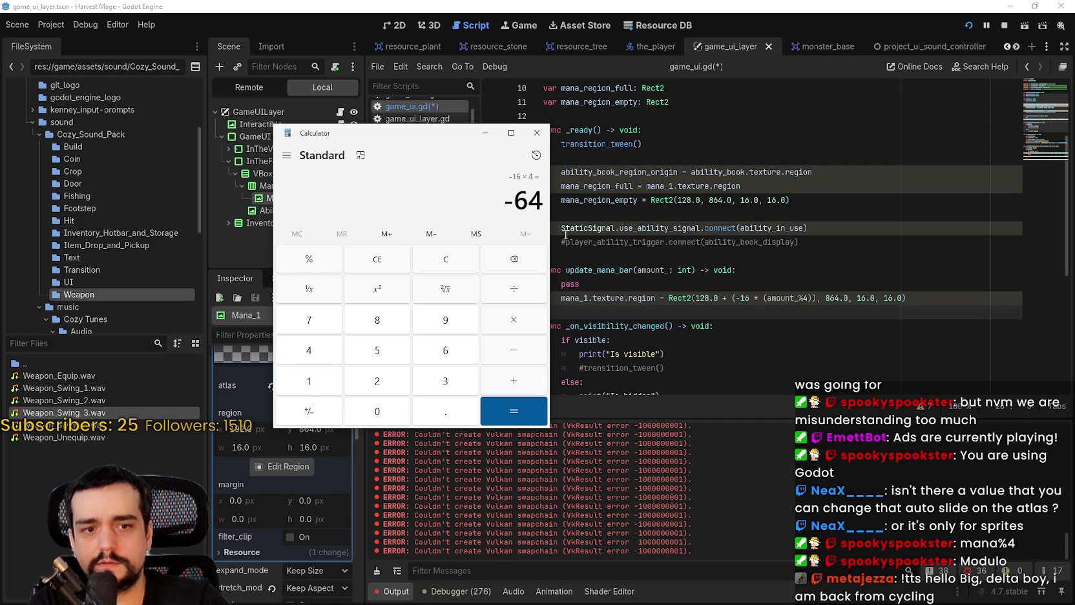
- Compute 4 ÷ 4 = 1, close Calculator, and select amount_ on line 23
{"action": "left_click_drag", "start_coordinate": [484, 133], "coordinate": [401, 118]}
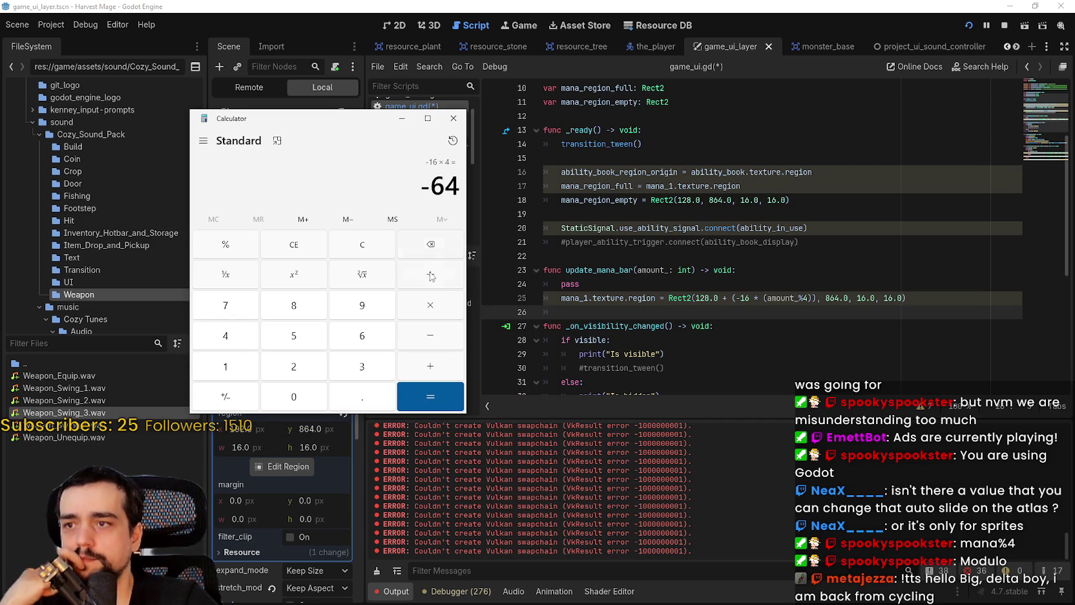
{"action": "left_click", "coordinate": [383, 255]}
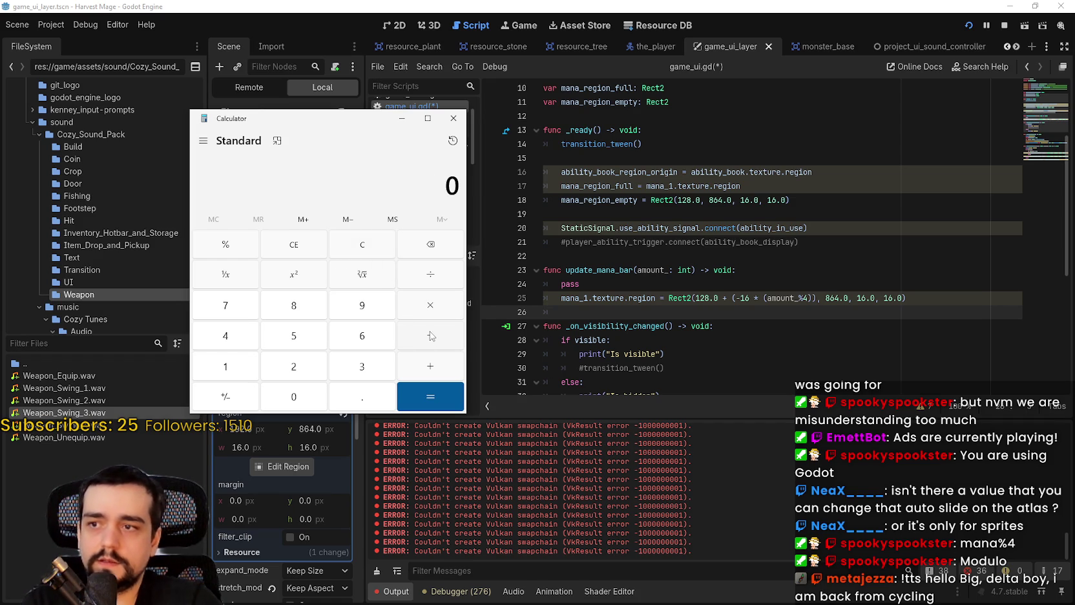
{"action": "type", "text": "4"}
{"action": "left_click", "coordinate": [429, 274]}
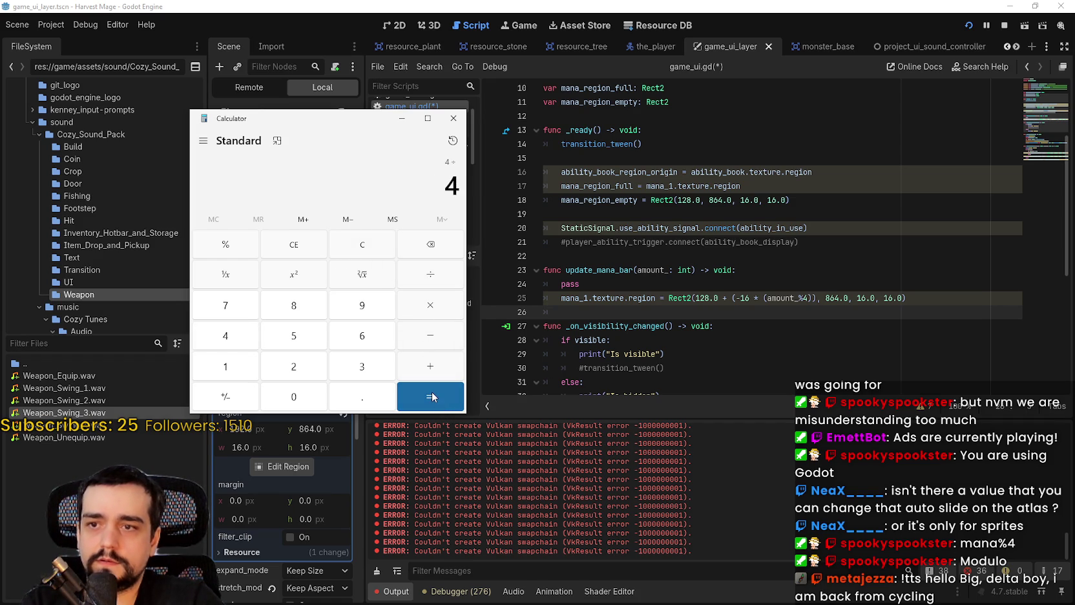
{"action": "left_click", "coordinate": [432, 397]}
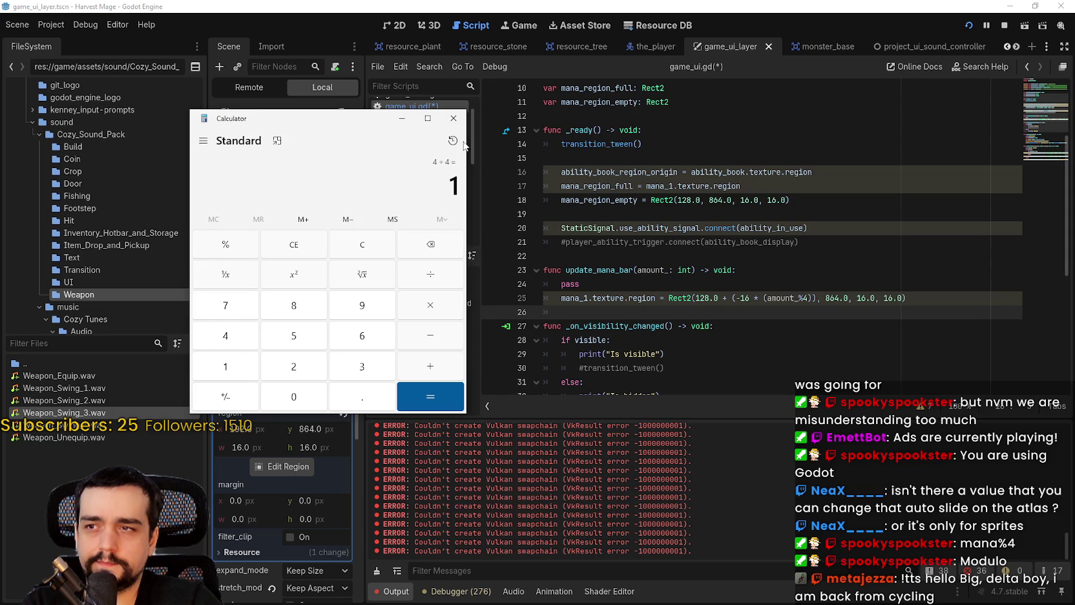
{"action": "left_click", "coordinate": [454, 118]}
{"action": "double_click", "coordinate": [652, 271]}
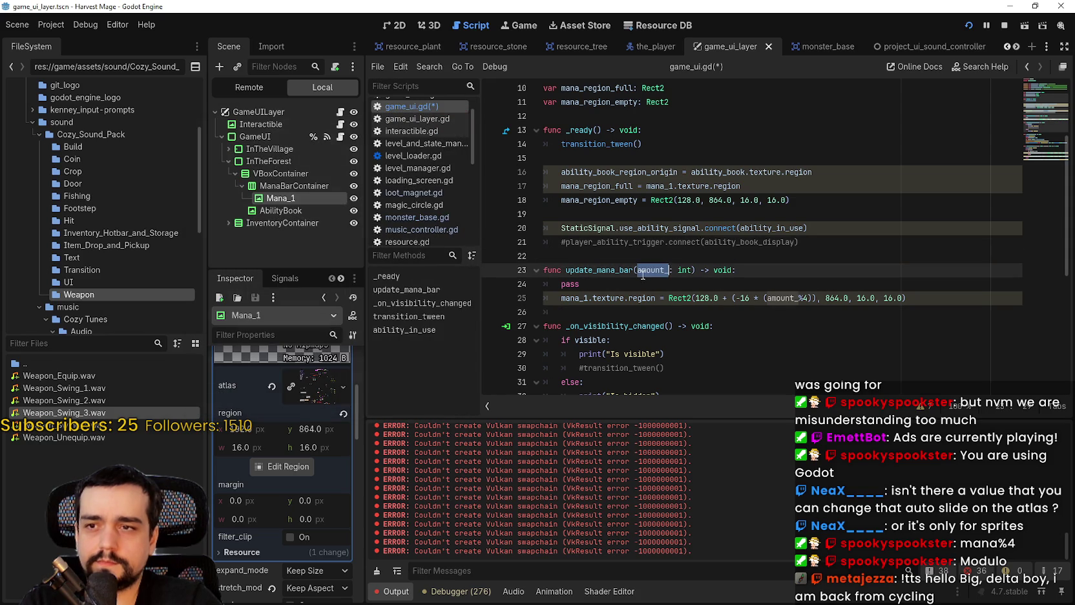
- Delete update_mana_bar's pass line, leaving only the region assignment, and save game_ui.gd
{"action": "left_click", "coordinate": [599, 290]}
{"action": "key", "text": "ctrl+shift+k"}
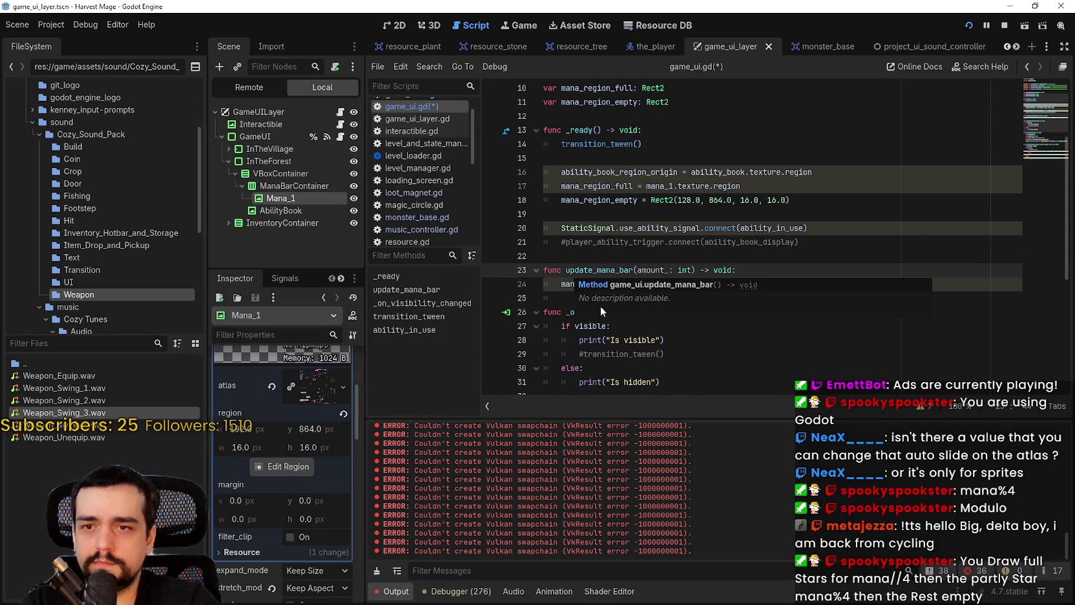
{"action": "left_click", "coordinate": [646, 298]}
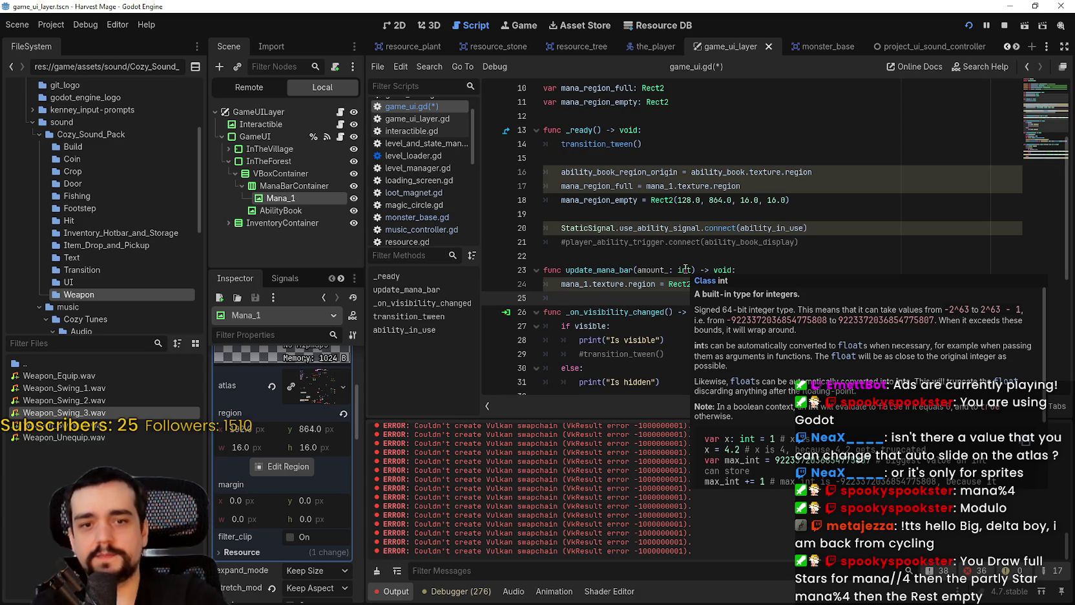
{"action": "left_click_drag", "start_coordinate": [801, 242], "coordinate": [705, 245]}
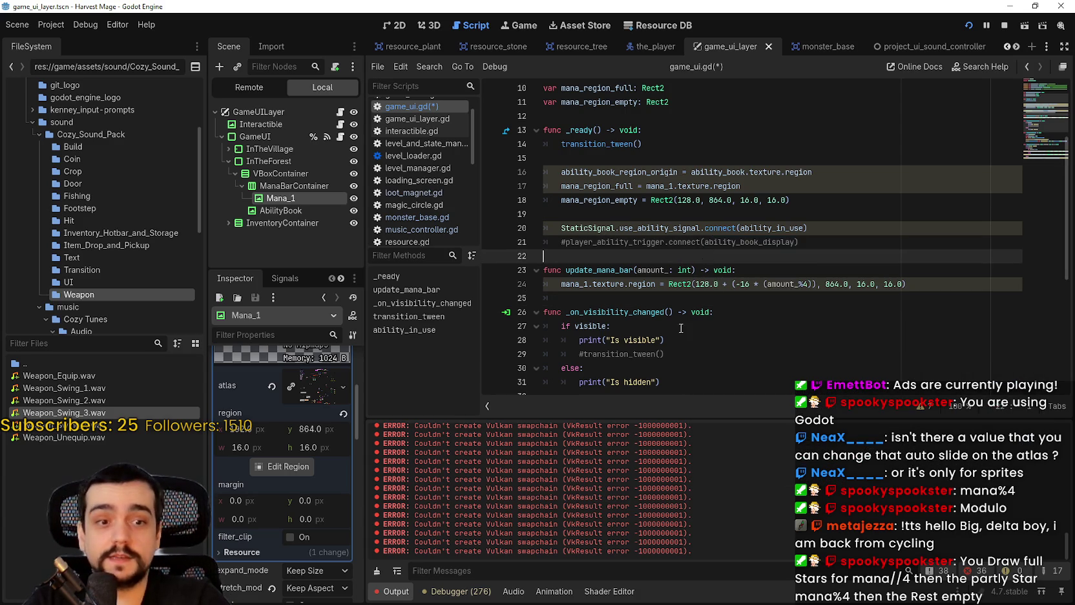
{"action": "left_click", "coordinate": [711, 298]}
{"action": "left_click", "coordinate": [714, 298]}
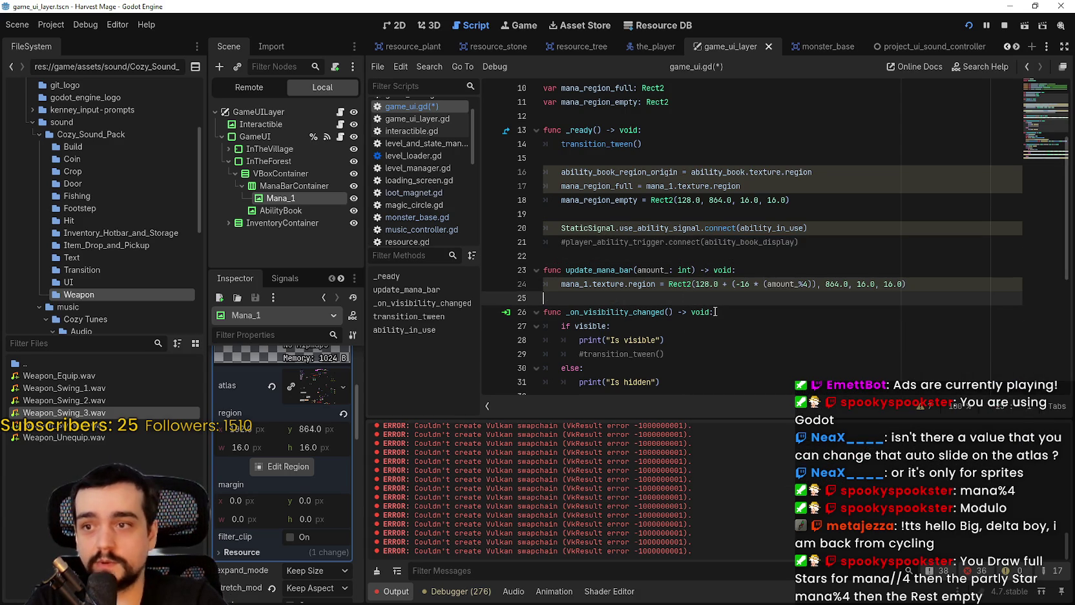
{"action": "key", "text": "ctrl+s"}
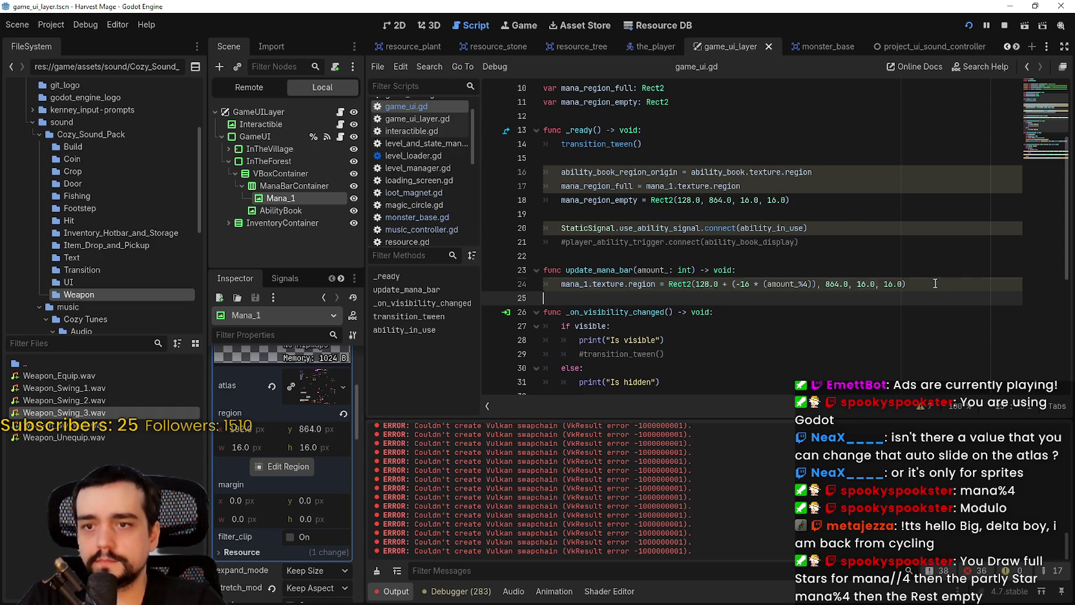
{"action": "left_click_drag", "start_coordinate": [937, 284], "coordinate": [549, 287]}
{"action": "left_click", "coordinate": [717, 300]}
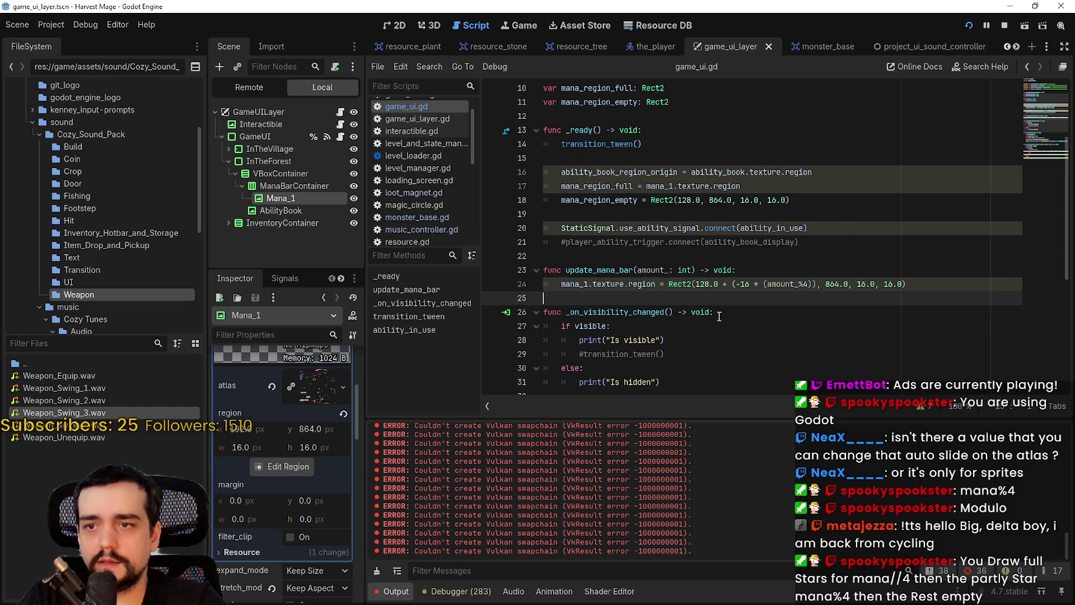
{"action": "left_click", "coordinate": [745, 282]}
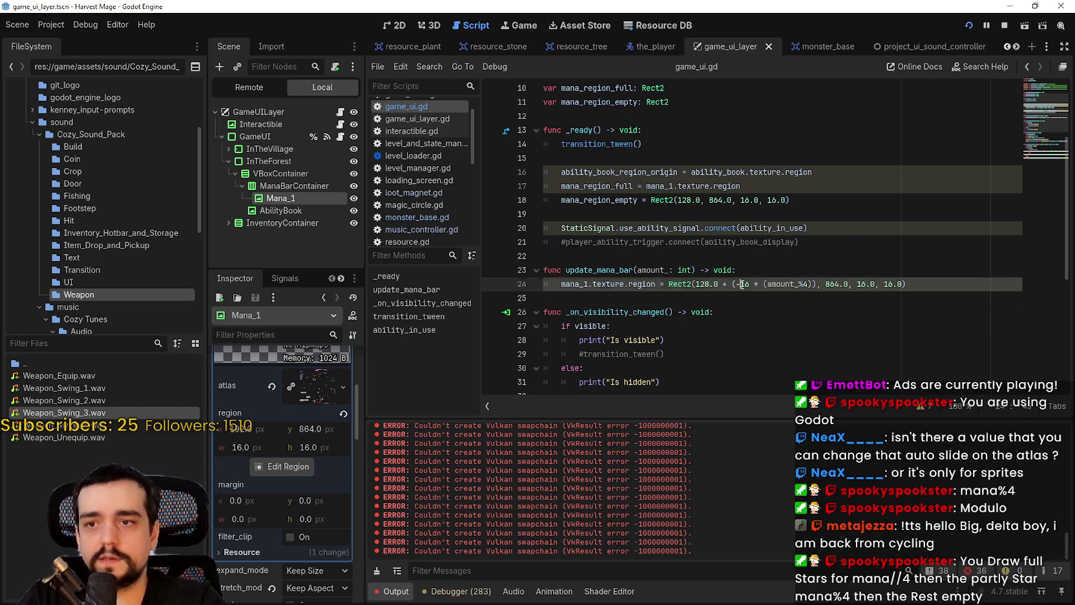
{"action": "left_click_drag", "start_coordinate": [748, 283], "coordinate": [737, 284]}
{"action": "scroll", "coordinate": [743, 284], "scroll_direction": "down", "scroll_amount": 1}
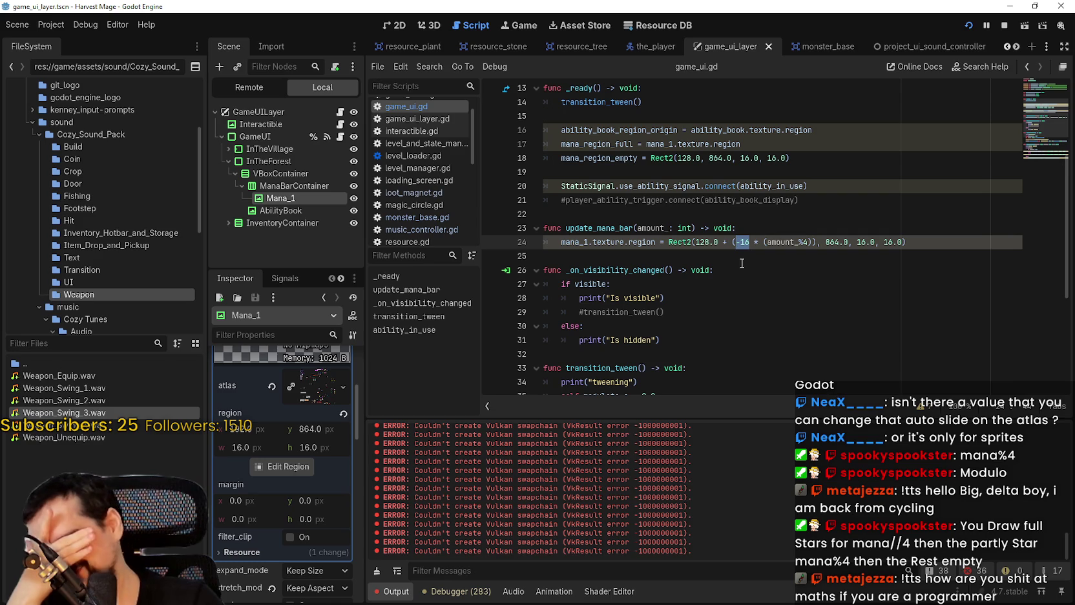
{"action": "scroll", "coordinate": [737, 271], "scroll_direction": "up", "scroll_amount": 1}
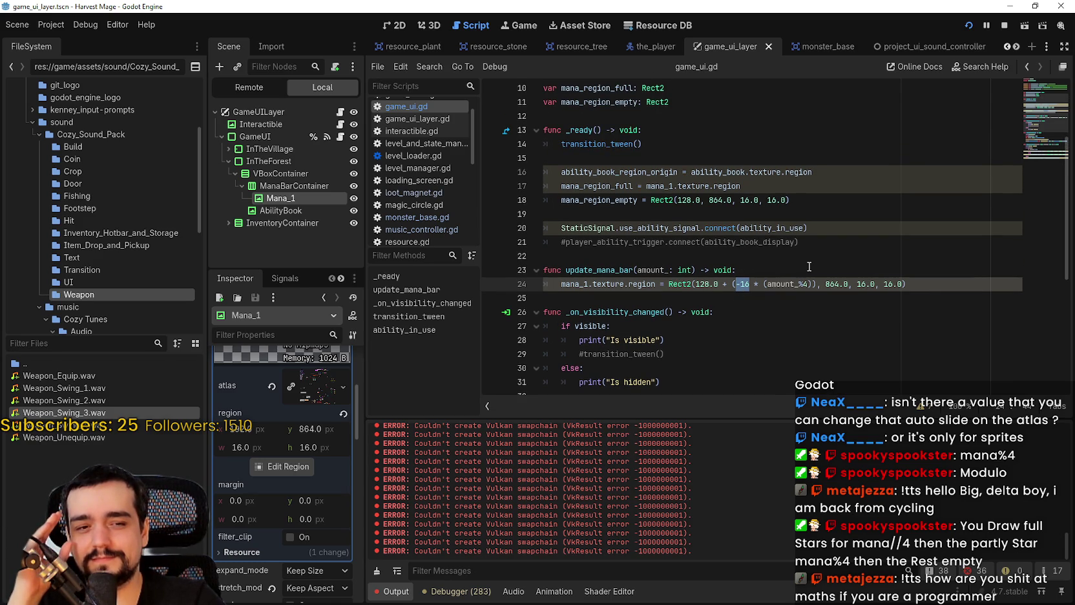
{"action": "left_click", "coordinate": [783, 296]}
{"action": "scroll", "coordinate": [784, 296], "scroll_direction": "down", "scroll_amount": 2}
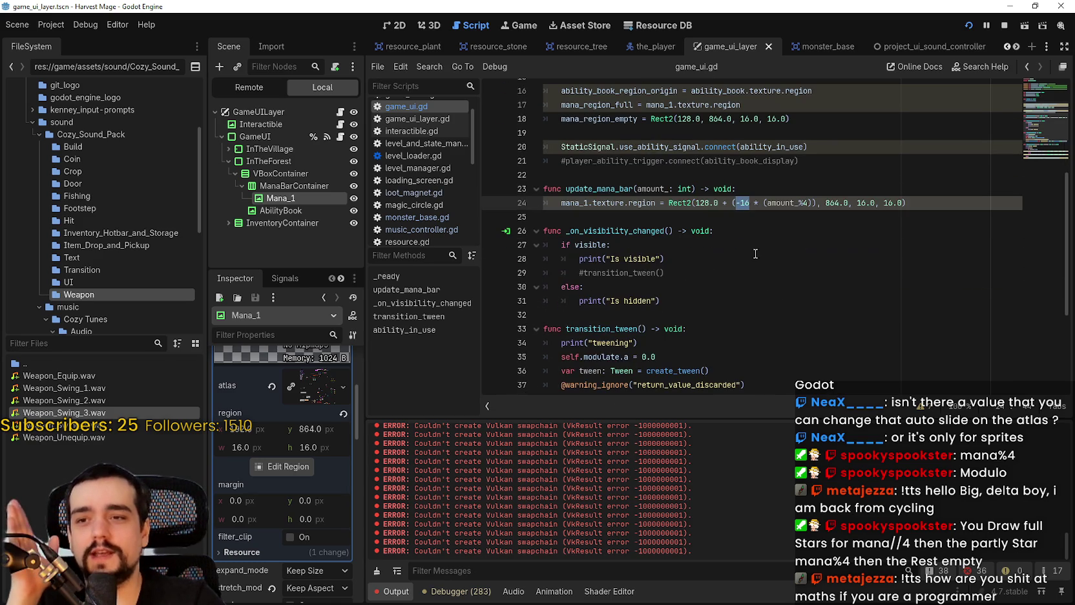
{"action": "double_click", "coordinate": [744, 202]}
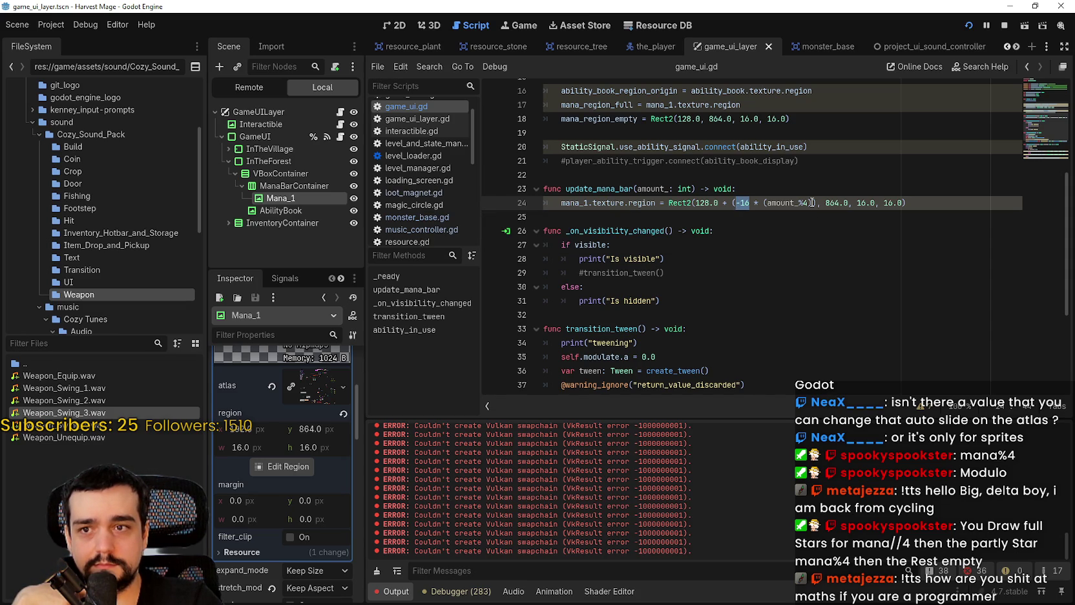
{"action": "left_click_drag", "start_coordinate": [812, 203], "coordinate": [719, 203]}
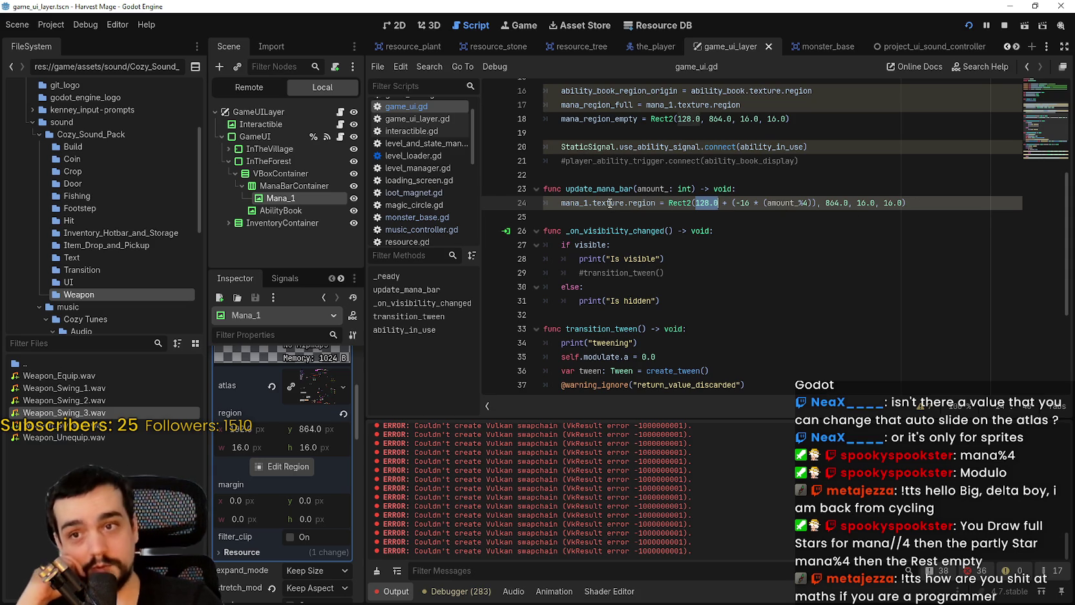
- Inspect the mana region assignment line and the update_mana_bar function name
{"action": "left_click", "coordinate": [819, 201]}
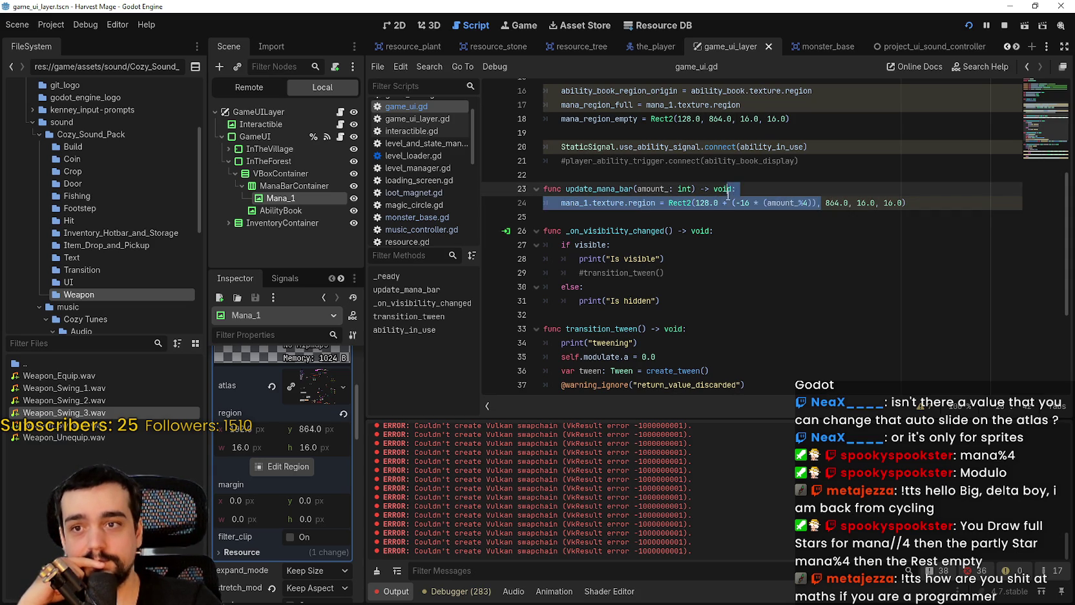
{"action": "left_click", "coordinate": [746, 214]}
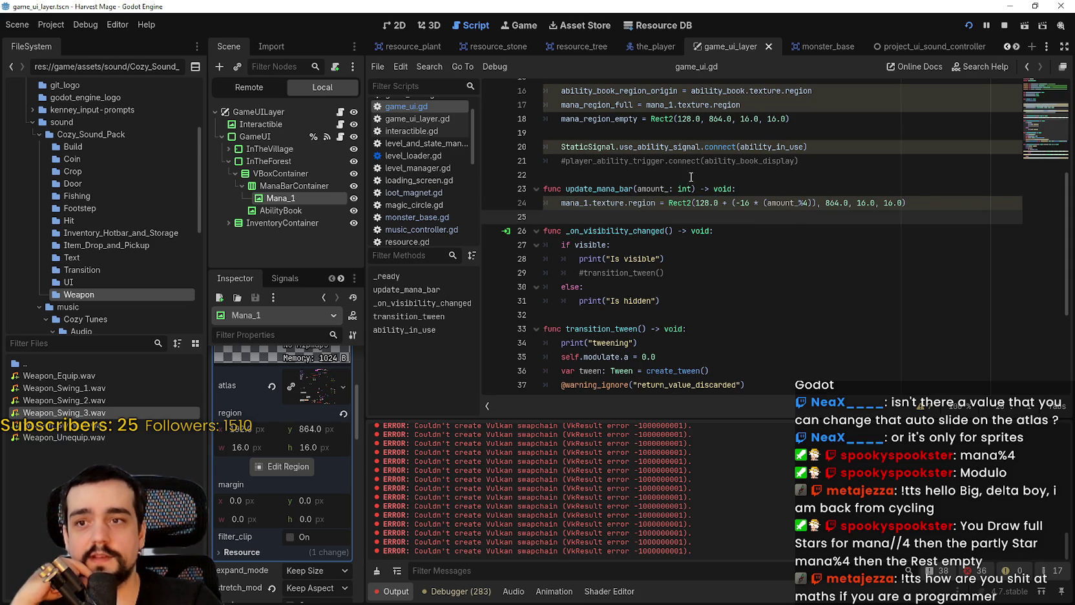
{"action": "left_click_drag", "start_coordinate": [950, 202], "coordinate": [559, 201]}
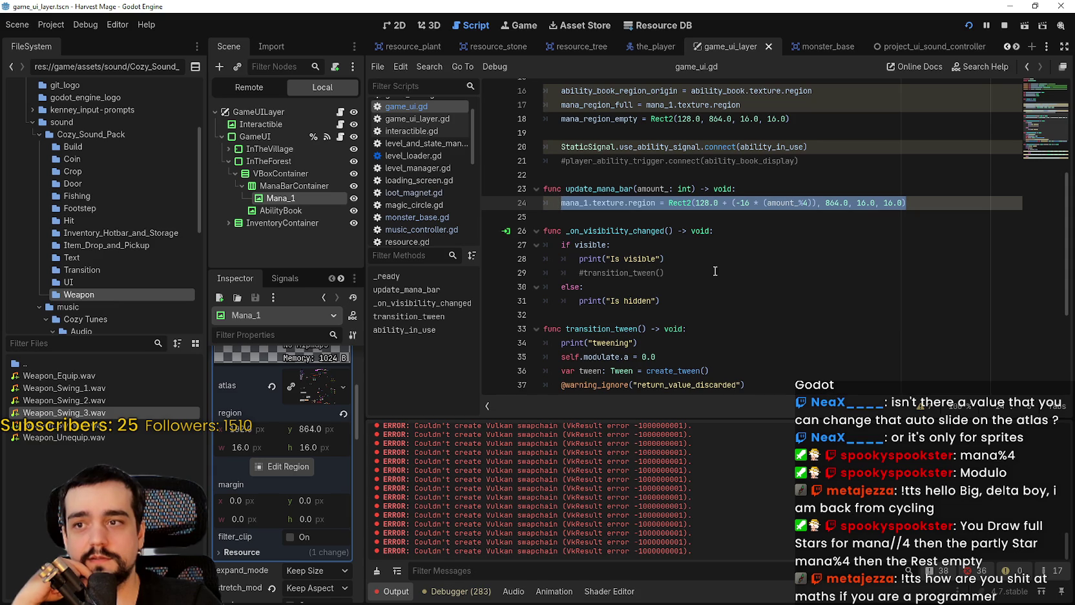
{"action": "left_click", "coordinate": [684, 219]}
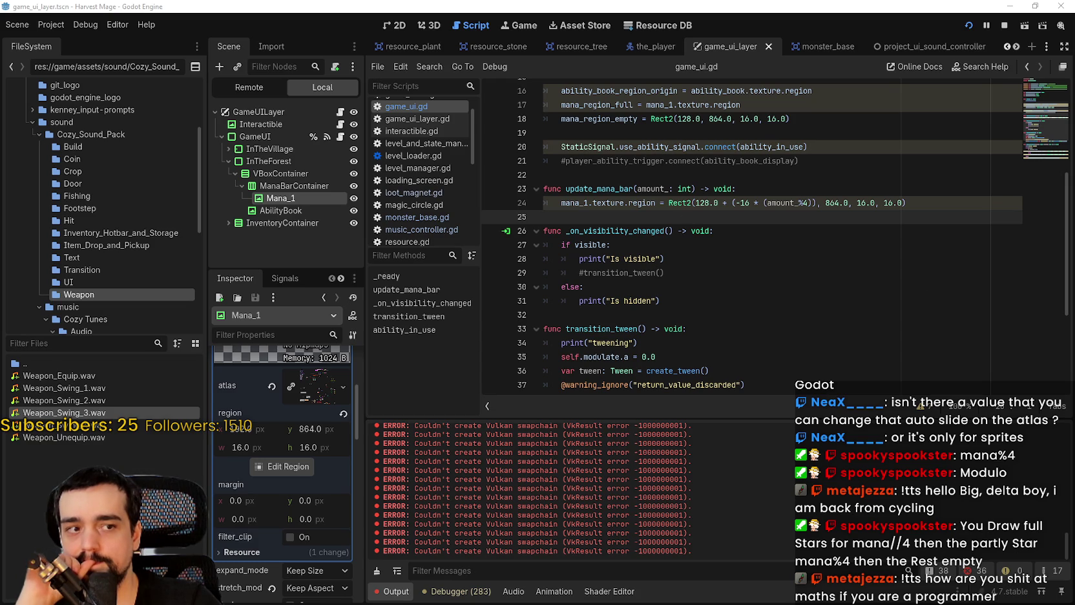
{"action": "left_click", "coordinate": [910, 204]}
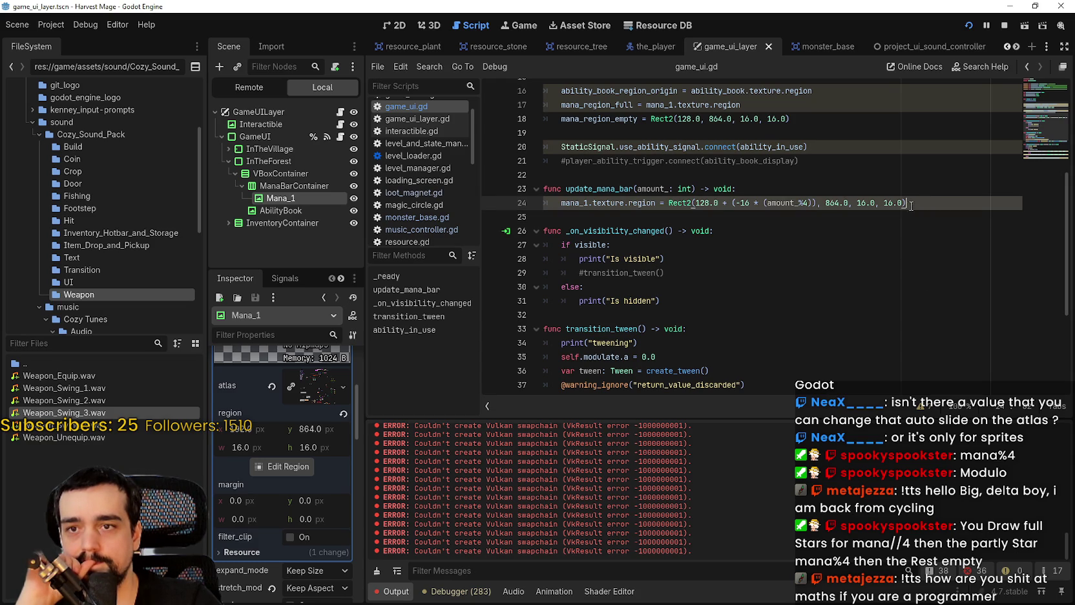
{"action": "double_click", "coordinate": [599, 189]}
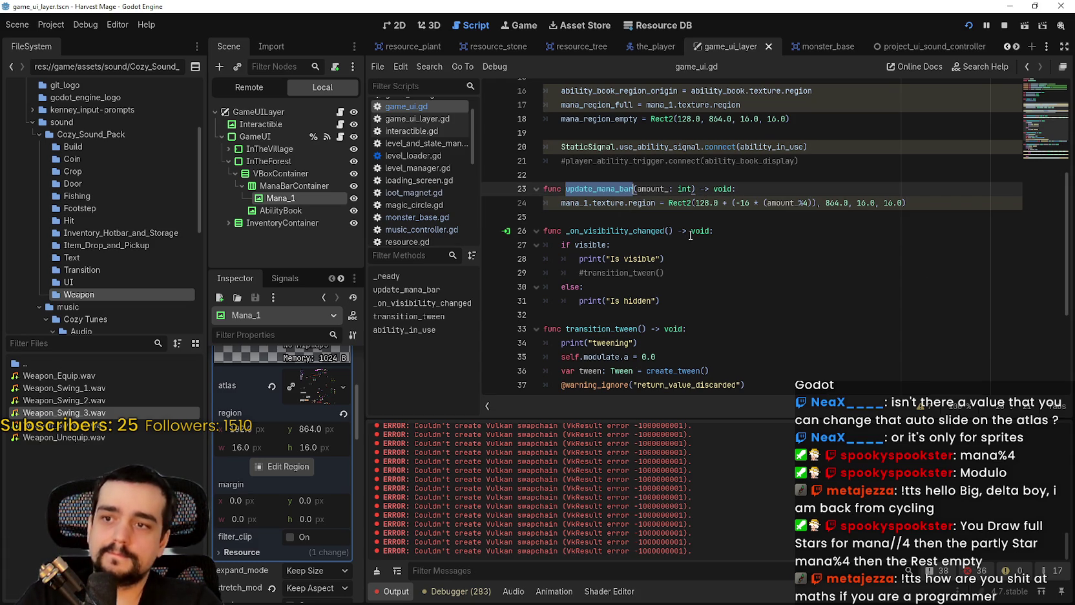
- Review the empty/full mana region definitions and signal connection, then select amount_ for renaming
{"action": "scroll", "coordinate": [690, 235], "scroll_direction": "up", "scroll_amount": 1}
{"action": "scroll", "coordinate": [694, 233], "scroll_direction": "down", "scroll_amount": 3}
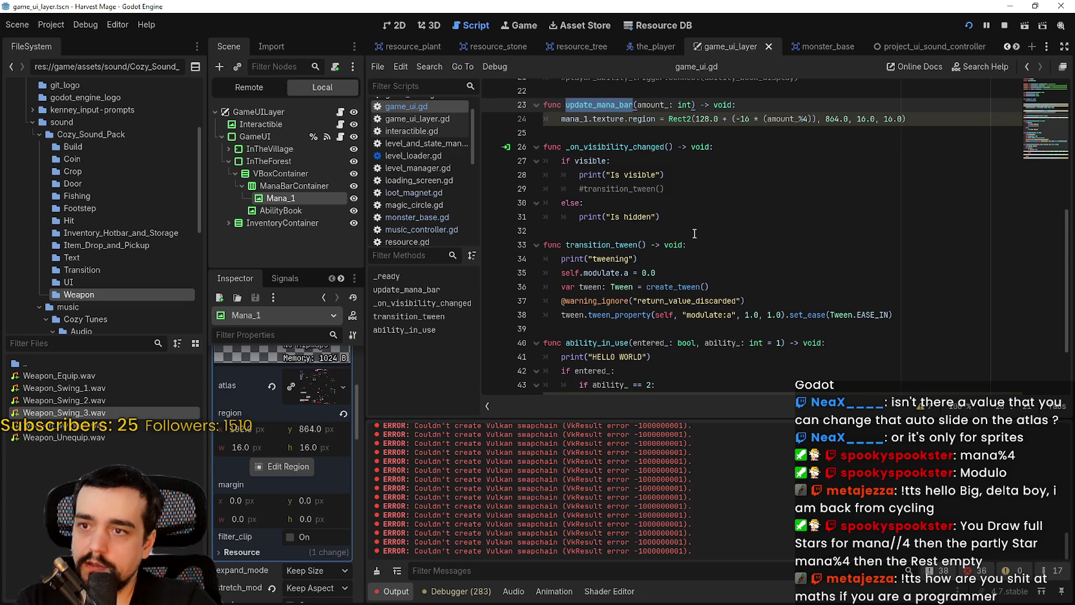
{"action": "scroll", "coordinate": [695, 234], "scroll_direction": "down", "scroll_amount": 3}
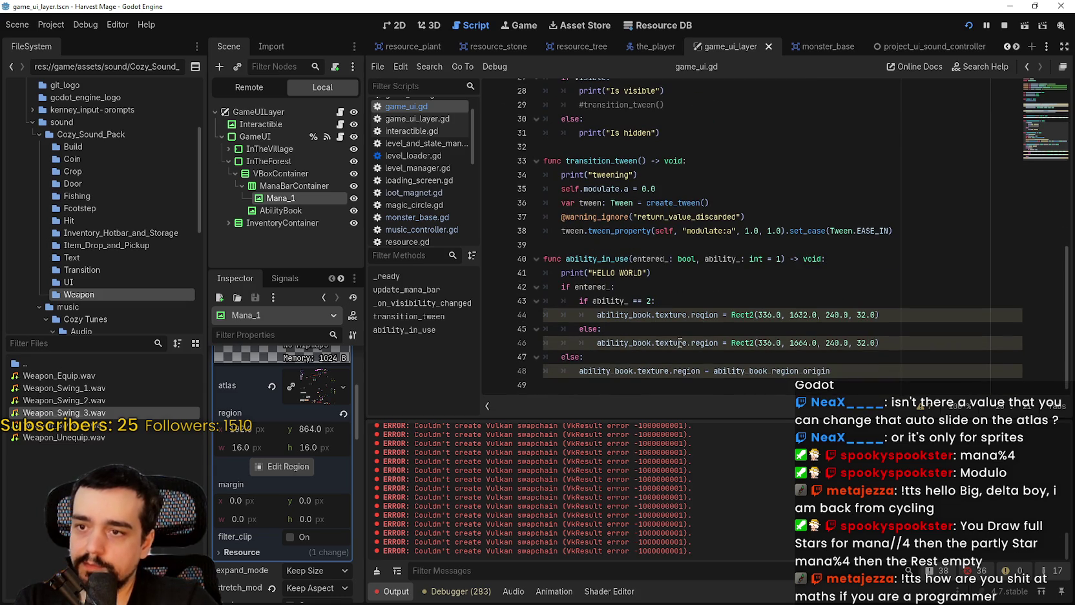
{"action": "scroll", "coordinate": [608, 294], "scroll_direction": "up", "scroll_amount": 10}
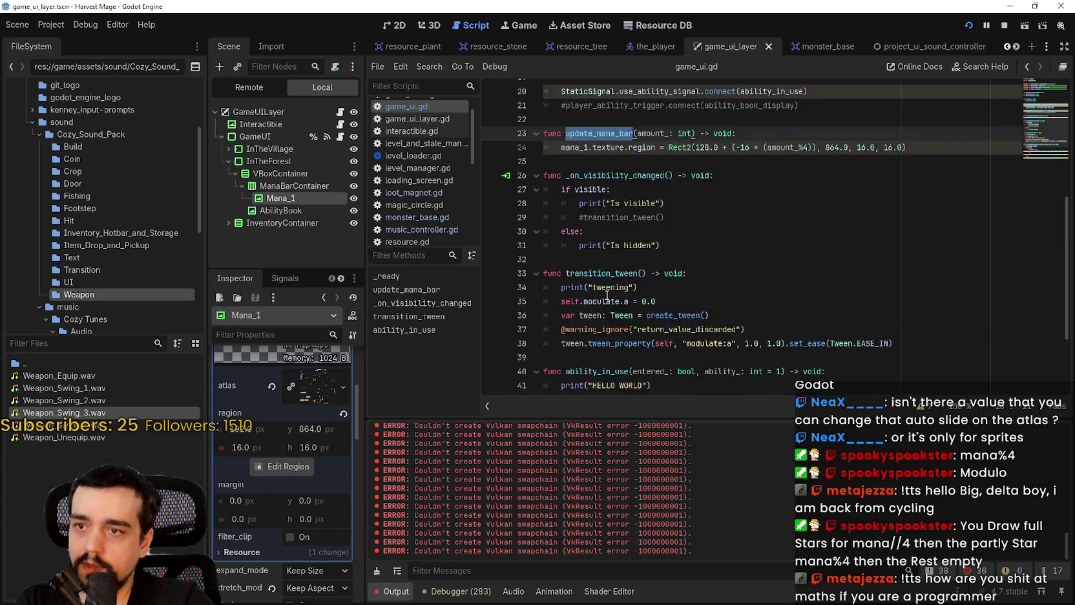
{"action": "left_click", "coordinate": [784, 247]}
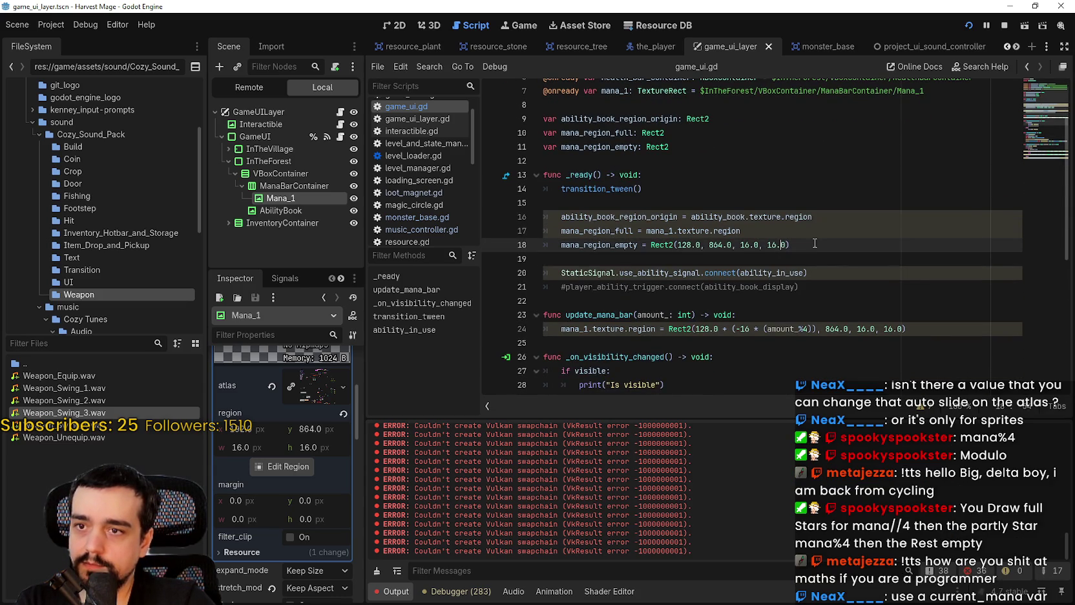
{"action": "left_click", "coordinate": [796, 235]}
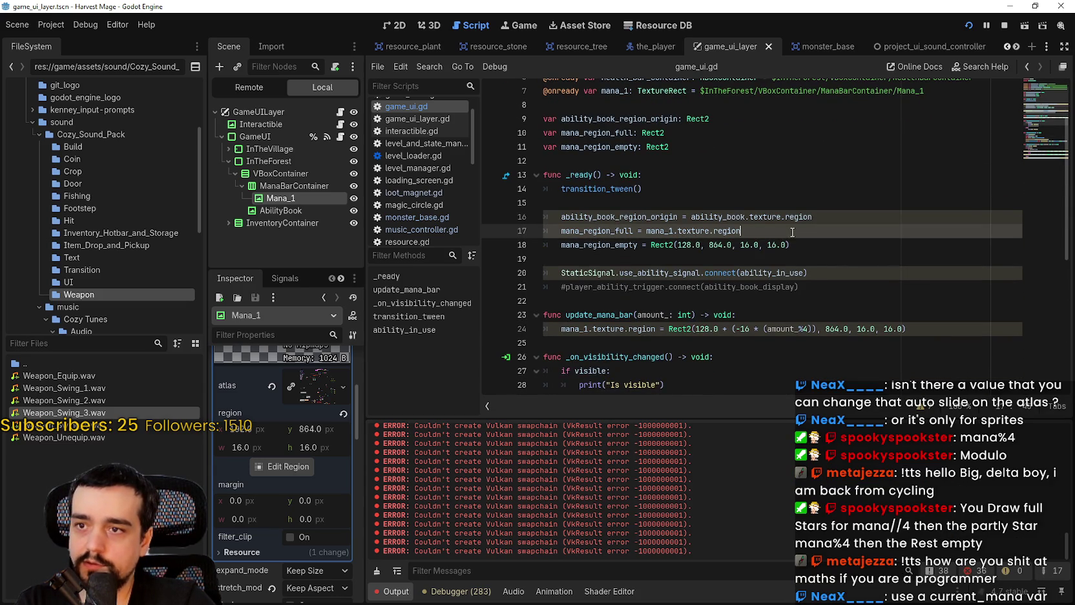
{"action": "left_click", "coordinate": [821, 278]}
{"action": "scroll", "coordinate": [828, 281], "scroll_direction": "down", "scroll_amount": 2}
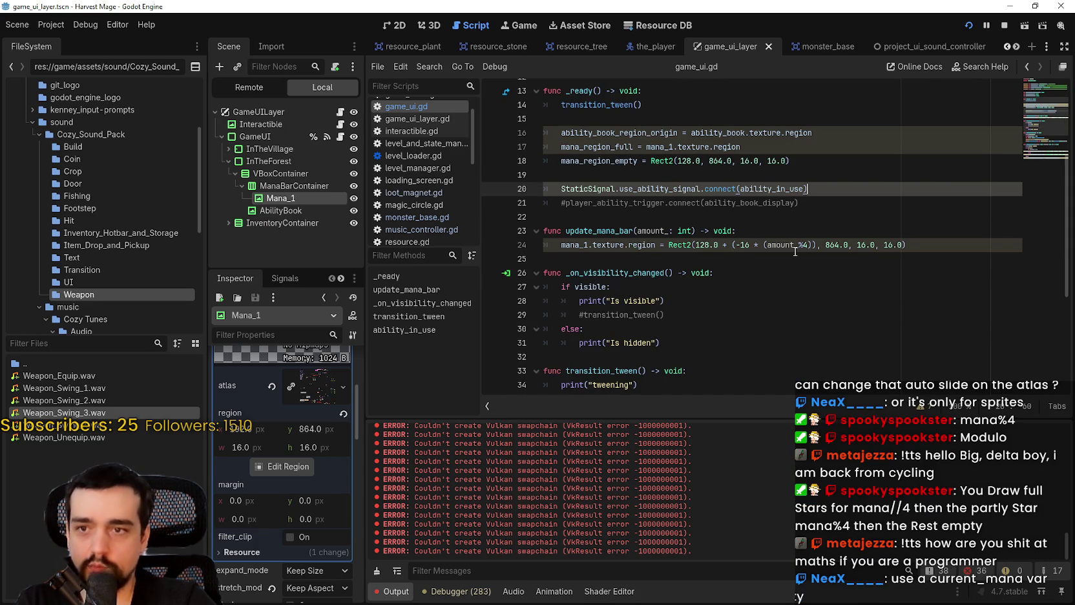
{"action": "scroll", "coordinate": [805, 273], "scroll_direction": "up", "scroll_amount": 2}
{"action": "scroll", "coordinate": [657, 236], "scroll_direction": "down", "scroll_amount": 2}
{"action": "double_click", "coordinate": [668, 231]}
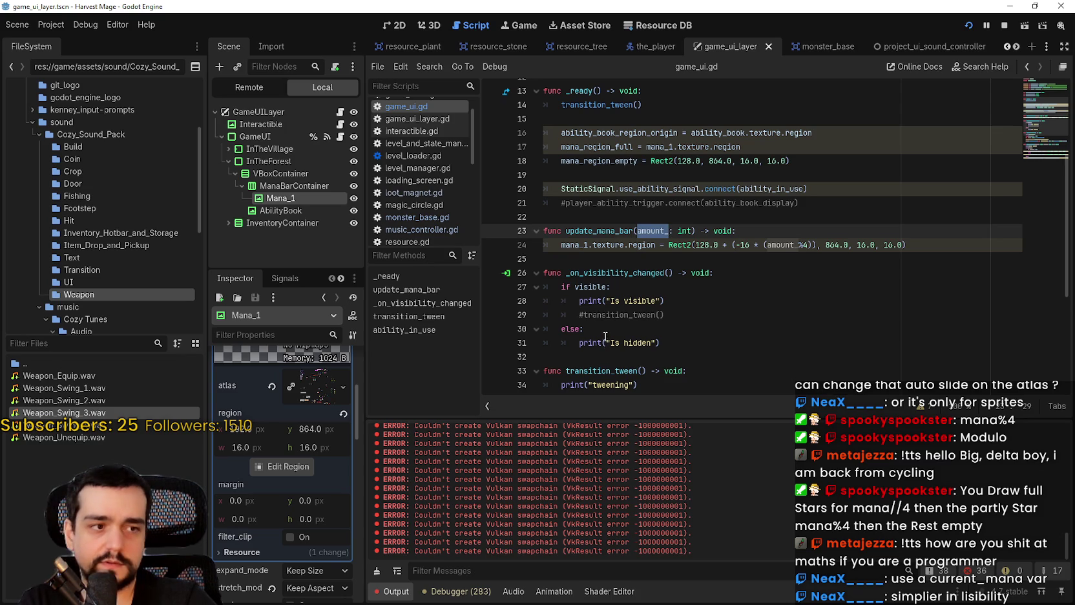
- Rename the update_mana_bar parameter to current_mana and use it in the region formula
{"action": "type", "text": "c"}
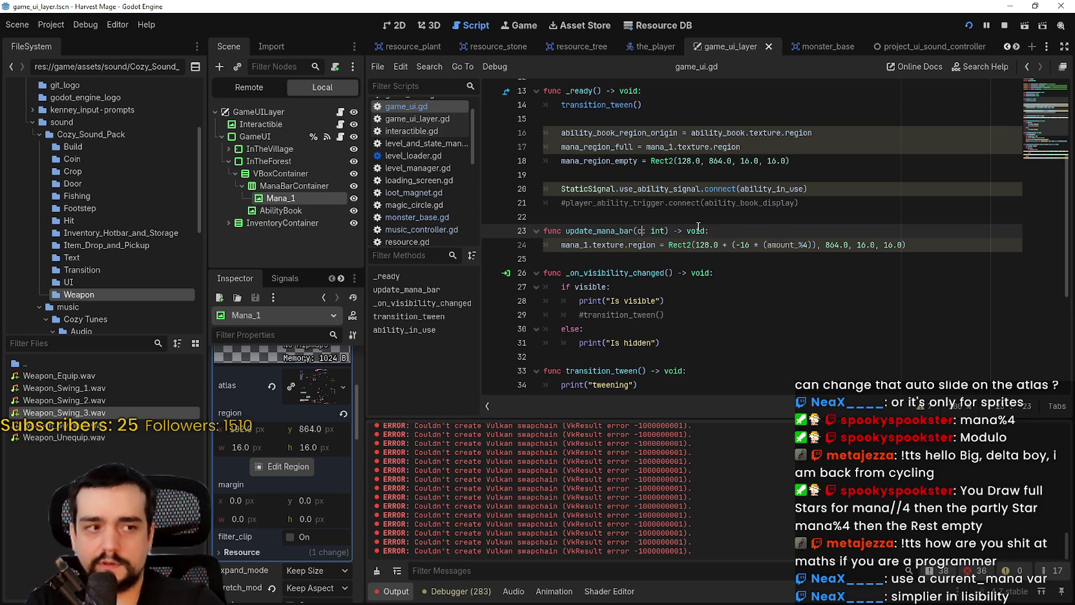
{"action": "type", "text": "urrent_mana"}
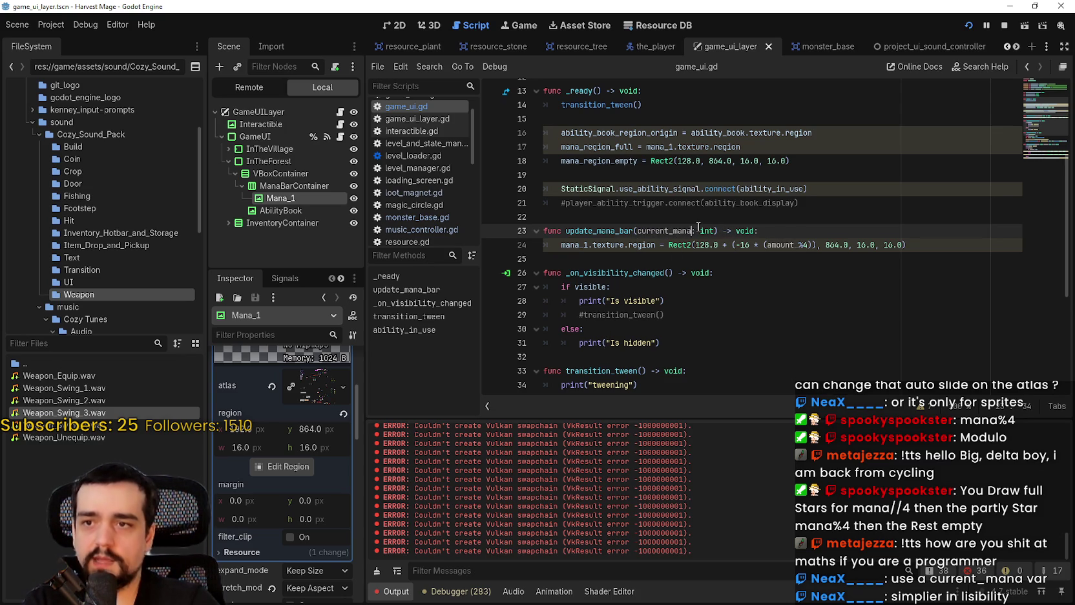
{"action": "double_click", "coordinate": [665, 230]}
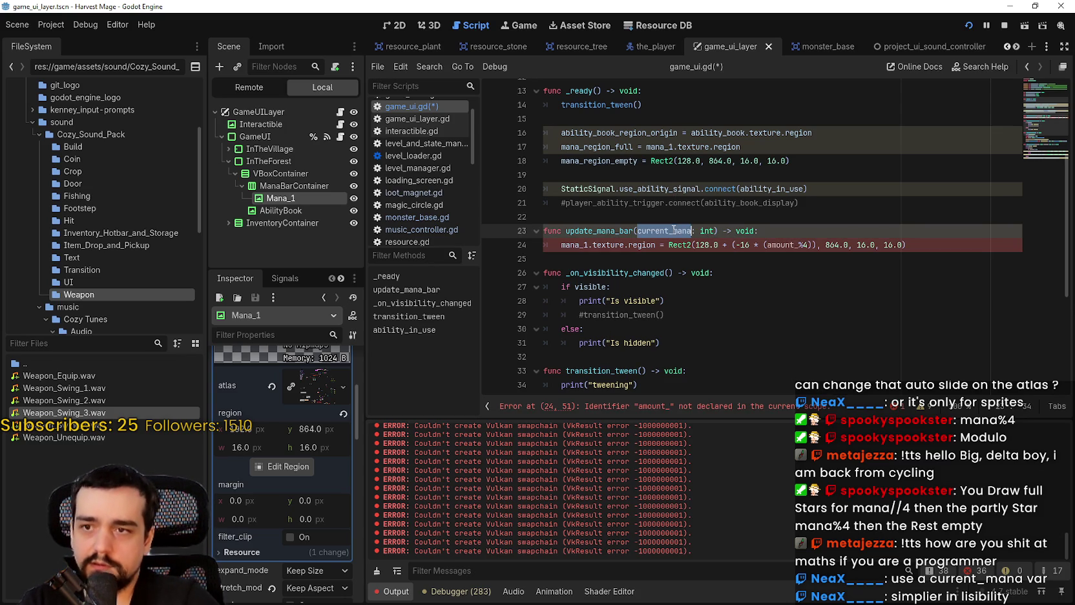
{"action": "key", "text": "ctrl+c"}
{"action": "double_click", "coordinate": [782, 245]}
{"action": "key", "text": "ctrl+v"}
{"action": "left_click", "coordinate": [801, 272]}
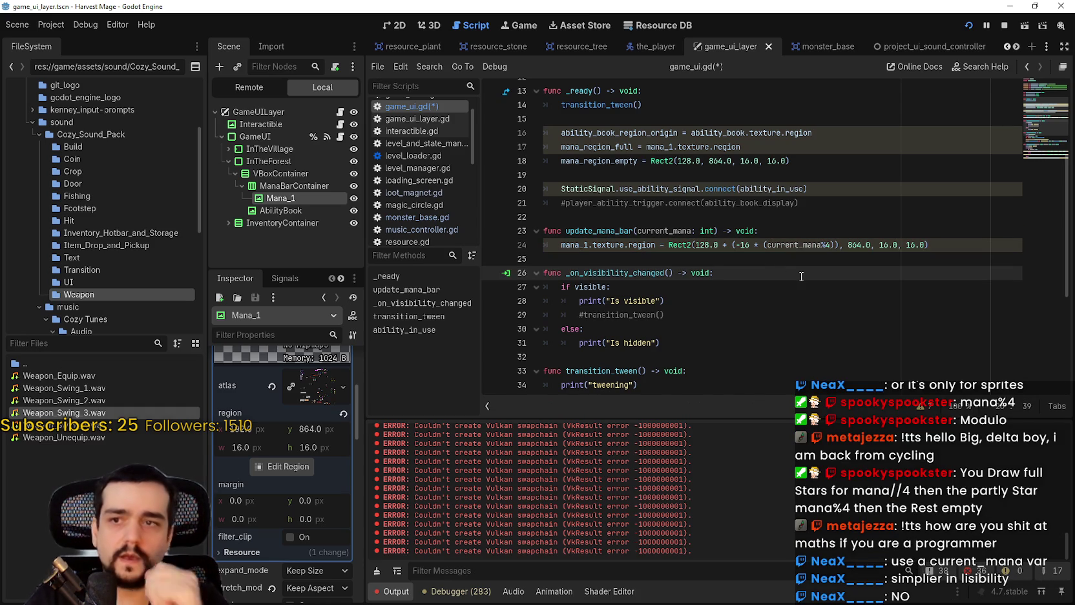
- Revert the parameter and its formula reference back to amount_ and save the script
{"action": "left_click", "coordinate": [785, 234]}
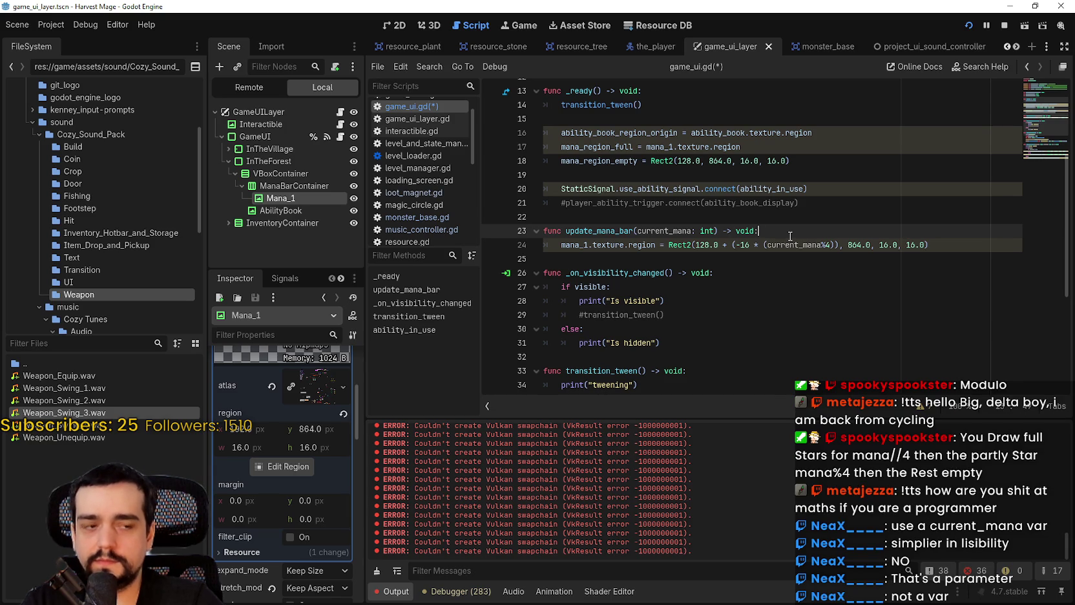
{"action": "double_click", "coordinate": [791, 245]}
{"action": "key", "text": "ctrl+d"}
{"action": "type", "text": "amount_"}
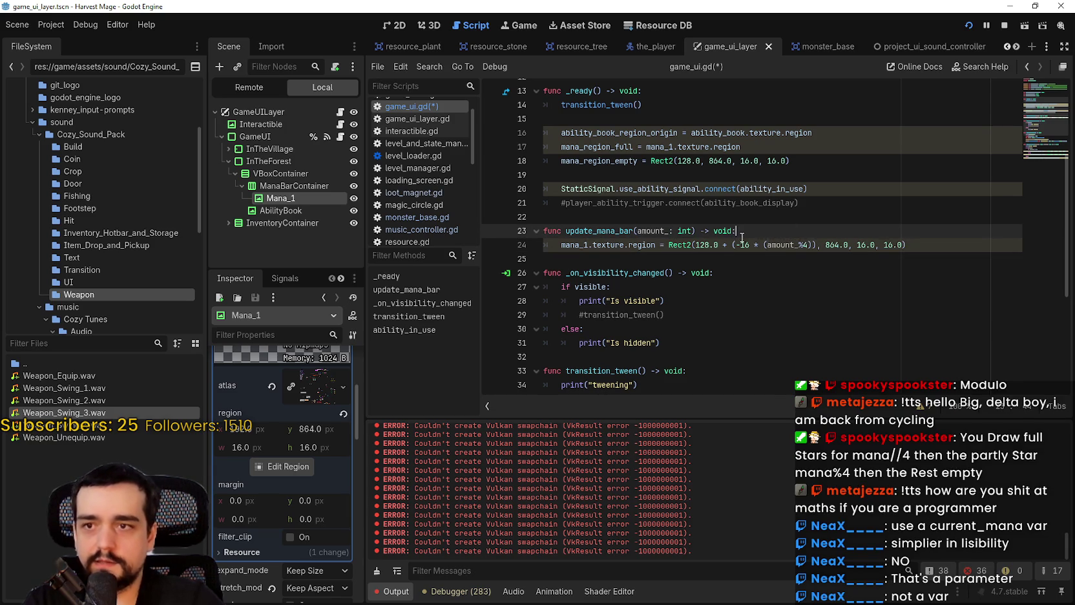
{"action": "key", "text": "ctrl+s"}
- Add 'var current_mana: int = amount_' as the first line of update_mana_bar
{"action": "key", "text": "Return"}
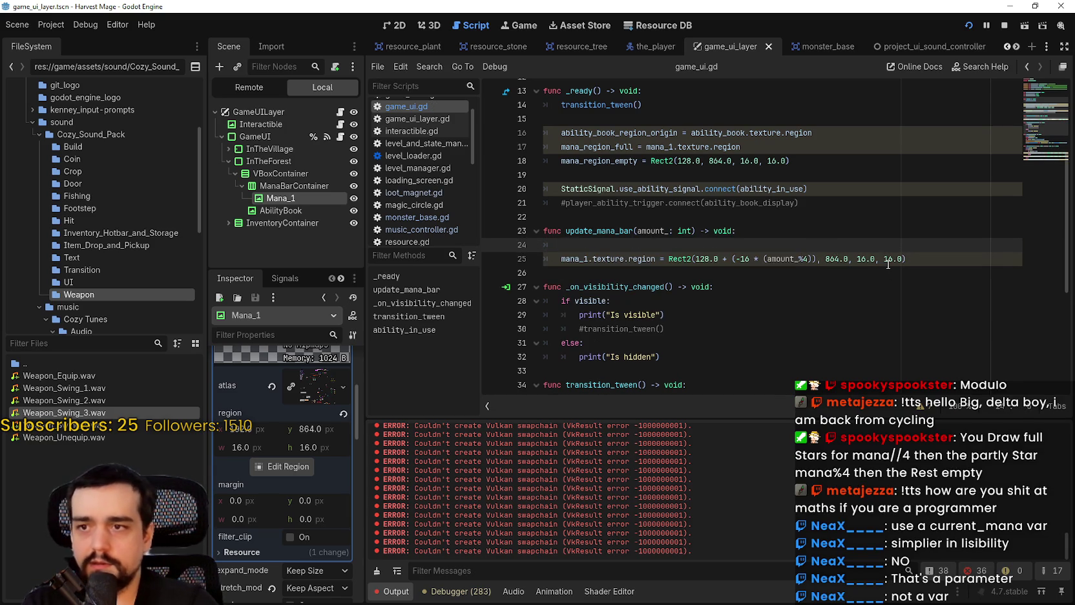
{"action": "type", "text": "var current_mana: "}
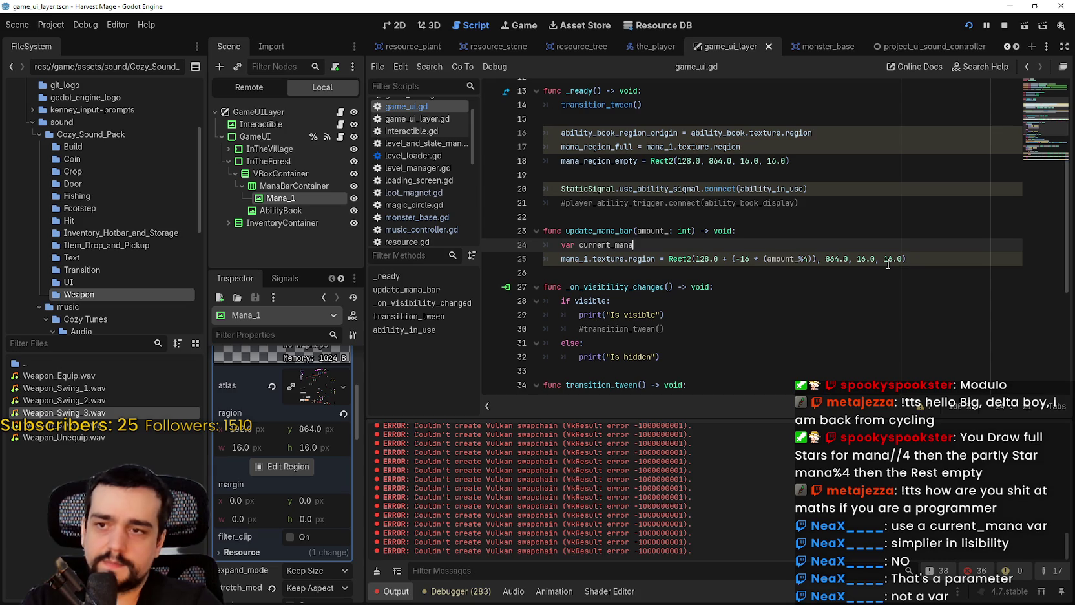
{"action": "type", "text": "int = a"}
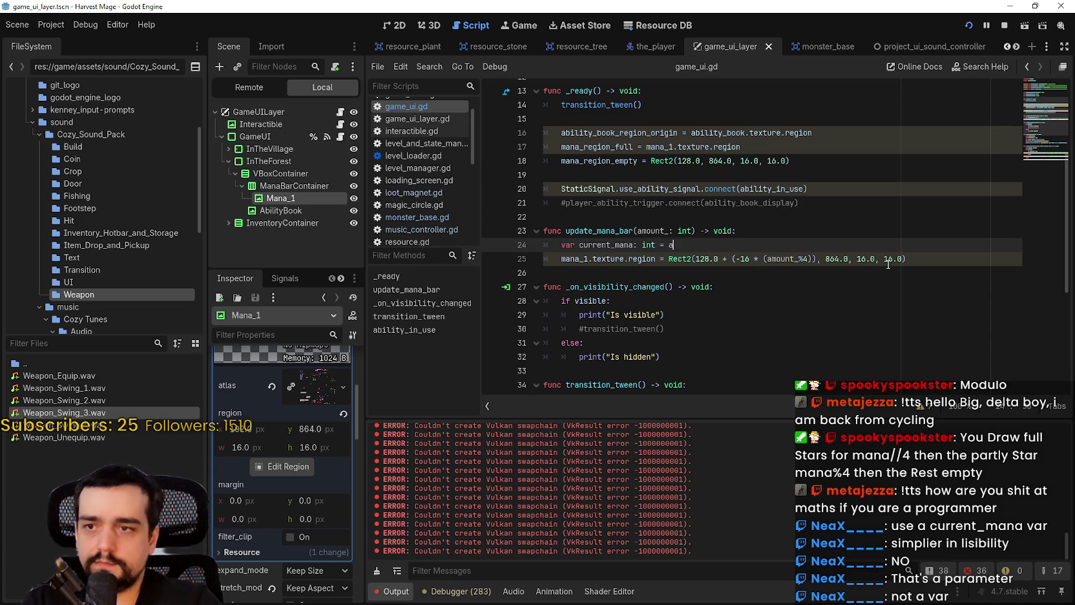
{"action": "type", "text": "mount"}
{"action": "left_click", "coordinate": [811, 235]}
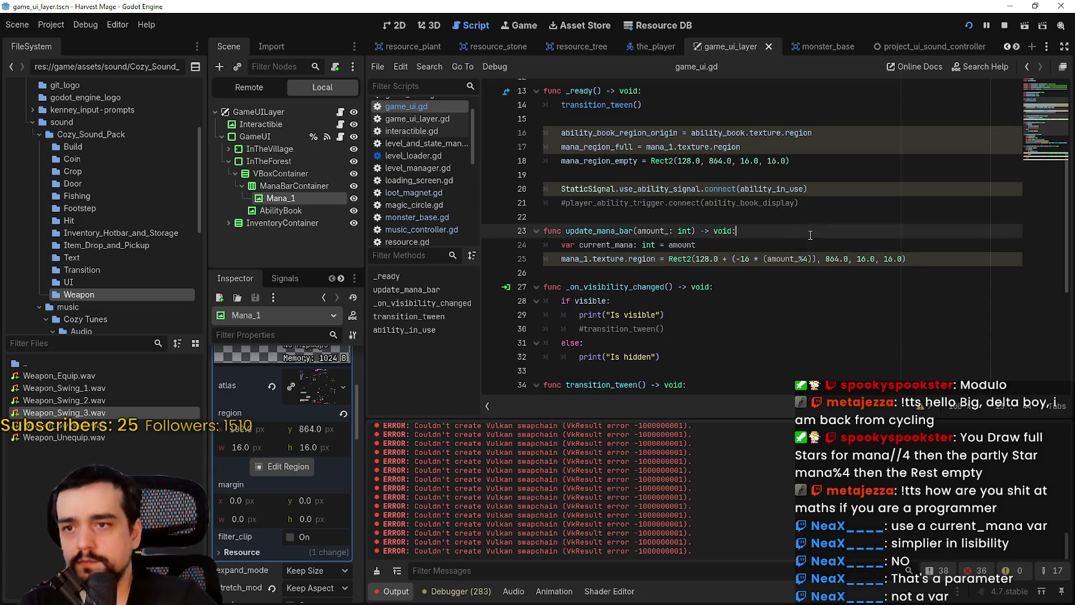
{"action": "left_click", "coordinate": [749, 279]}
{"action": "double_click", "coordinate": [620, 245]}
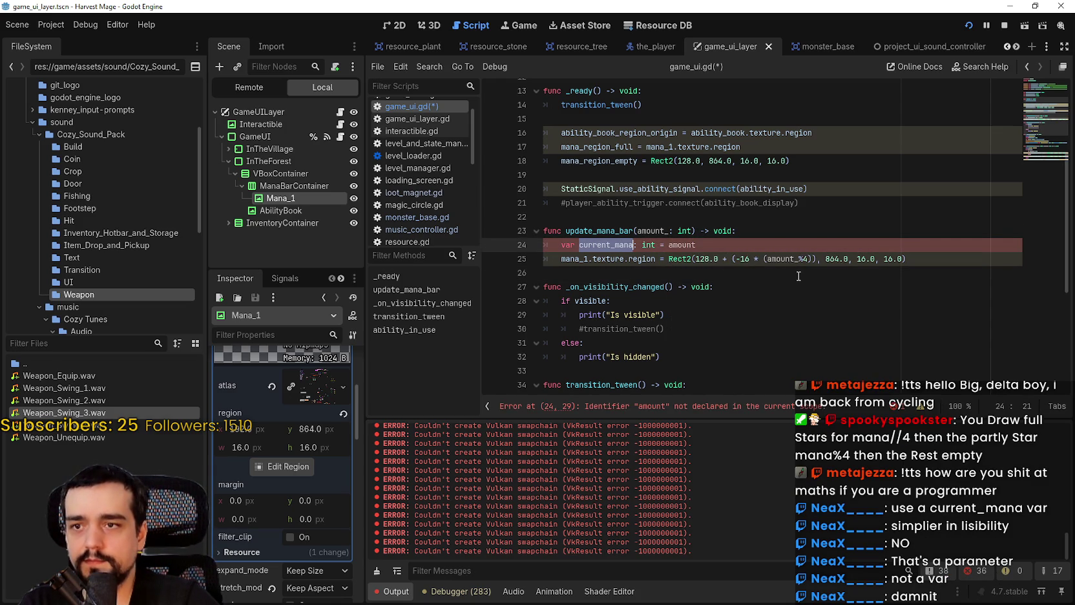
{"action": "double_click", "coordinate": [679, 245]}
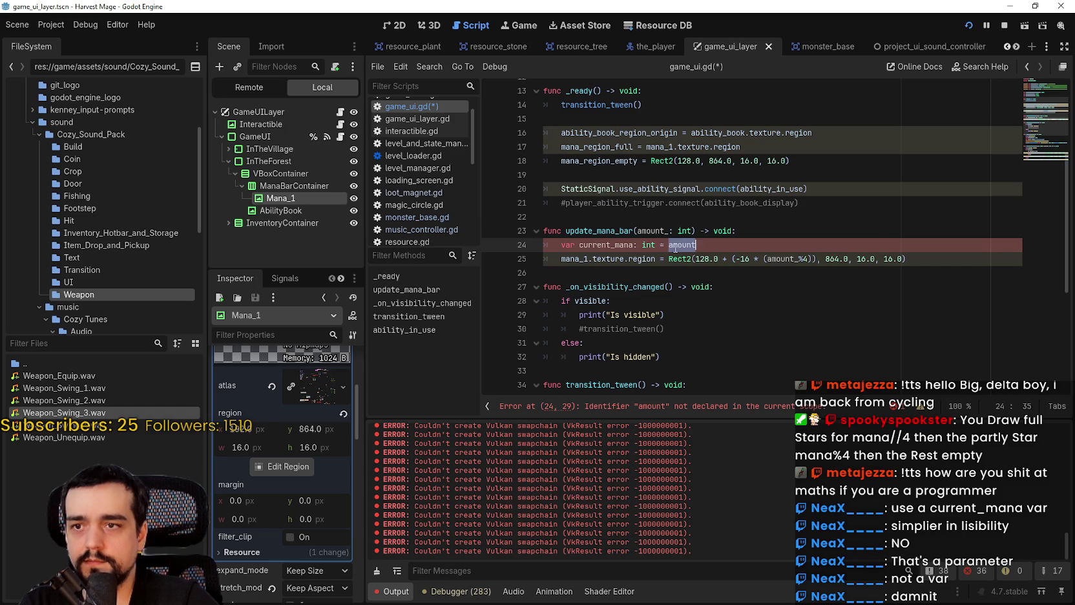
{"action": "type", "text": "amount_"}
- Change amount_%4 to current_mana%4 in the mana region formula and save game_ui.gd
{"action": "double_click", "coordinate": [619, 244]}
{"action": "key", "text": "ctrl+c"}
{"action": "double_click", "coordinate": [789, 259]}
{"action": "key", "text": "ctrl+v"}
{"action": "left_click", "coordinate": [733, 271]}
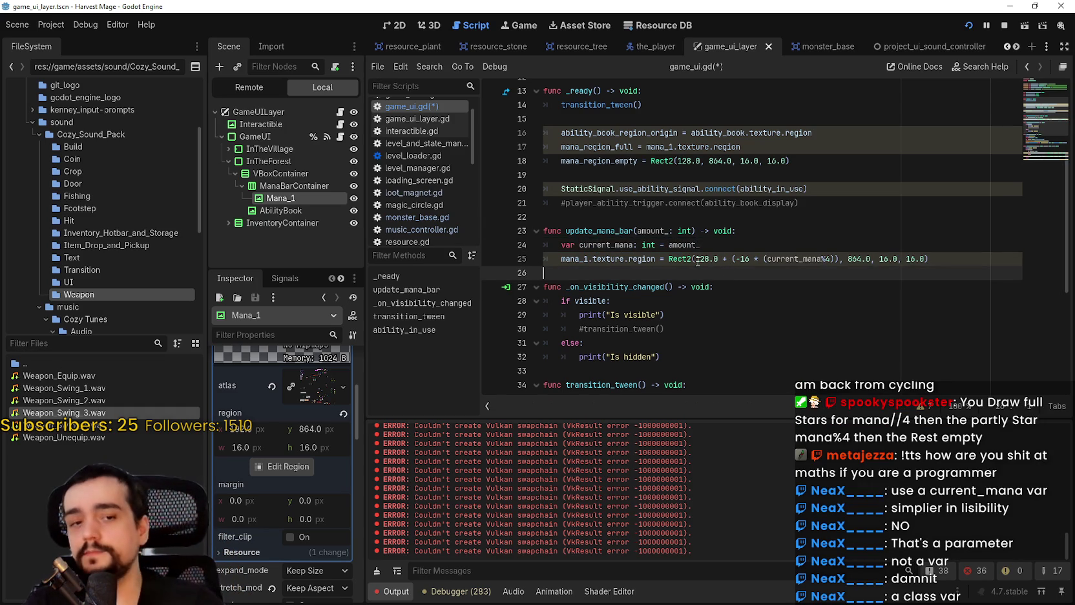
{"action": "double_click", "coordinate": [597, 244]}
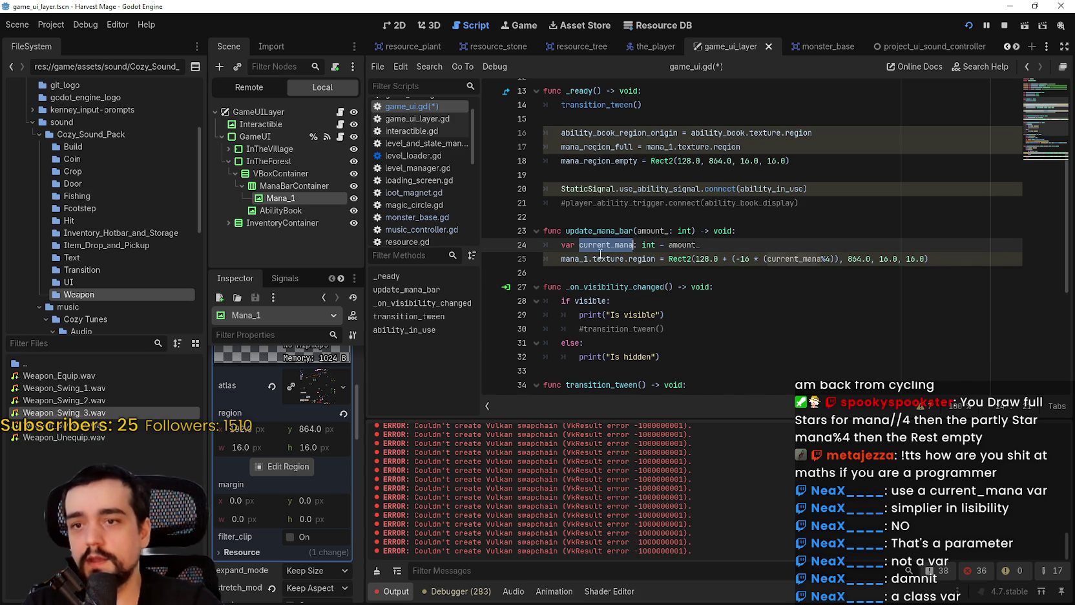
{"action": "left_click", "coordinate": [608, 265]}
{"action": "key", "text": "ctrl+s"}
- Add StaticSignal.update_mana_signal.connect(update_mana_bar) below the ability signal connection in _ready
{"action": "scroll", "coordinate": [775, 246], "scroll_direction": "up", "scroll_amount": 1}
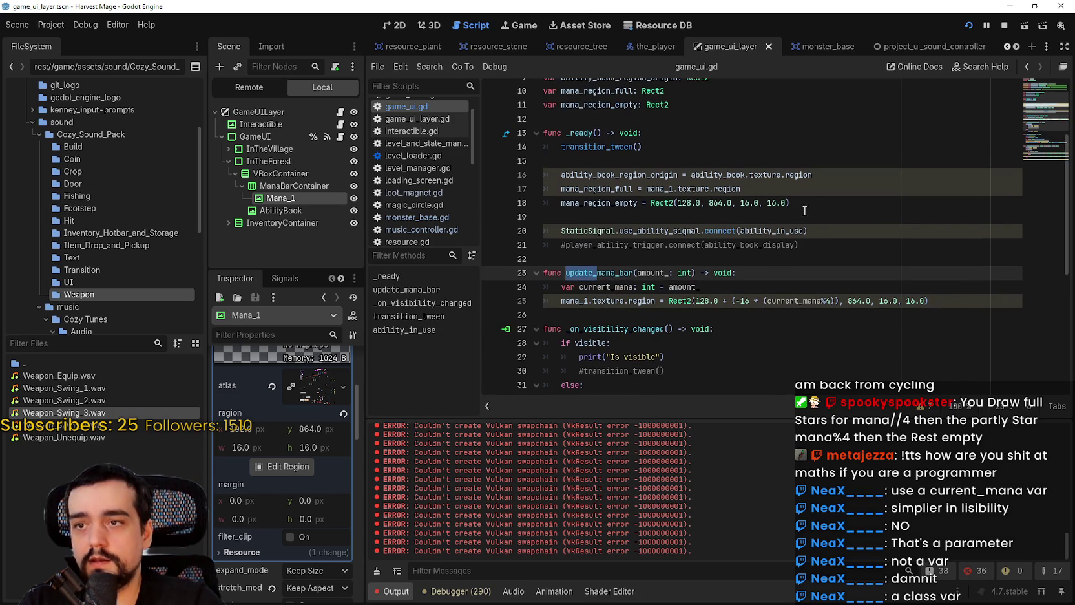
{"action": "left_click", "coordinate": [855, 220]}
{"action": "left_click", "coordinate": [855, 227]}
{"action": "key", "text": "Return"}
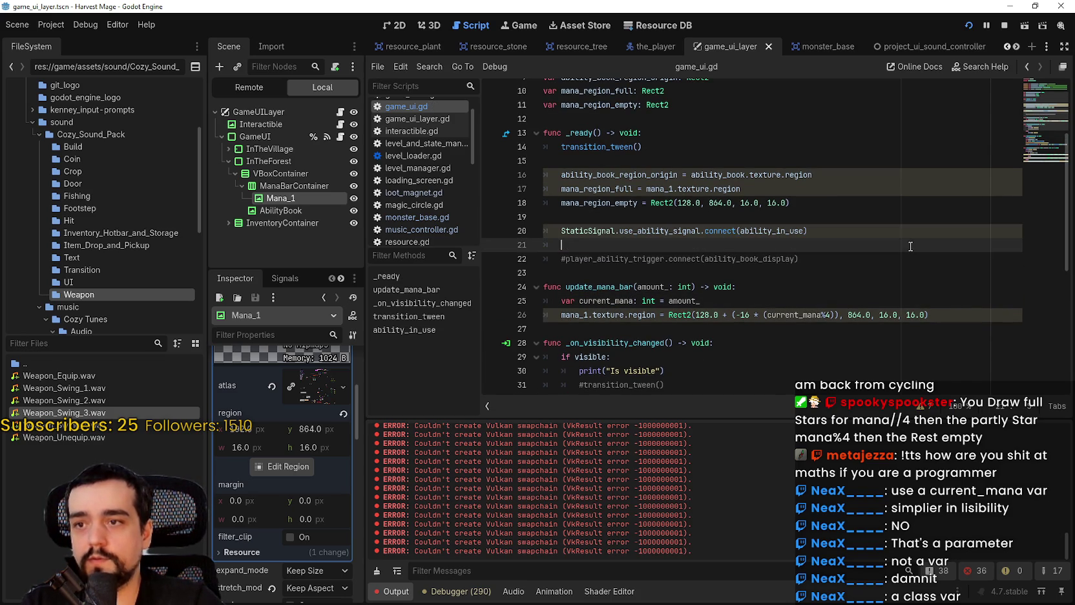
{"action": "type", "text": "Static"}
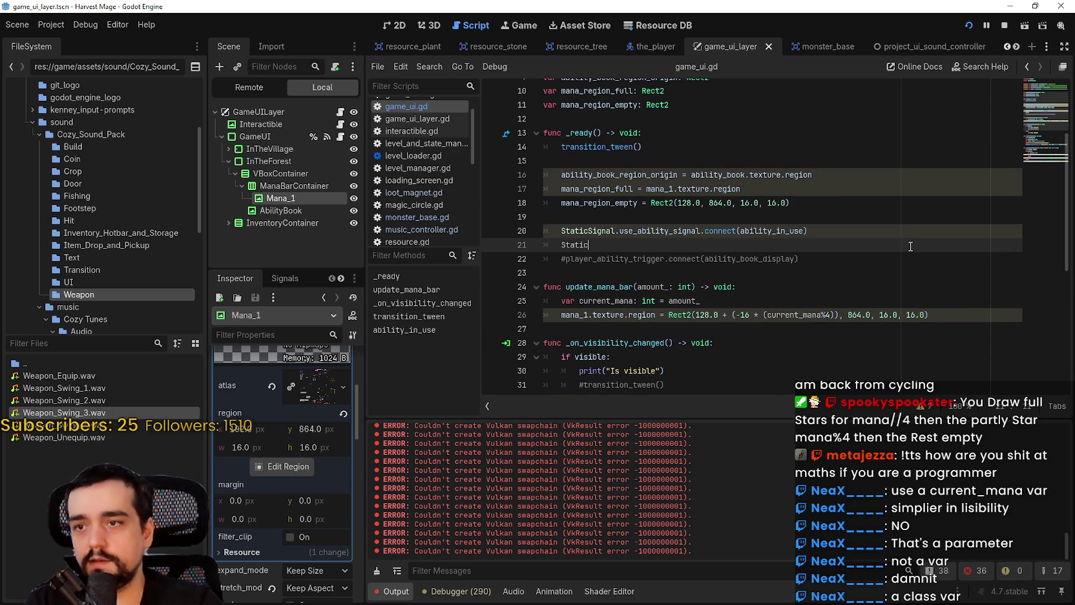
{"action": "type", "text": "Signal."}
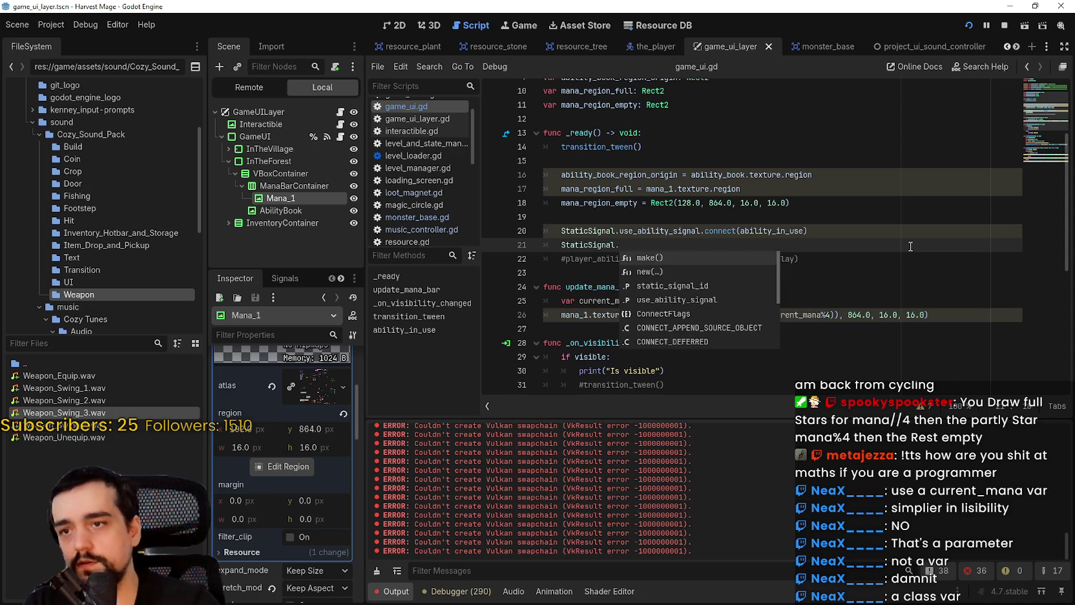
{"action": "type", "text": "upd"}
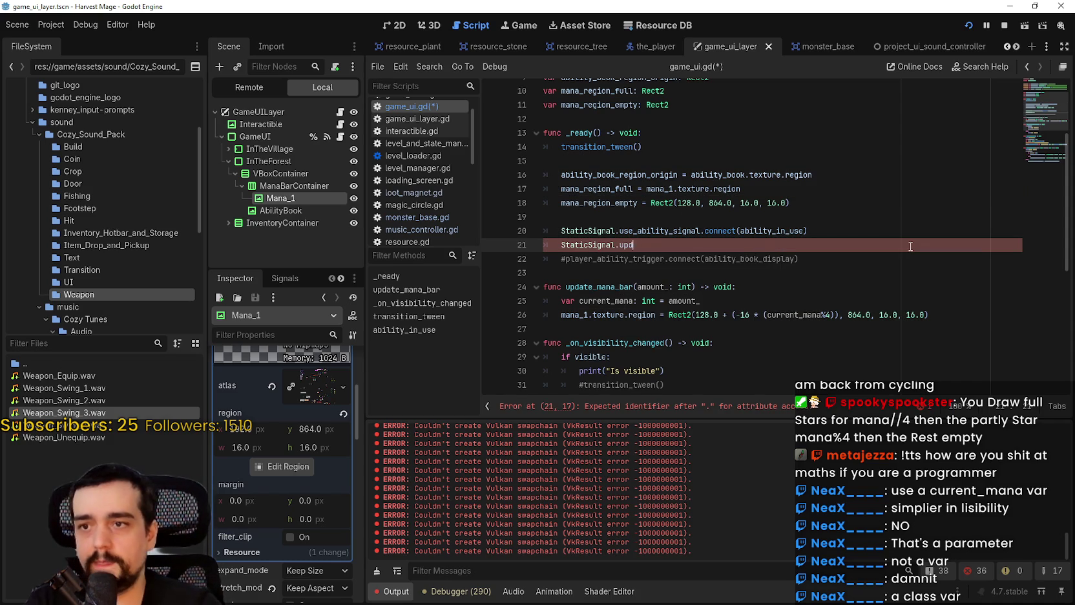
{"action": "type", "text": "ate_mana"}
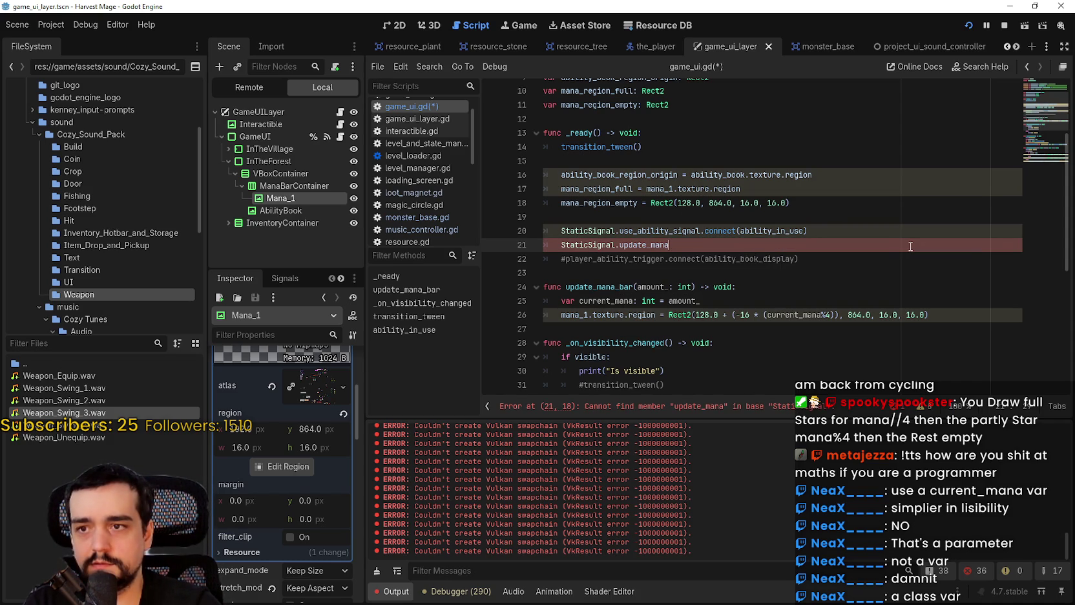
{"action": "type", "text": "_"}
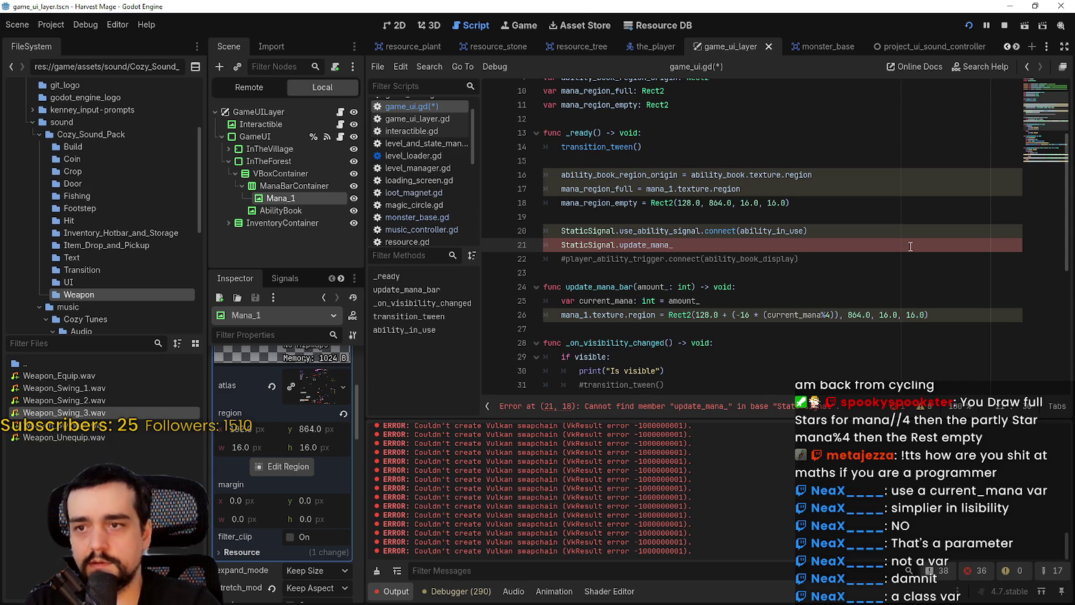
{"action": "type", "text": "signal"}
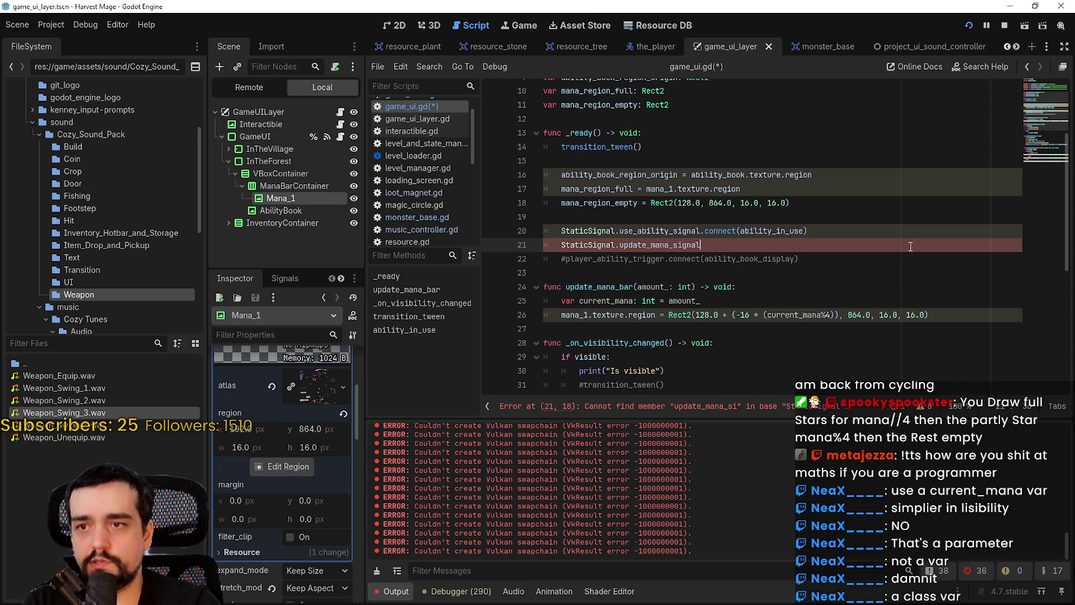
{"action": "type", "text": ".connec"}
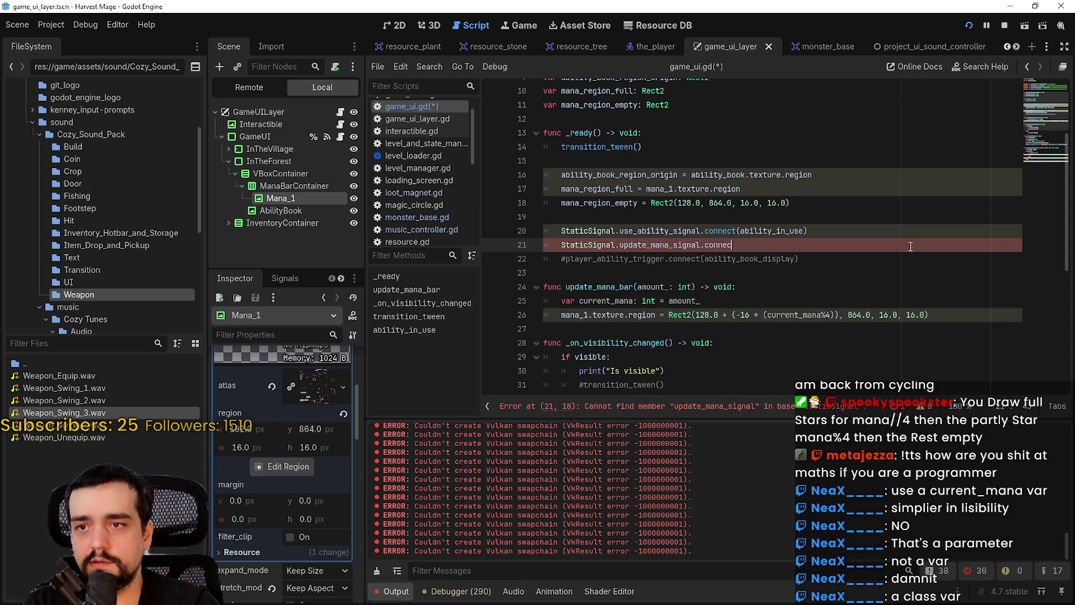
{"action": "type", "text": "t("}
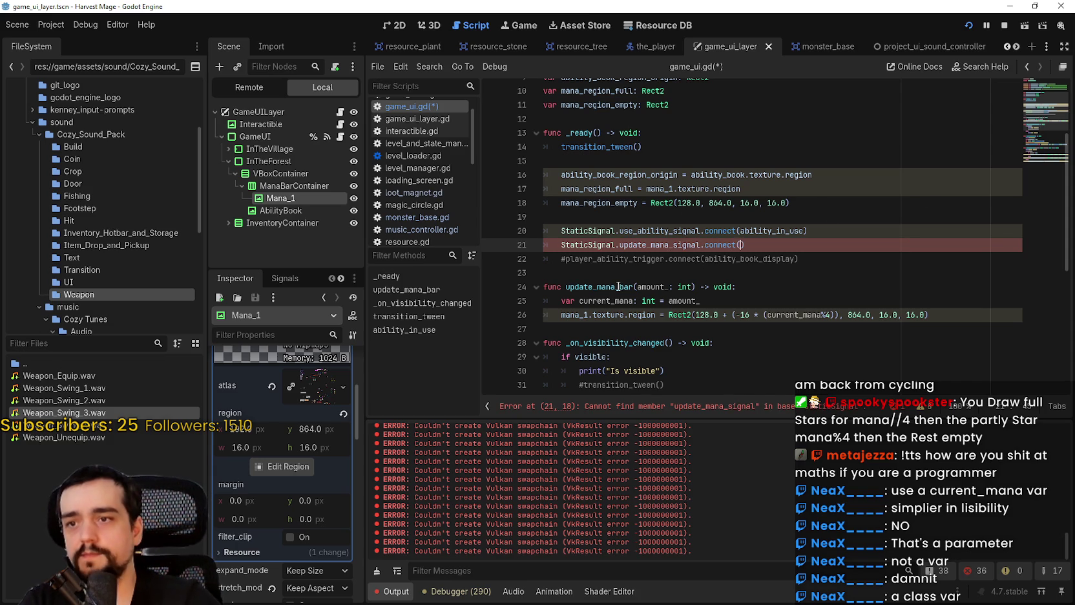
{"action": "double_click", "coordinate": [601, 287]}
{"action": "left_click", "coordinate": [742, 245]}
{"action": "key", "text": "ctrl+v"}
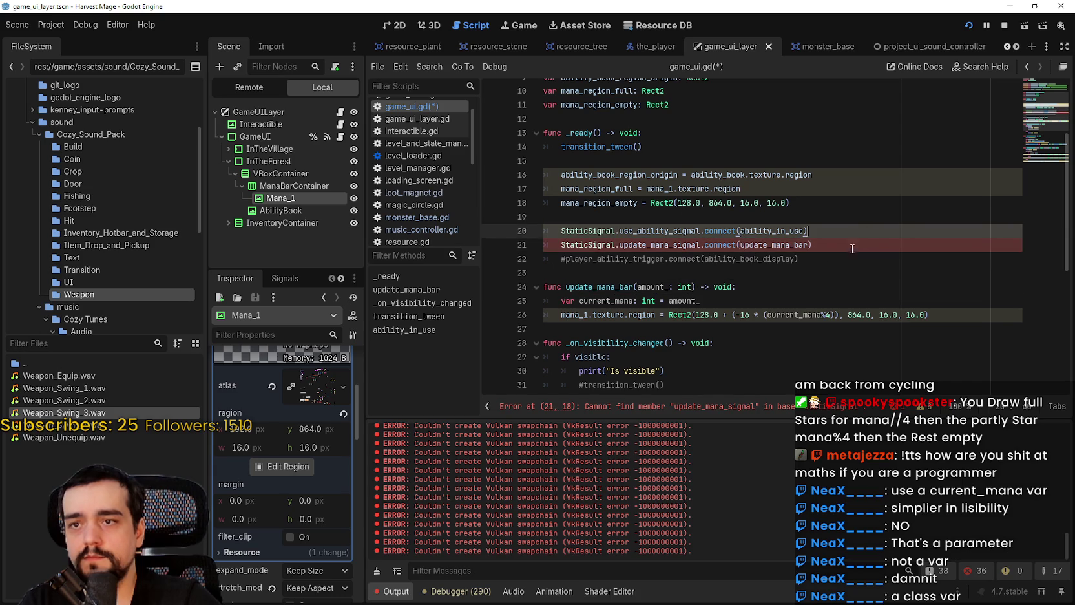
{"action": "key", "text": "Down"}
{"action": "key", "text": "Down"}
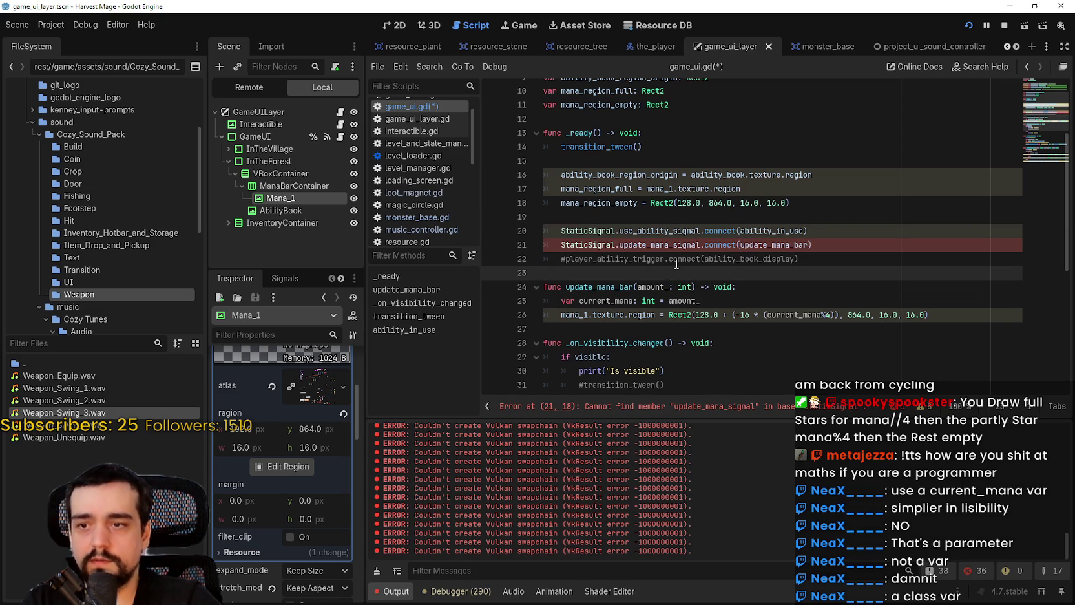
{"action": "double_click", "coordinate": [624, 232]}
{"action": "double_click", "coordinate": [634, 244]}
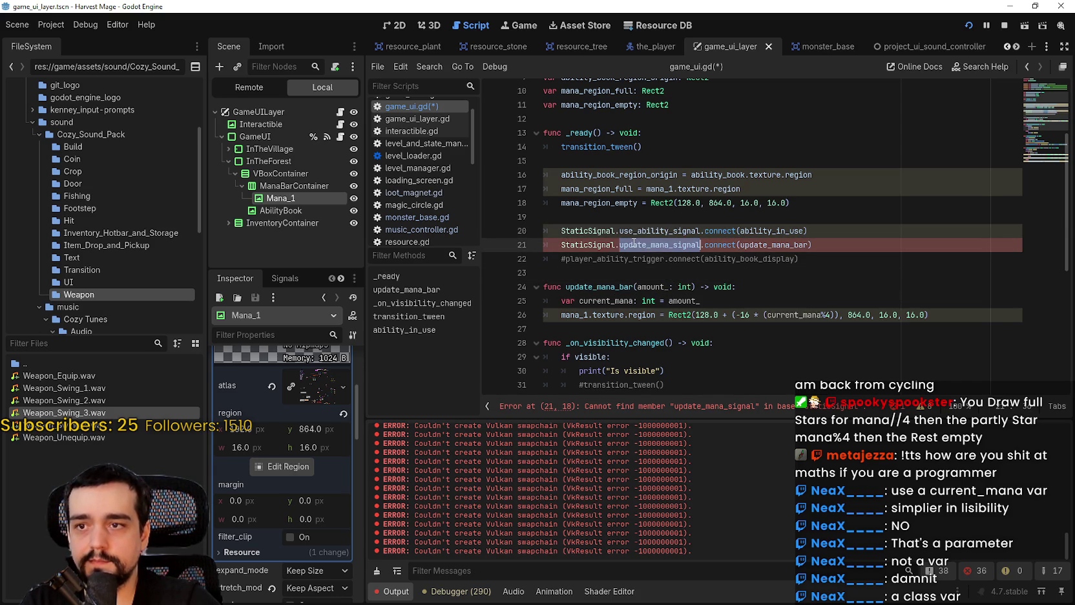
- Look up the update_mana_signal symbol to jump to static_signals.gd, below use_ability_signal
{"action": "right_click", "coordinate": [647, 246]}
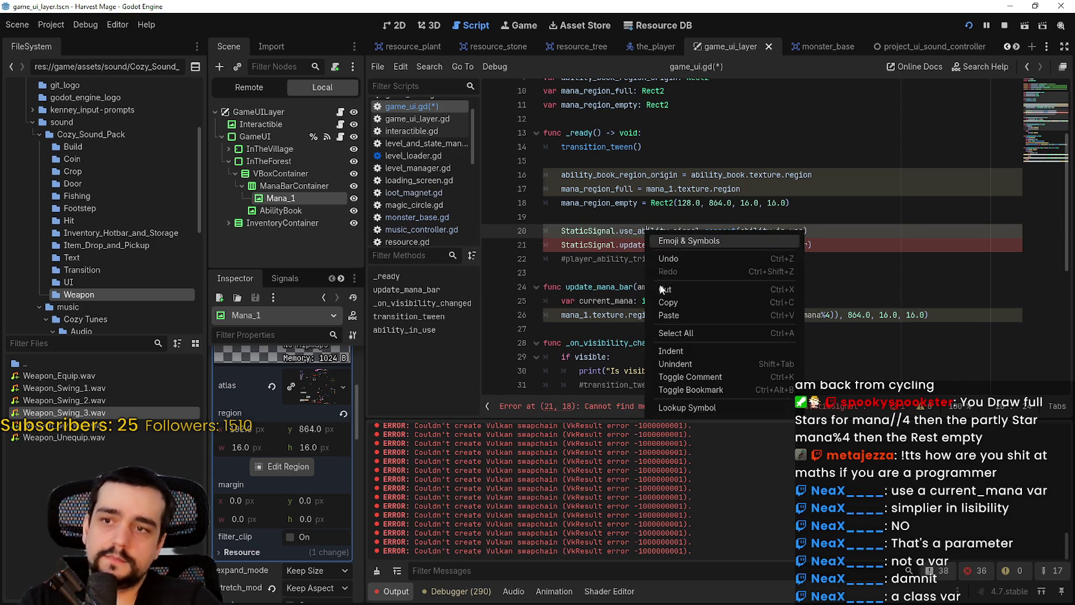
{"action": "left_click", "coordinate": [679, 407]}
{"action": "left_click", "coordinate": [852, 292]}
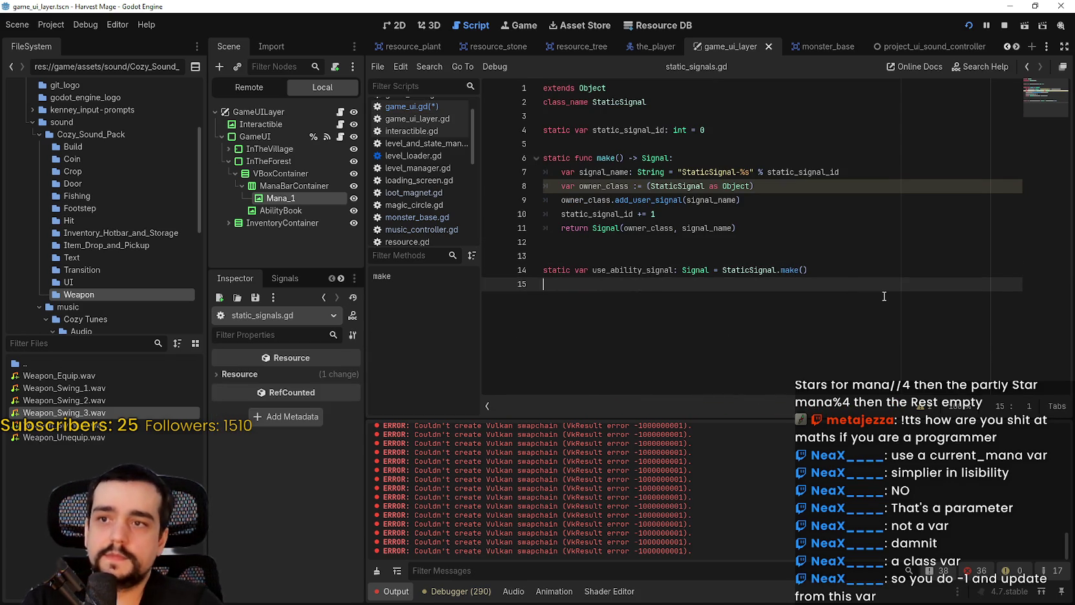
{"action": "double_click", "coordinate": [634, 267]}
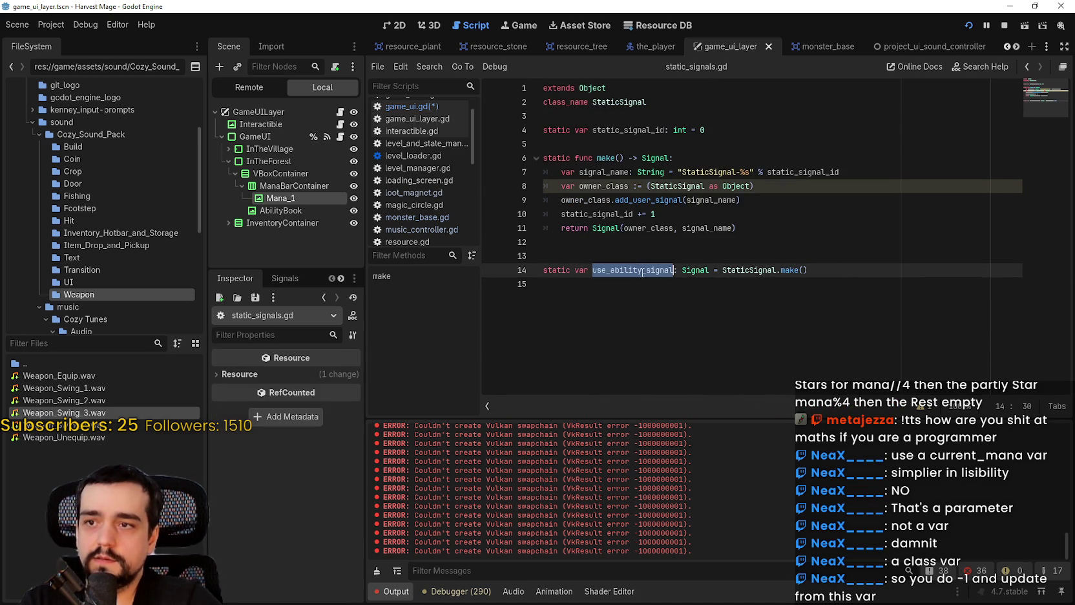
{"action": "left_click", "coordinate": [581, 285]}
- Declare 'static var update_mana_signal: Signal = StaticSignal.make()' on line 15 and save
{"action": "type", "text": "s"}
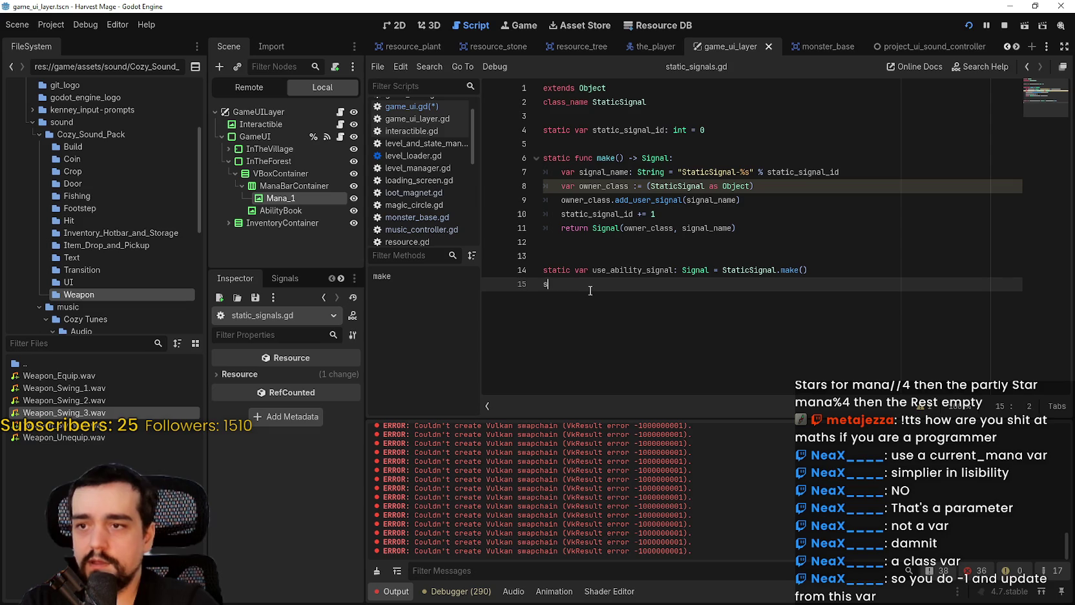
{"action": "type", "text": "tatic var update_mana_signal"}
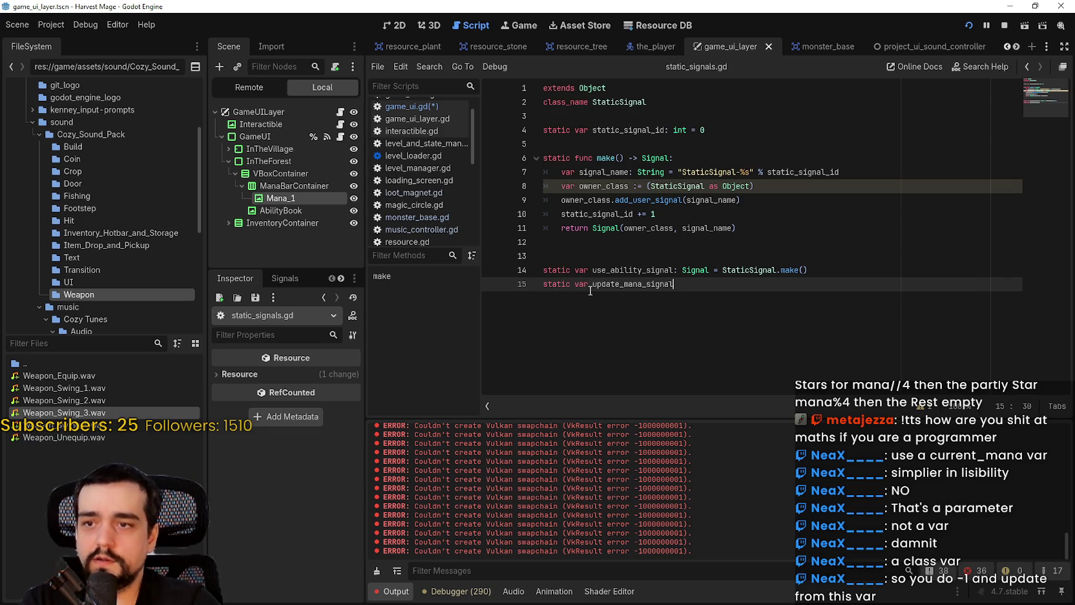
{"action": "type", "text": ": Signal "}
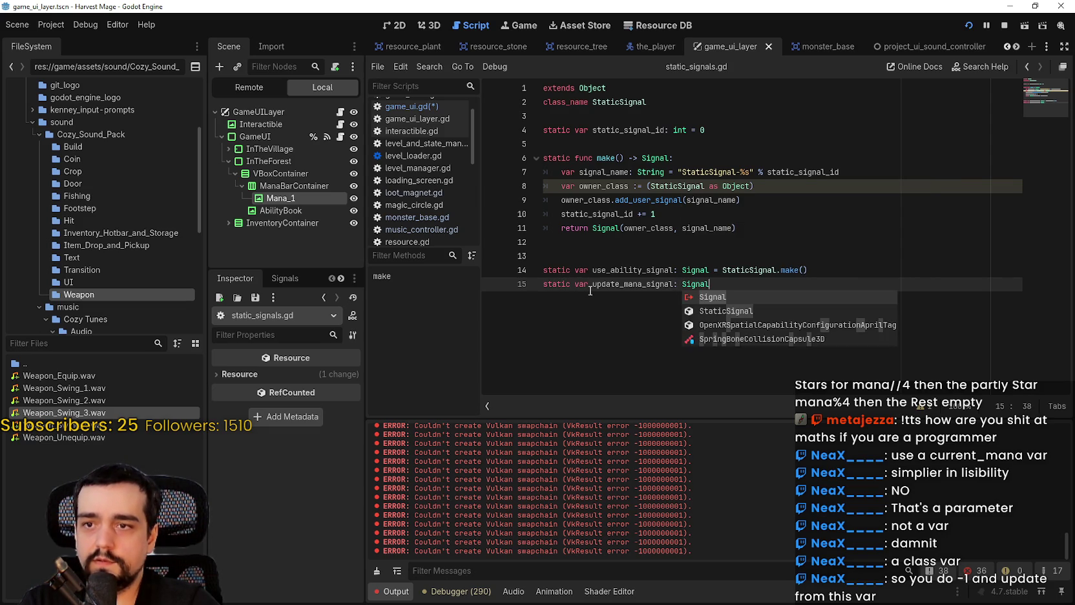
{"action": "type", "text": "= S"}
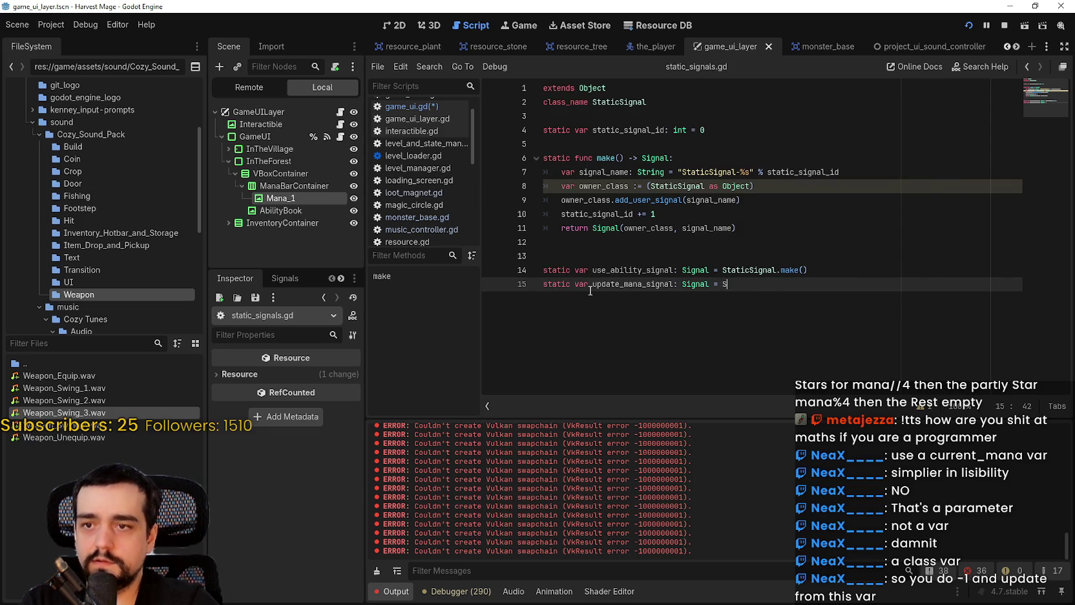
{"action": "type", "text": "tatic"}
{"action": "key", "text": "Return"}
{"action": "type", "text": ".make"}
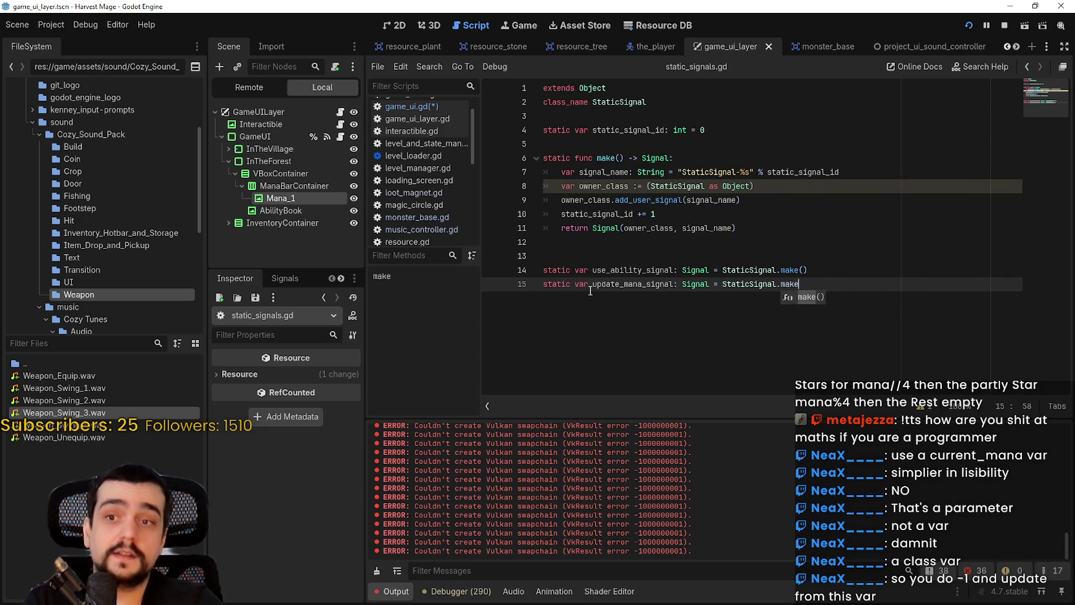
{"action": "key", "text": "Return"}
{"action": "key", "text": "ctrl+s"}
{"action": "key", "text": "Return"}
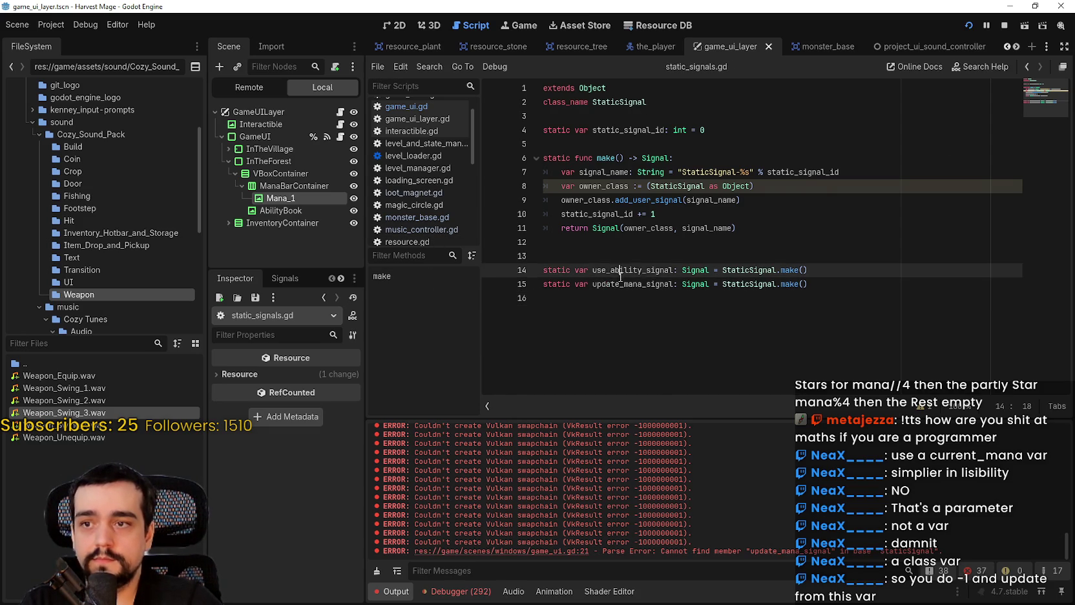
{"action": "double_click", "coordinate": [632, 284]}
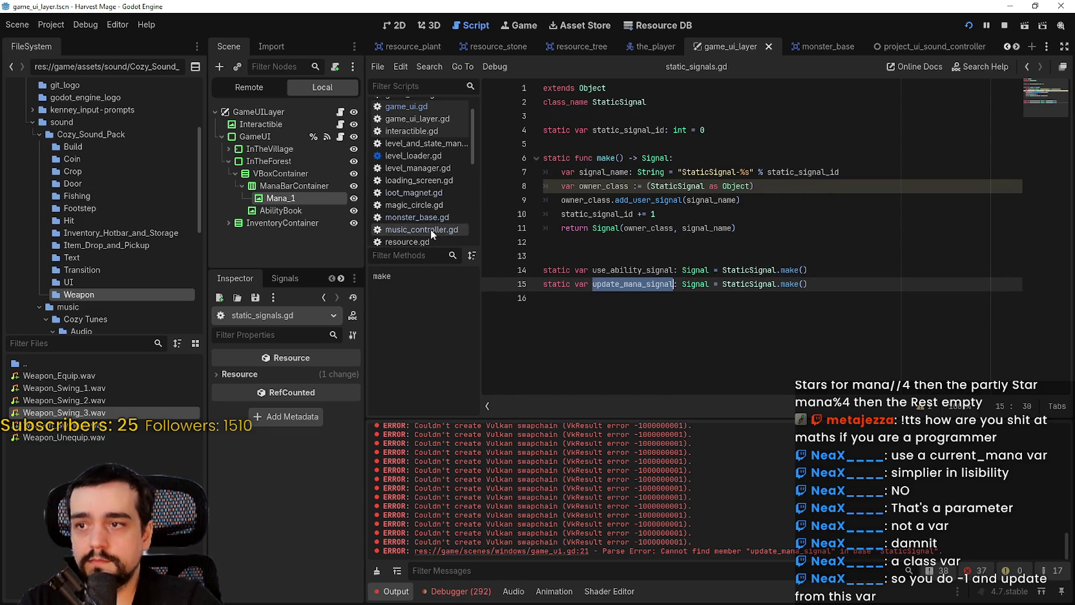
- Switch back to game_ui.gd and return to the new connection line in _ready
{"action": "scroll", "coordinate": [428, 216], "scroll_direction": "up", "scroll_amount": 2}
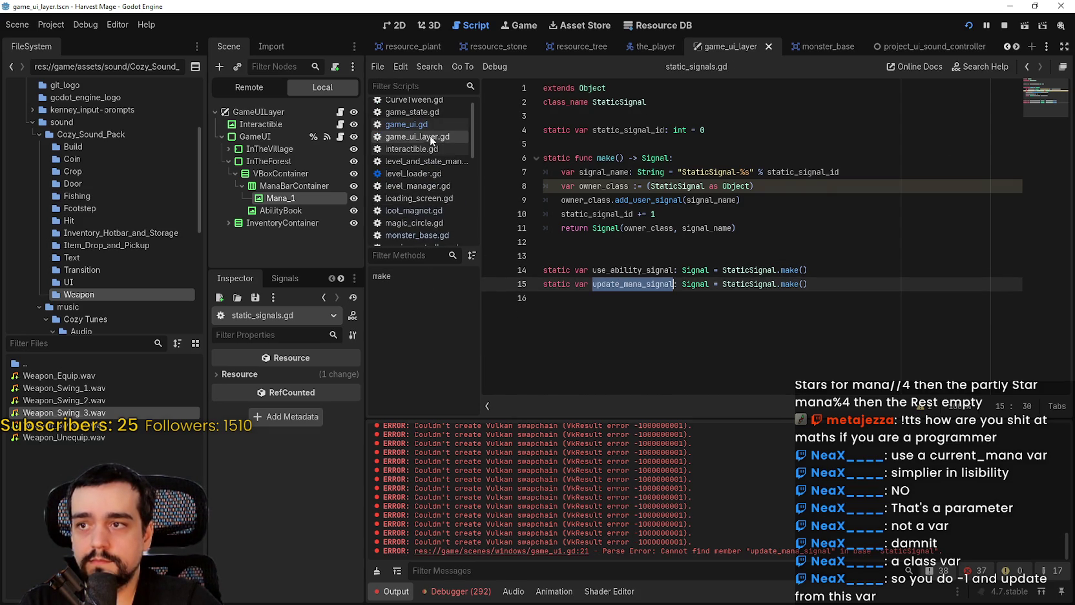
{"action": "left_click", "coordinate": [426, 124]}
{"action": "left_click", "coordinate": [673, 270]}
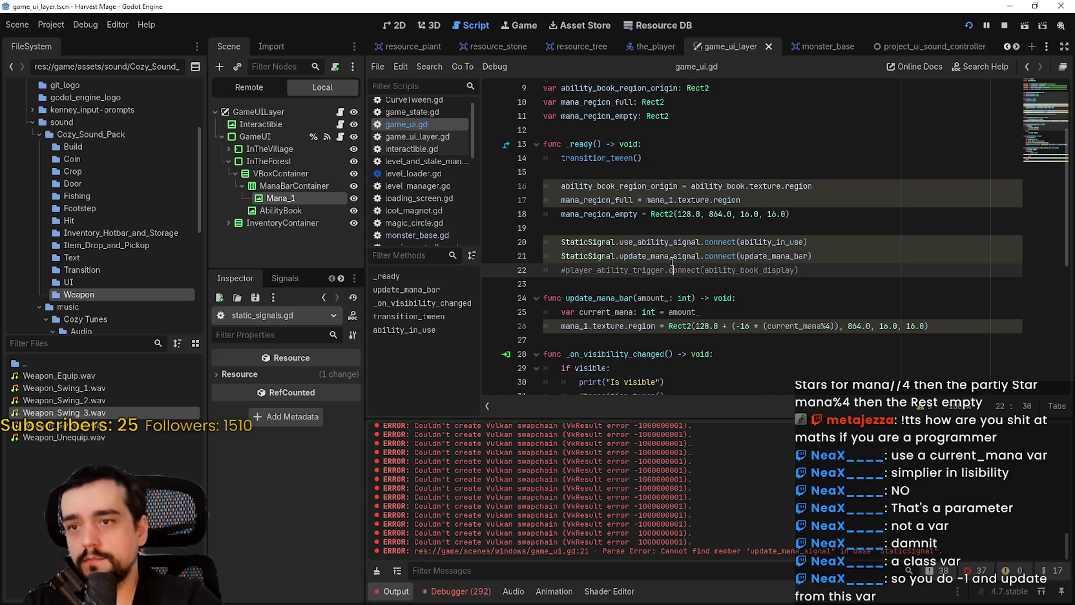
{"action": "key", "text": "Up"}
{"action": "key", "text": "End"}
{"action": "left_click", "coordinate": [626, 283]}
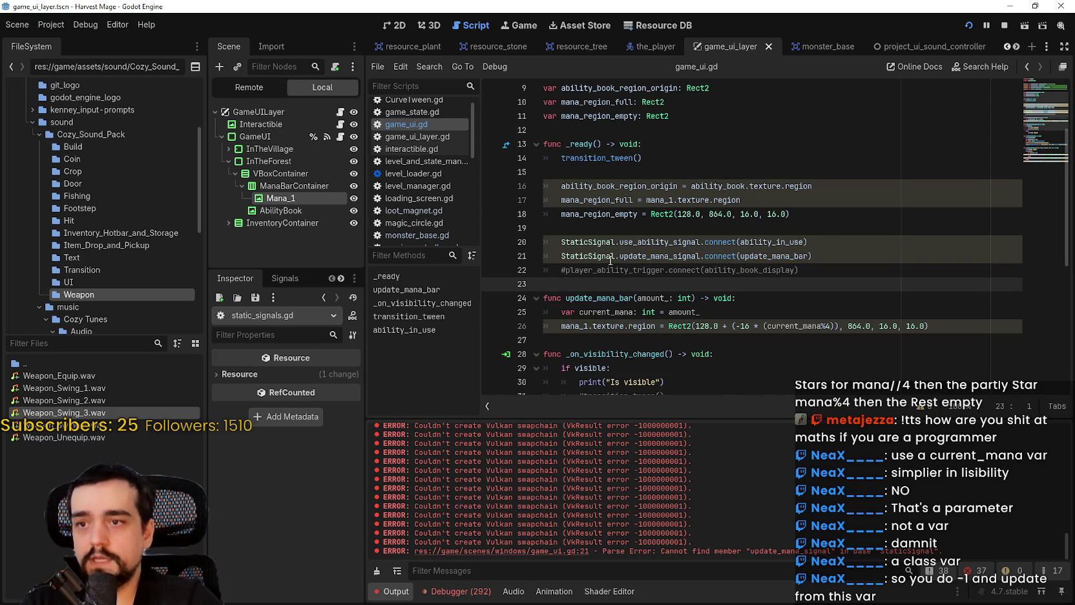